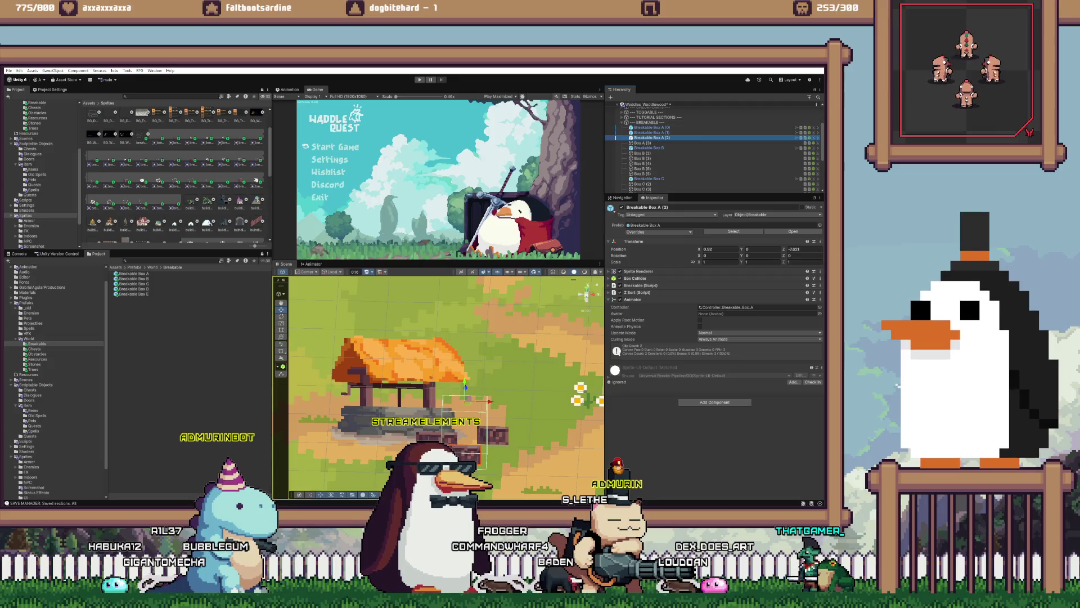
- Give Breakable Box A (2) the transform of plain Box A (3), then delete Box A (3)
{"action": "left_click", "coordinate": [642, 142]}
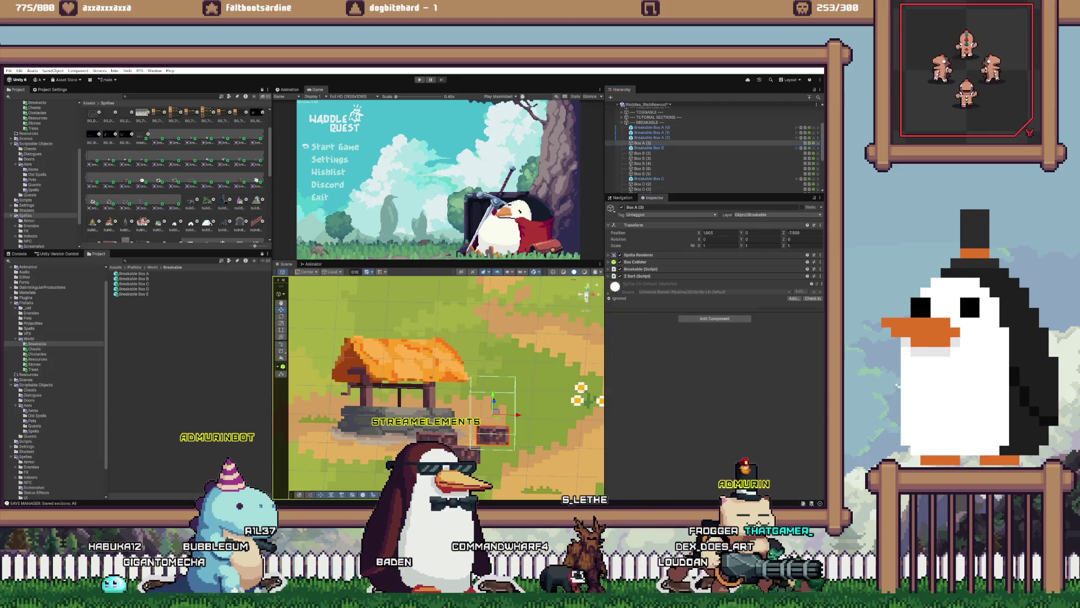
{"action": "right_click", "coordinate": [651, 226]}
{"action": "key", "text": "Escape"}
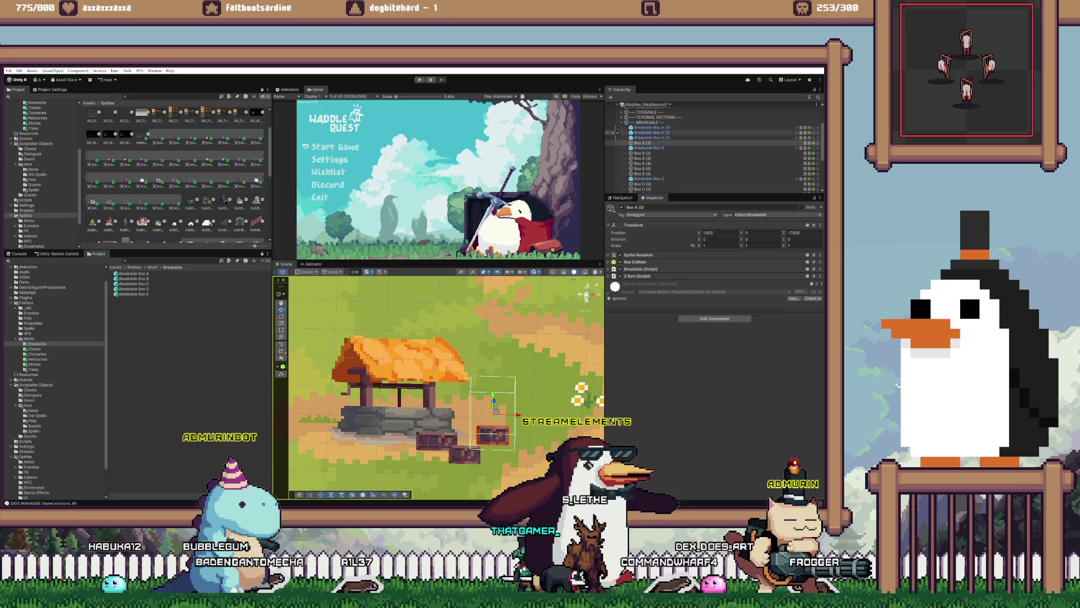
{"action": "left_click", "coordinate": [651, 138]}
{"action": "right_click", "coordinate": [634, 241]}
{"action": "mouse_move", "coordinate": [681, 301]}
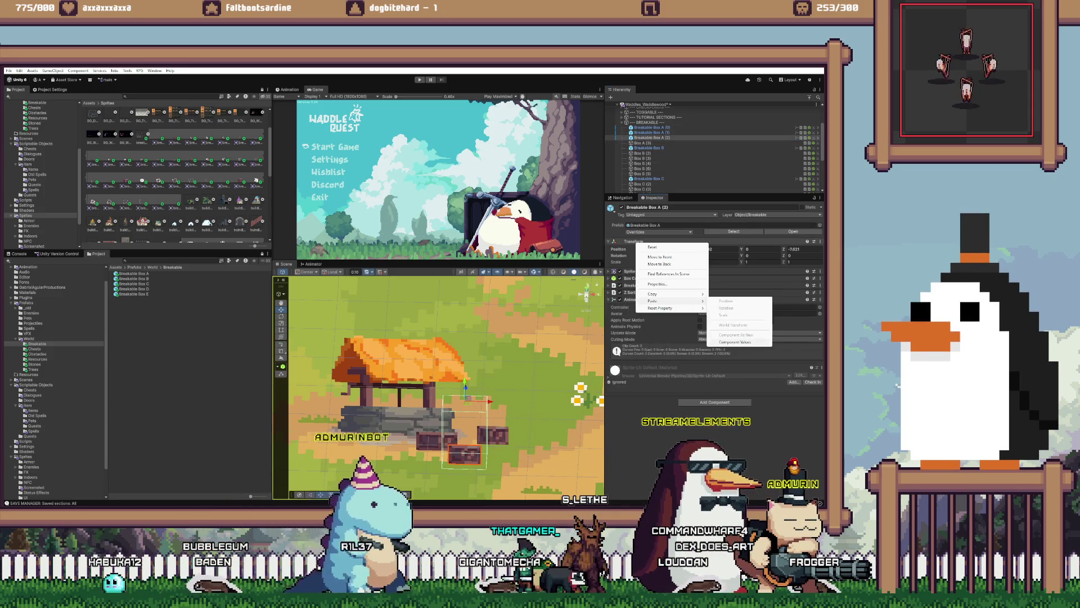
{"action": "left_click", "coordinate": [735, 341]}
{"action": "left_click", "coordinate": [647, 143]}
{"action": "key", "text": "Delete"}
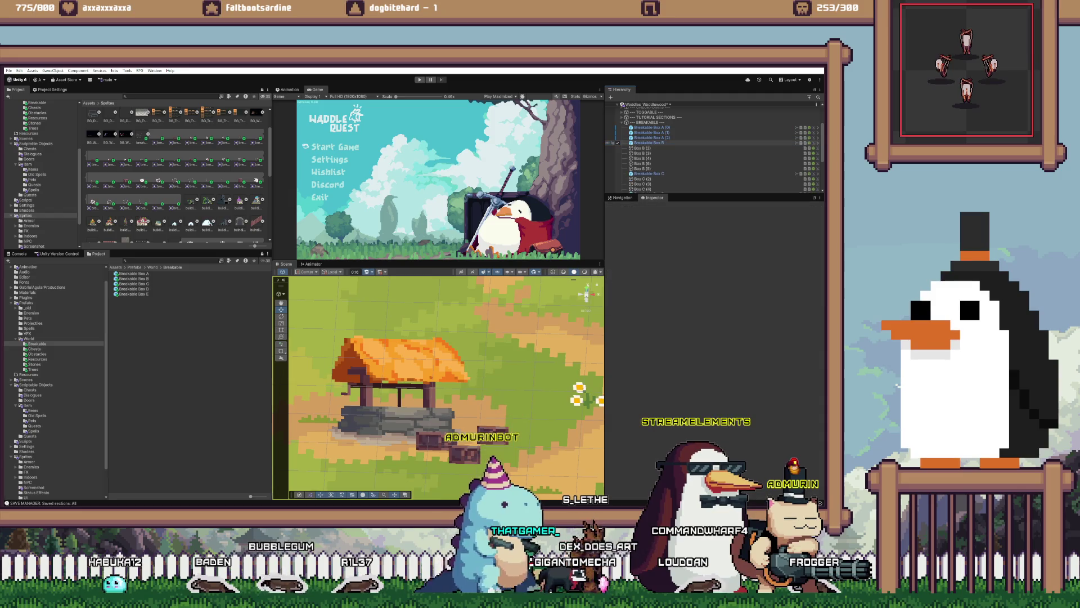
- Duplicate Breakable Box B (3) and move the copy to Box B (5)'s position, deleting Box B (5)
{"action": "double_click", "coordinate": [652, 158]}
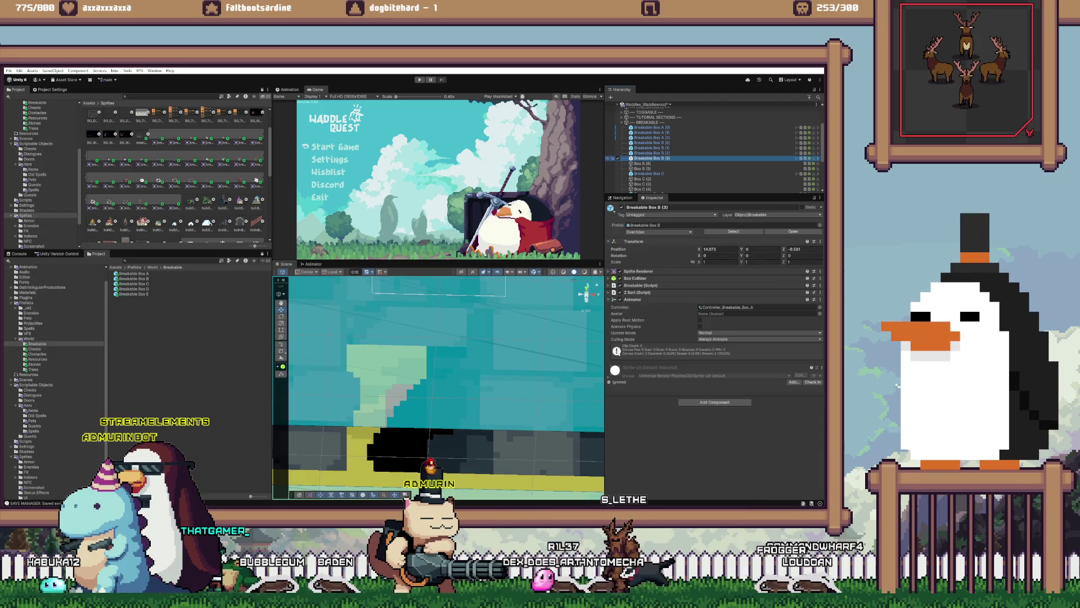
{"action": "key", "text": "ctrl+d"}
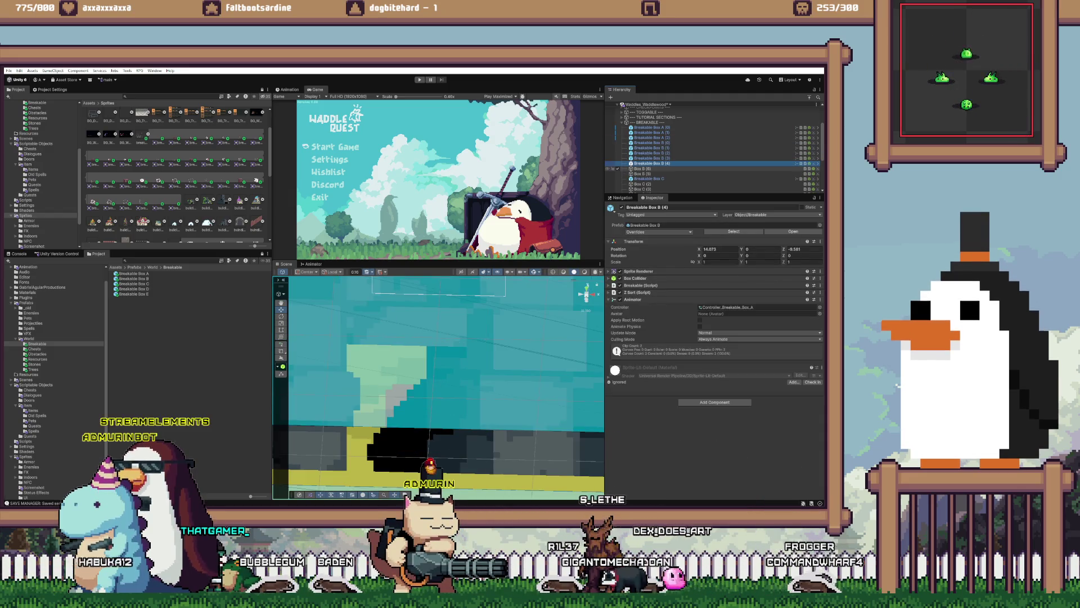
{"action": "left_click", "coordinate": [642, 168]}
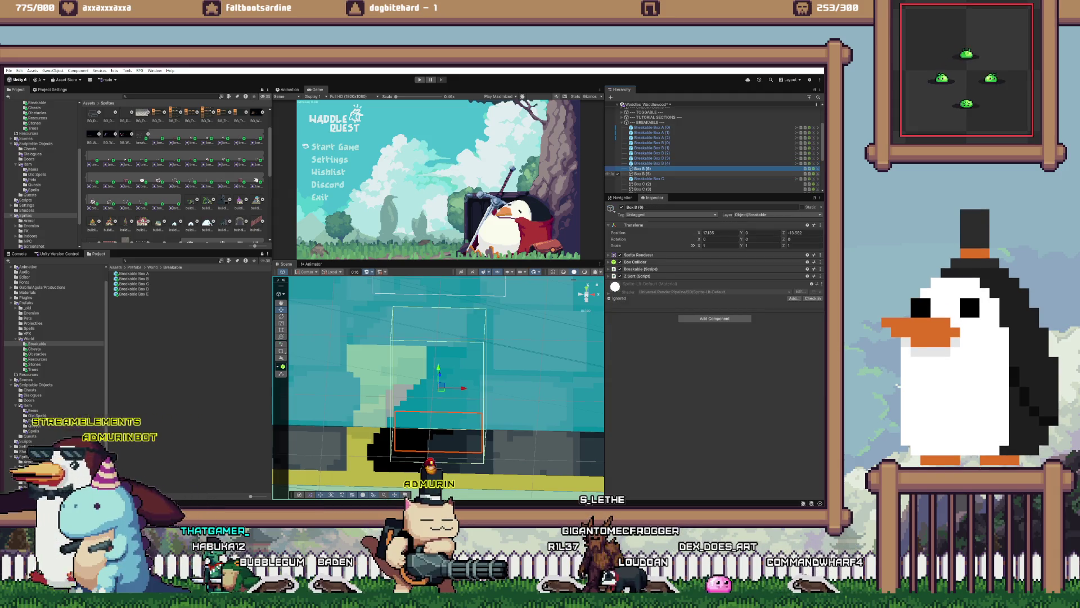
{"action": "double_click", "coordinate": [643, 174]}
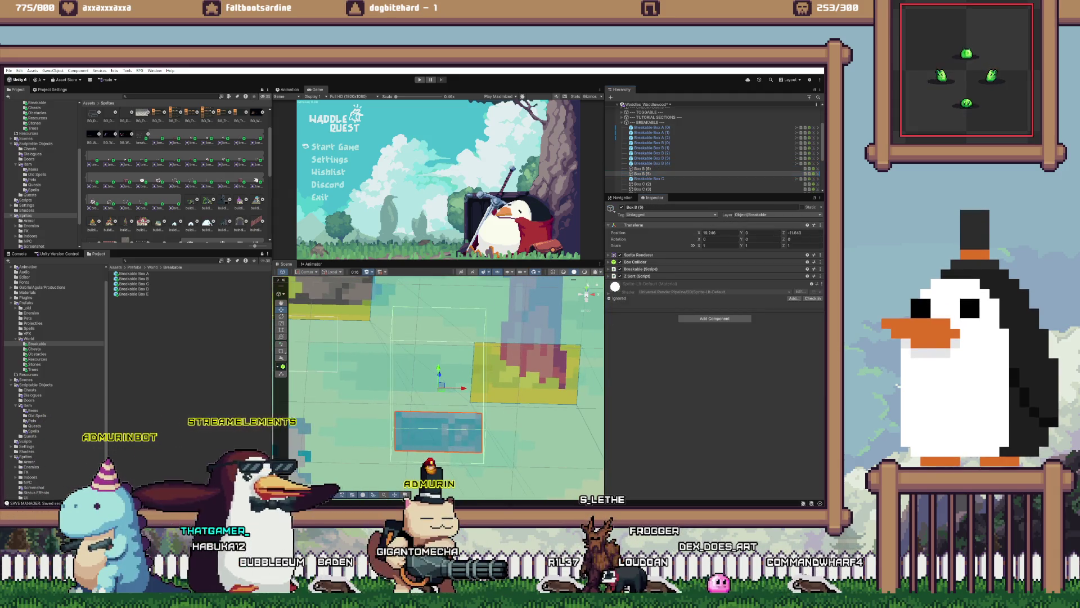
{"action": "right_click", "coordinate": [640, 224]}
{"action": "mouse_move", "coordinate": [675, 276]}
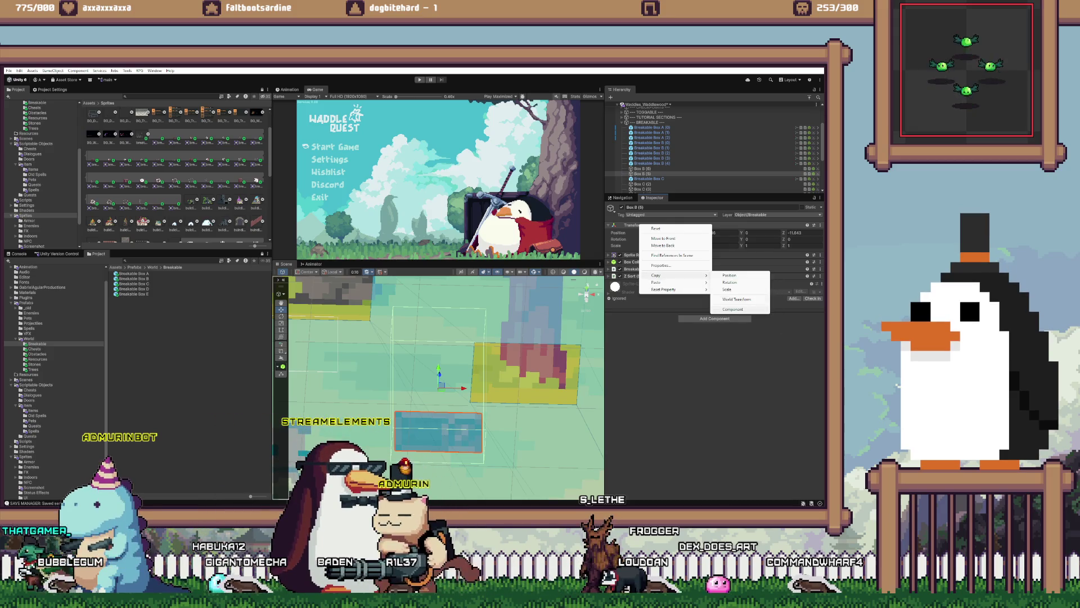
{"action": "left_click", "coordinate": [733, 309]}
{"action": "left_click", "coordinate": [653, 163]}
{"action": "right_click", "coordinate": [636, 241]}
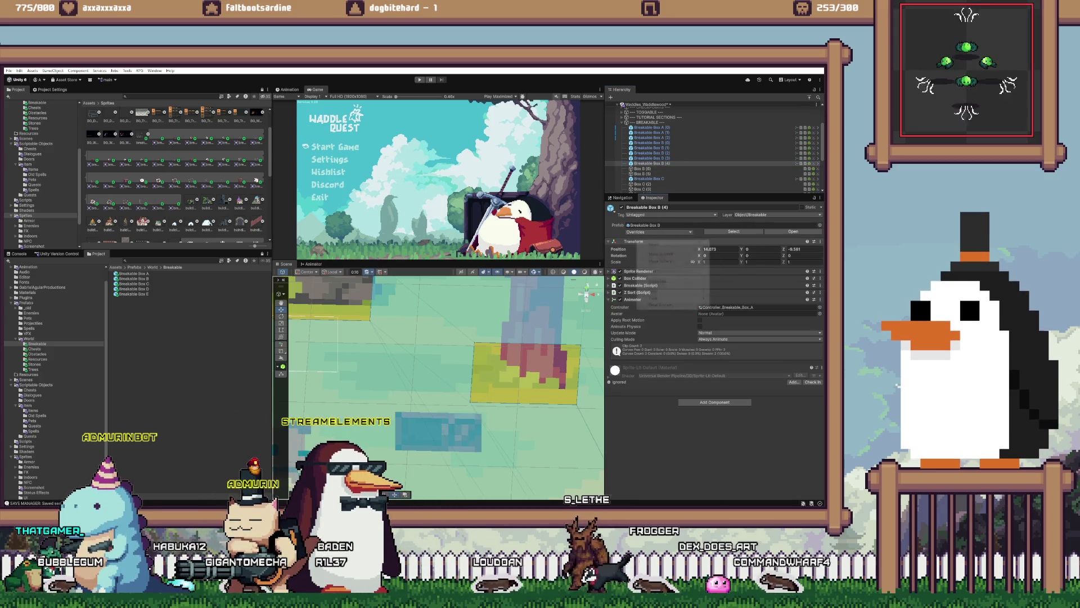
{"action": "mouse_move", "coordinate": [656, 297]}
{"action": "left_click", "coordinate": [736, 339]}
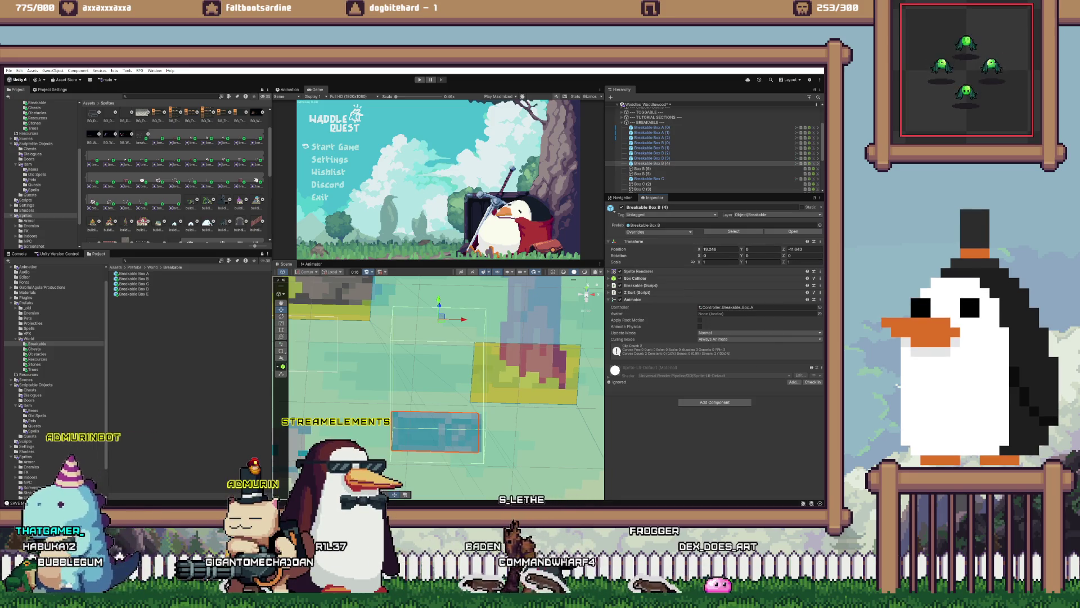
{"action": "key", "text": "Delete"}
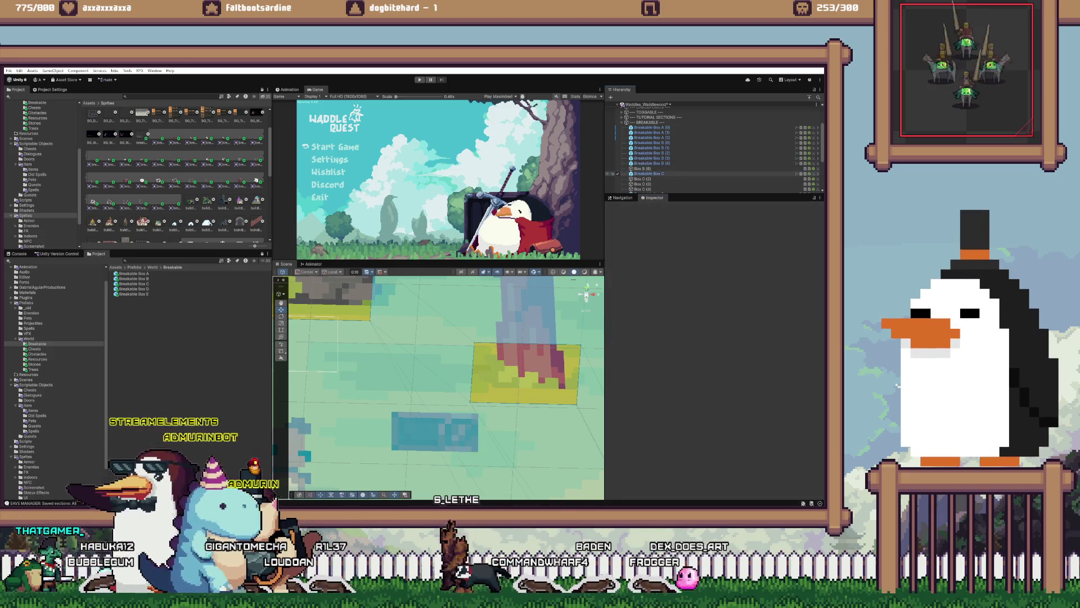
- Put Breakable Box B (5) at Box B (6)'s transform, delete Box B (6), and duplicate Breakable Box C
{"action": "key", "text": "ctrl+z"}
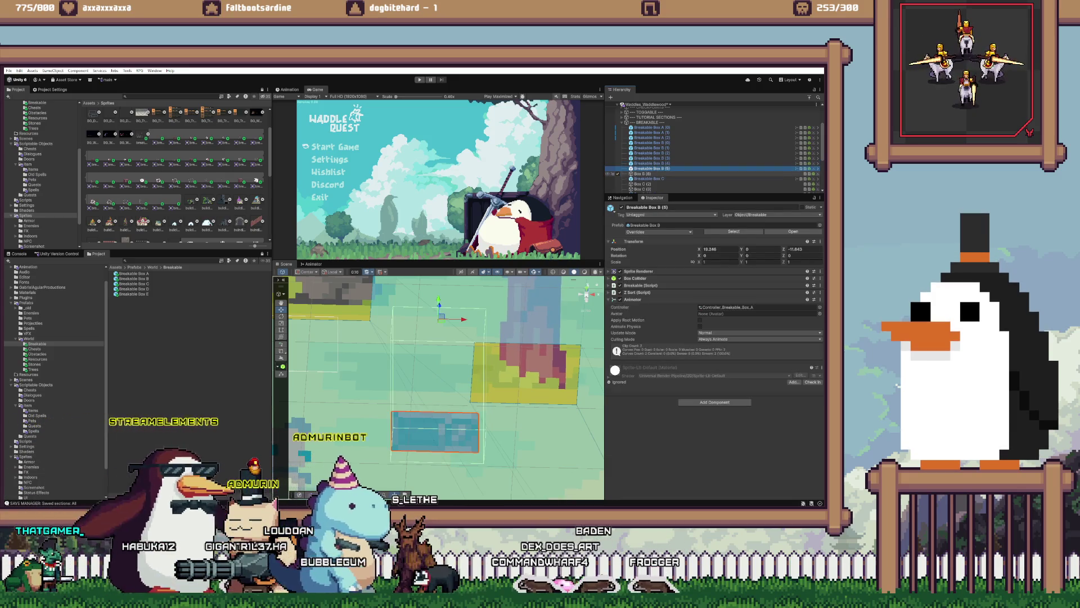
{"action": "left_click", "coordinate": [641, 173]}
{"action": "right_click", "coordinate": [643, 224]}
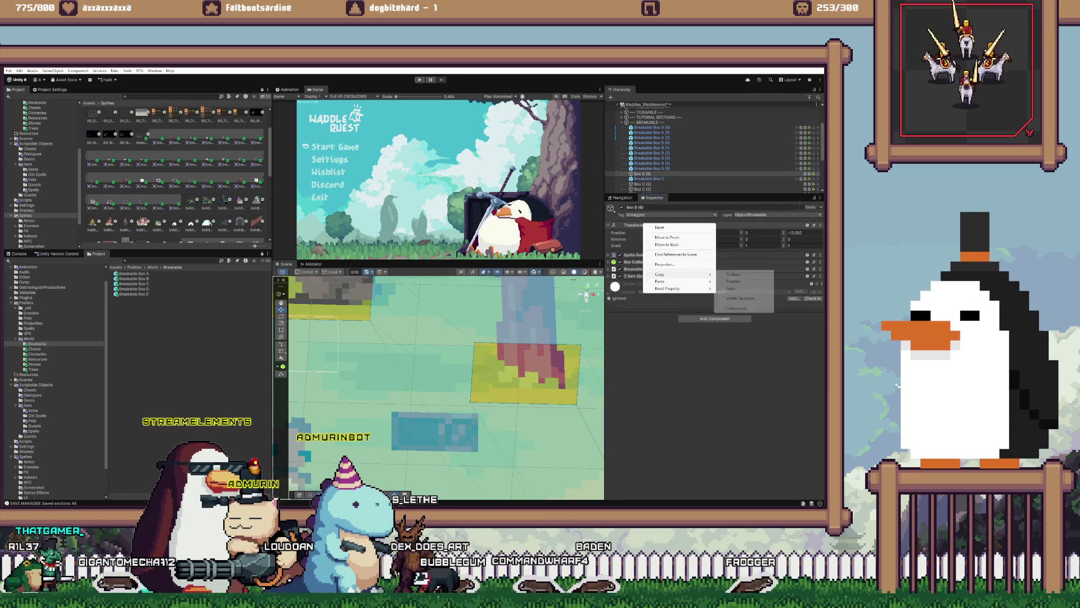
{"action": "left_click", "coordinate": [742, 308]}
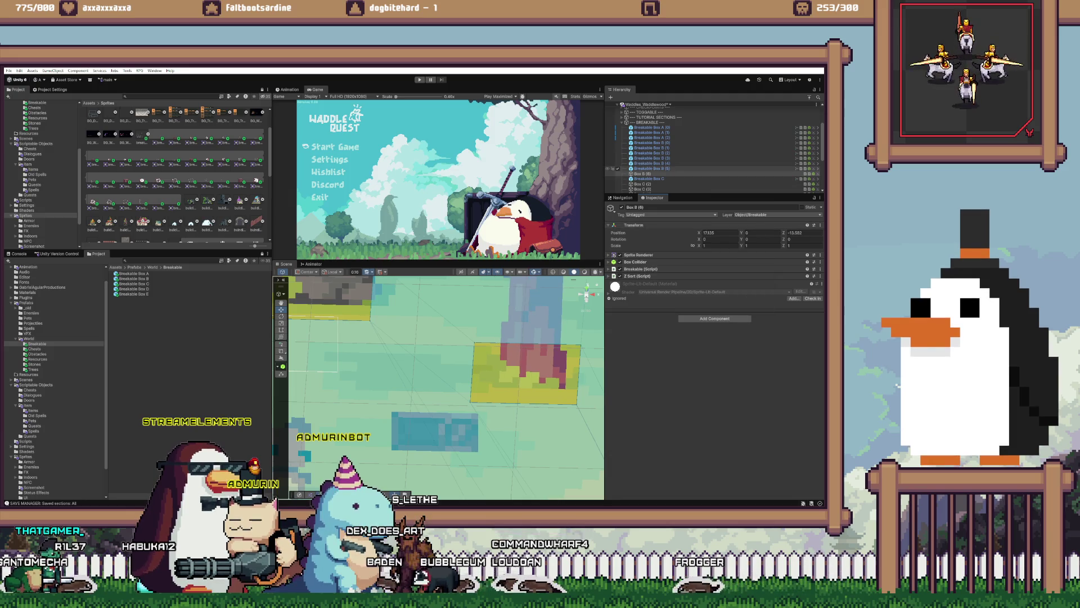
{"action": "left_click", "coordinate": [647, 168]}
{"action": "right_click", "coordinate": [643, 241]}
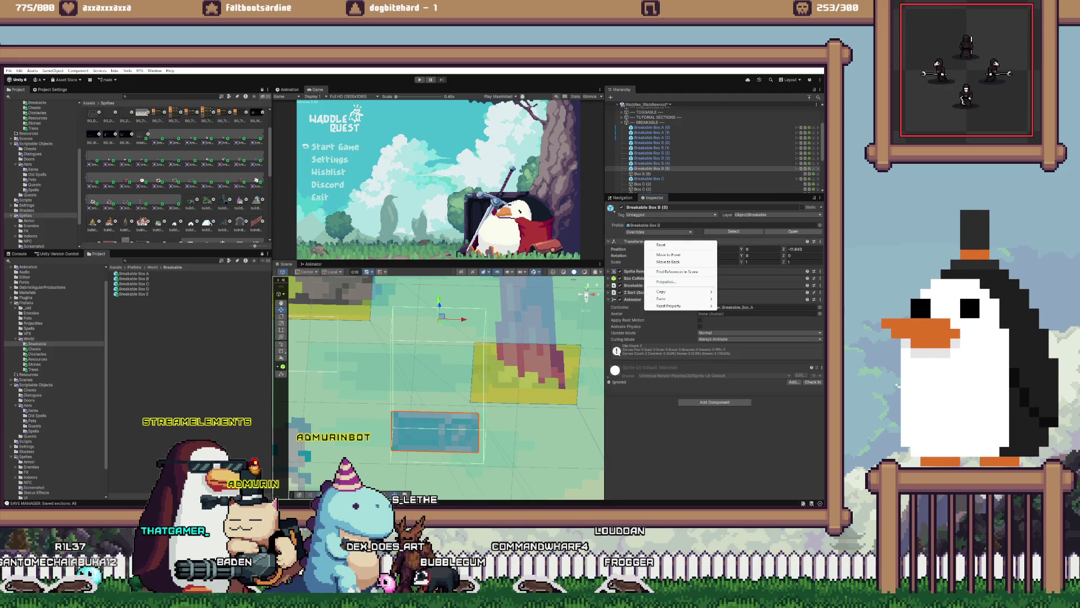
{"action": "mouse_move", "coordinate": [681, 298]}
{"action": "left_click", "coordinate": [743, 339]}
{"action": "left_click", "coordinate": [642, 173]}
{"action": "key", "text": "Delete"}
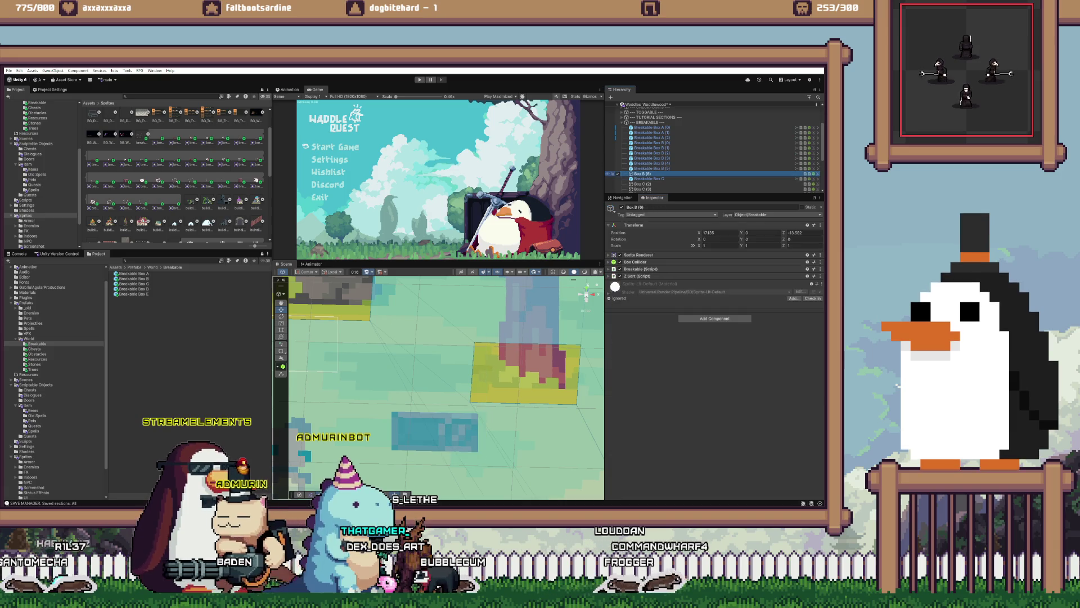
{"action": "left_click", "coordinate": [648, 173]}
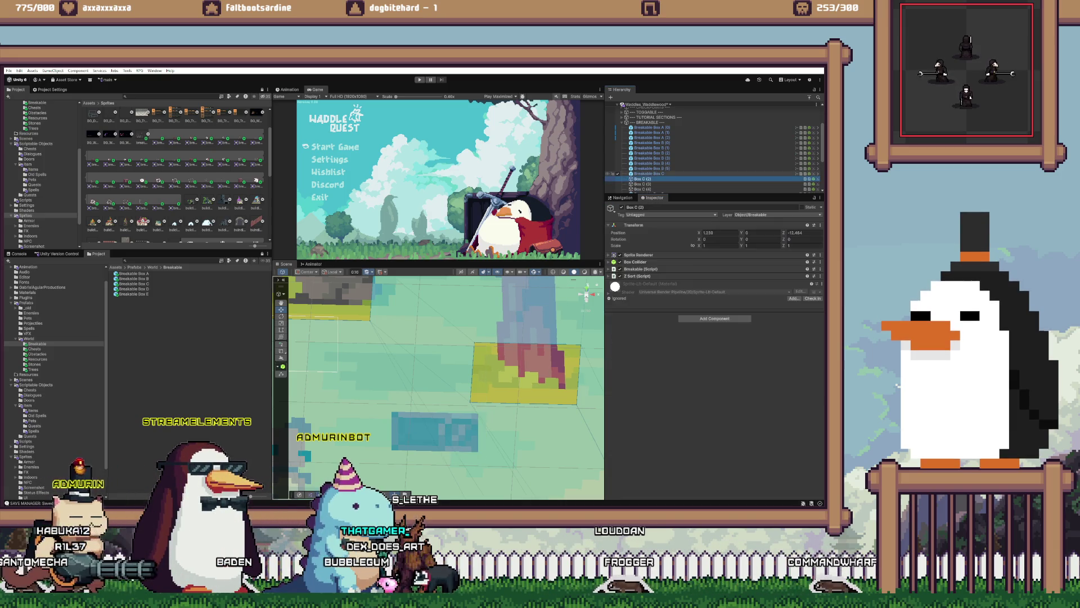
{"action": "key", "text": "ctrl+d"}
- Frame the new Breakable Box C copy and copy plain Box C (2)'s transform
{"action": "key", "text": "f"}
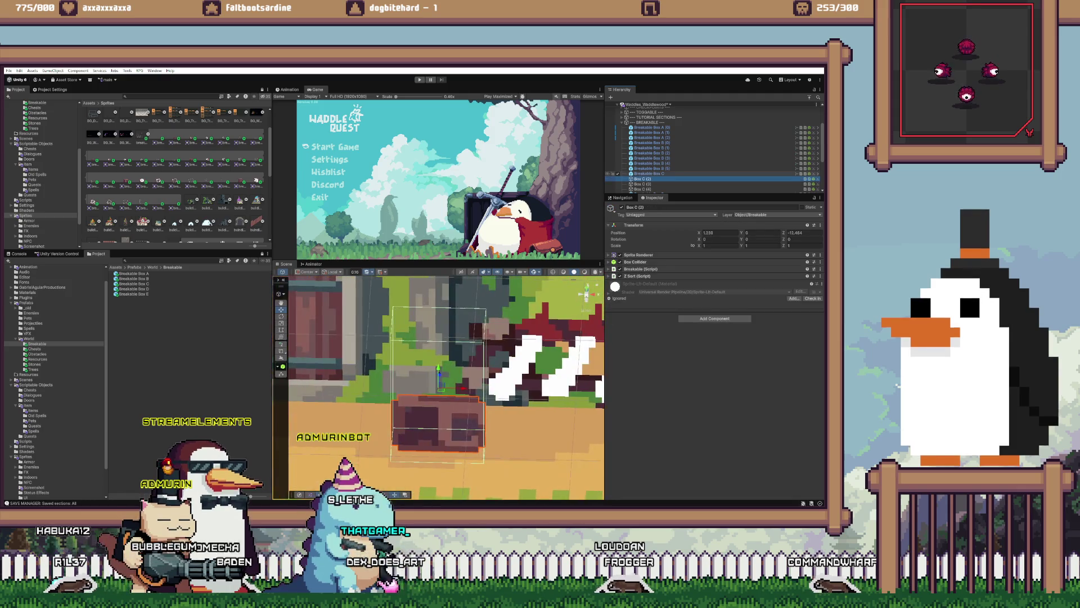
{"action": "left_click", "coordinate": [642, 184]}
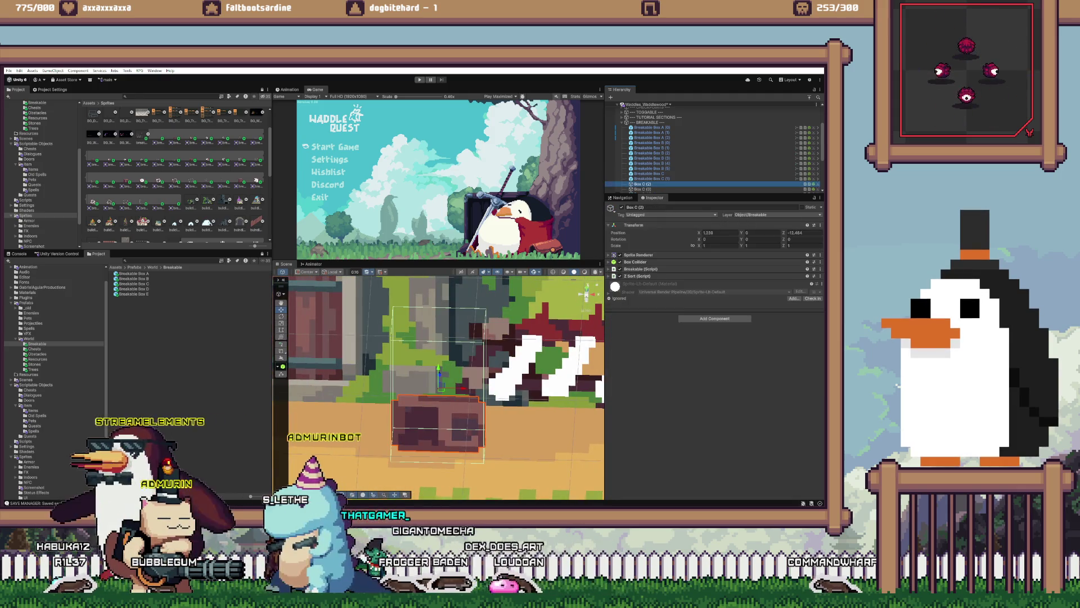
{"action": "right_click", "coordinate": [634, 225]}
{"action": "mouse_move", "coordinate": [670, 276]}
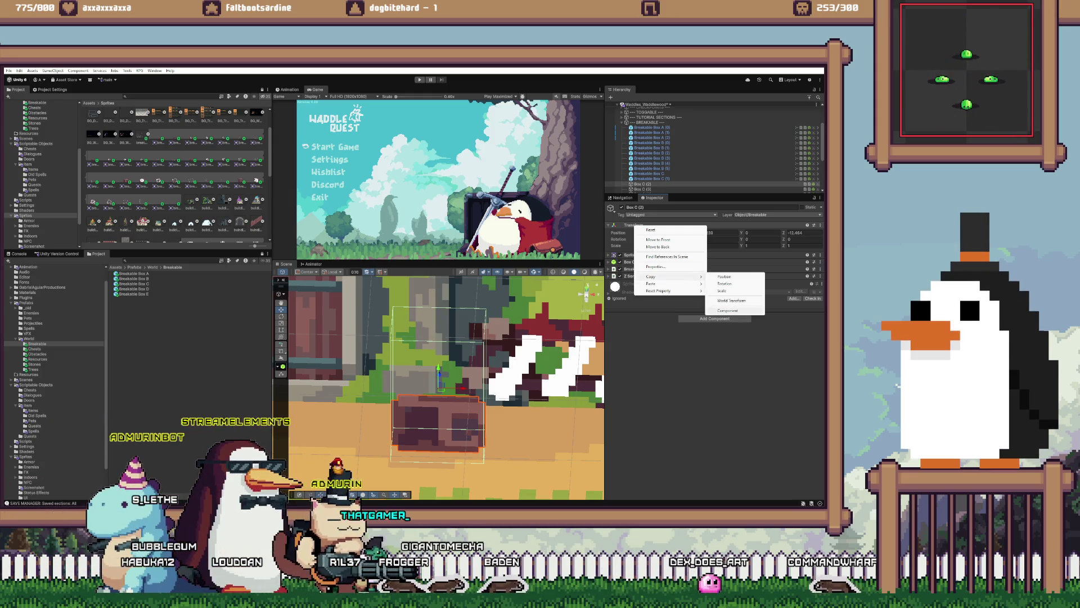
{"action": "left_click", "coordinate": [724, 276]}
{"action": "left_click", "coordinate": [650, 174]}
{"action": "right_click", "coordinate": [634, 241]}
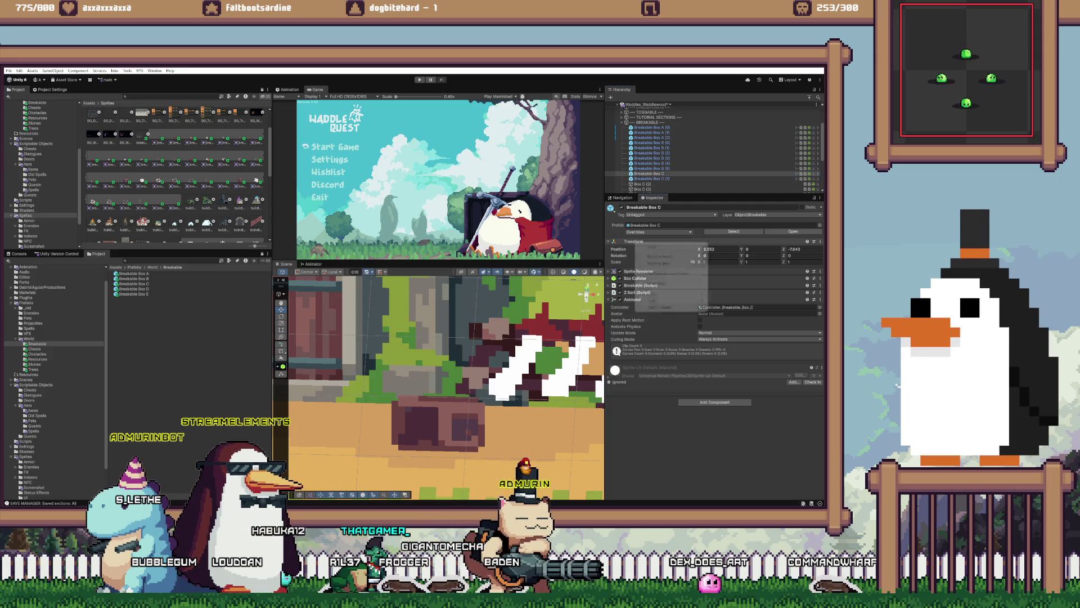
{"action": "left_click", "coordinate": [642, 184]}
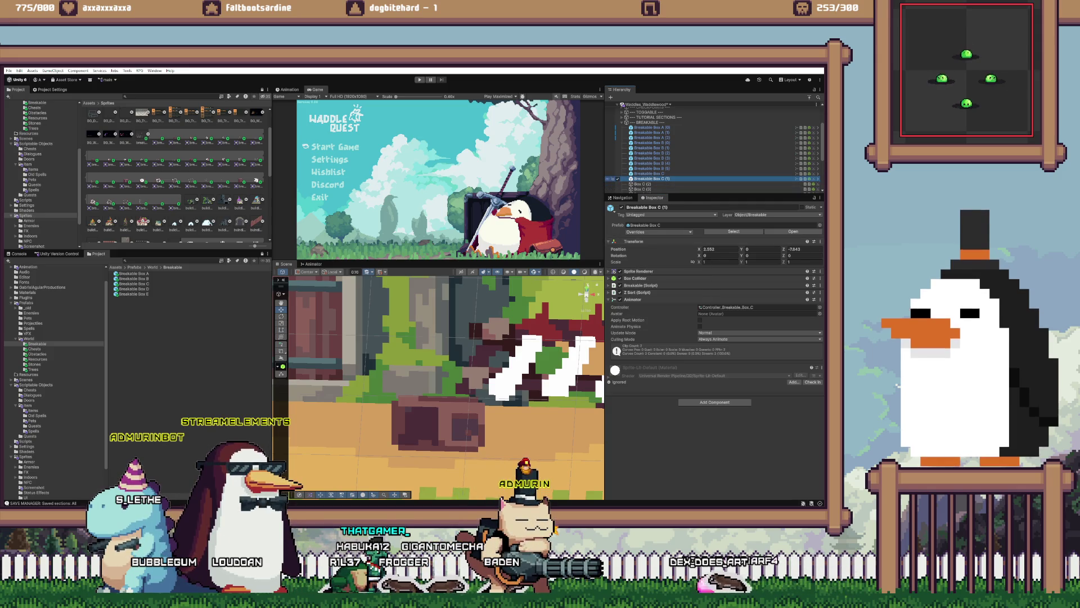
- Move Breakable Box C (1) to Box C (2)'s world position and delete Box C (2)
{"action": "left_click", "coordinate": [642, 184]}
{"action": "right_click", "coordinate": [636, 225]}
{"action": "mouse_move", "coordinate": [673, 275]}
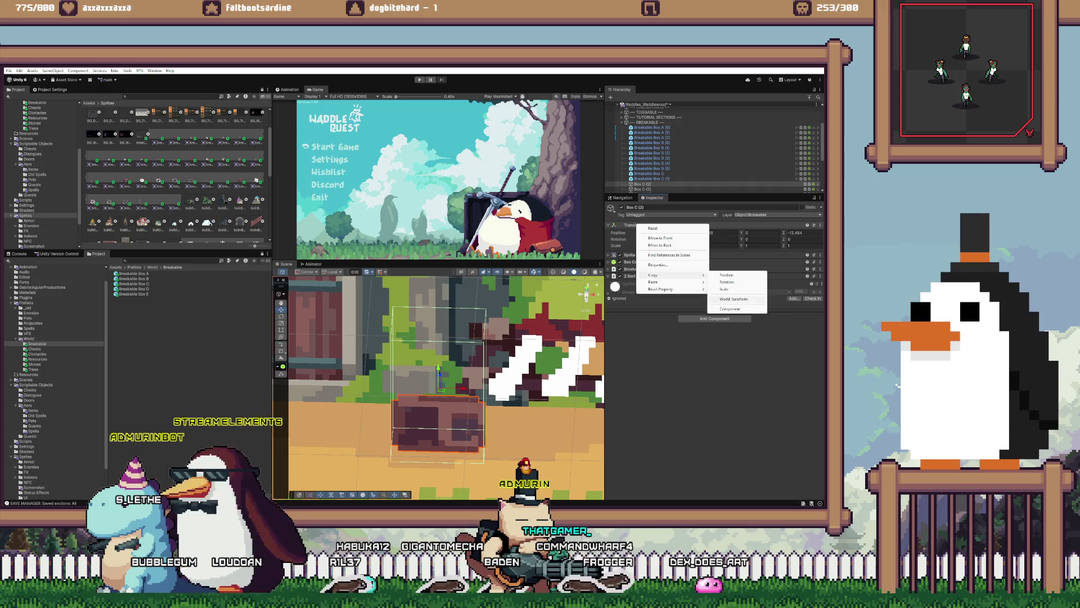
{"action": "left_click", "coordinate": [734, 299]}
{"action": "left_click", "coordinate": [653, 178]}
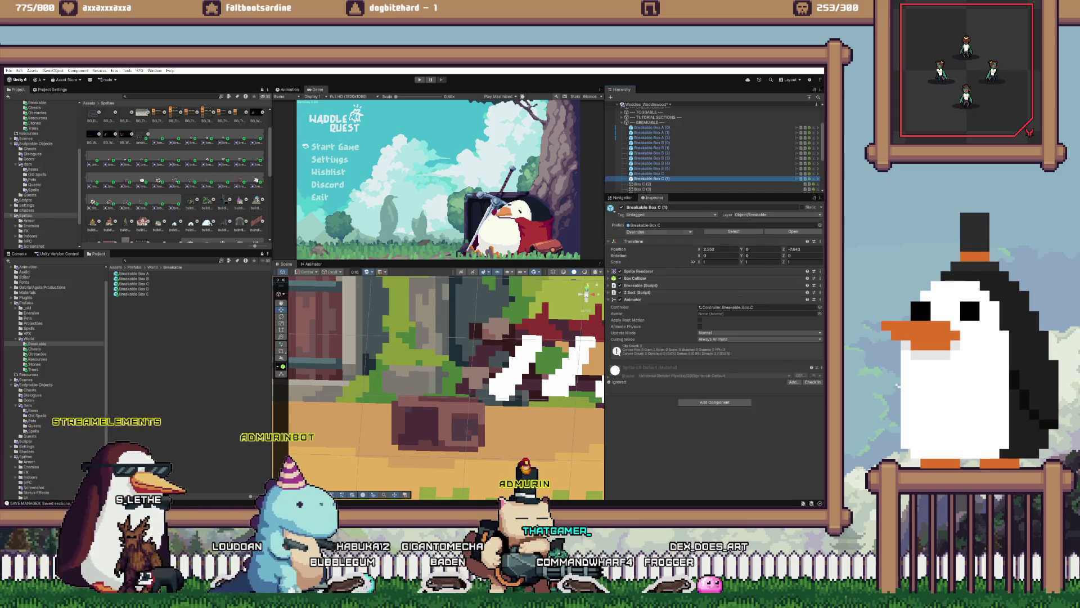
{"action": "right_click", "coordinate": [647, 242]}
{"action": "mouse_move", "coordinate": [675, 297]}
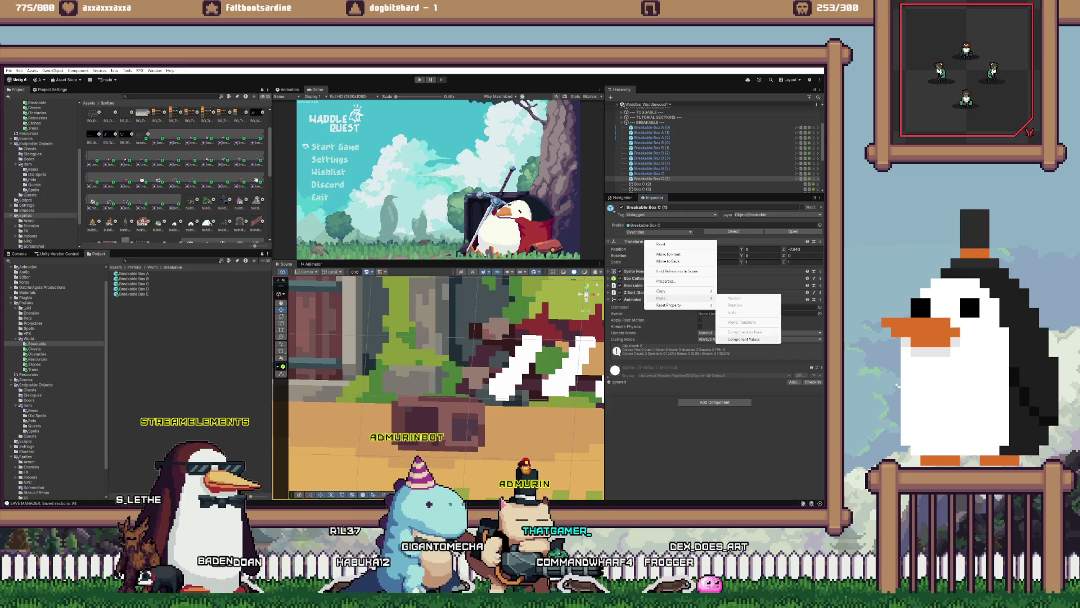
{"action": "left_click", "coordinate": [737, 320]}
{"action": "left_click", "coordinate": [643, 184]}
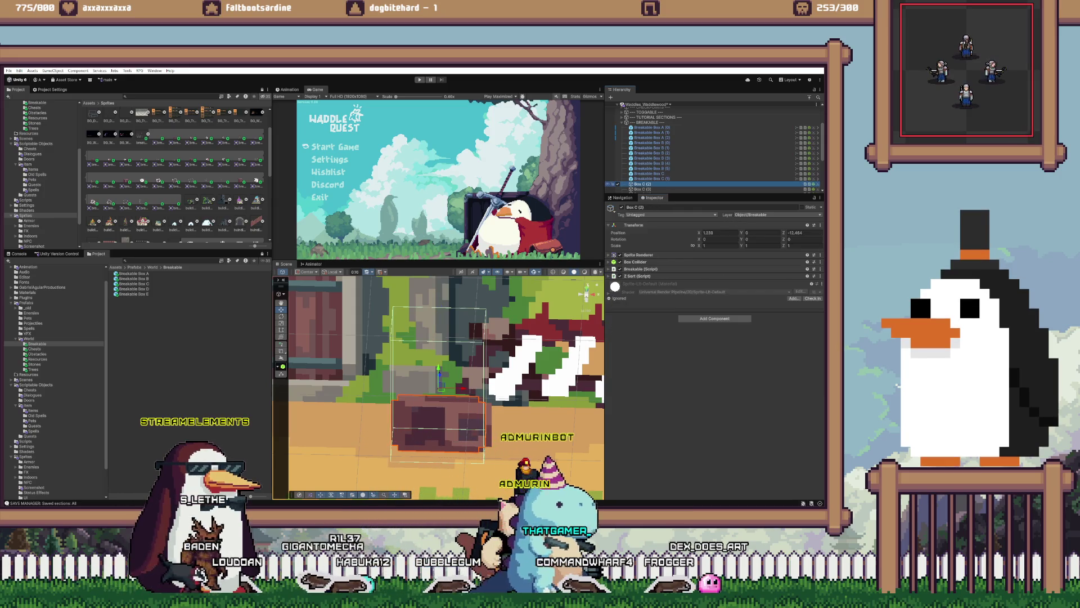
{"action": "key", "text": "Delete"}
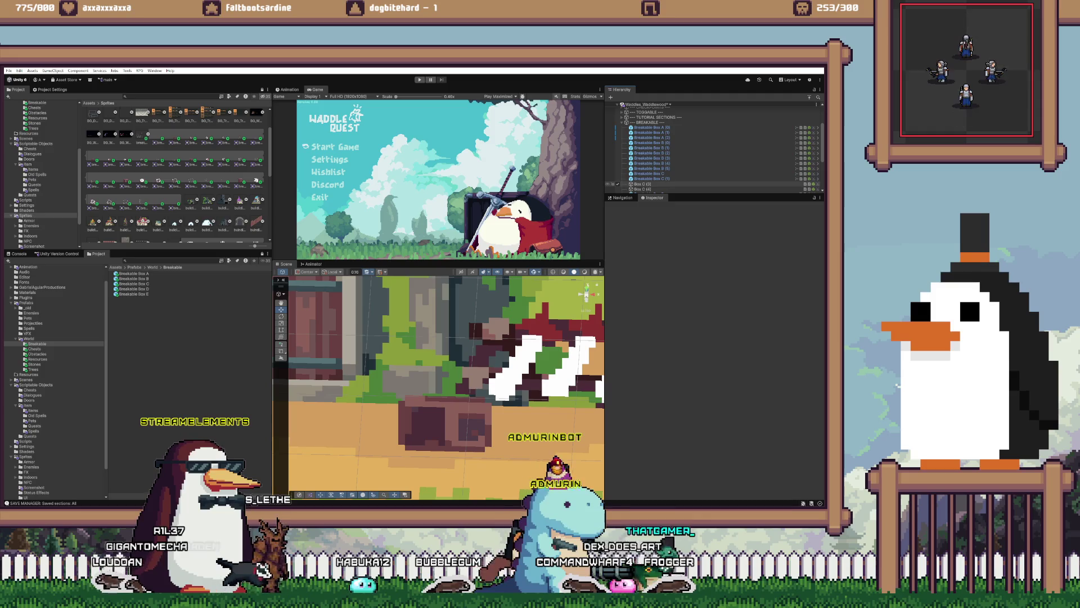
- Add a Breakable Box C (2) copy and delete the plain Box C (3) and Box C (5) crates
{"action": "key", "text": "ctrl+z"}
{"action": "left_click", "coordinate": [643, 189]}
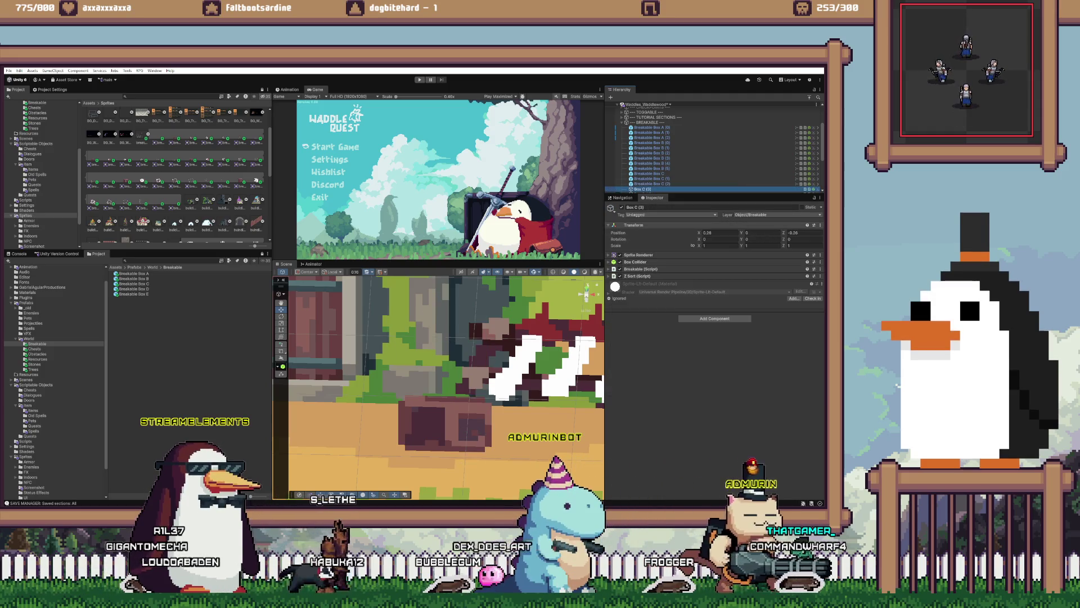
{"action": "right_click", "coordinate": [641, 225]}
{"action": "mouse_move", "coordinate": [675, 276]}
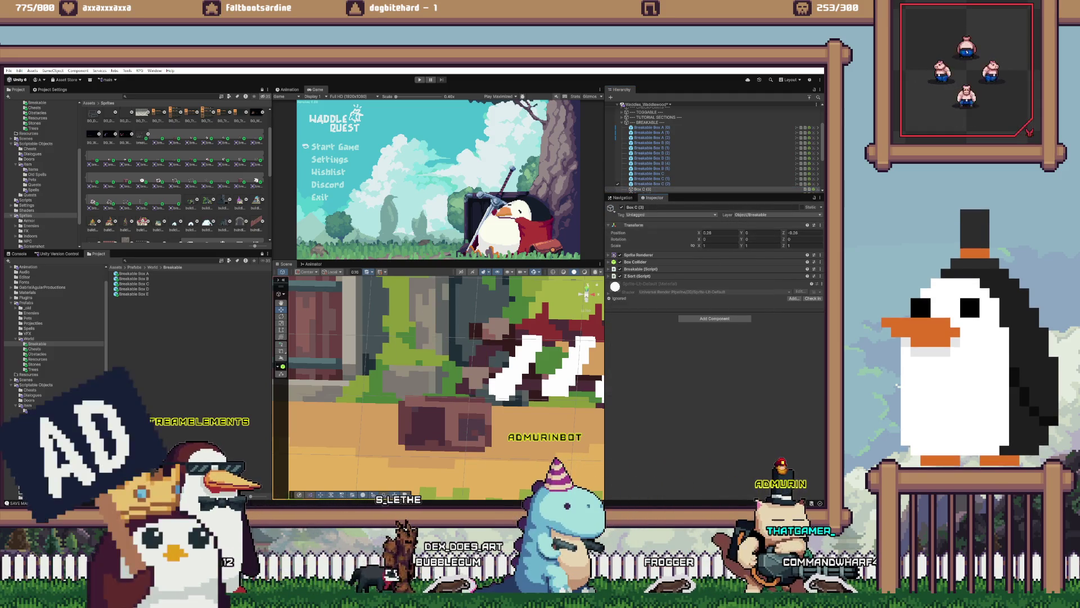
{"action": "left_click", "coordinate": [652, 184]}
{"action": "right_click", "coordinate": [642, 241]}
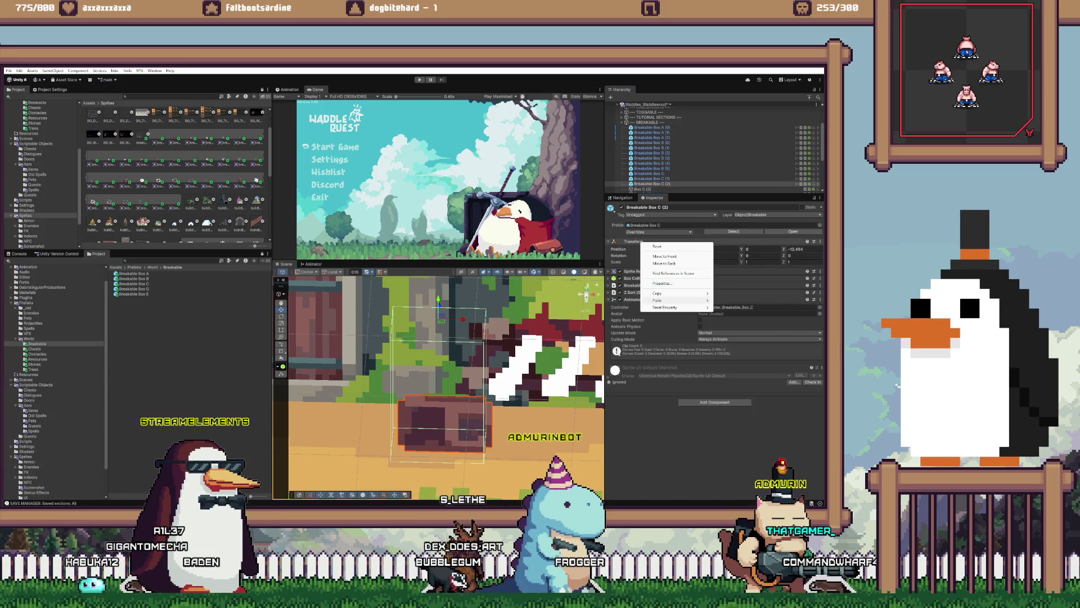
{"action": "key", "text": "Escape"}
{"action": "scroll", "coordinate": [714, 146], "scroll_direction": "down", "scroll_amount": 1}
{"action": "left_click", "coordinate": [644, 170]}
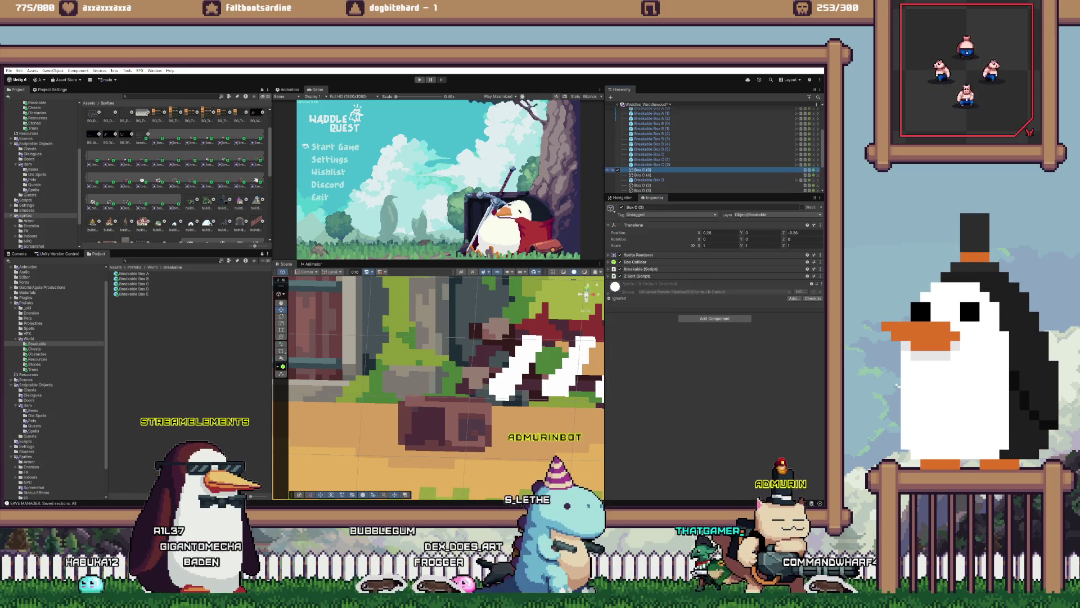
{"action": "key", "text": "Delete"}
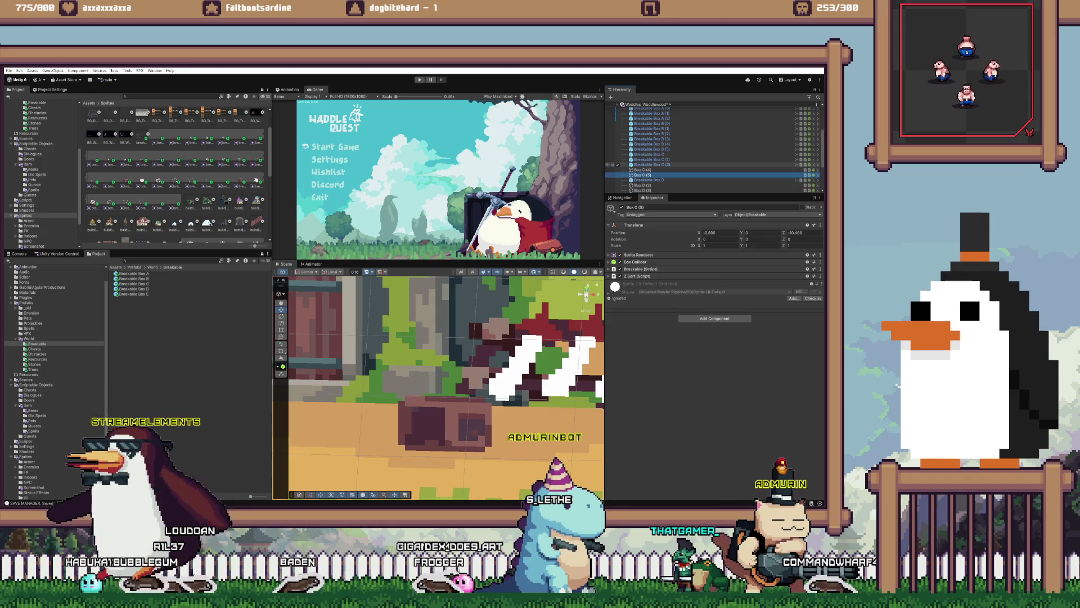
{"action": "left_click", "coordinate": [653, 165]}
{"action": "left_click", "coordinate": [643, 174]}
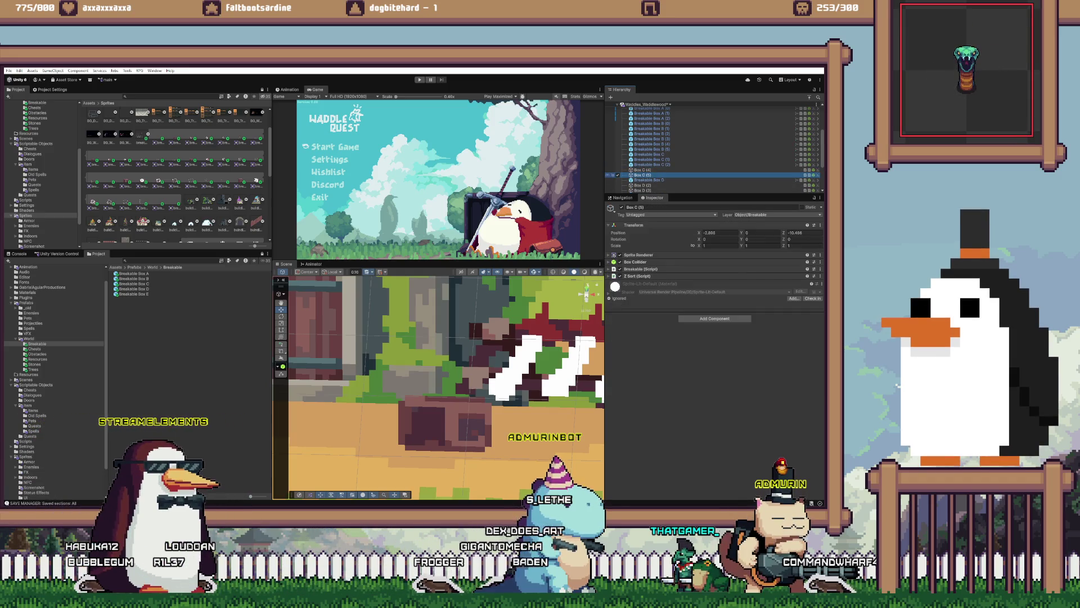
{"action": "key", "text": "Delete"}
- Place a new Breakable Box C (3) at Box C (4)'s position and delete Box C (4)
{"action": "key", "text": "ctrl+z"}
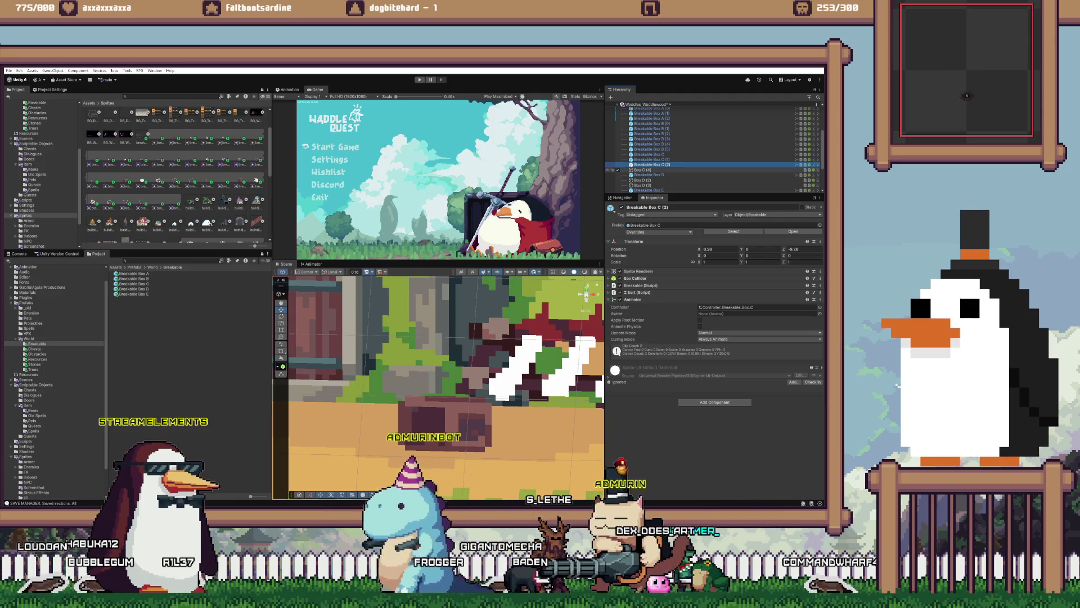
{"action": "left_click", "coordinate": [643, 175]}
{"action": "key", "text": "f"}
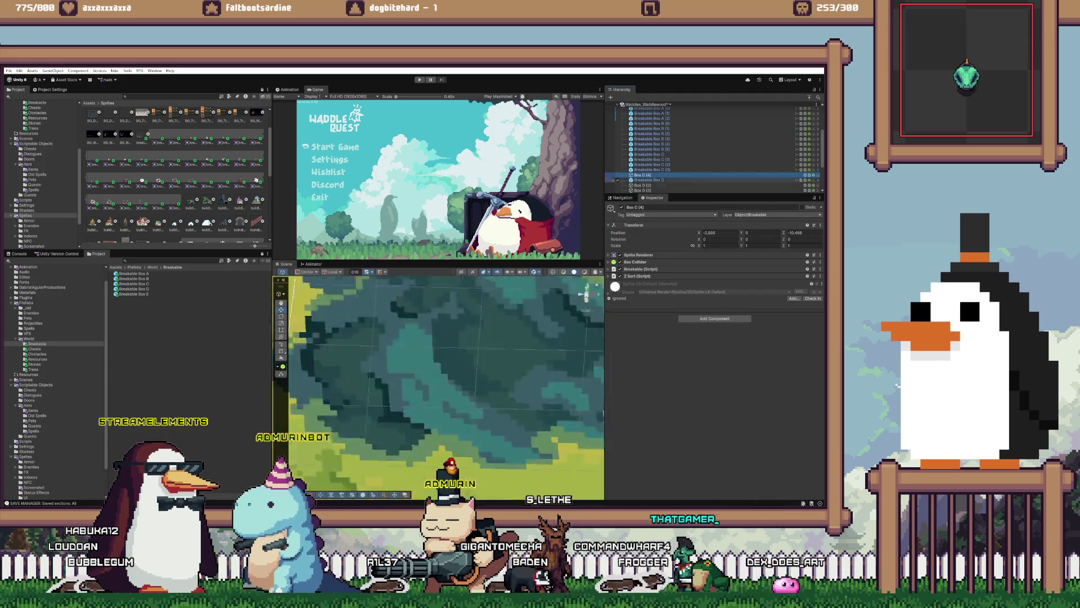
{"action": "right_click", "coordinate": [648, 225]}
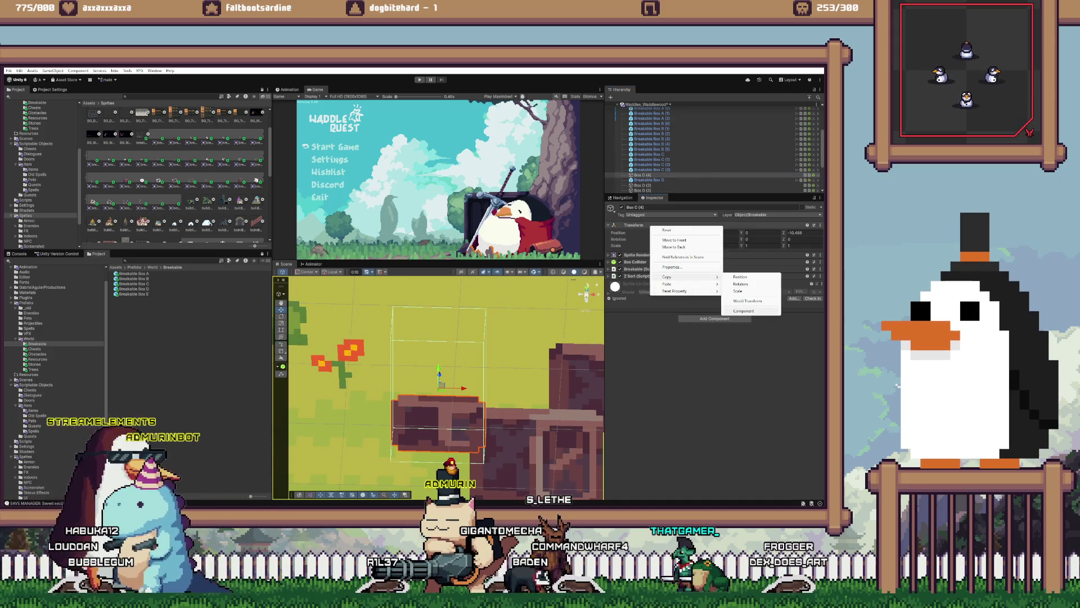
{"action": "left_click", "coordinate": [742, 282]}
{"action": "left_click", "coordinate": [652, 170]}
{"action": "right_click", "coordinate": [639, 242]}
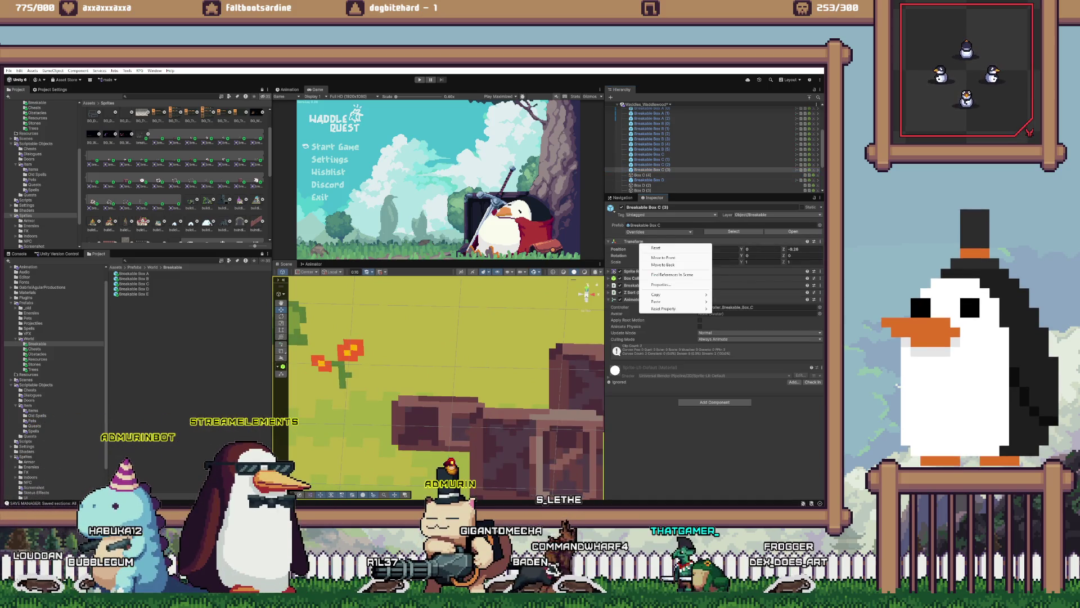
{"action": "mouse_move", "coordinate": [675, 302]}
{"action": "left_click", "coordinate": [731, 302]}
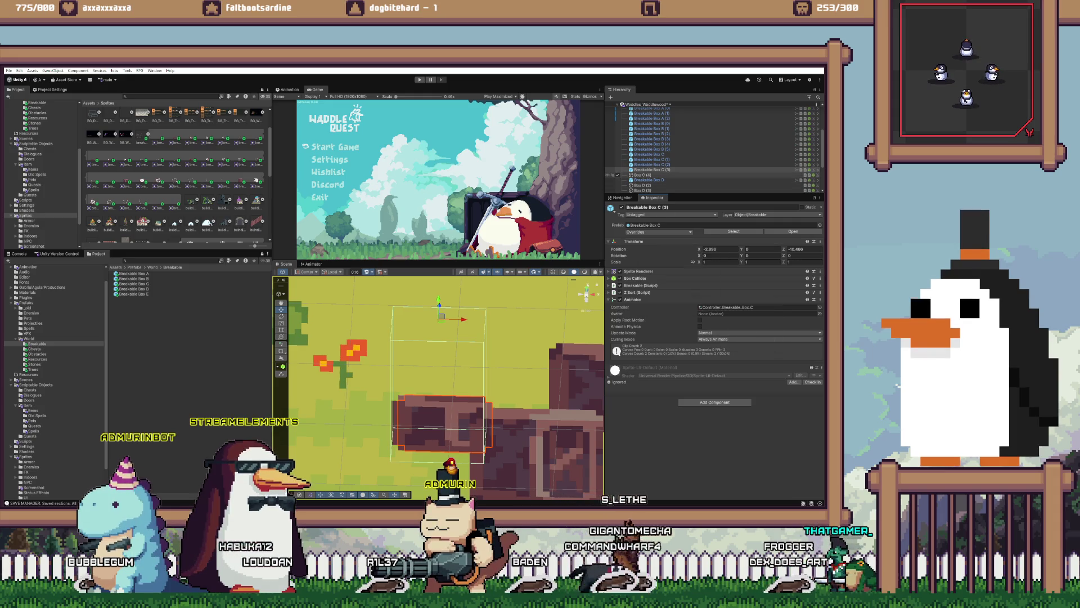
{"action": "left_click", "coordinate": [643, 175]}
{"action": "key", "text": "Delete"}
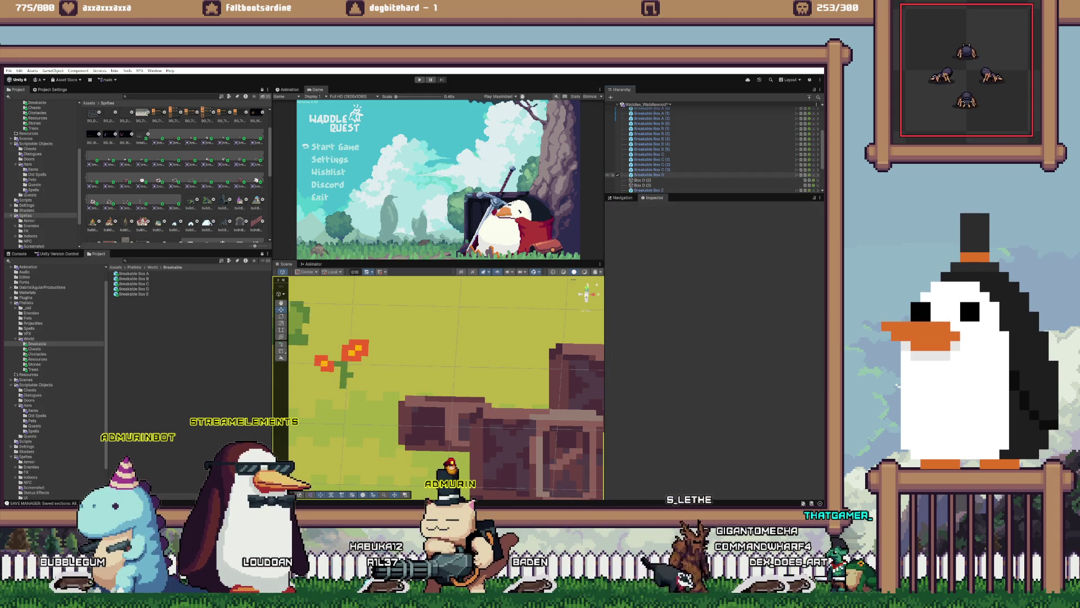
{"action": "key", "text": "ctrl+z"}
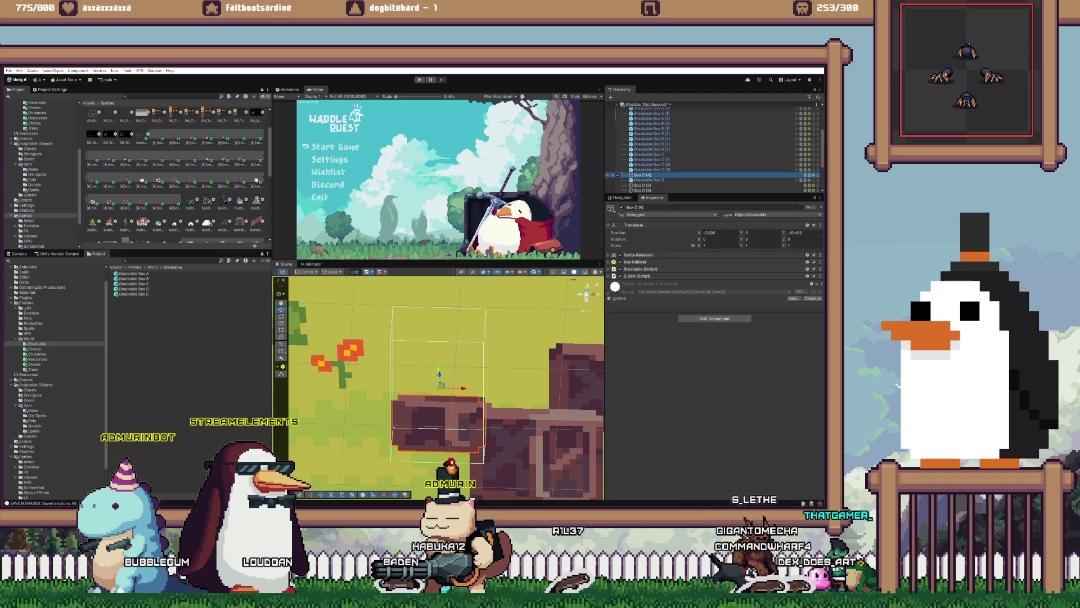
{"action": "key", "text": "Delete"}
{"action": "left_click", "coordinate": [652, 169]}
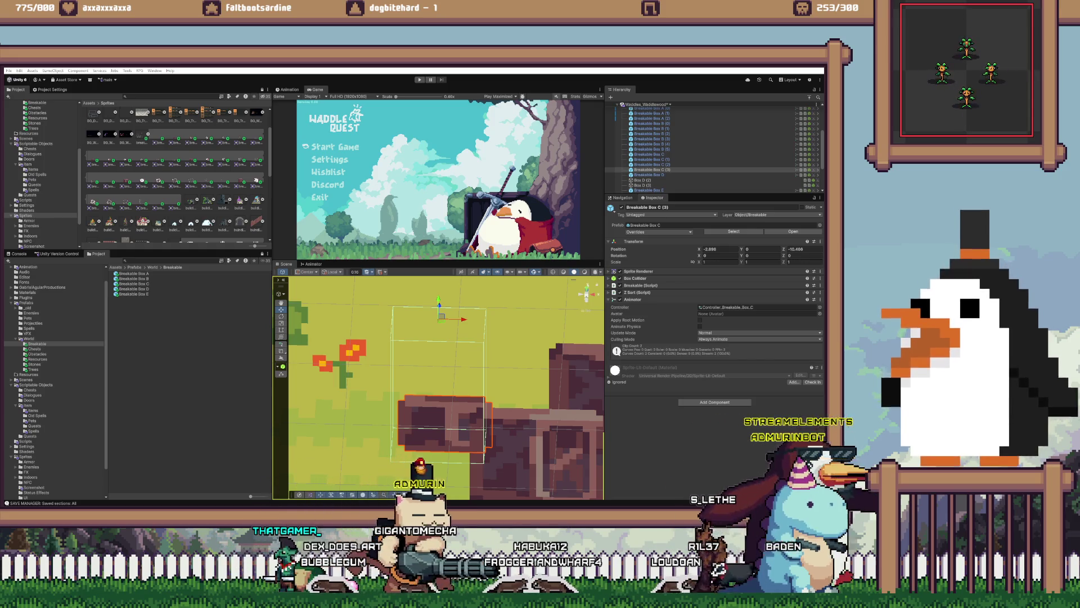
- Duplicate Breakable Box D, then undo a mistaken position paste onto plain Box D (2)
{"action": "left_click", "coordinate": [648, 174]}
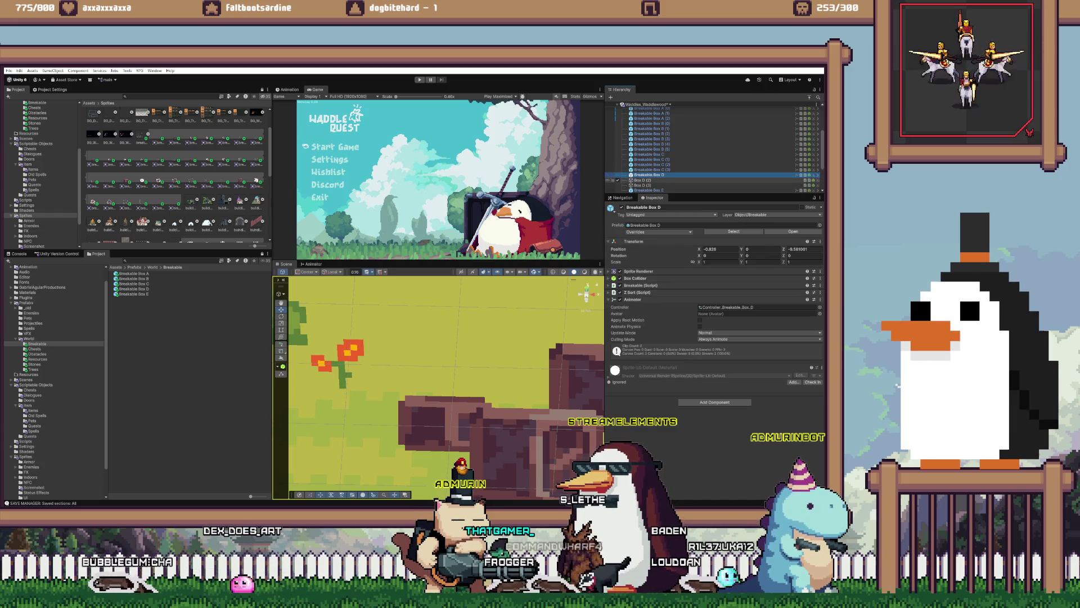
{"action": "key", "text": "ctrl+d"}
{"action": "double_click", "coordinate": [643, 184]}
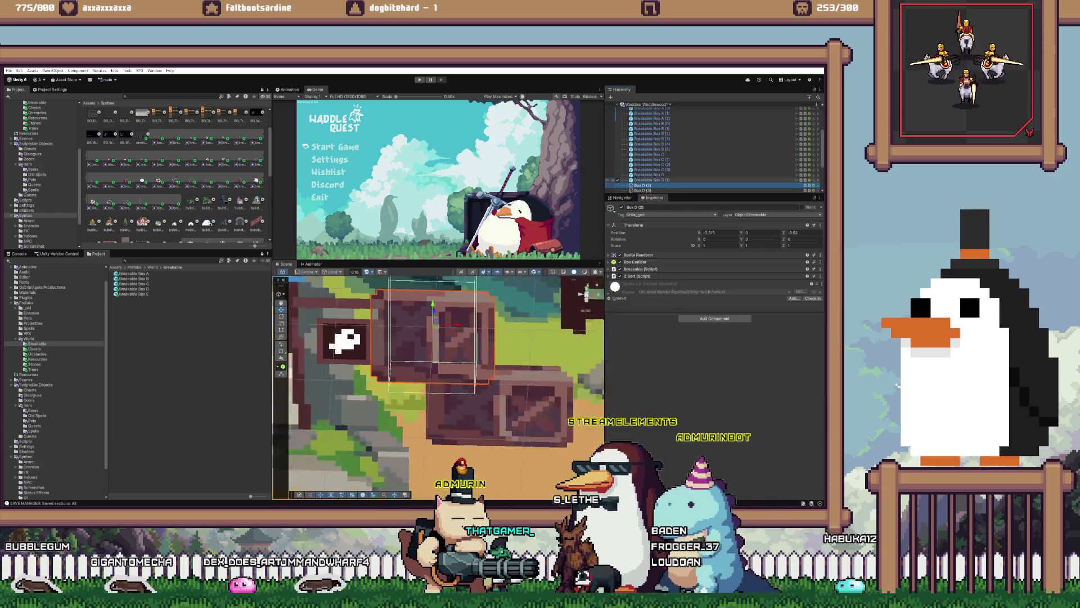
{"action": "left_click", "coordinate": [651, 180]}
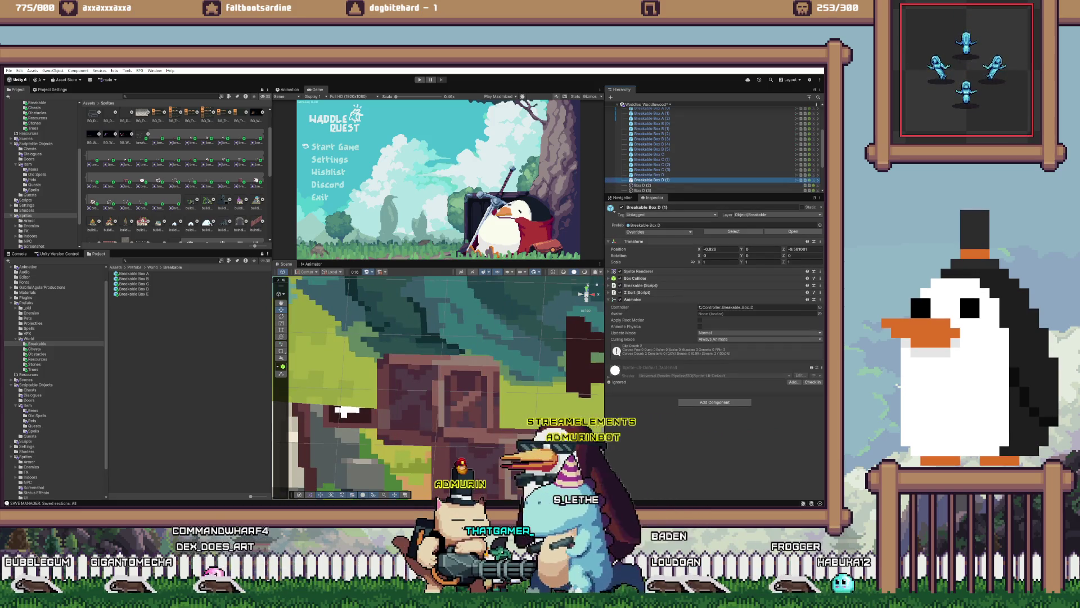
{"action": "right_click", "coordinate": [643, 242]}
{"action": "mouse_move", "coordinate": [692, 295]}
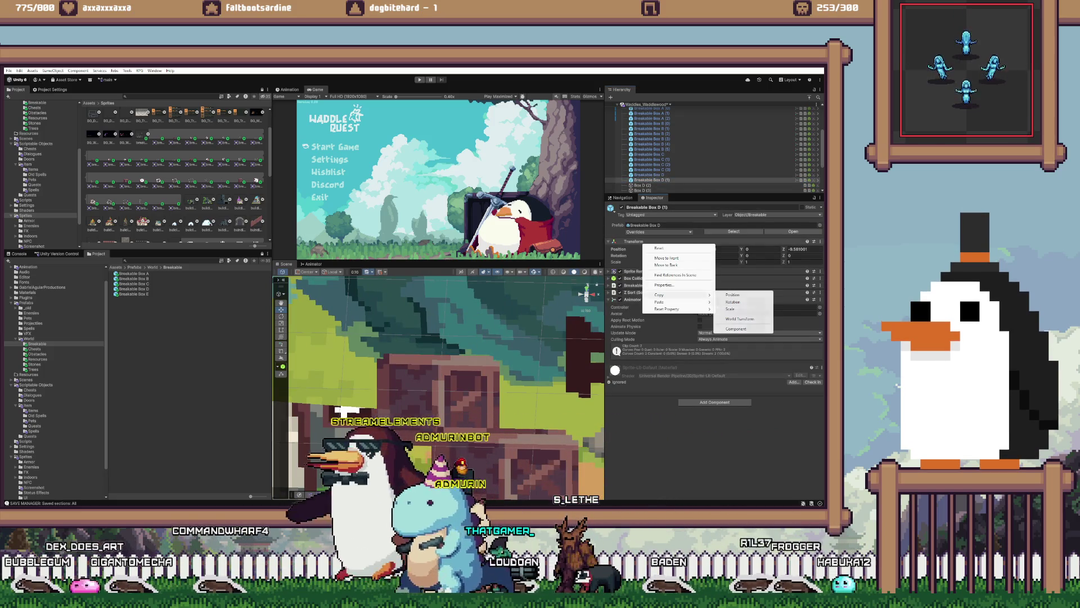
{"action": "left_click", "coordinate": [733, 295]}
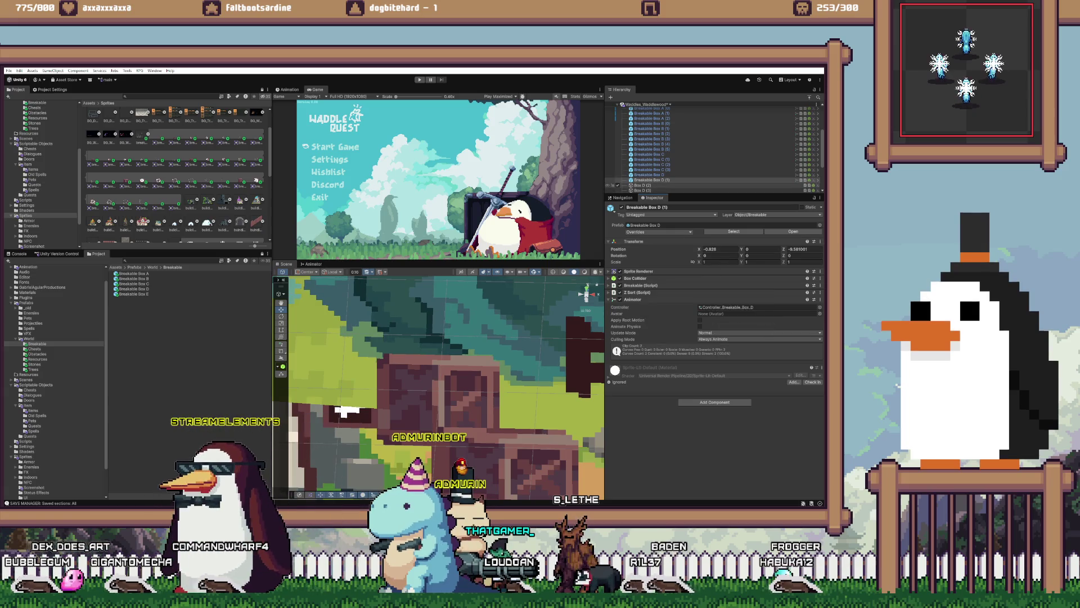
{"action": "left_click", "coordinate": [643, 185]}
{"action": "right_click", "coordinate": [636, 225]}
{"action": "mouse_move", "coordinate": [675, 285]}
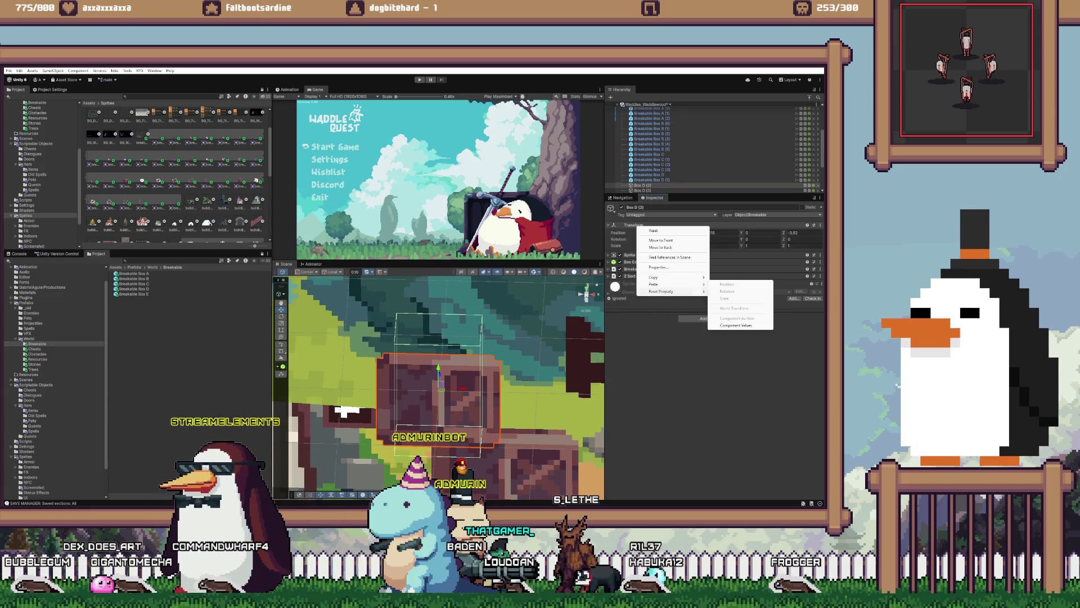
{"action": "left_click", "coordinate": [727, 284]}
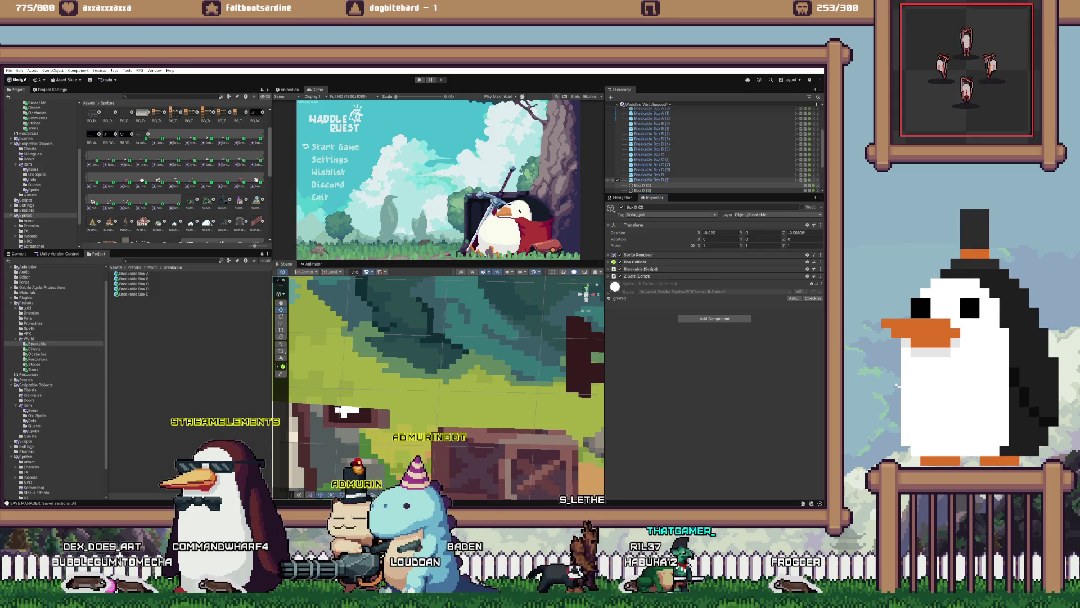
{"action": "key", "text": "ctrl+z"}
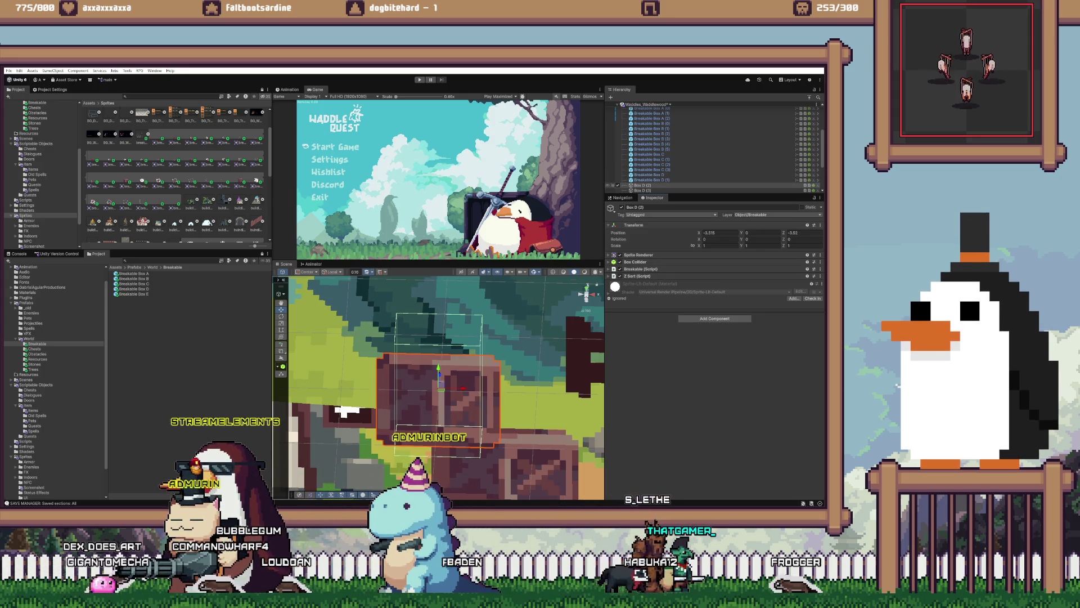
- Move Breakable Box D (1) to Box D (2)'s position and compare the two in the scene
{"action": "right_click", "coordinate": [636, 225]}
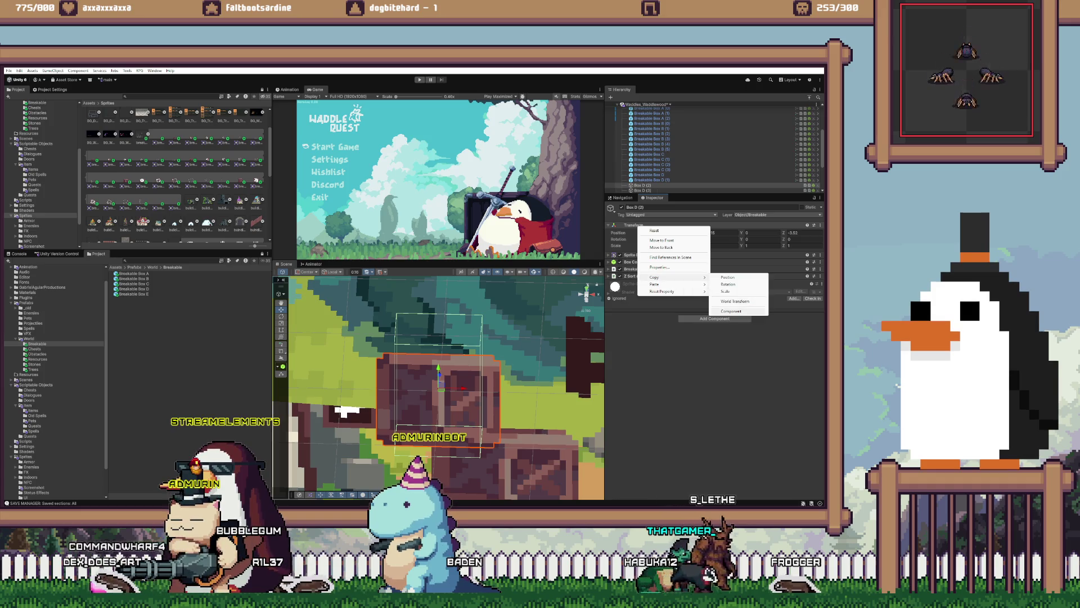
{"action": "left_click", "coordinate": [728, 277]}
{"action": "double_click", "coordinate": [652, 179]}
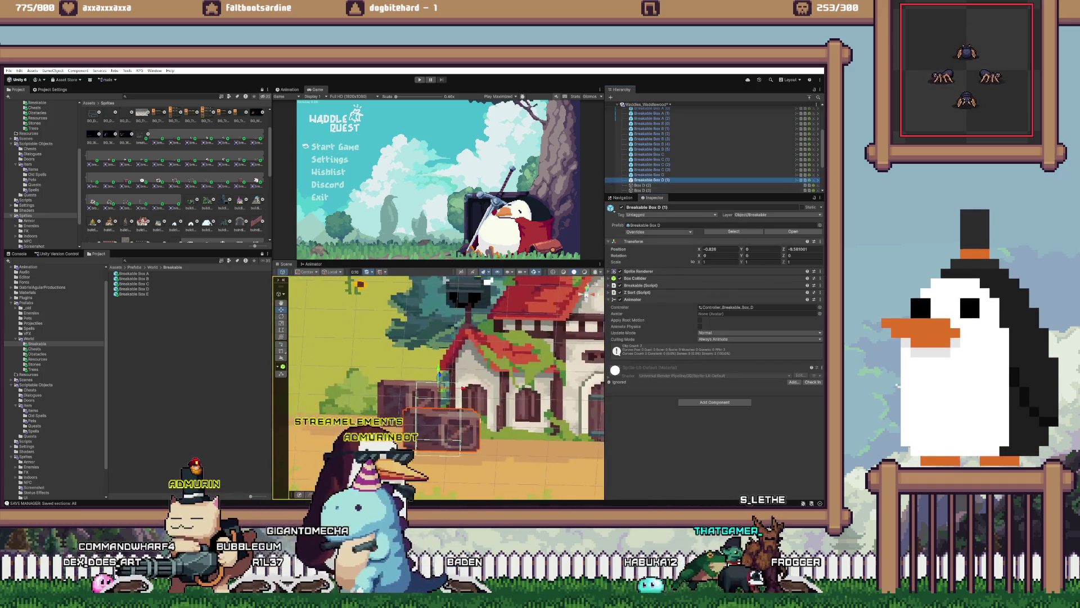
{"action": "right_click", "coordinate": [632, 242]}
{"action": "mouse_move", "coordinate": [672, 302]}
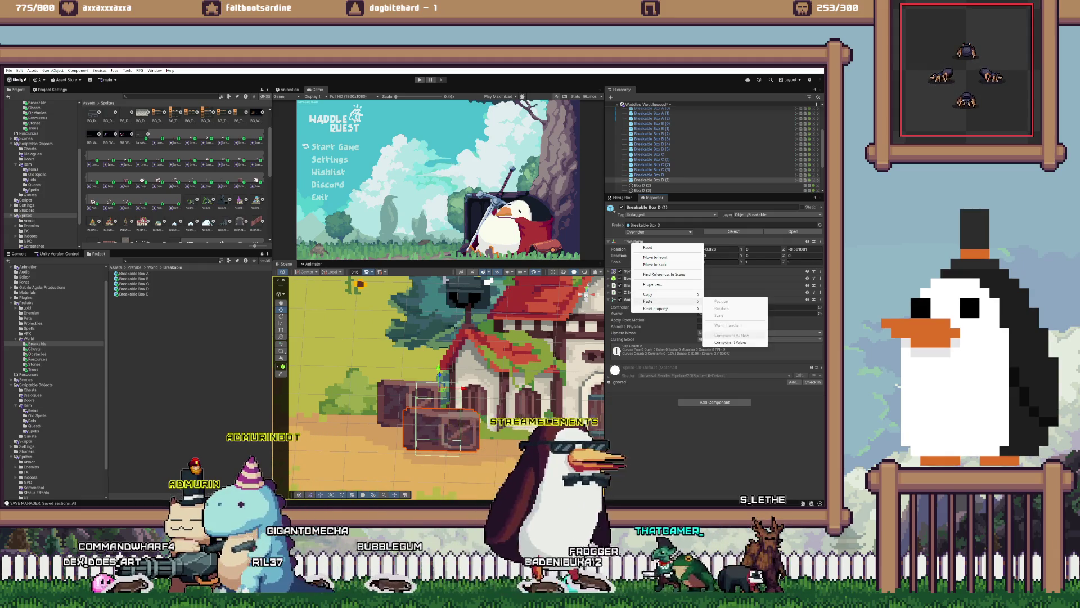
{"action": "left_click", "coordinate": [731, 342]}
{"action": "left_click", "coordinate": [642, 185]}
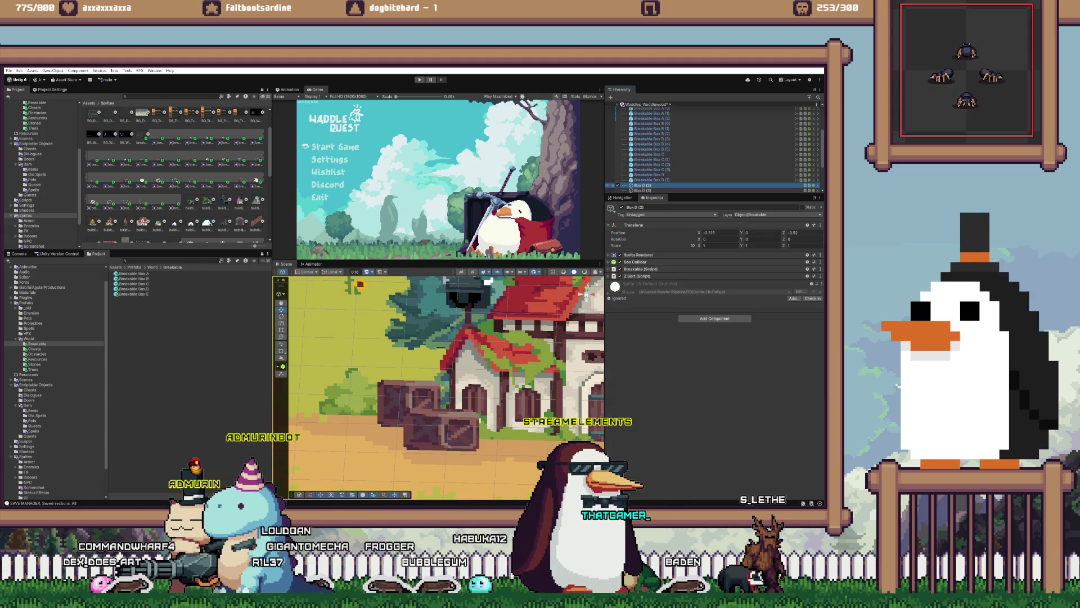
{"action": "double_click", "coordinate": [651, 180]}
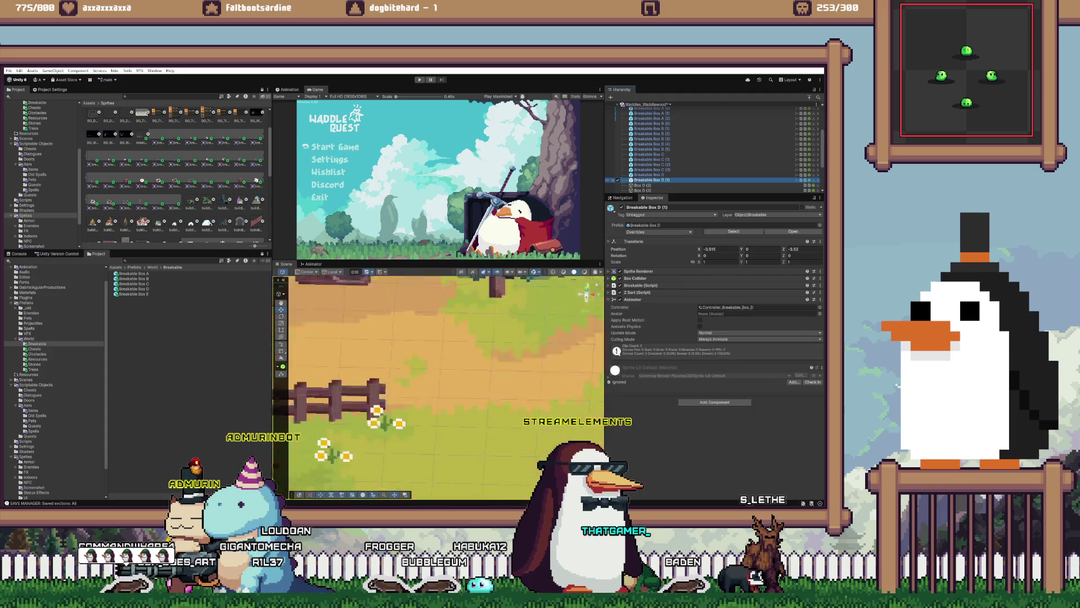
{"action": "double_click", "coordinate": [643, 184]}
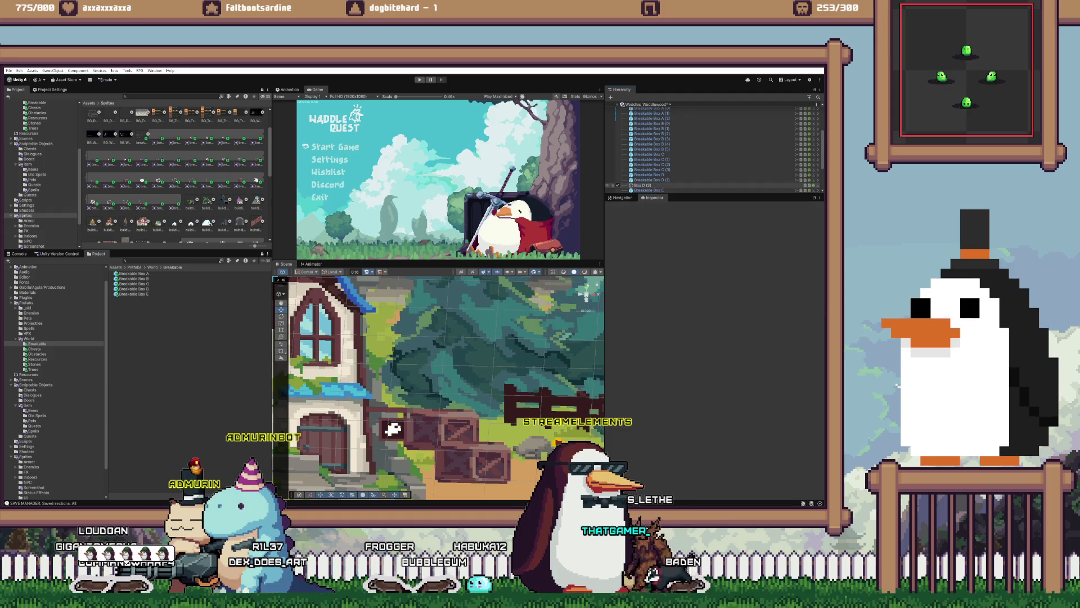
- Add Breakable Box D (2), paste Box D (3)'s position onto it, and delete Box D (3)
{"action": "key", "text": "ctrl+z"}
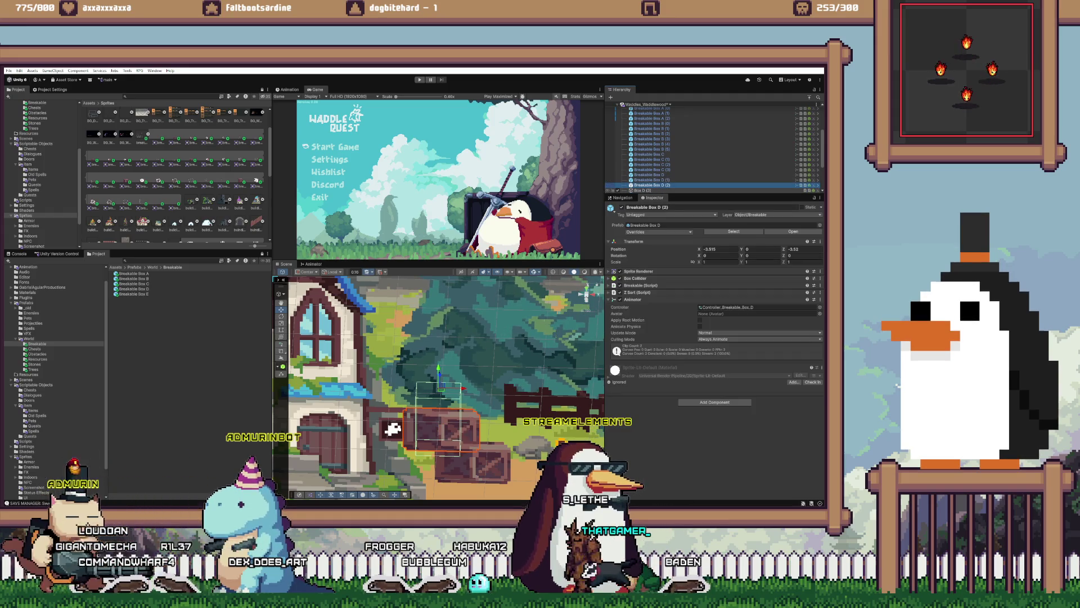
{"action": "left_click", "coordinate": [641, 191]}
{"action": "right_click", "coordinate": [632, 225]}
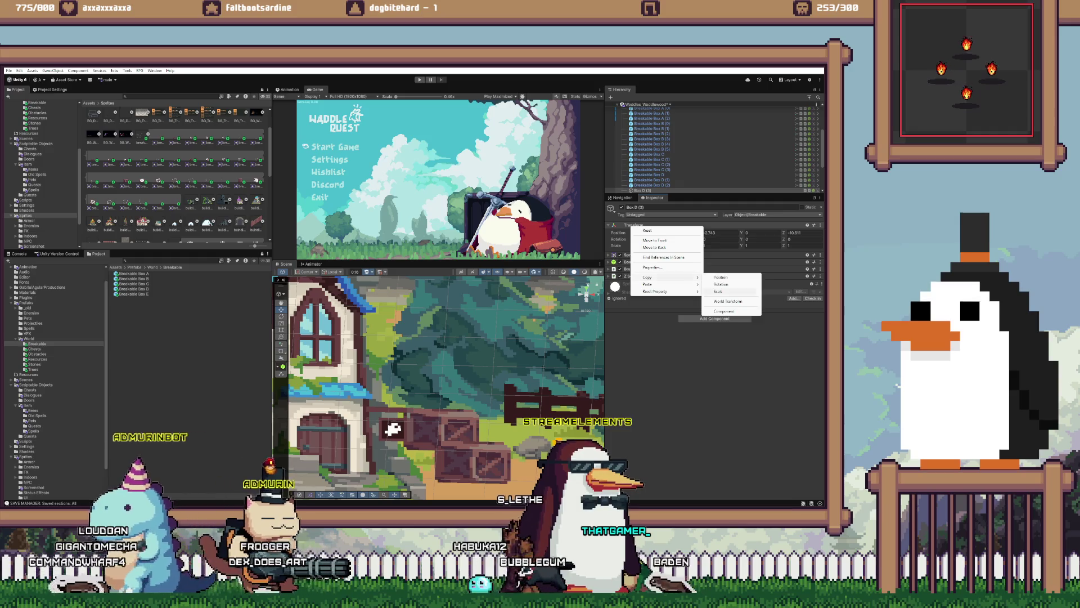
{"action": "key", "text": "Escape"}
{"action": "left_click", "coordinate": [653, 185]}
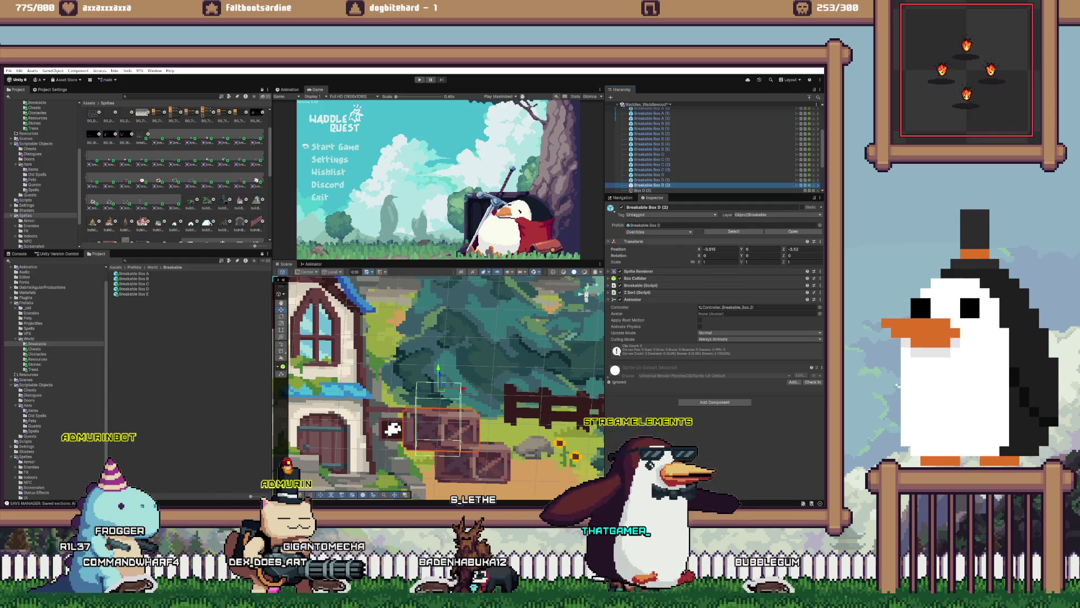
{"action": "right_click", "coordinate": [634, 241]}
{"action": "mouse_move", "coordinate": [663, 301]}
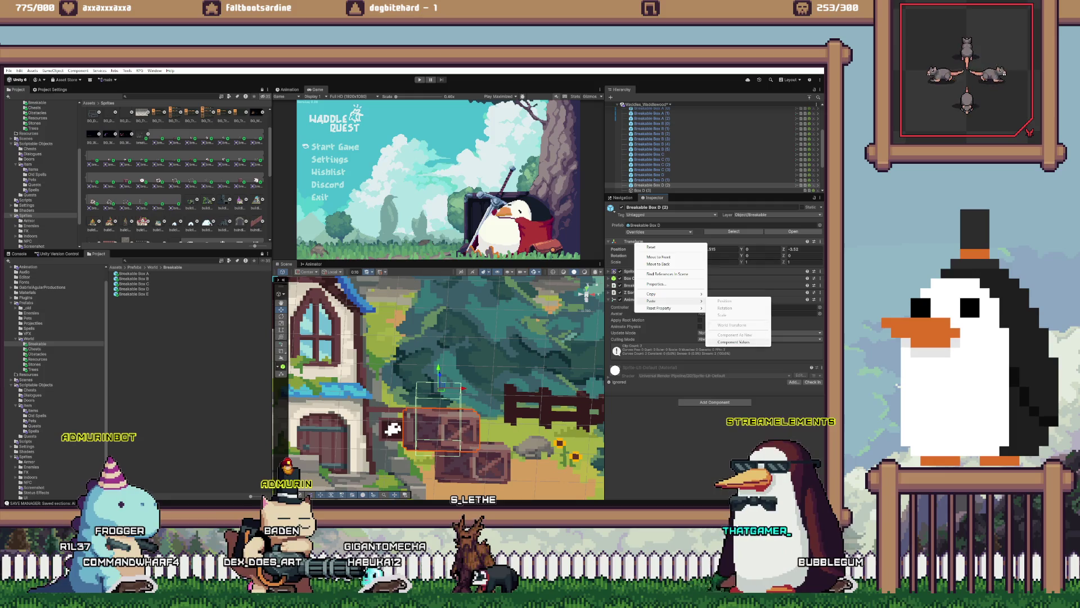
{"action": "left_click", "coordinate": [734, 342]}
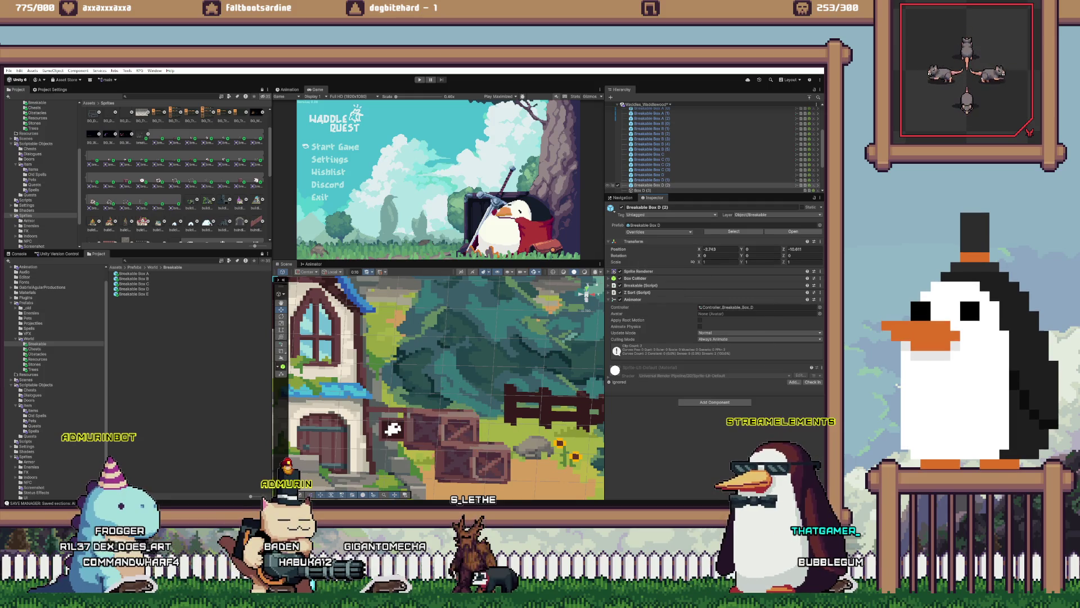
{"action": "double_click", "coordinate": [653, 185]}
{"action": "left_click", "coordinate": [643, 190]}
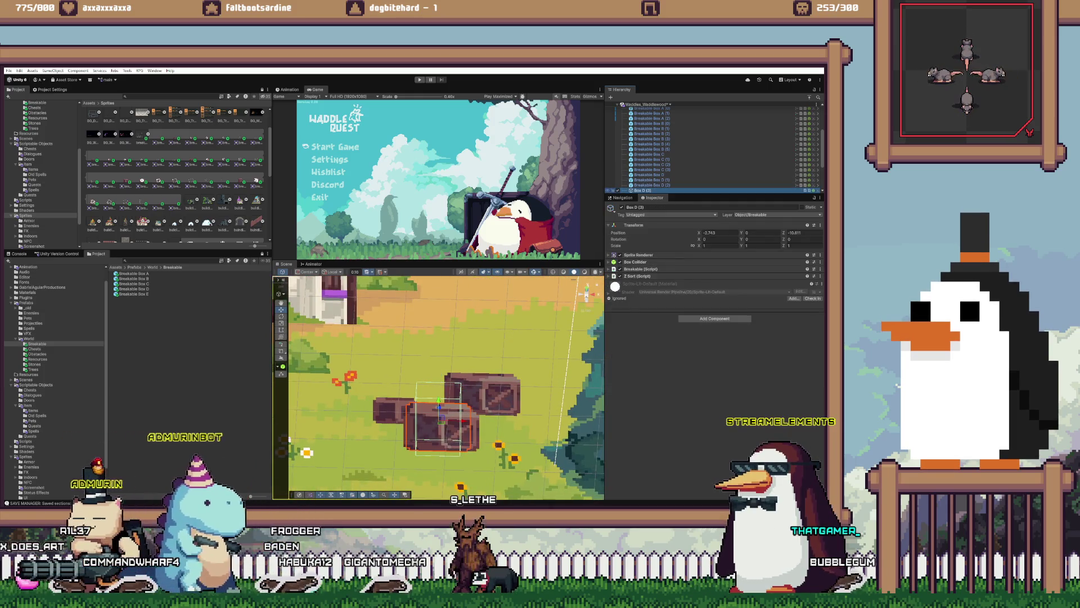
{"action": "key", "text": "Delete"}
{"action": "scroll", "coordinate": [715, 149], "scroll_direction": "down", "scroll_amount": 3}
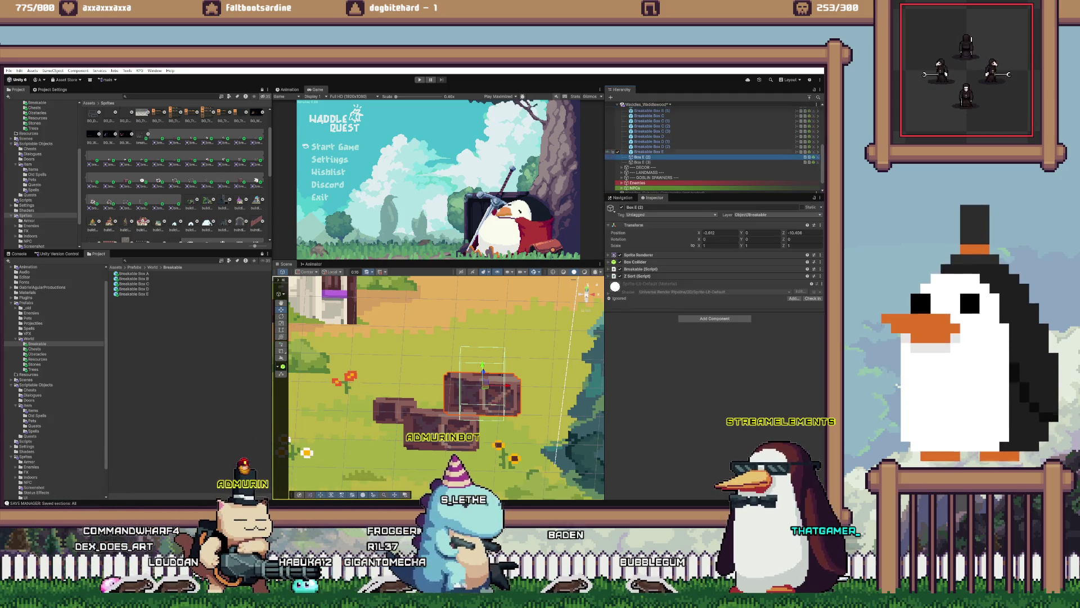
- Duplicate Breakable Box E and copy plain Box E (2)'s transform values
{"action": "left_click", "coordinate": [647, 151]}
{"action": "key", "text": "ctrl+d"}
{"action": "double_click", "coordinate": [642, 162]}
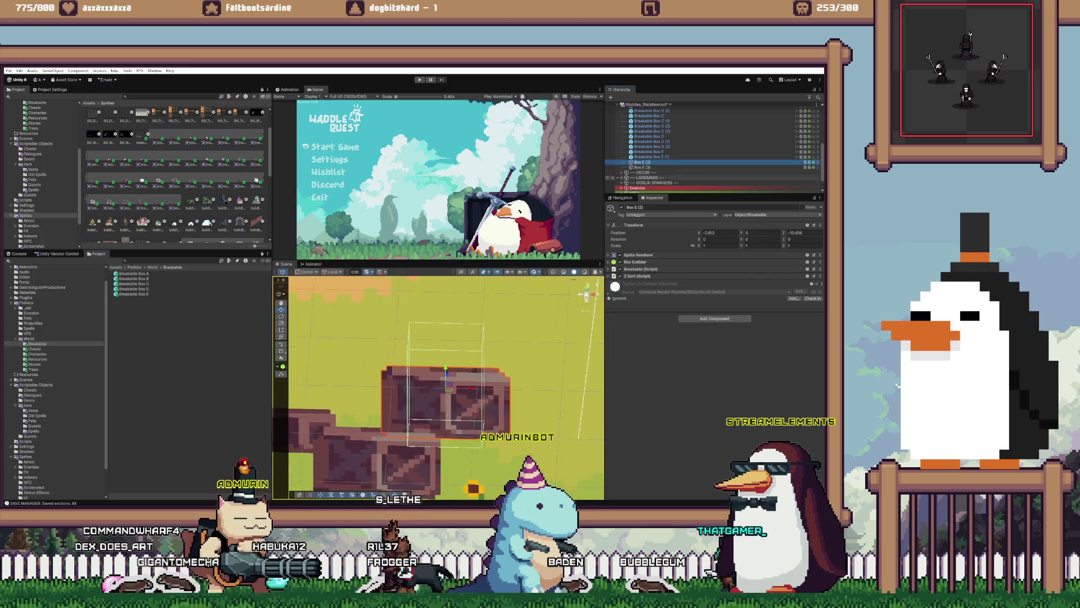
{"action": "scroll", "coordinate": [439, 388], "scroll_direction": "down", "scroll_amount": 5}
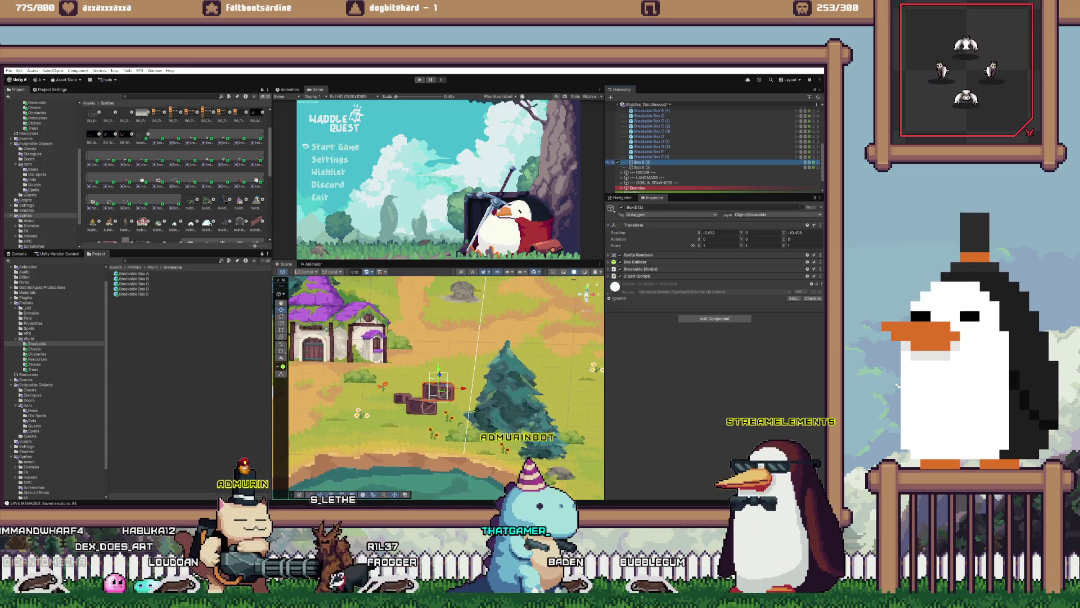
{"action": "left_click_drag", "start_coordinate": [439, 391], "coordinate": [436, 390]}
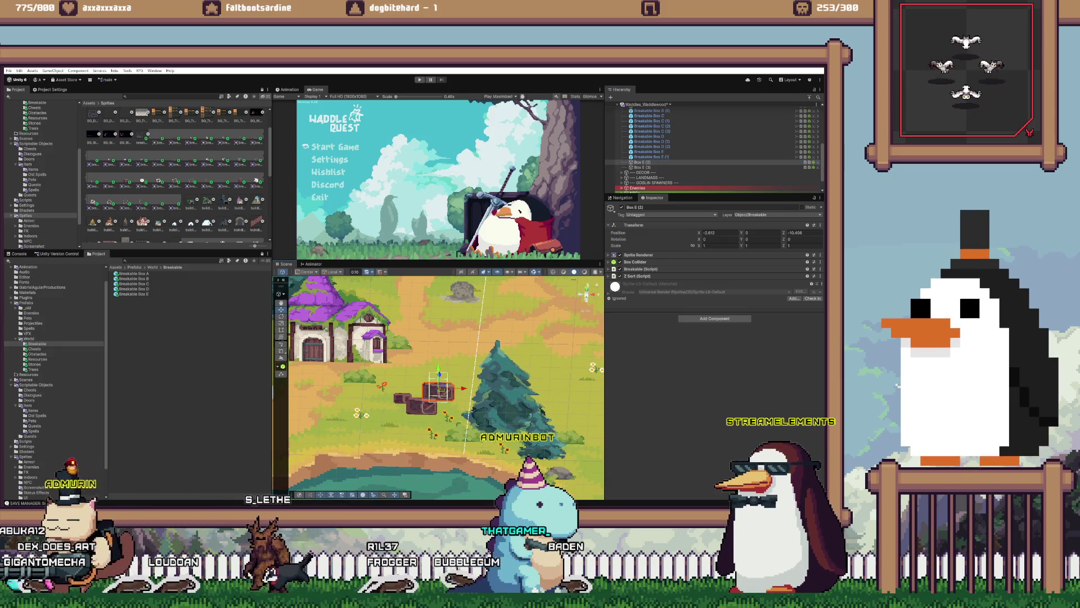
{"action": "right_click", "coordinate": [638, 225]}
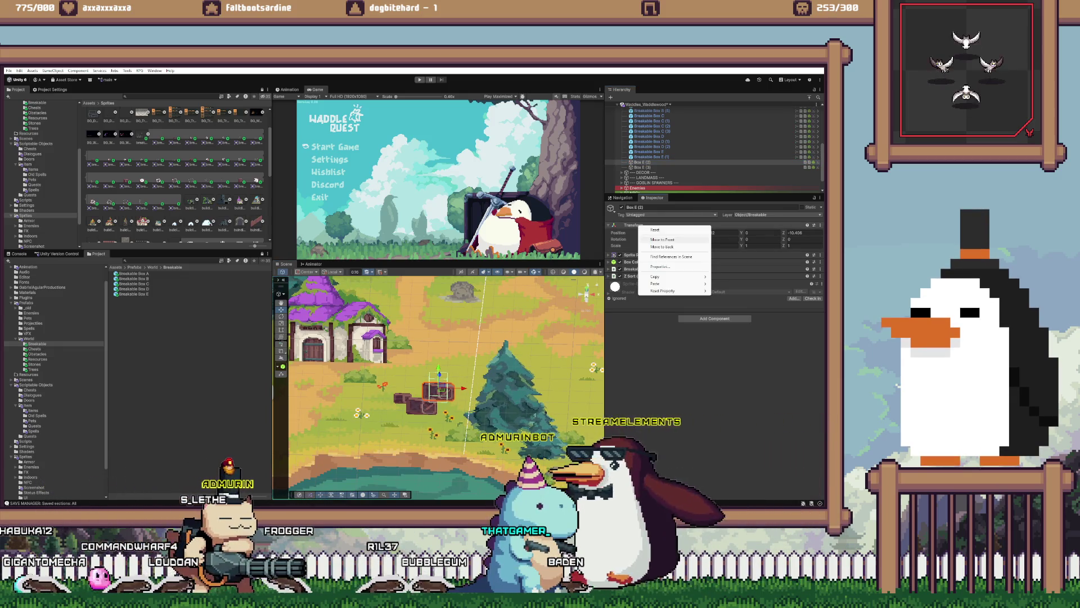
{"action": "mouse_move", "coordinate": [676, 283]}
{"action": "left_click", "coordinate": [731, 311]}
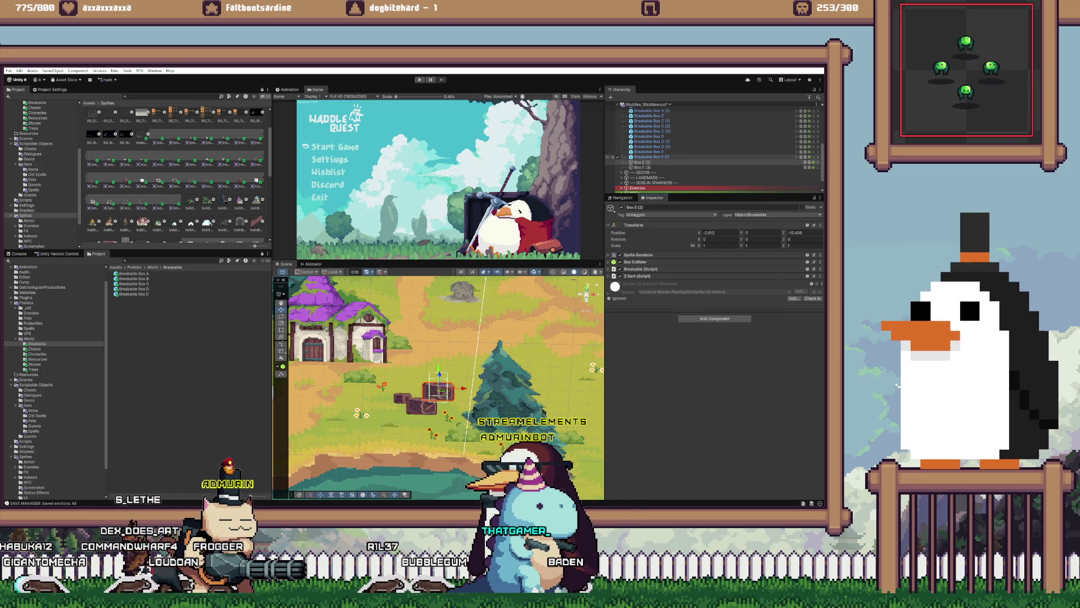
- Move Breakable Box E (1) to Box E (2)'s position and delete Box E (2)
{"action": "left_click", "coordinate": [651, 156]}
{"action": "right_click", "coordinate": [636, 241]}
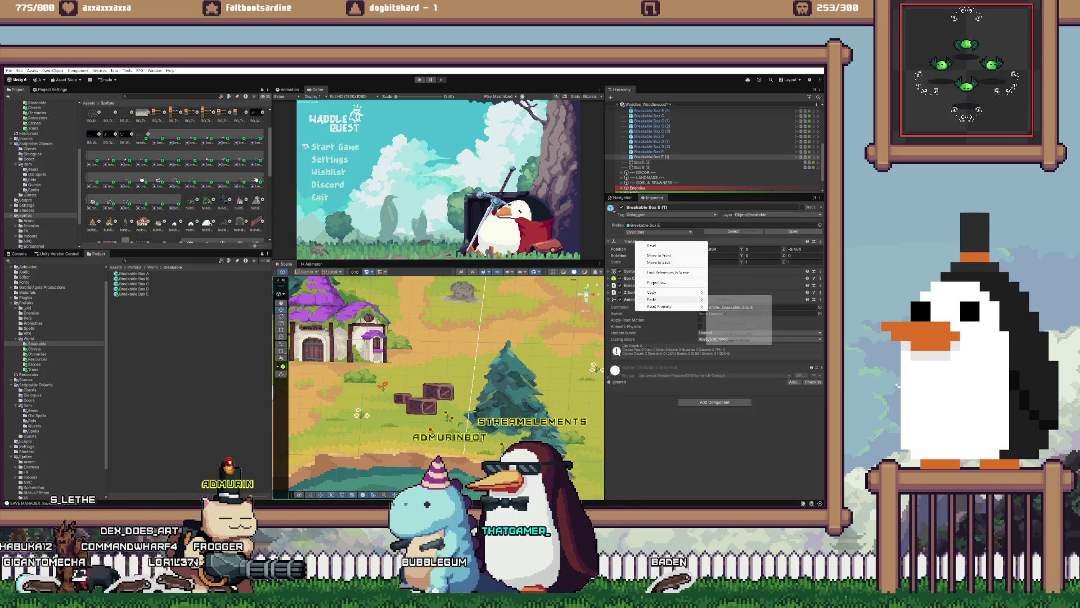
{"action": "mouse_move", "coordinate": [675, 295]}
{"action": "left_click", "coordinate": [726, 339]}
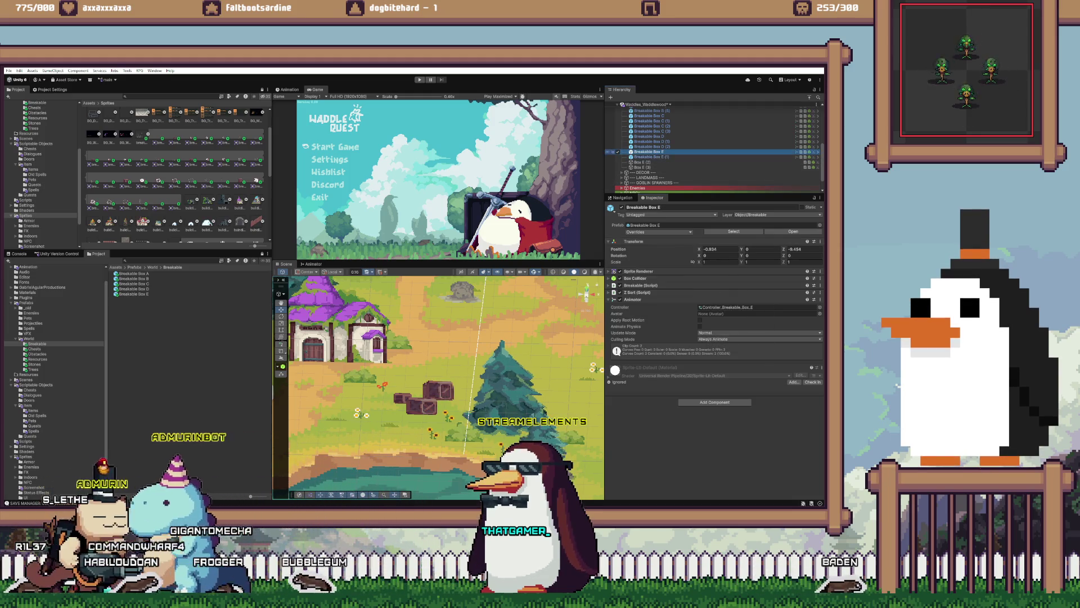
{"action": "left_click", "coordinate": [652, 157]}
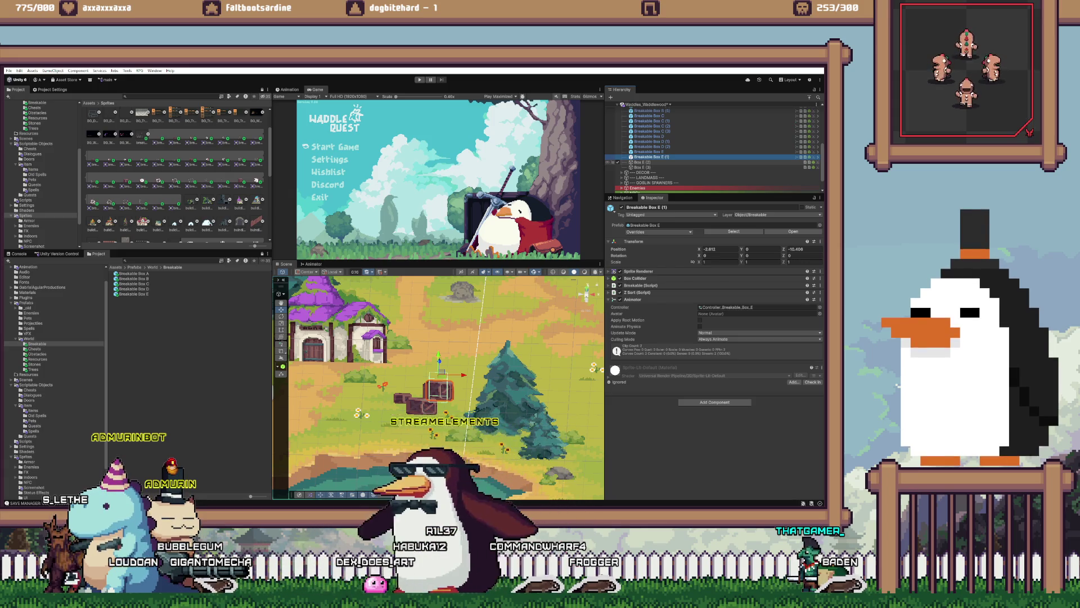
{"action": "left_click", "coordinate": [641, 162]}
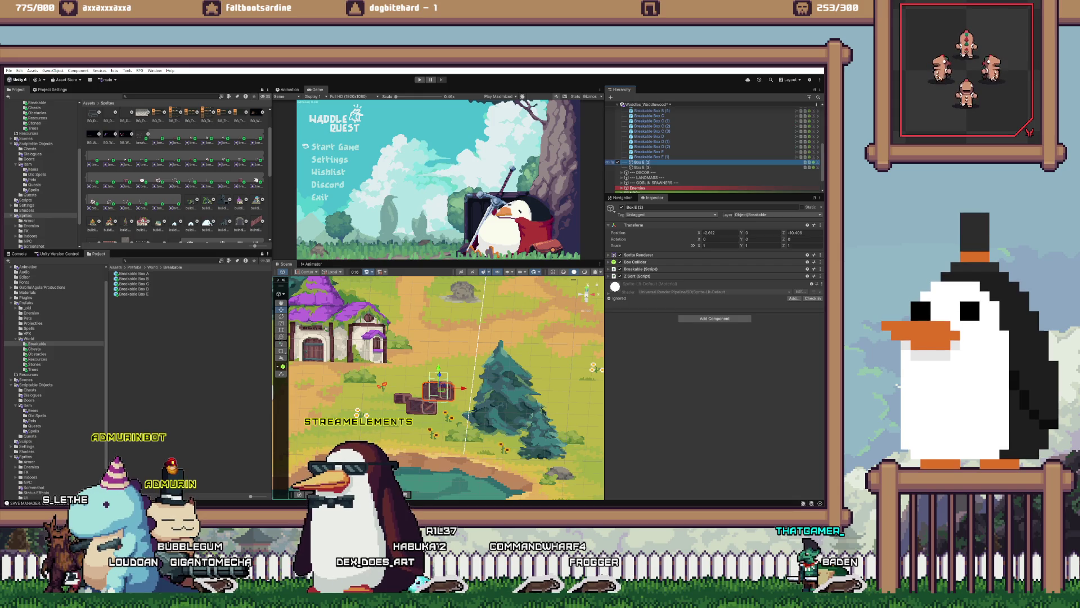
{"action": "key", "text": "Delete"}
- Add Breakable Box E (2) at Box E (3)'s position and remove Box E (3)
{"action": "key", "text": "f"}
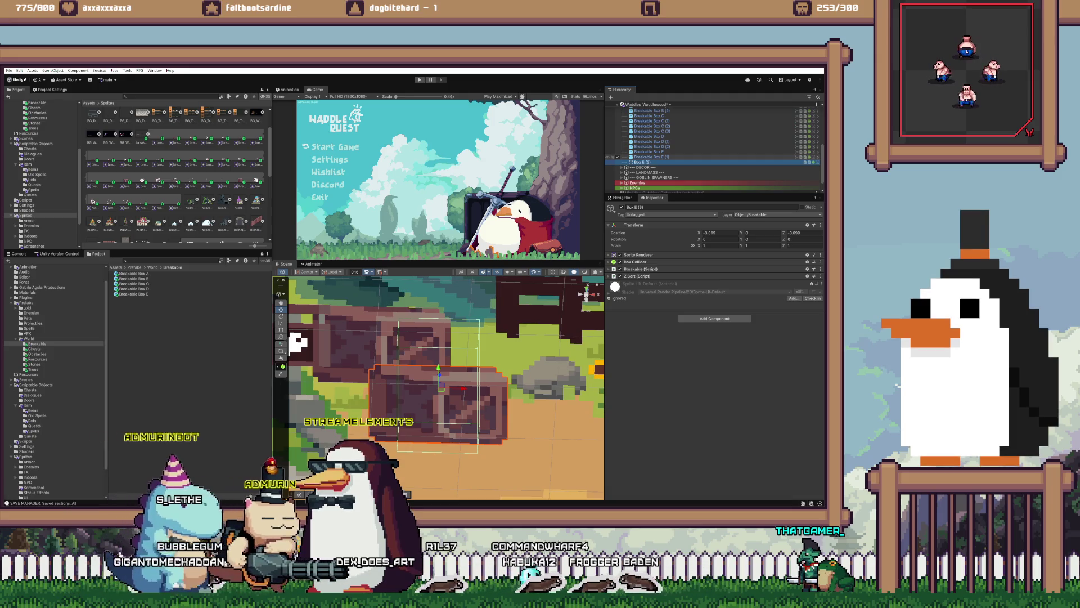
{"action": "left_click", "coordinate": [650, 156]}
{"action": "key", "text": "ctrl+z"}
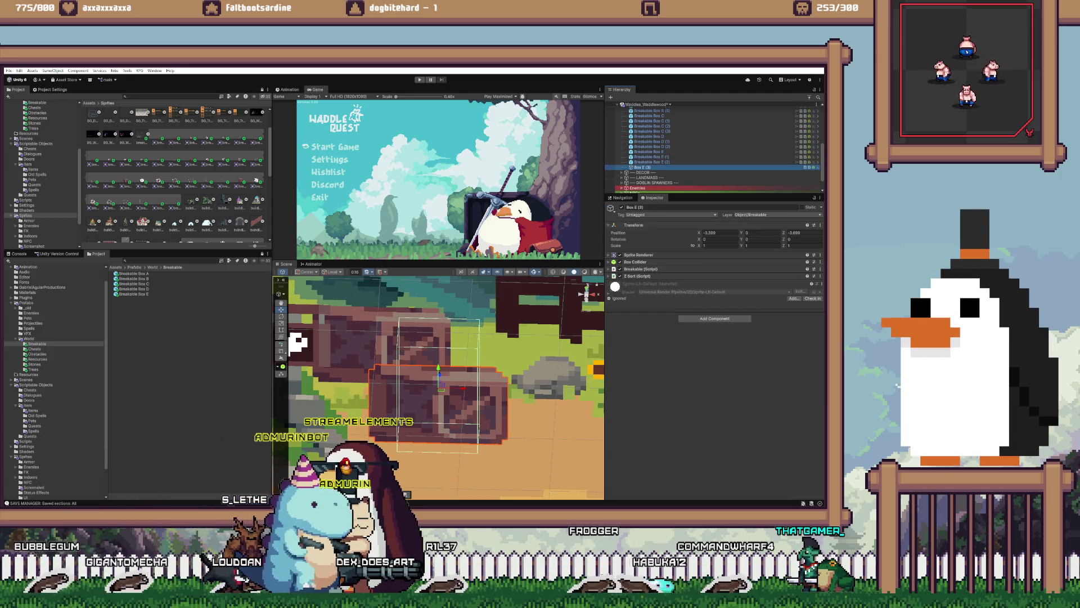
{"action": "right_click", "coordinate": [642, 226]}
{"action": "mouse_move", "coordinate": [675, 276]}
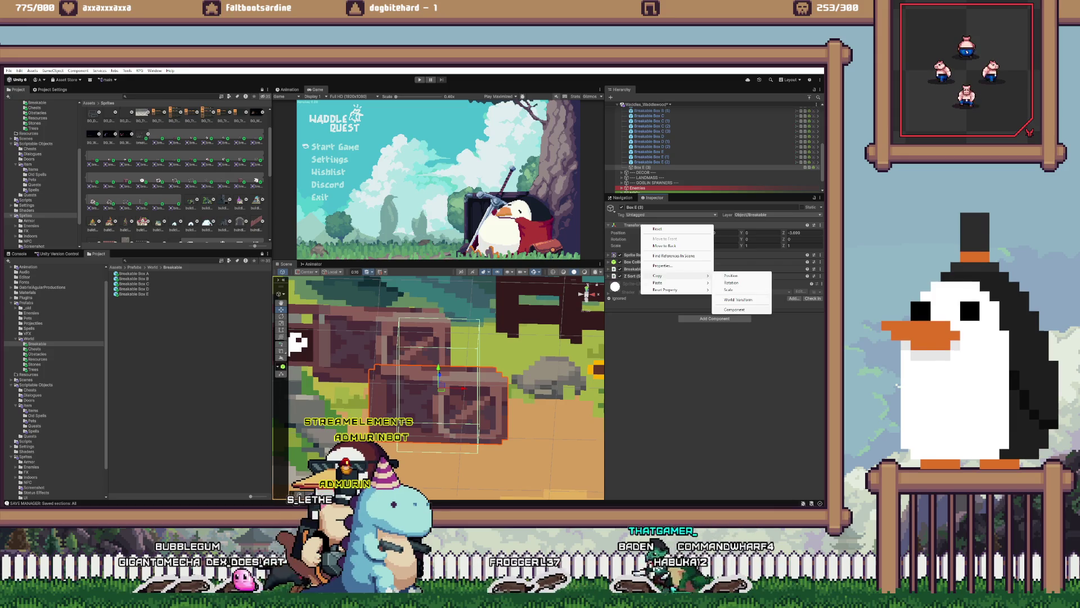
{"action": "left_click", "coordinate": [734, 309]}
{"action": "left_click", "coordinate": [651, 162]}
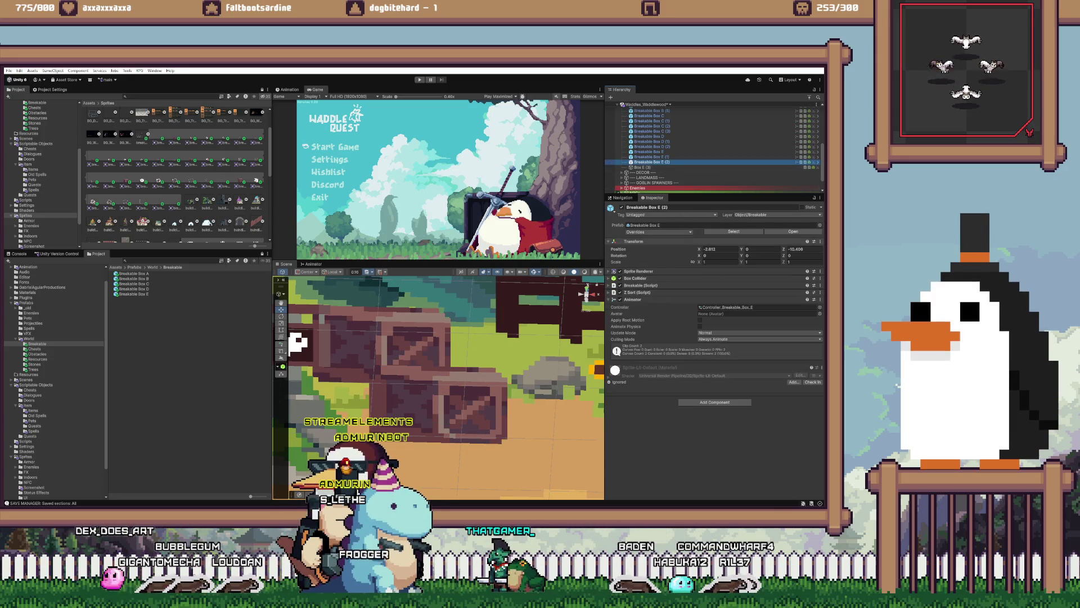
{"action": "right_click", "coordinate": [633, 241]}
{"action": "mouse_move", "coordinate": [661, 301]}
{"action": "left_click", "coordinate": [730, 341]}
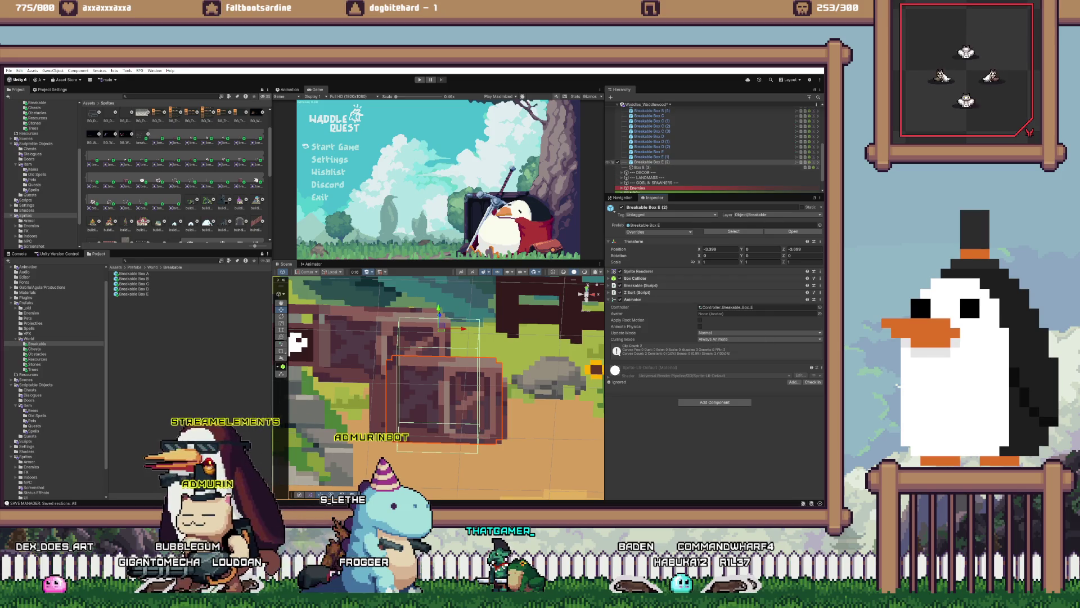
{"action": "key", "text": "ctrl+z"}
{"action": "key", "text": "ctrl+z"}
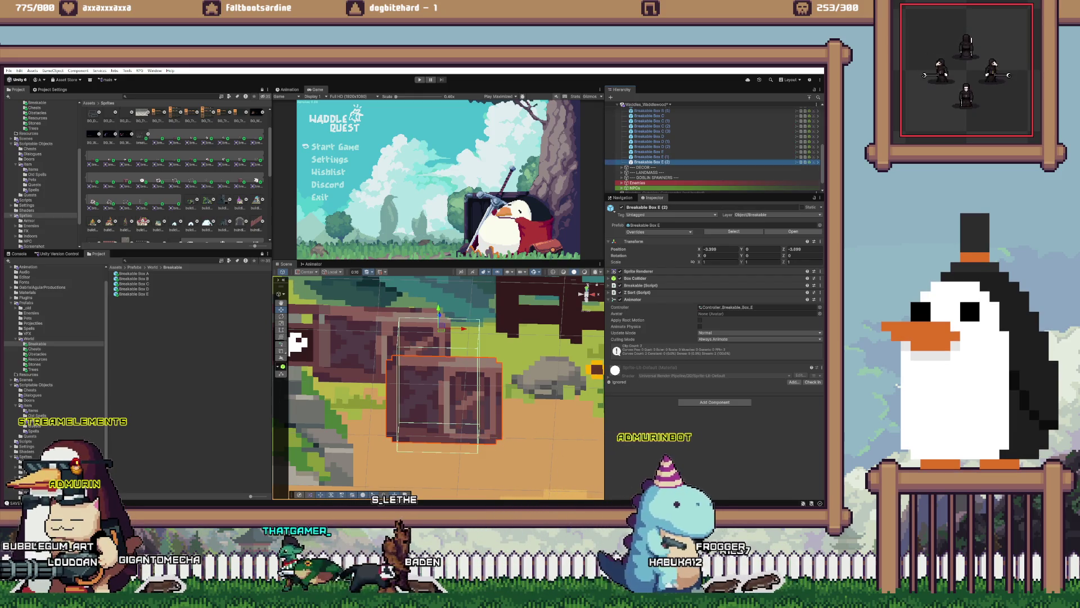
{"action": "right_click", "coordinate": [687, 104]}
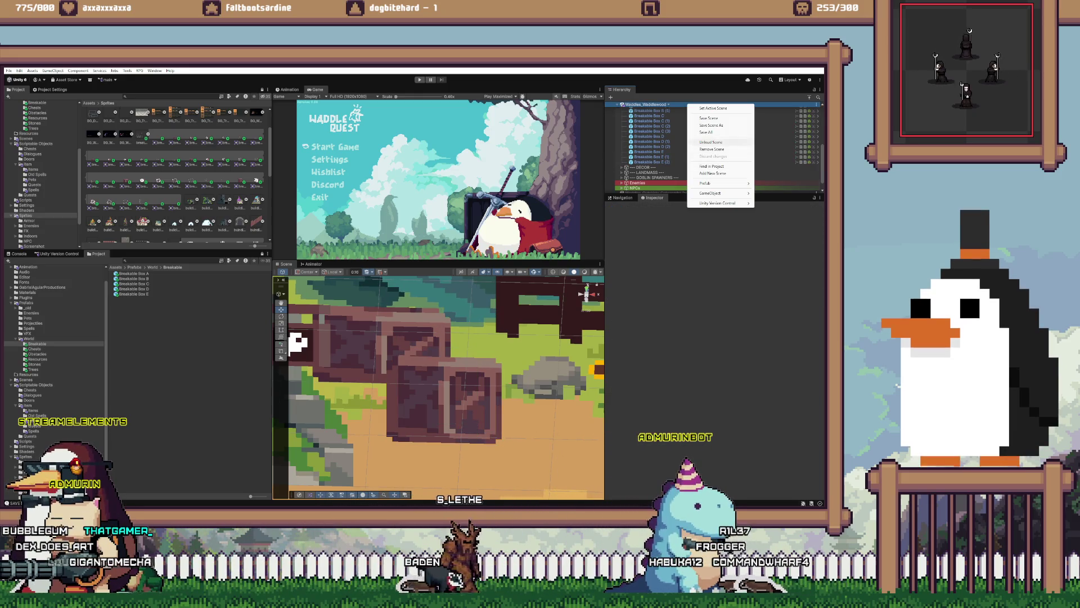
- Unload Waddles_Waddlewood, then play-test the game by moving the character and swinging the sword
{"action": "left_click", "coordinate": [711, 143]}
{"action": "key", "text": "ctrl+p"}
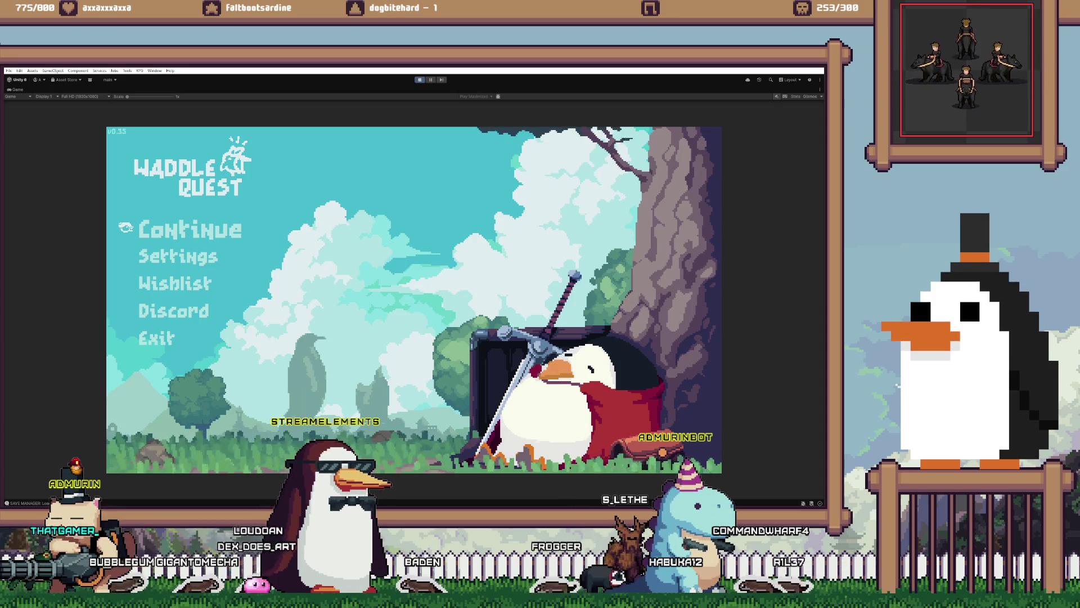
{"action": "key", "text": "Return"}
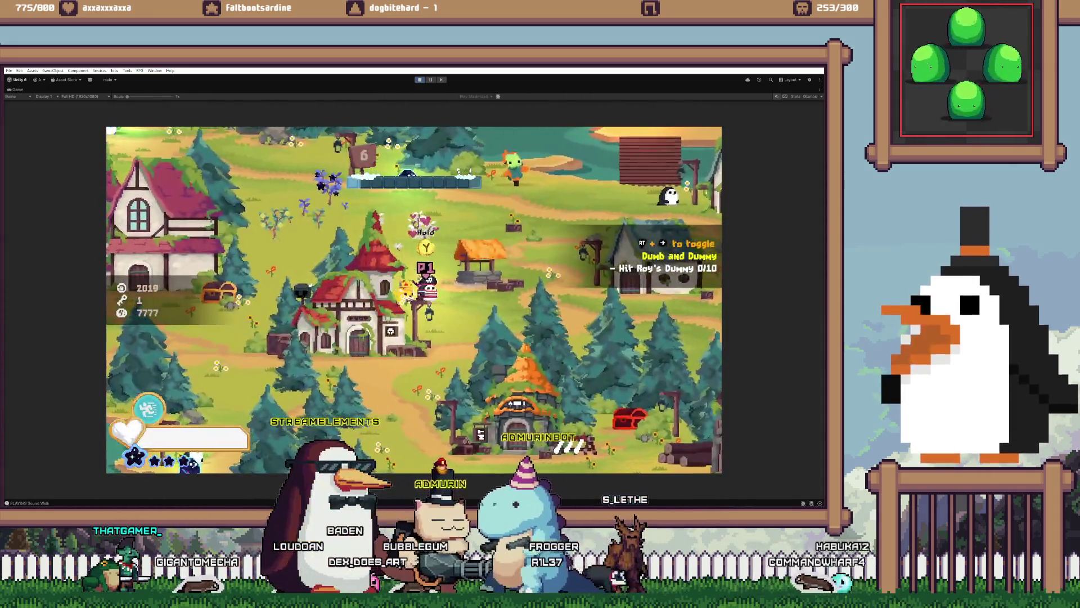
{"action": "key", "text": "Right"}
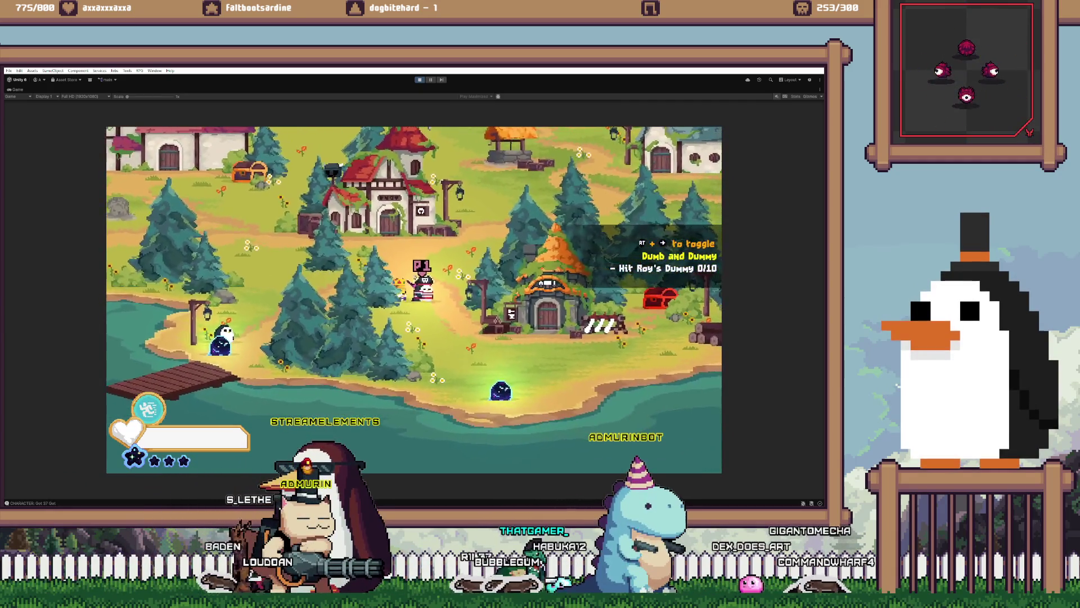
{"action": "left_click", "coordinate": [191, 479]}
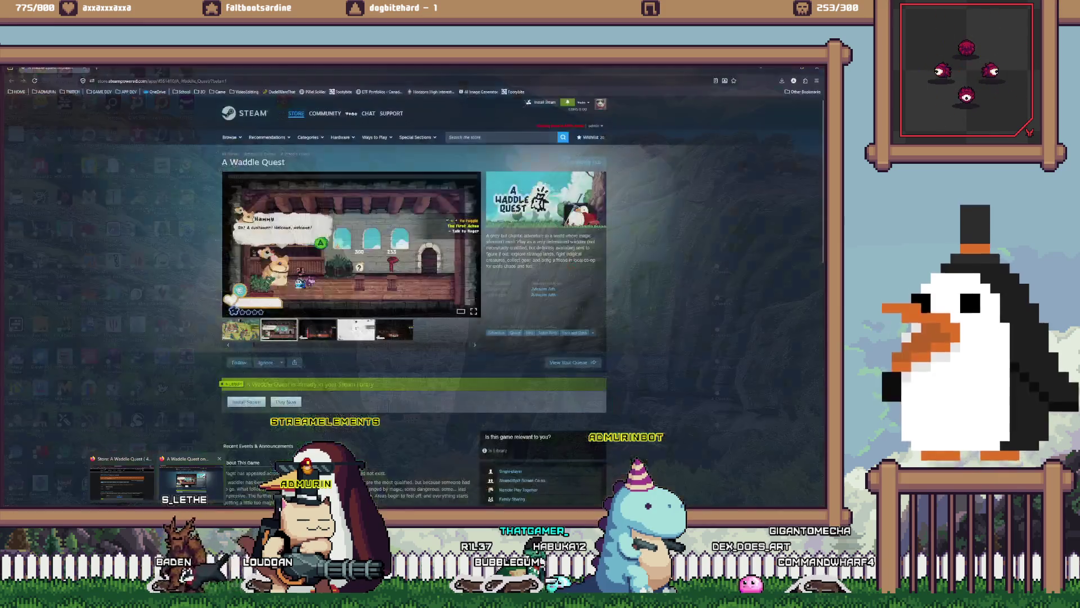
- Google 'humble bundle' in a new tab and go to its Software Bundles page
{"action": "key", "text": "ctrl+t"}
{"action": "type", "text": "humble bun"}
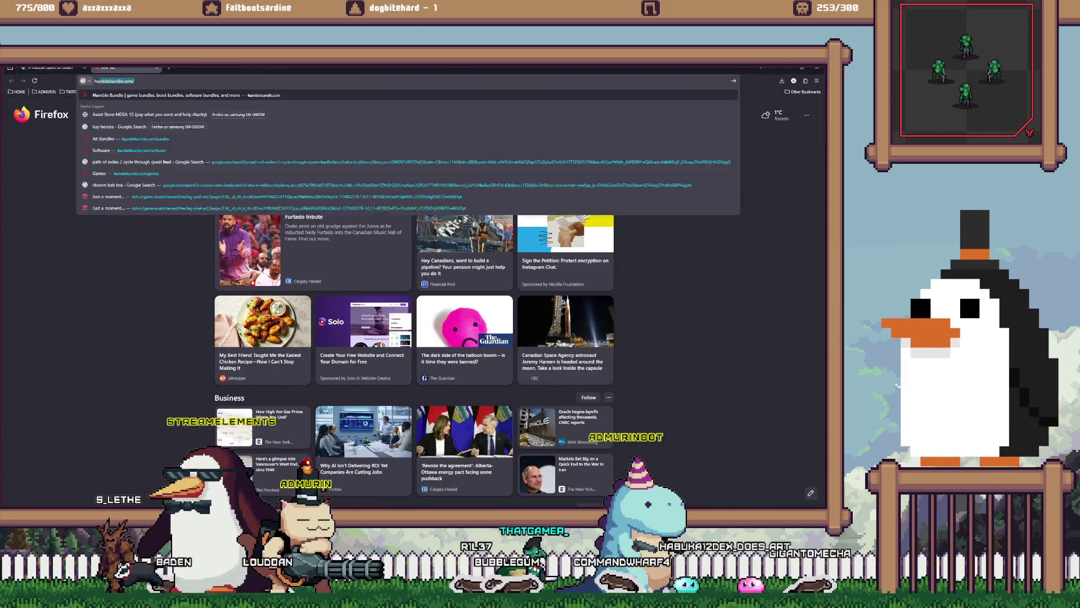
{"action": "type", "text": "dle"}
{"action": "key", "text": "Return"}
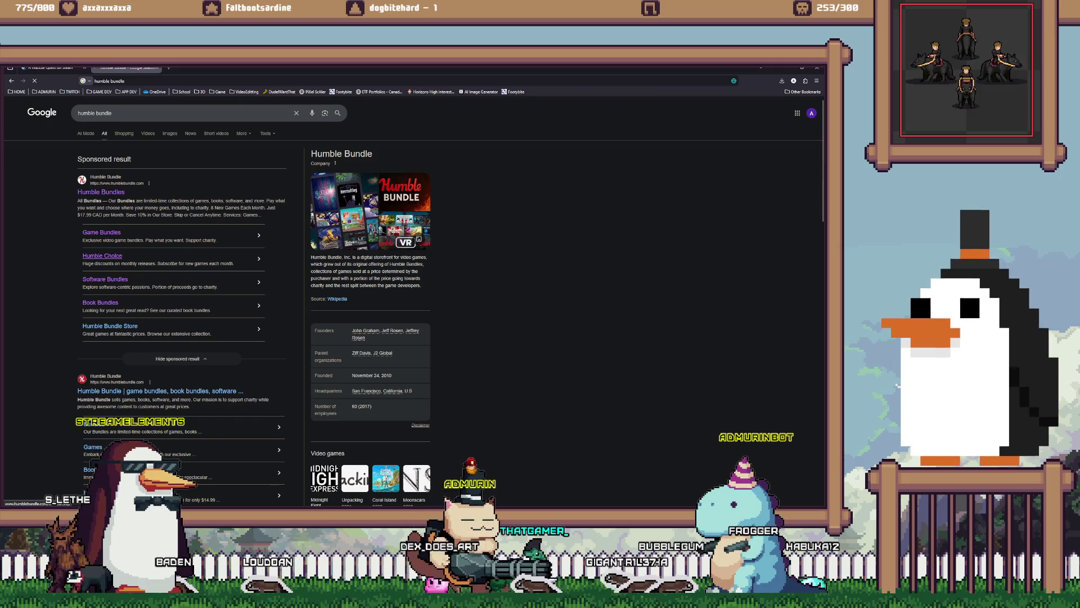
{"action": "left_click", "coordinate": [102, 255]}
{"action": "scroll", "coordinate": [278, 254], "scroll_direction": "down", "scroll_amount": 2}
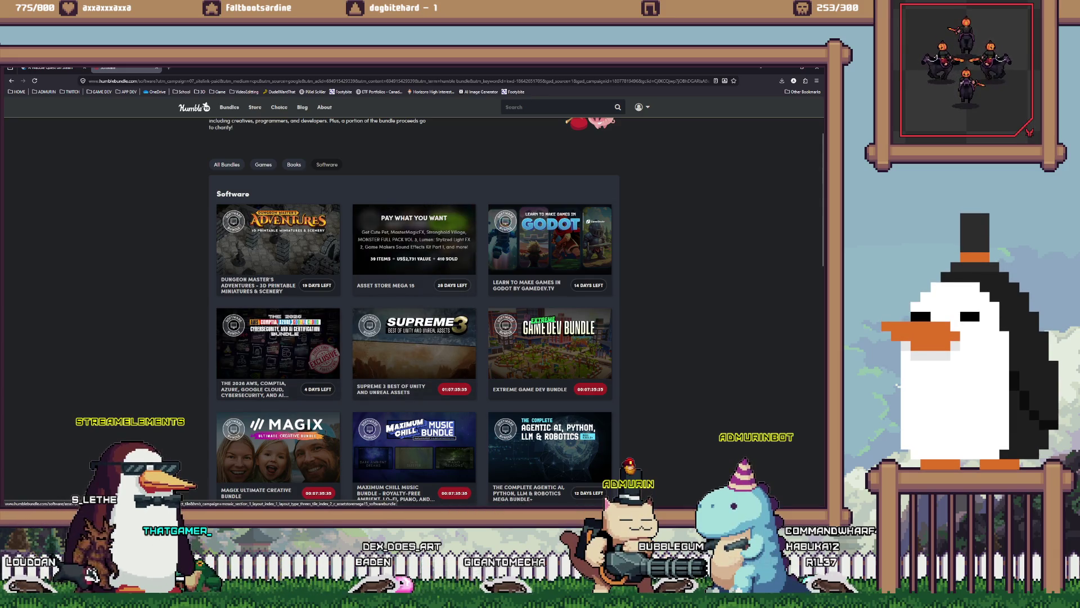
- Open the Asset Store Mega 15, Extreme Game Dev and Supreme 3 bundles in new tabs
{"action": "right_click", "coordinate": [443, 235]}
{"action": "left_click", "coordinate": [466, 241]}
{"action": "scroll", "coordinate": [495, 247], "scroll_direction": "down", "scroll_amount": 1}
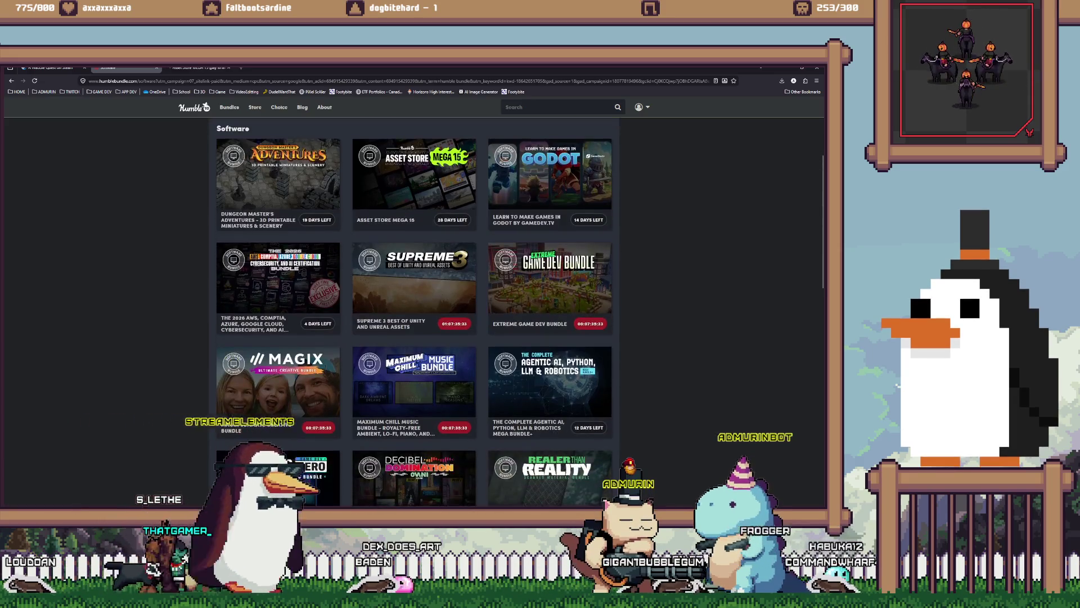
{"action": "right_click", "coordinate": [496, 267]}
{"action": "left_click", "coordinate": [519, 273]}
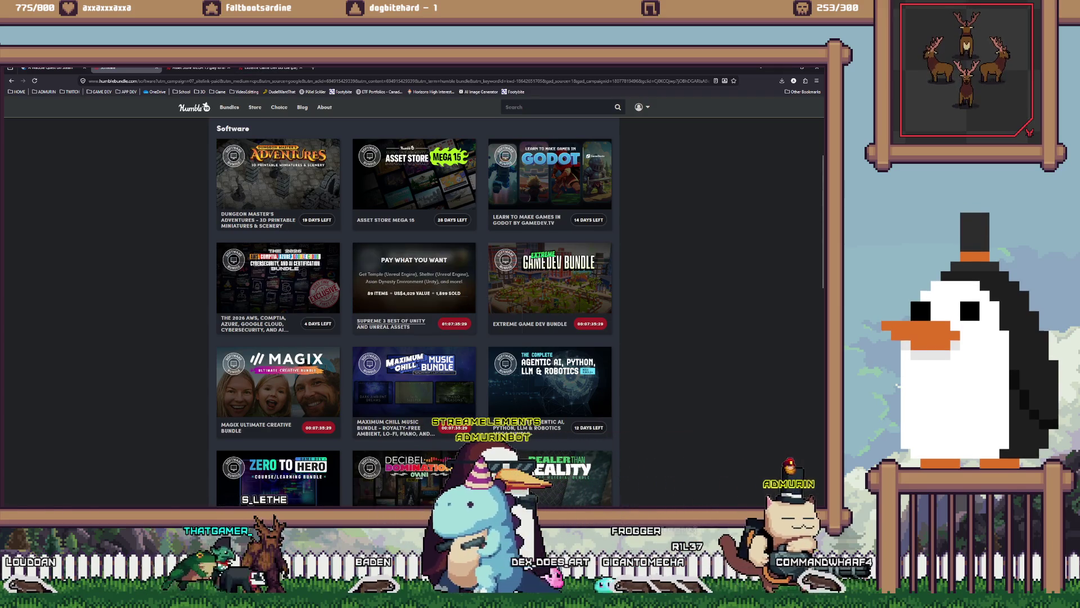
{"action": "right_click", "coordinate": [442, 296]}
{"action": "left_click", "coordinate": [467, 301]}
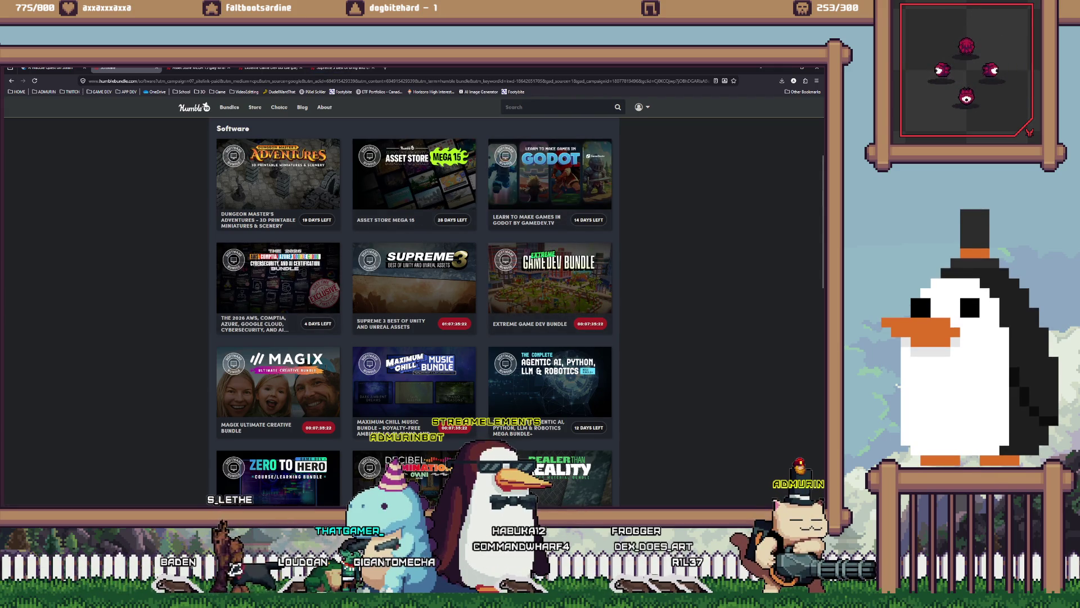
- Open the Maximum Chill Music Bundle in a new tab, then view Asset Store MEGA 15
{"action": "scroll", "coordinate": [414, 310], "scroll_direction": "down", "scroll_amount": 2}
{"action": "scroll", "coordinate": [414, 309], "scroll_direction": "down", "scroll_amount": 1}
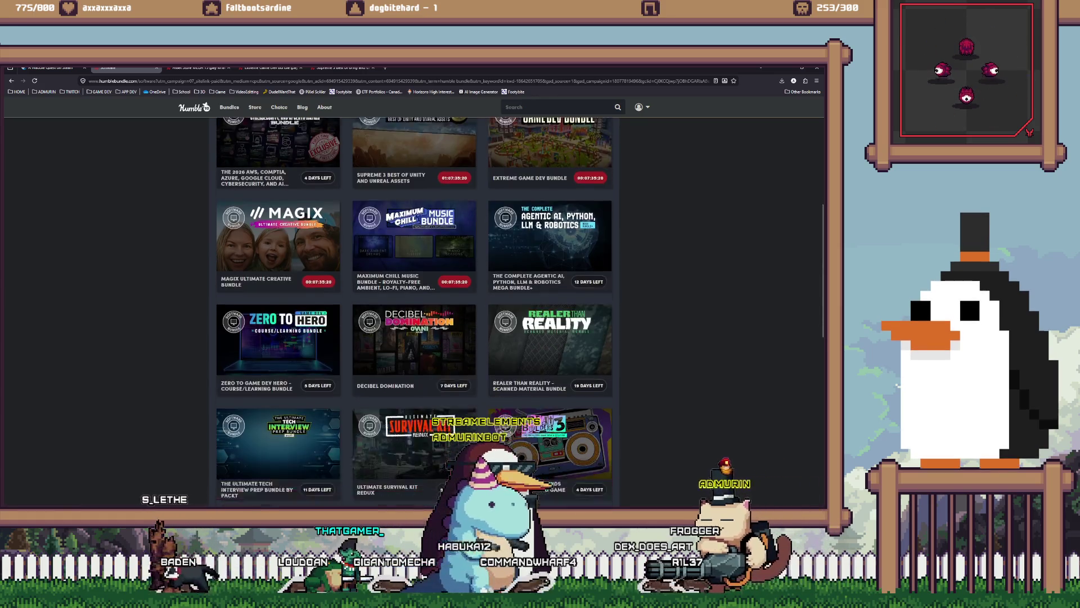
{"action": "scroll", "coordinate": [442, 232], "scroll_direction": "down", "scroll_amount": 1}
{"action": "right_click", "coordinate": [442, 232]}
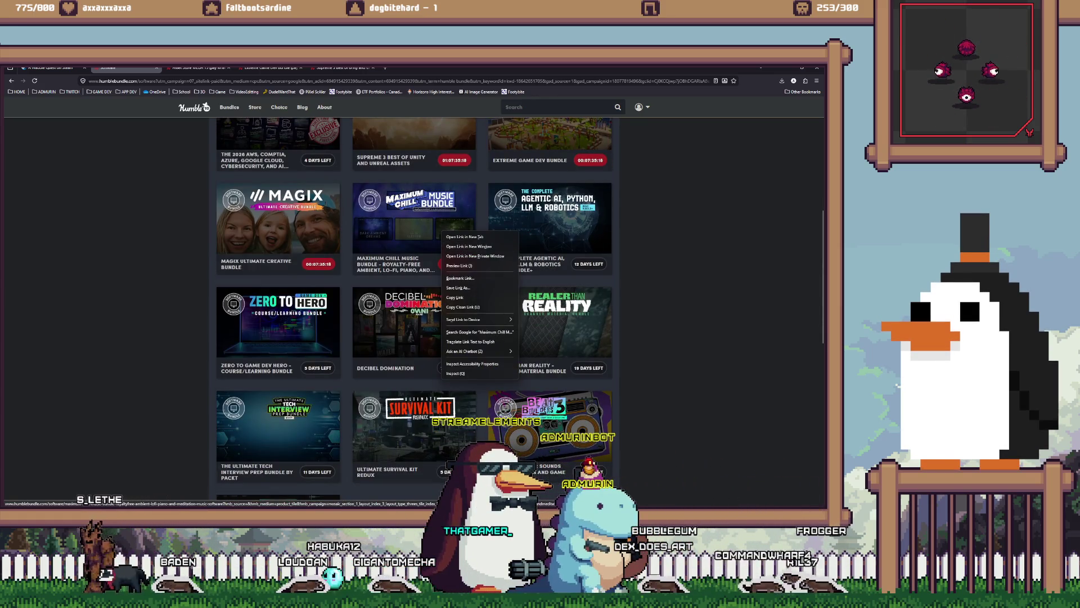
{"action": "key", "text": "Escape"}
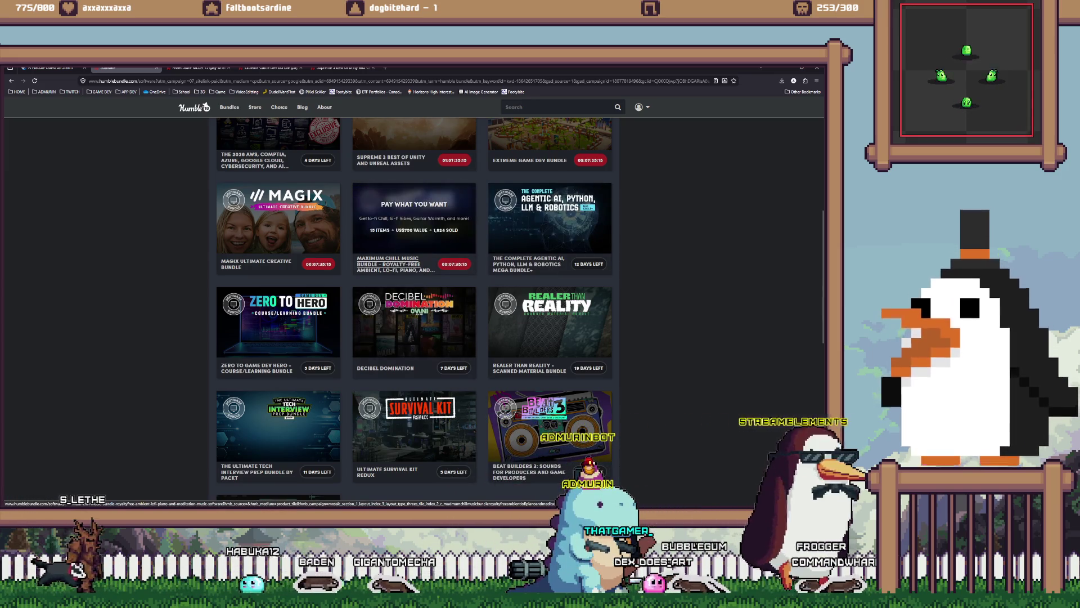
{"action": "right_click", "coordinate": [416, 202]}
{"action": "left_click", "coordinate": [433, 209]}
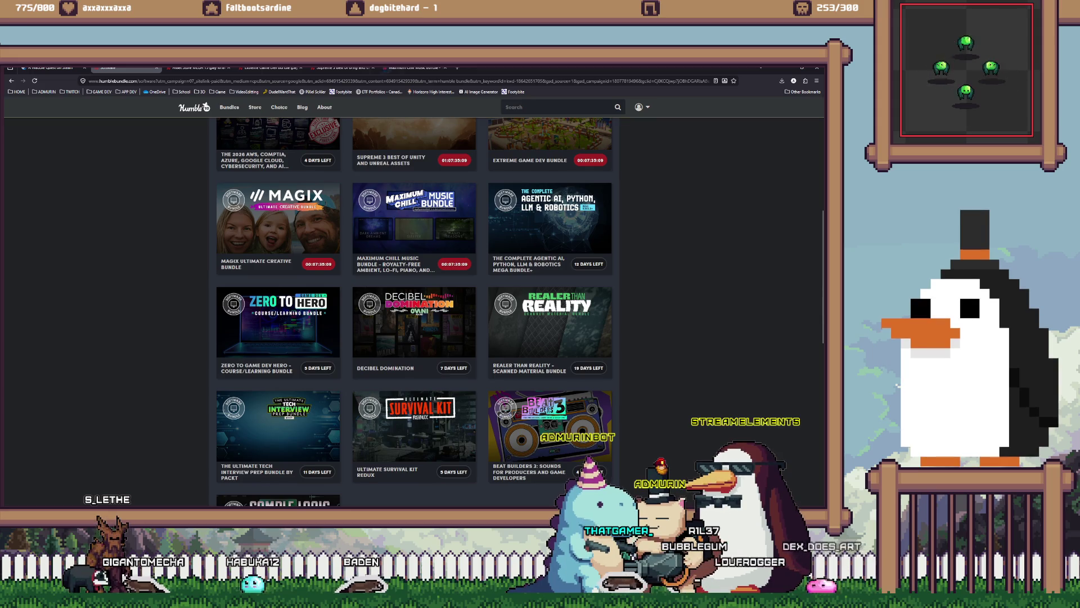
{"action": "scroll", "coordinate": [414, 311], "scroll_direction": "down", "scroll_amount": 1}
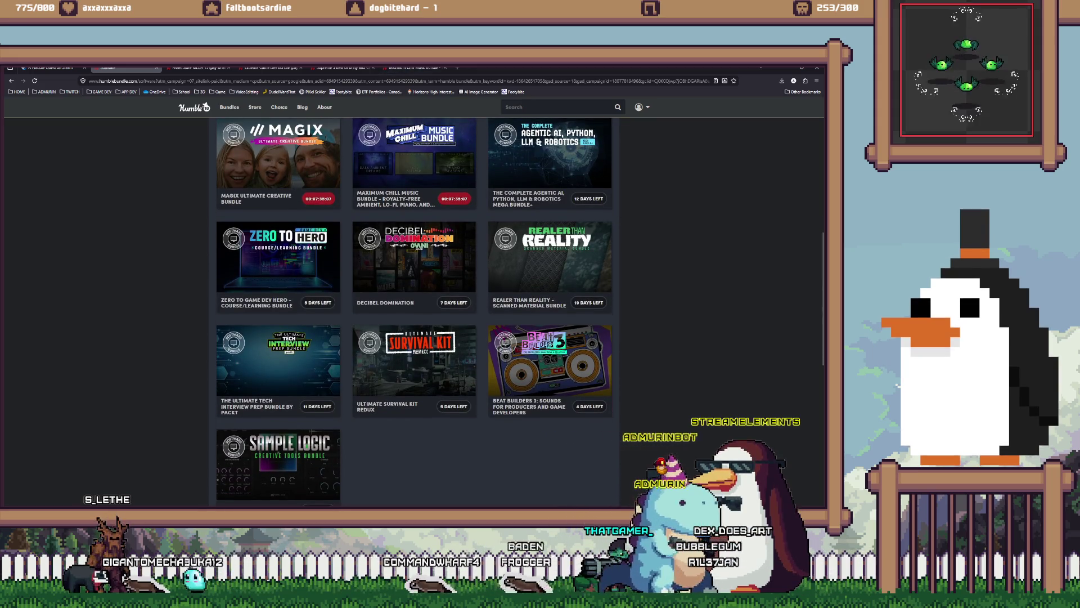
{"action": "scroll", "coordinate": [414, 311], "scroll_direction": "down", "scroll_amount": 1}
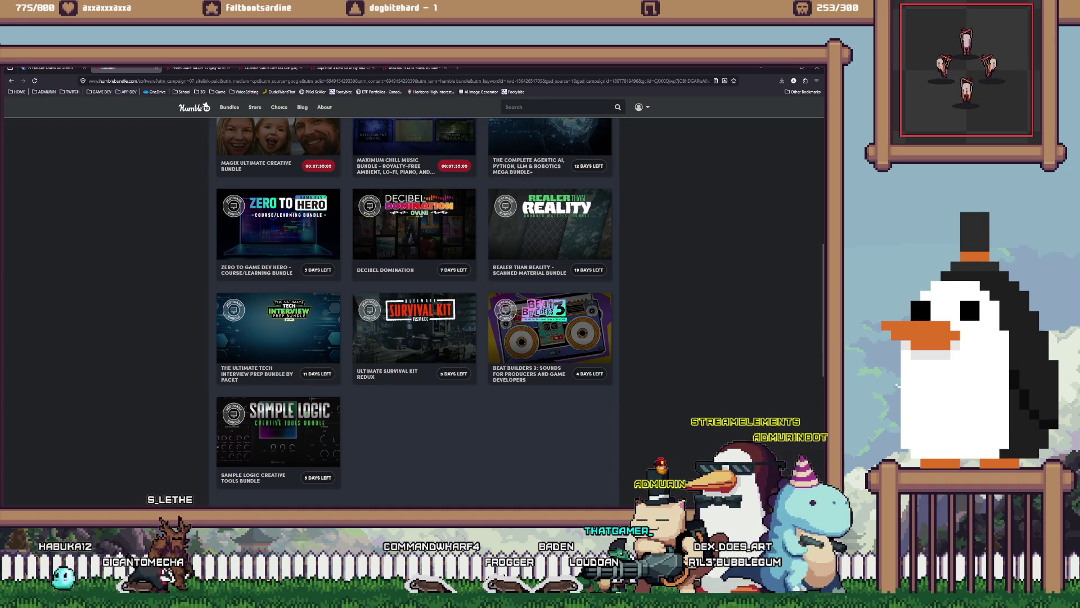
{"action": "key", "text": "ctrl+Tab"}
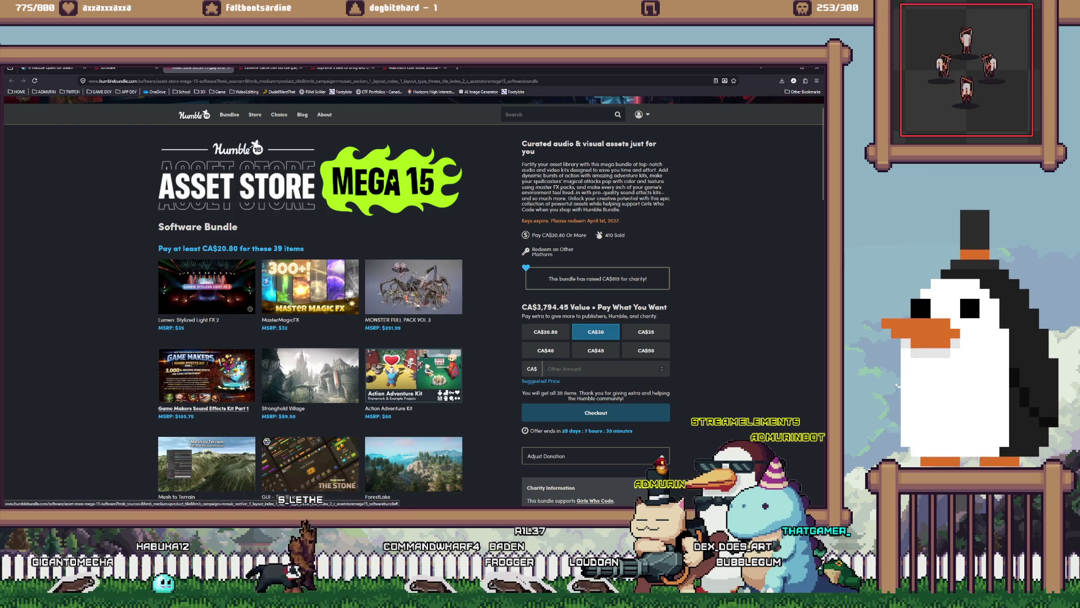
{"action": "scroll", "coordinate": [203, 408], "scroll_direction": "down", "scroll_amount": 1}
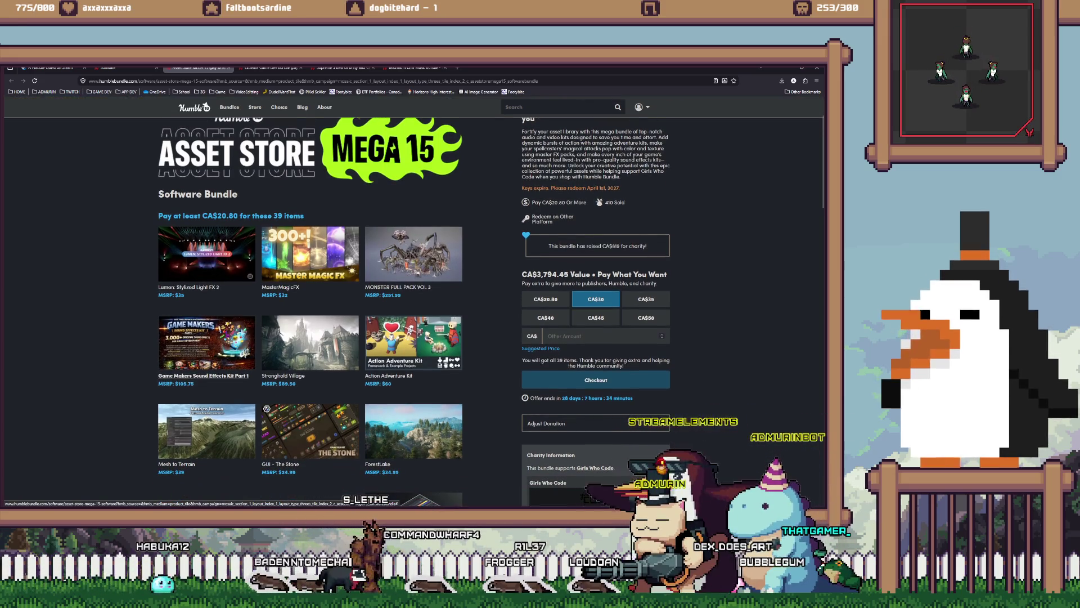
{"action": "scroll", "coordinate": [203, 408], "scroll_direction": "down", "scroll_amount": 1}
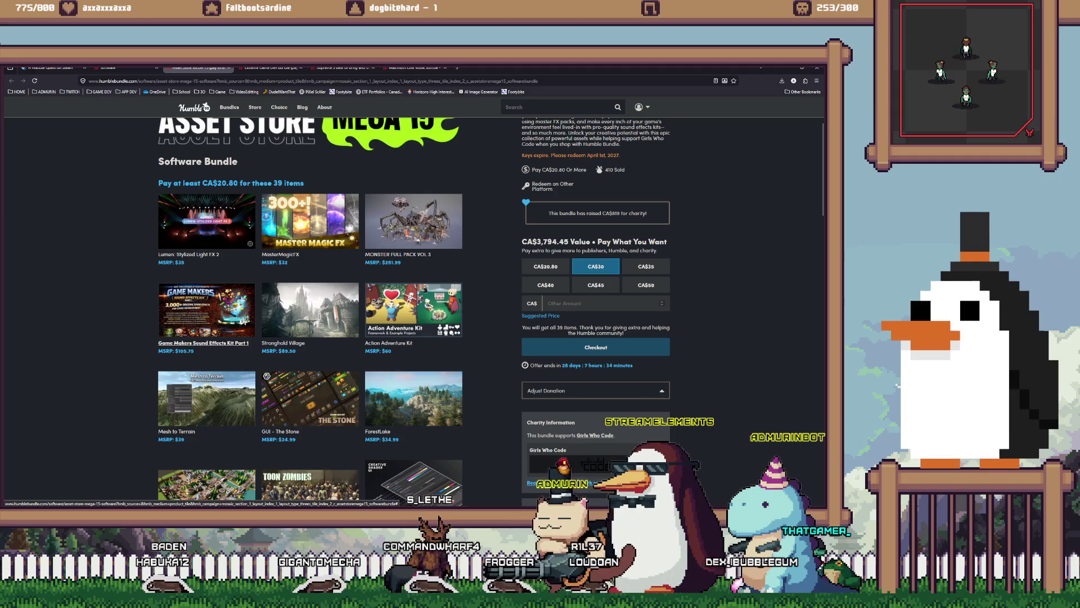
{"action": "scroll", "coordinate": [203, 408], "scroll_direction": "down", "scroll_amount": 4}
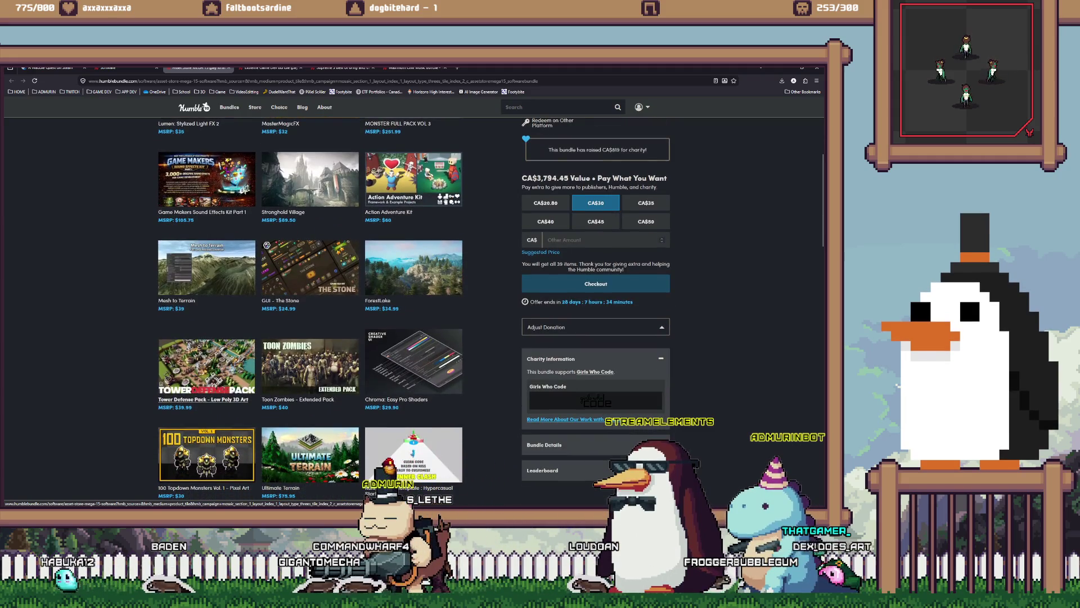
{"action": "scroll", "coordinate": [203, 408], "scroll_direction": "down", "scroll_amount": 2}
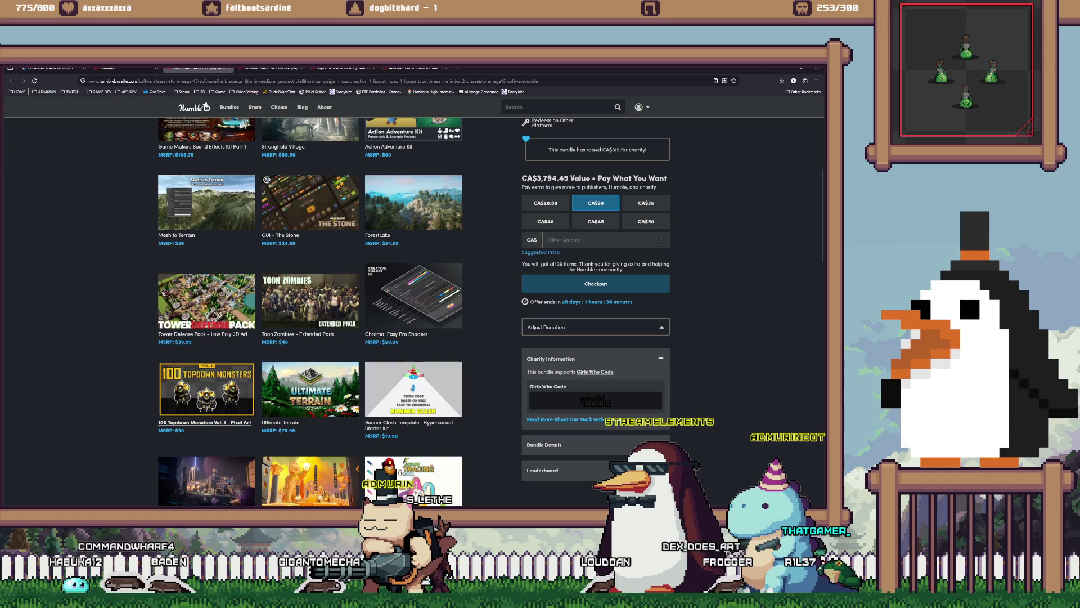
{"action": "scroll", "coordinate": [396, 338], "scroll_direction": "down", "scroll_amount": 1}
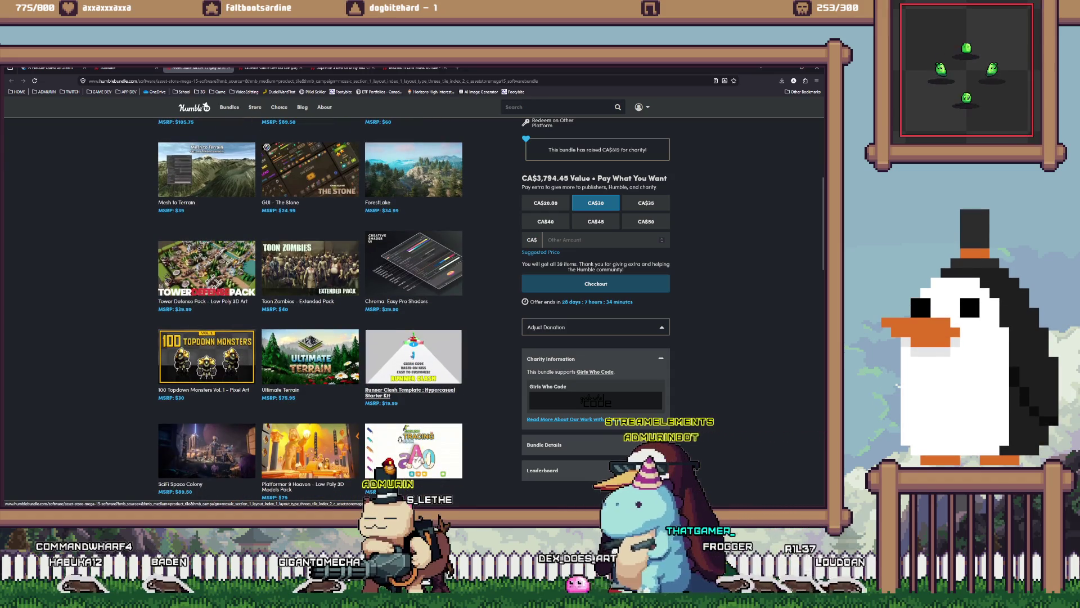
{"action": "scroll", "coordinate": [180, 355], "scroll_direction": "down", "scroll_amount": 4}
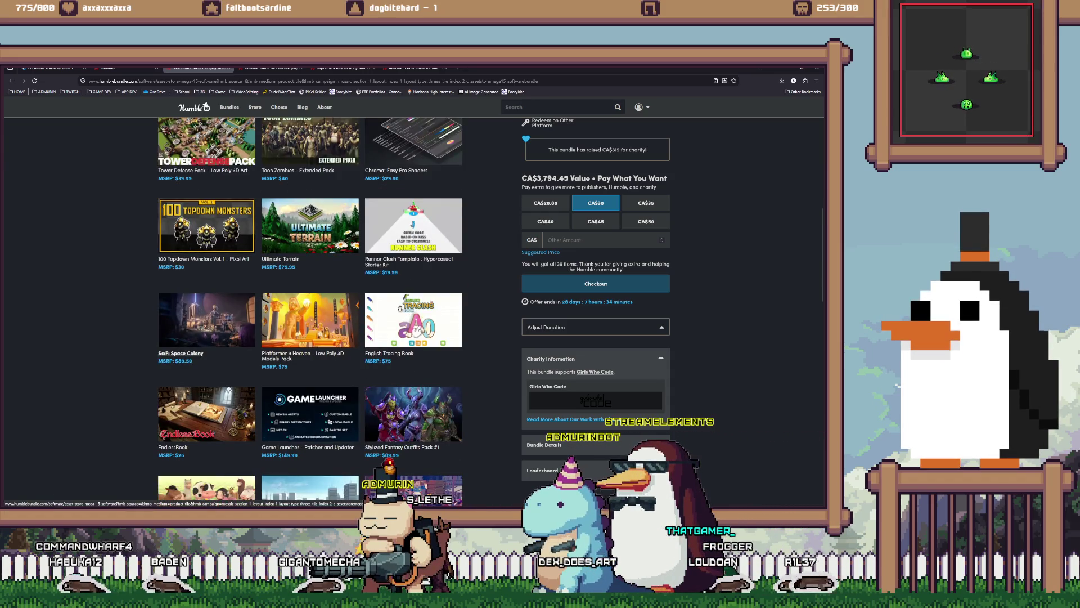
{"action": "scroll", "coordinate": [397, 360], "scroll_direction": "down", "scroll_amount": 2}
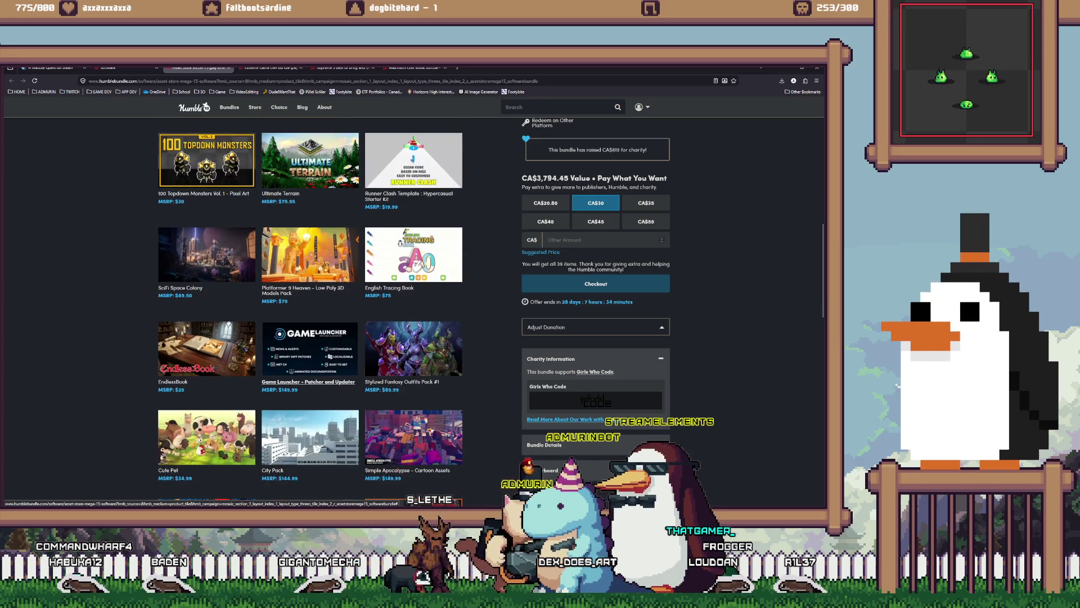
{"action": "scroll", "coordinate": [308, 381], "scroll_direction": "down", "scroll_amount": 2}
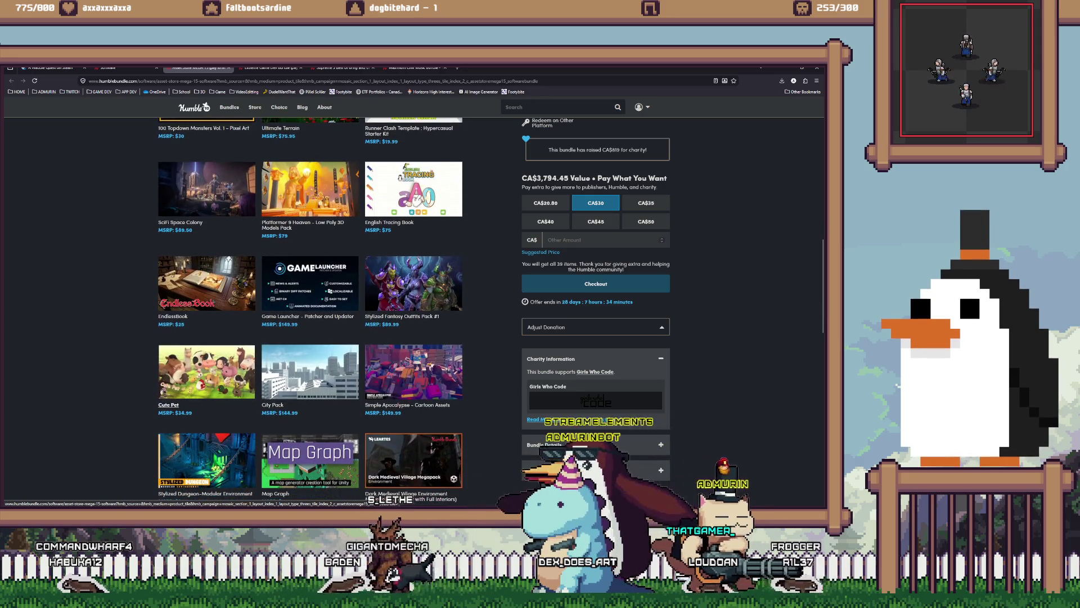
{"action": "scroll", "coordinate": [206, 394], "scroll_direction": "down", "scroll_amount": 5}
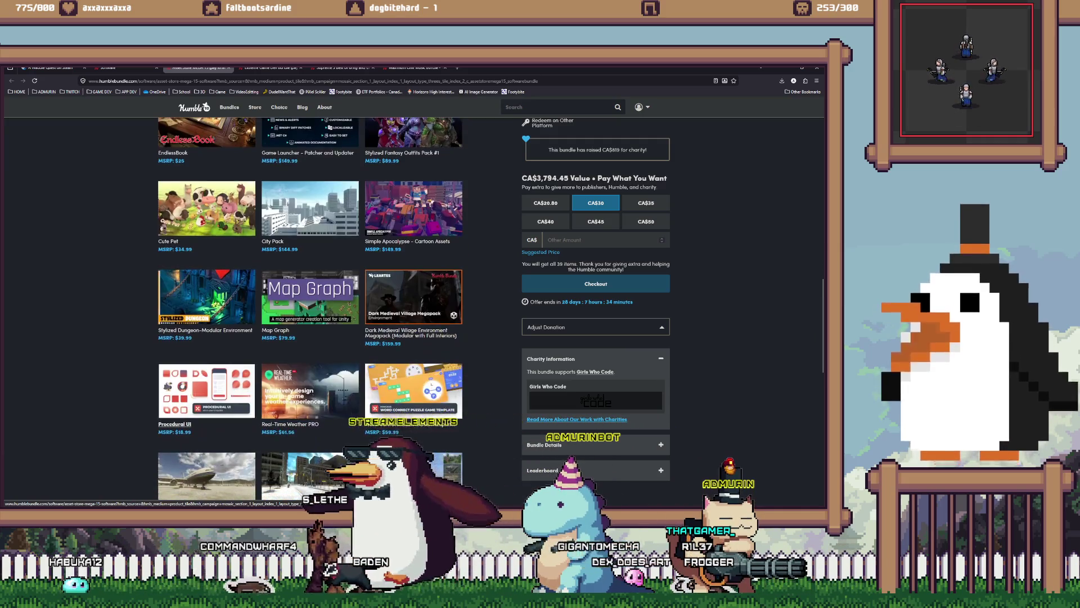
{"action": "scroll", "coordinate": [175, 423], "scroll_direction": "down", "scroll_amount": 5}
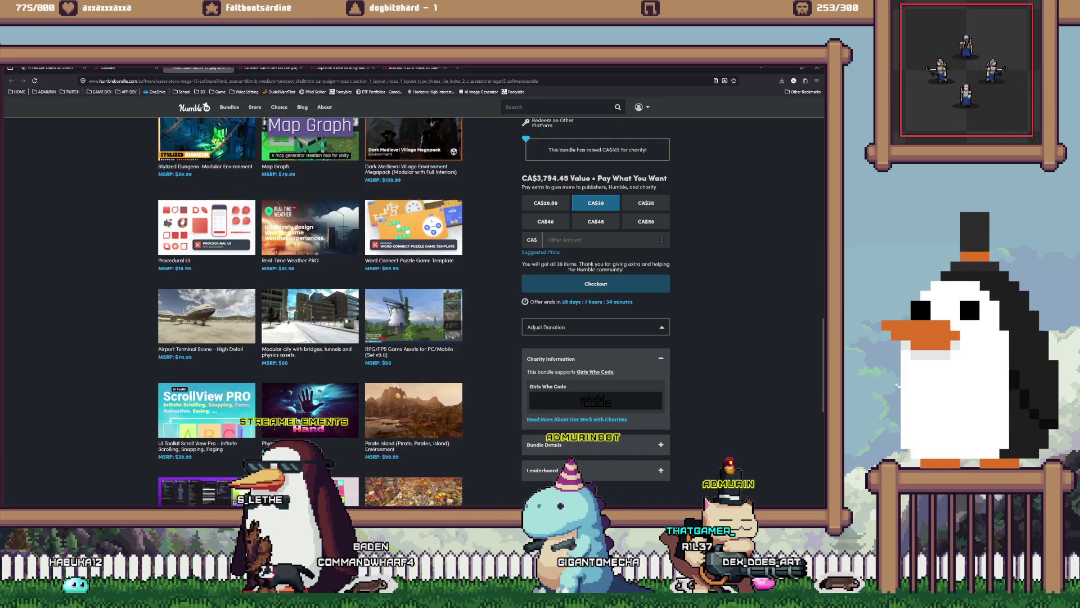
{"action": "scroll", "coordinate": [309, 309], "scroll_direction": "down", "scroll_amount": 3}
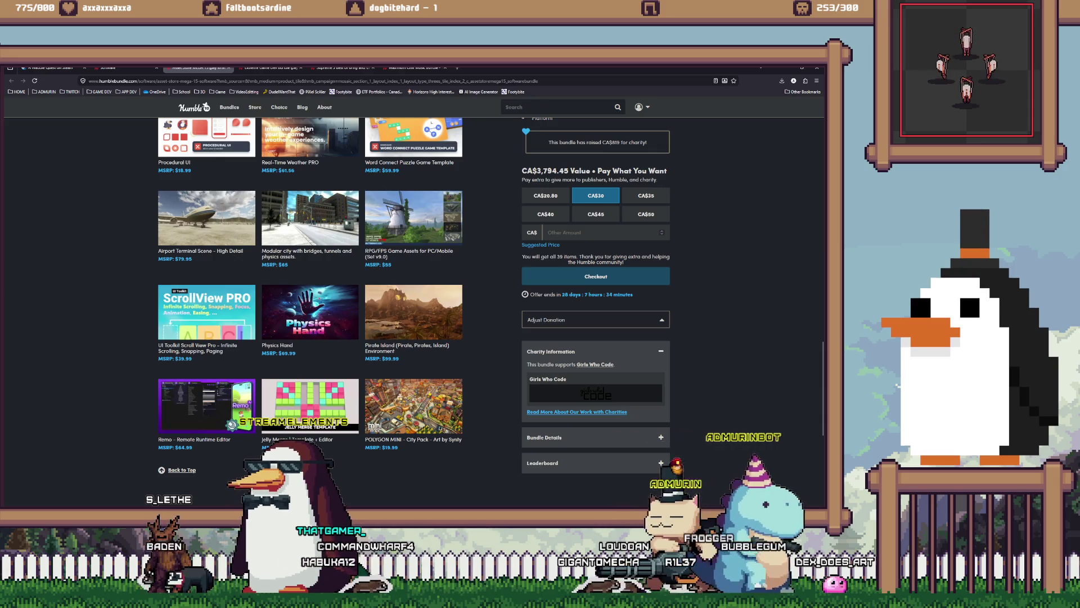
{"action": "scroll", "coordinate": [310, 309], "scroll_direction": "up", "scroll_amount": 5}
{"action": "scroll", "coordinate": [309, 309], "scroll_direction": "up", "scroll_amount": 10}
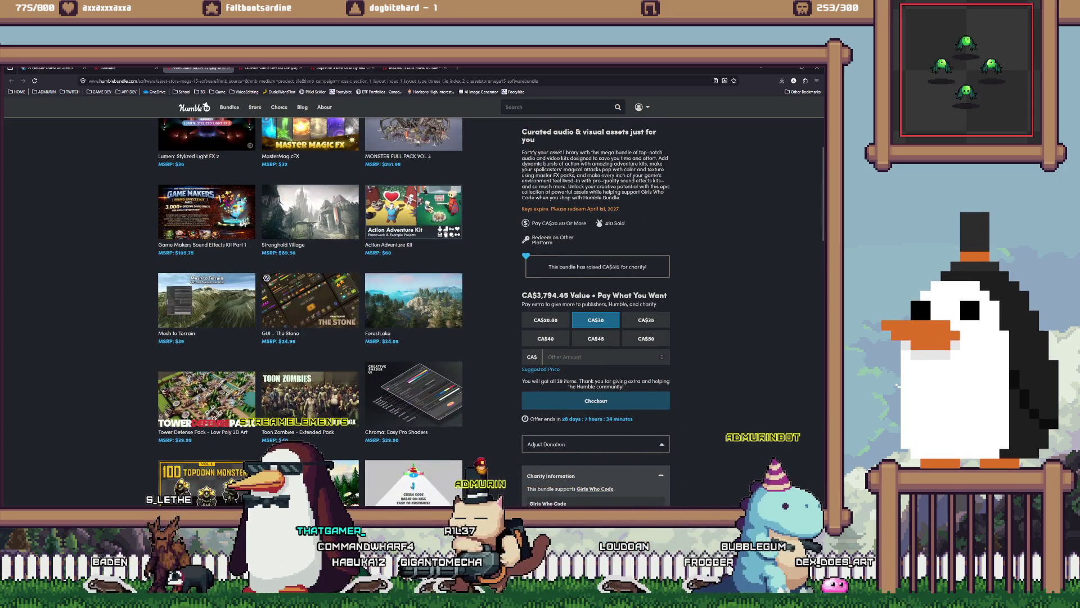
{"action": "scroll", "coordinate": [309, 337], "scroll_direction": "up", "scroll_amount": 4}
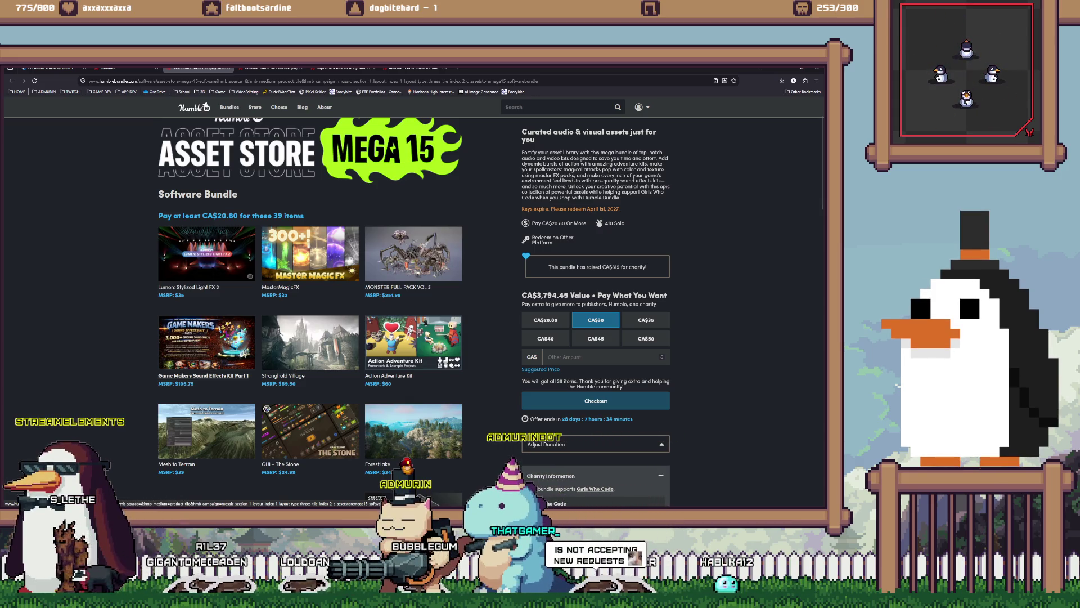
{"action": "scroll", "coordinate": [206, 343], "scroll_direction": "up", "scroll_amount": 1}
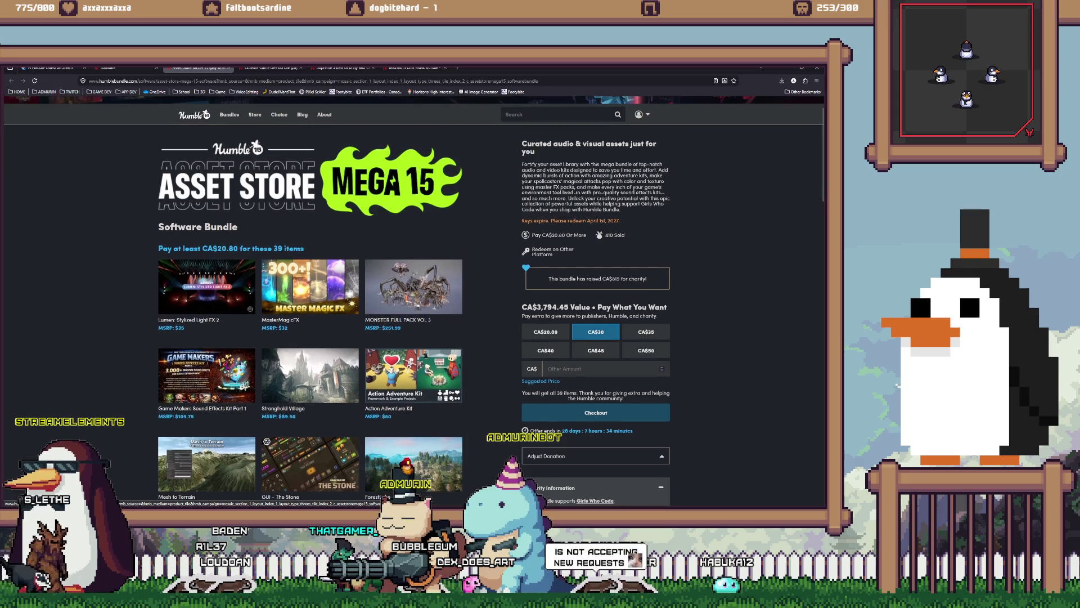
{"action": "scroll", "coordinate": [414, 300], "scroll_direction": "up", "scroll_amount": 1}
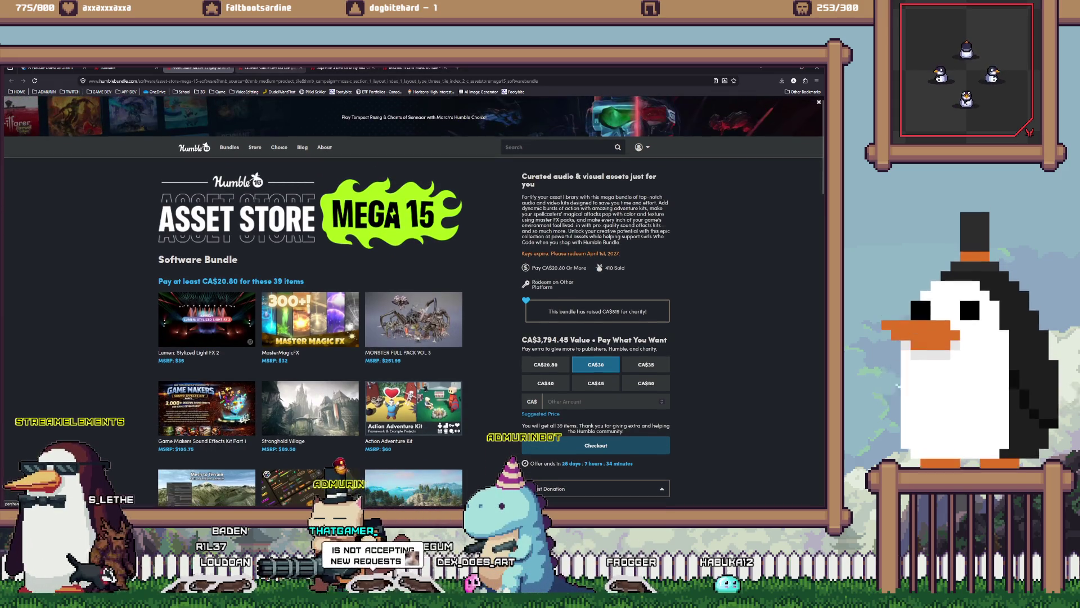
{"action": "key", "text": "ctrl+Tab"}
- Scroll down the Extreme Game Dev Bundle page and back up, then close it
{"action": "scroll", "coordinate": [414, 301], "scroll_direction": "down", "scroll_amount": 2}
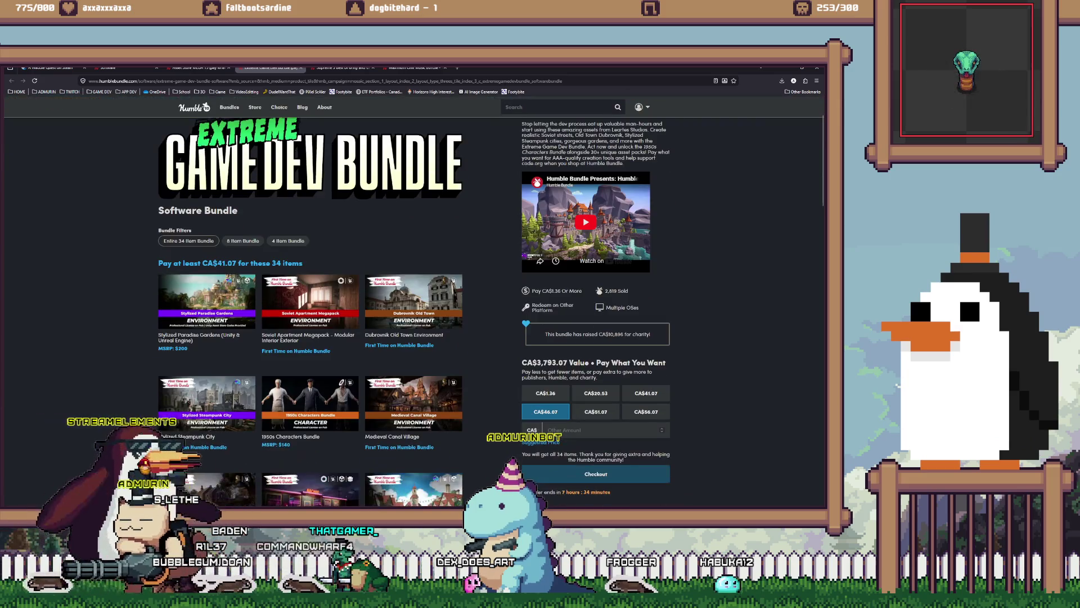
{"action": "scroll", "coordinate": [414, 301], "scroll_direction": "down", "scroll_amount": 1}
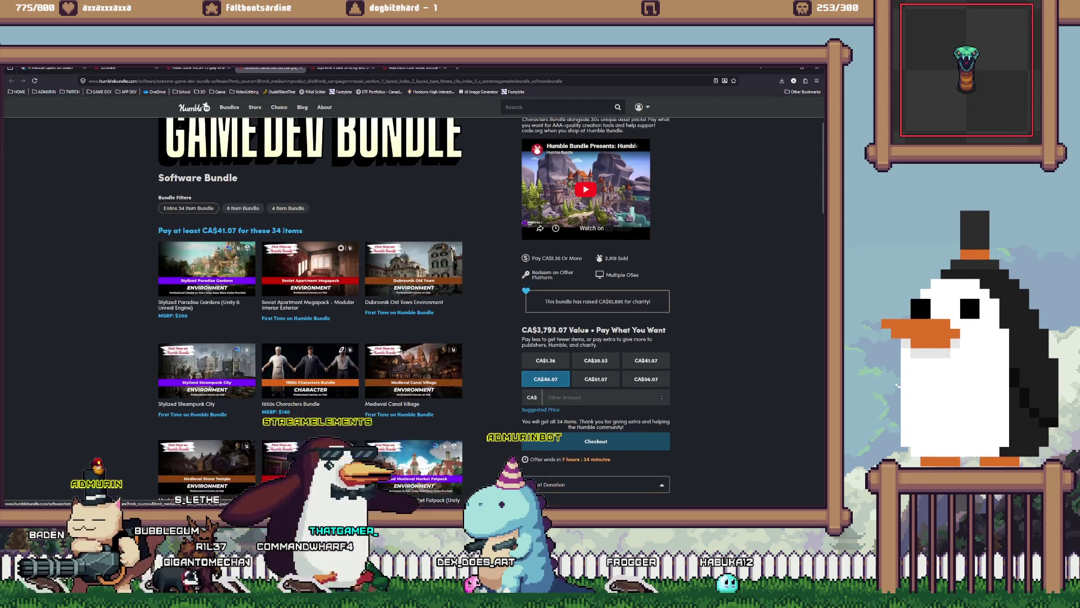
{"action": "scroll", "coordinate": [414, 301], "scroll_direction": "down", "scroll_amount": 3}
{"action": "scroll", "coordinate": [413, 310], "scroll_direction": "down", "scroll_amount": 2}
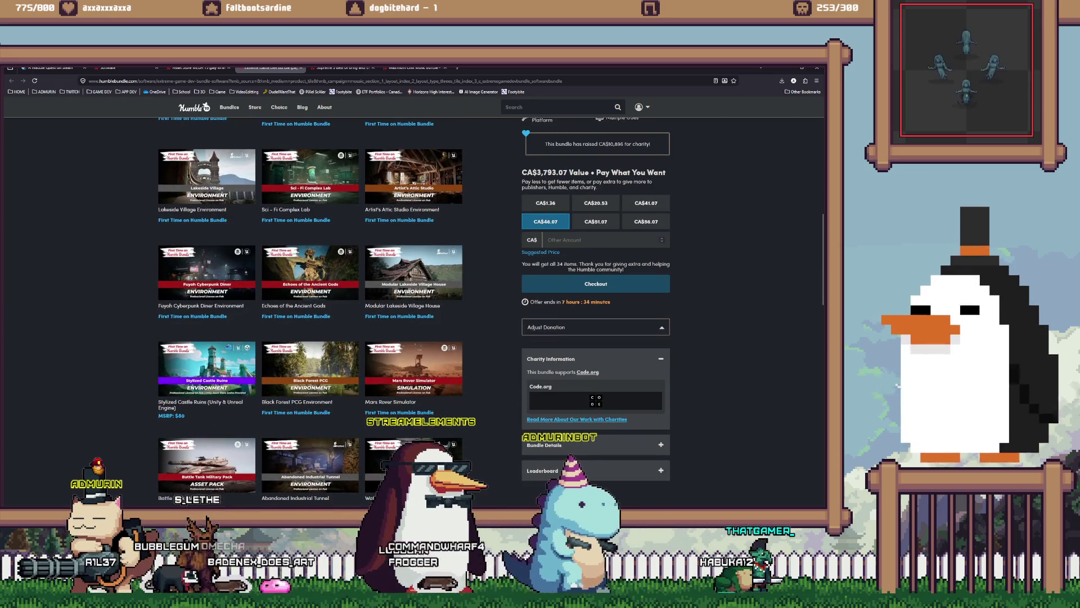
{"action": "scroll", "coordinate": [309, 309], "scroll_direction": "down", "scroll_amount": 3}
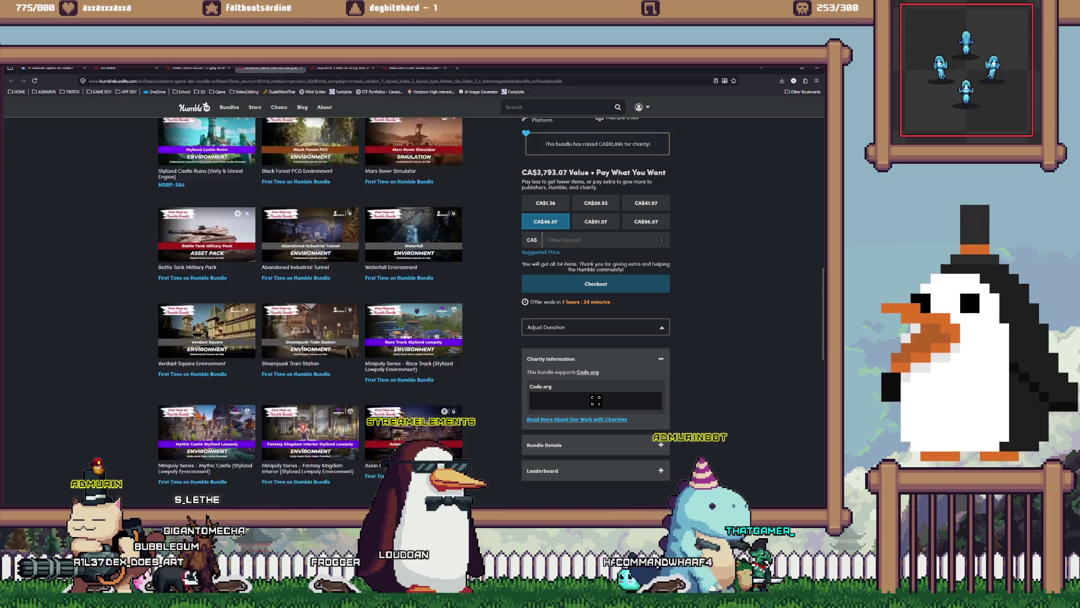
{"action": "scroll", "coordinate": [310, 310], "scroll_direction": "down", "scroll_amount": 5}
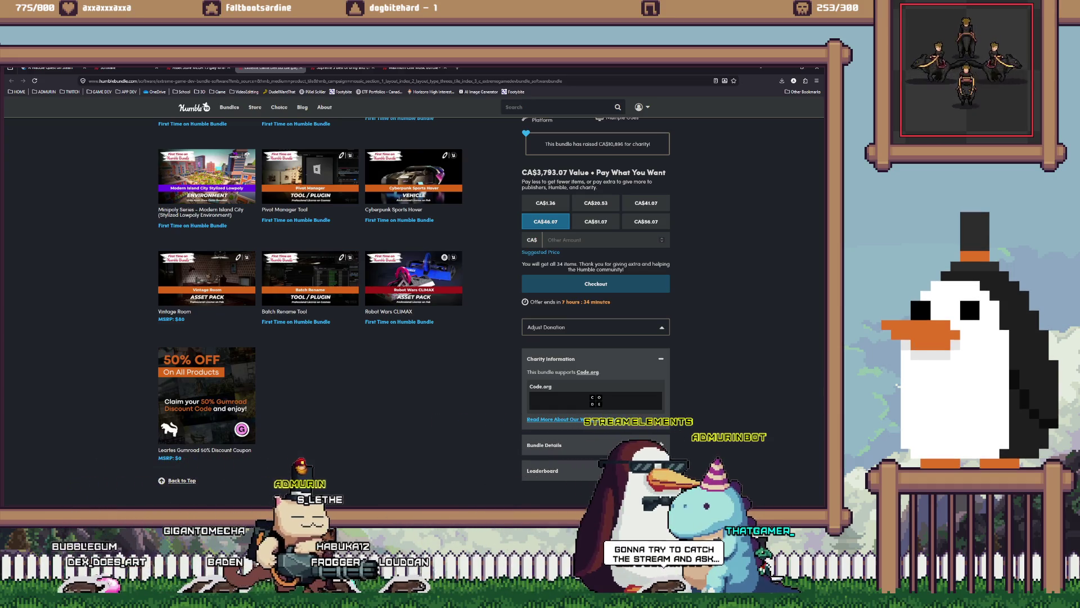
{"action": "scroll", "coordinate": [309, 309], "scroll_direction": "up", "scroll_amount": 3}
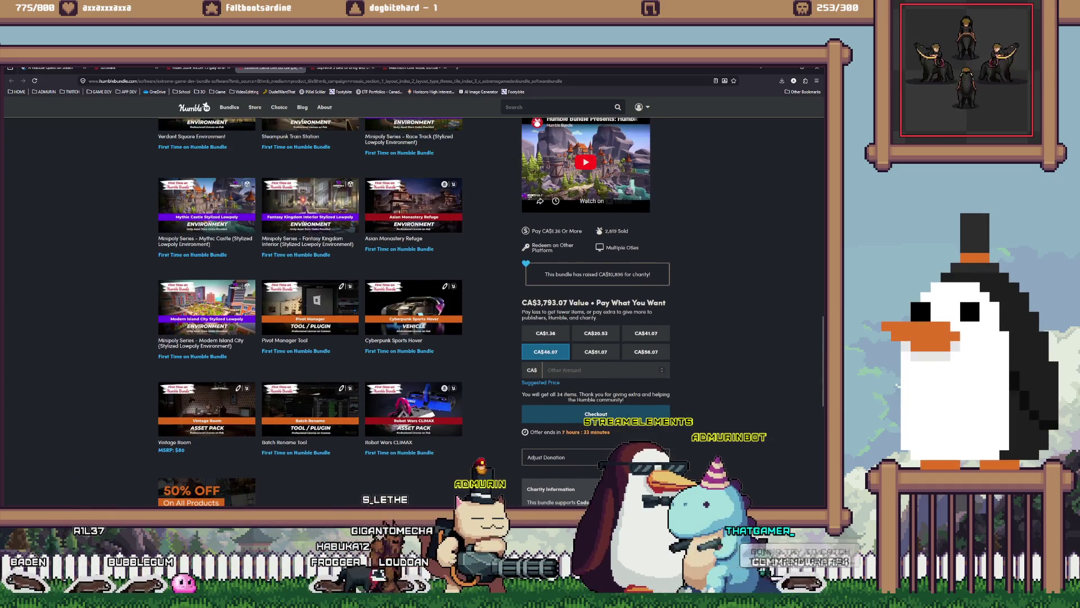
{"action": "scroll", "coordinate": [309, 310], "scroll_direction": "up", "scroll_amount": 5}
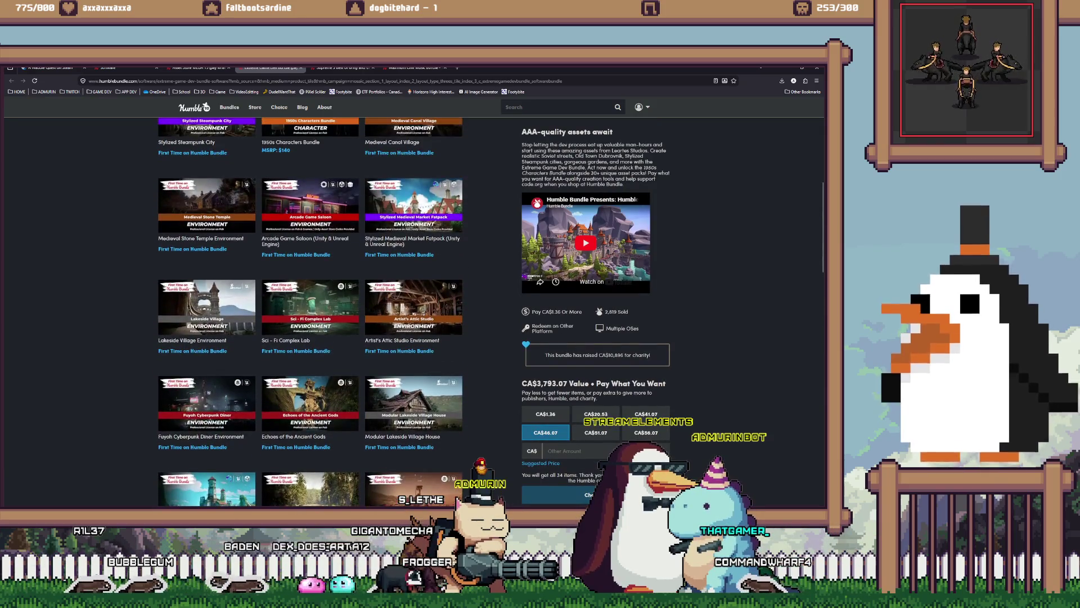
{"action": "scroll", "coordinate": [414, 301], "scroll_direction": "up", "scroll_amount": 2}
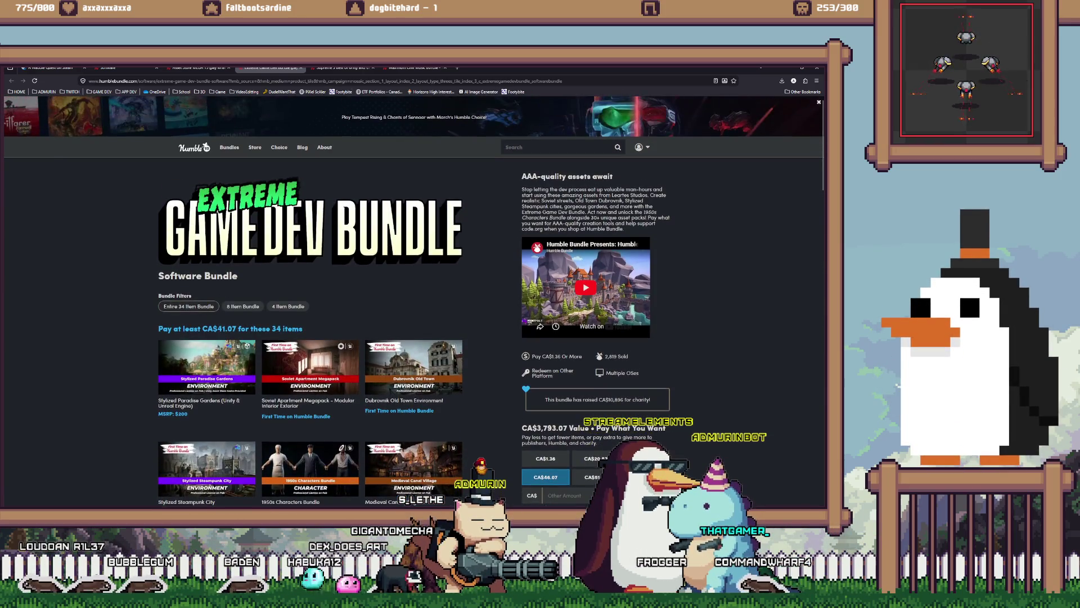
{"action": "key", "text": "ctrl+w"}
- Browse the Supreme 3 asset grid down to Stylized Slashes Vol. 2, then close that page
{"action": "scroll", "coordinate": [310, 258], "scroll_direction": "down", "scroll_amount": 3}
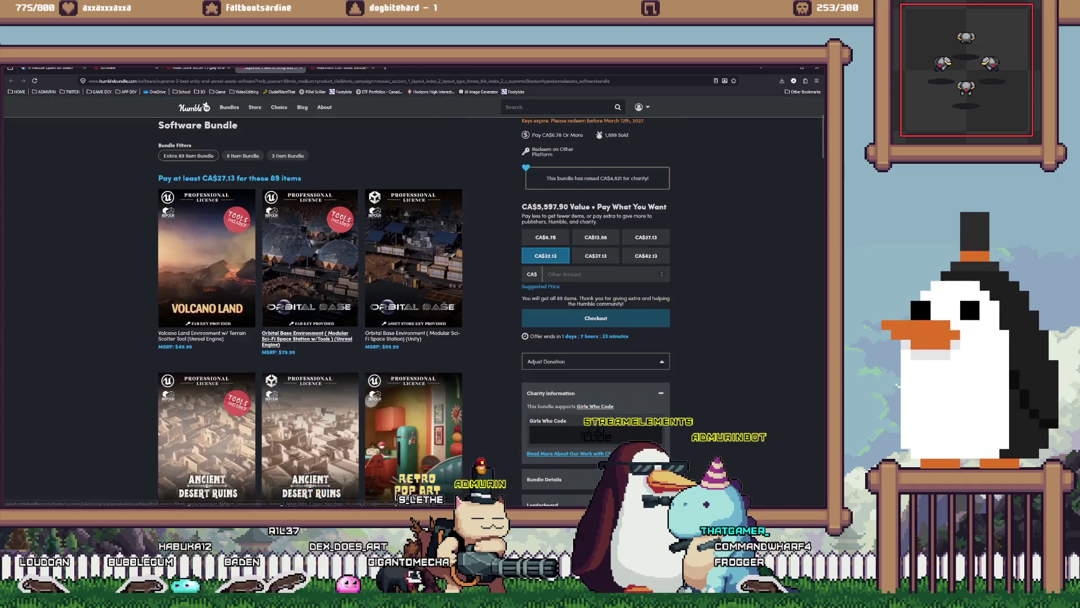
{"action": "scroll", "coordinate": [248, 310], "scroll_direction": "down", "scroll_amount": 2}
{"action": "scroll", "coordinate": [248, 309], "scroll_direction": "down", "scroll_amount": 4}
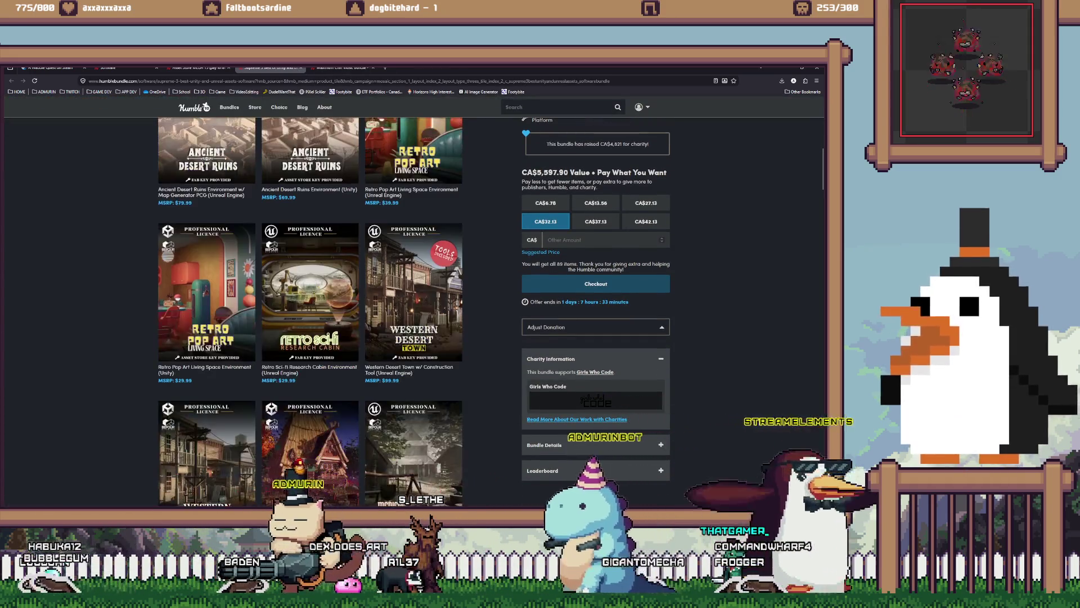
{"action": "scroll", "coordinate": [310, 309], "scroll_direction": "down", "scroll_amount": 5}
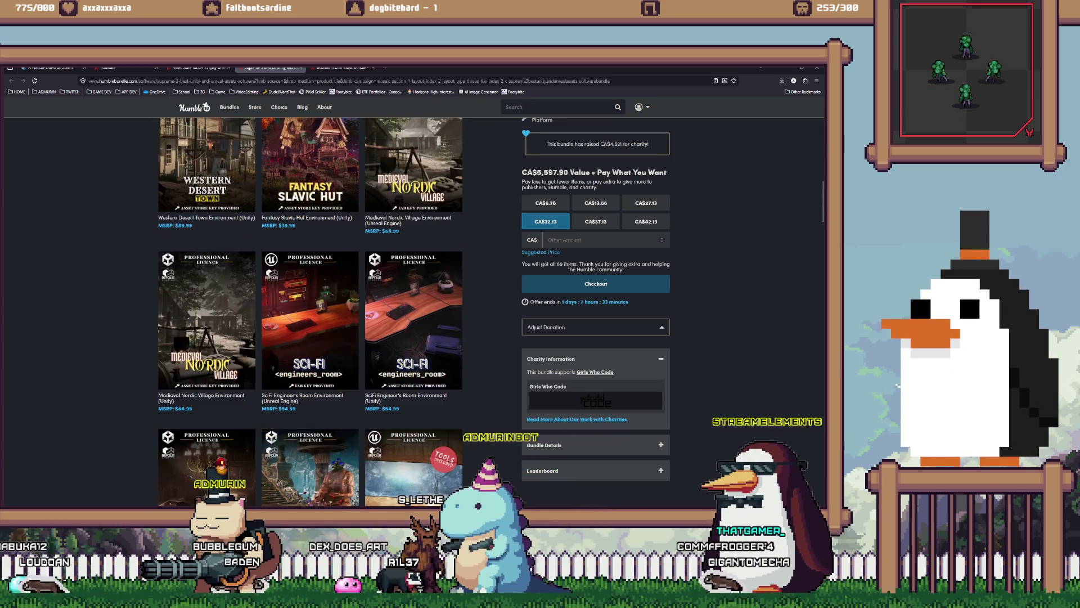
{"action": "scroll", "coordinate": [309, 259], "scroll_direction": "down", "scroll_amount": 3}
{"action": "scroll", "coordinate": [310, 258], "scroll_direction": "down", "scroll_amount": 7}
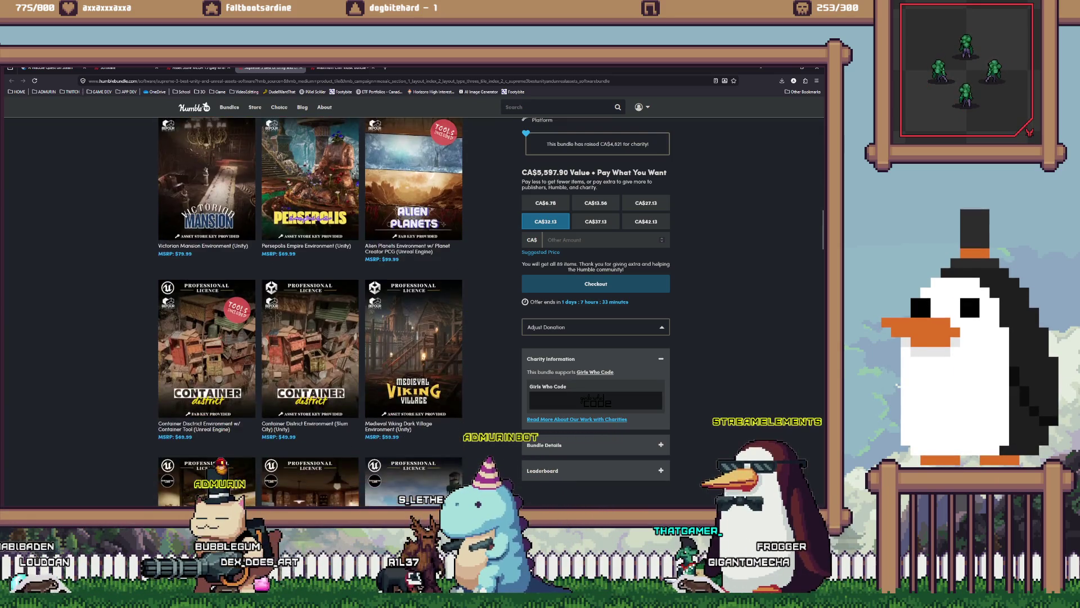
{"action": "scroll", "coordinate": [310, 310], "scroll_direction": "down", "scroll_amount": 5}
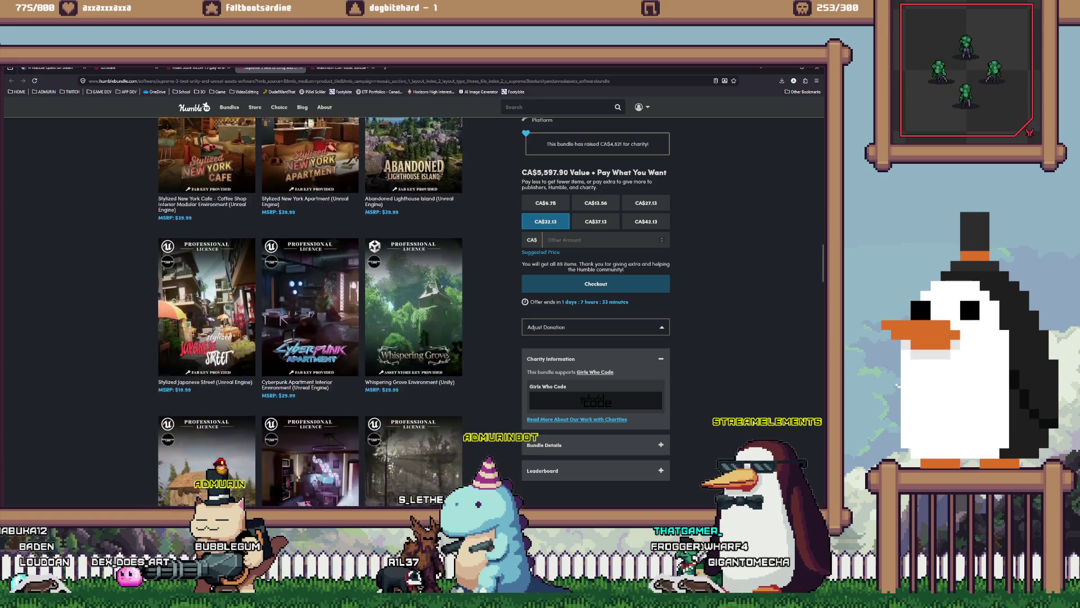
{"action": "scroll", "coordinate": [309, 310], "scroll_direction": "down", "scroll_amount": 3}
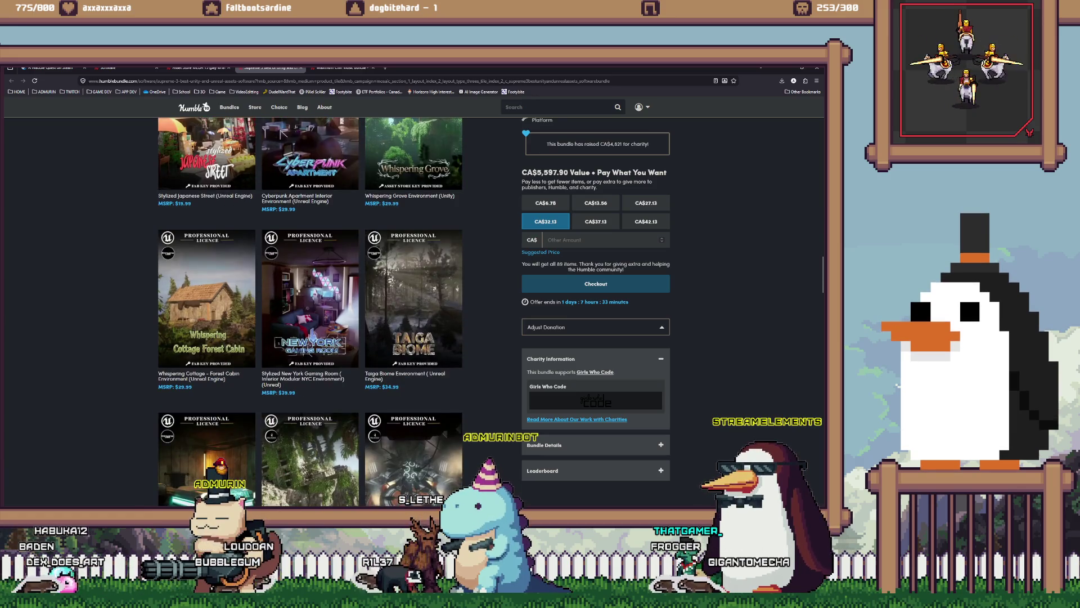
{"action": "scroll", "coordinate": [310, 309], "scroll_direction": "down", "scroll_amount": 2}
{"action": "scroll", "coordinate": [310, 309], "scroll_direction": "down", "scroll_amount": 3}
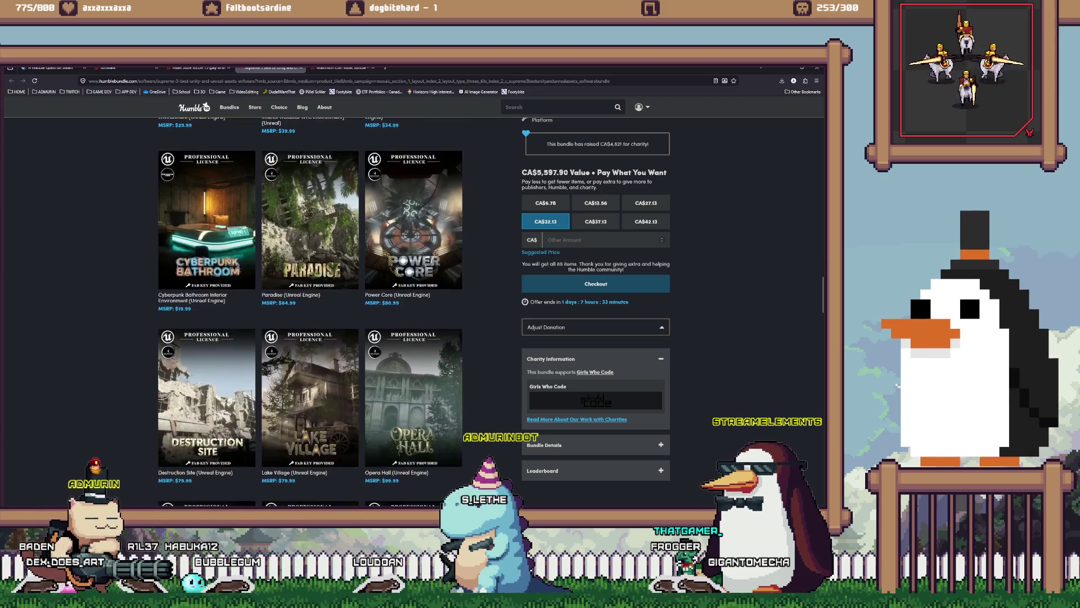
{"action": "scroll", "coordinate": [309, 309], "scroll_direction": "down", "scroll_amount": 7}
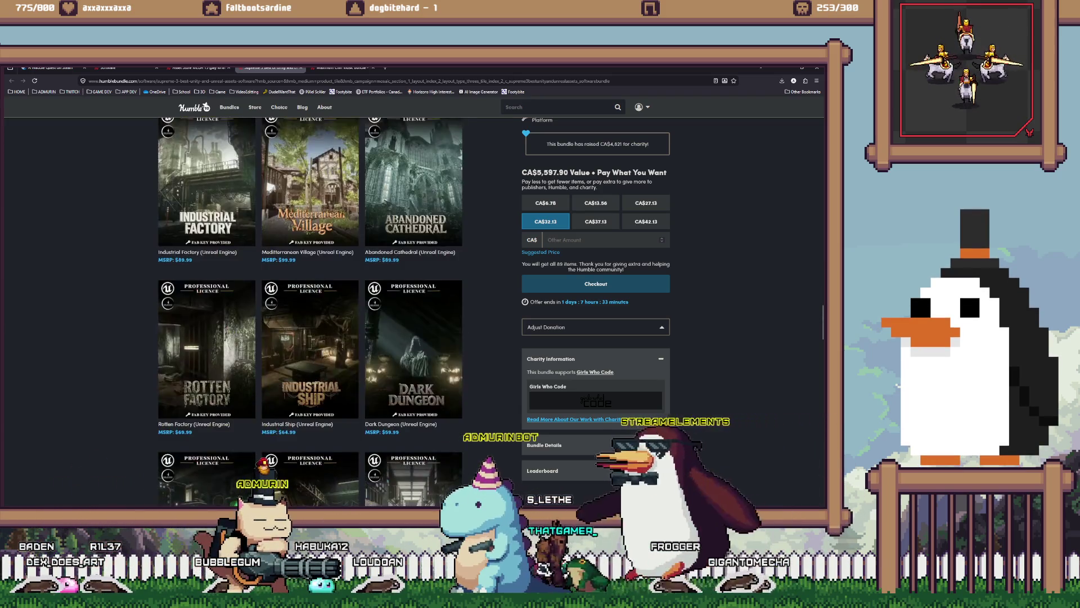
{"action": "scroll", "coordinate": [309, 309], "scroll_direction": "down", "scroll_amount": 6}
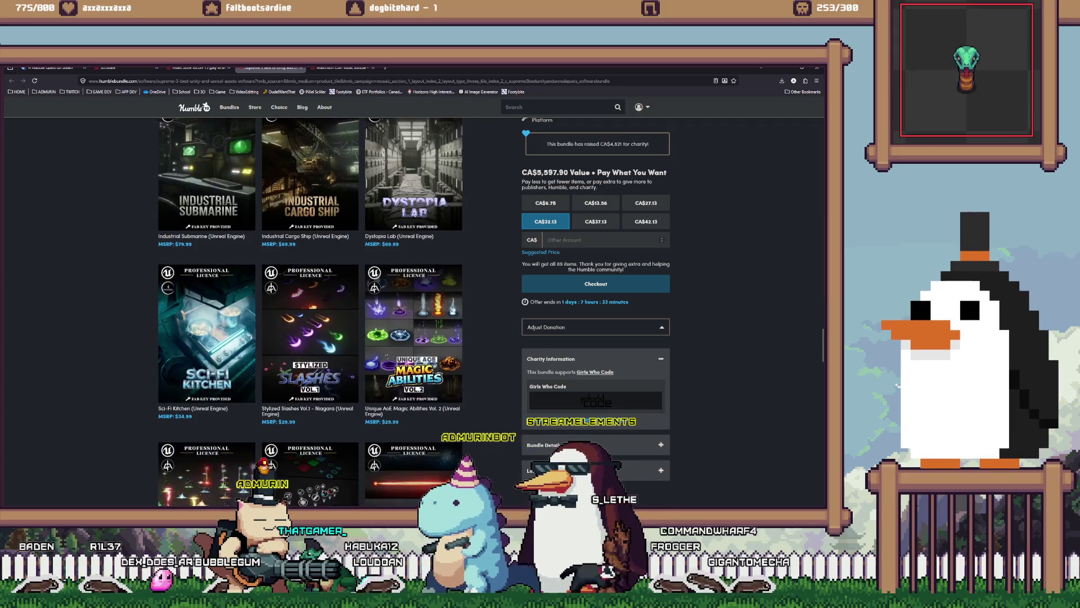
{"action": "scroll", "coordinate": [309, 309], "scroll_direction": "down", "scroll_amount": 2}
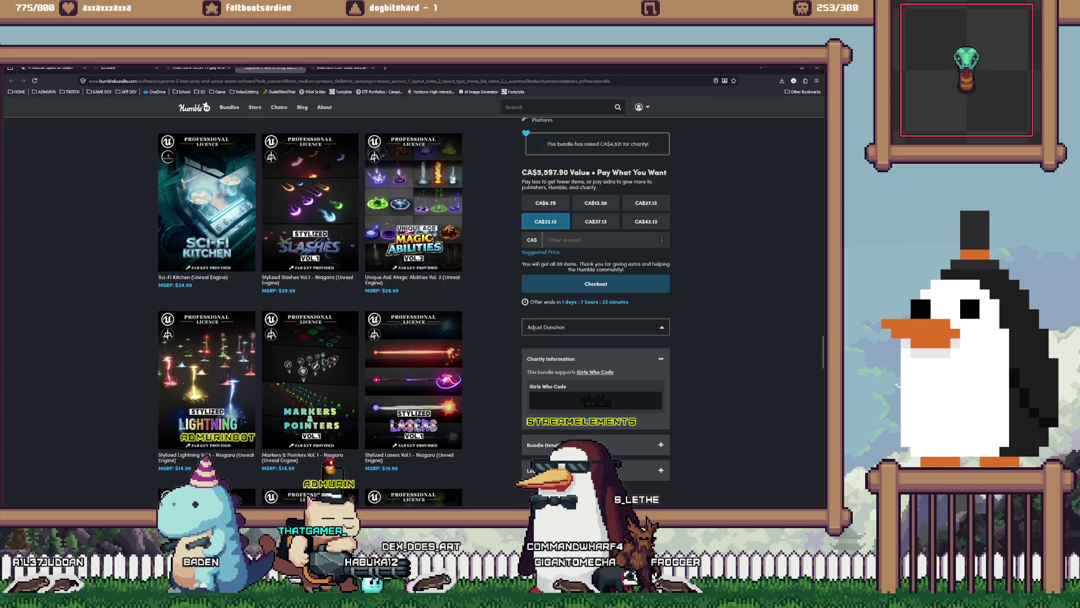
{"action": "scroll", "coordinate": [309, 310], "scroll_direction": "down", "scroll_amount": 2}
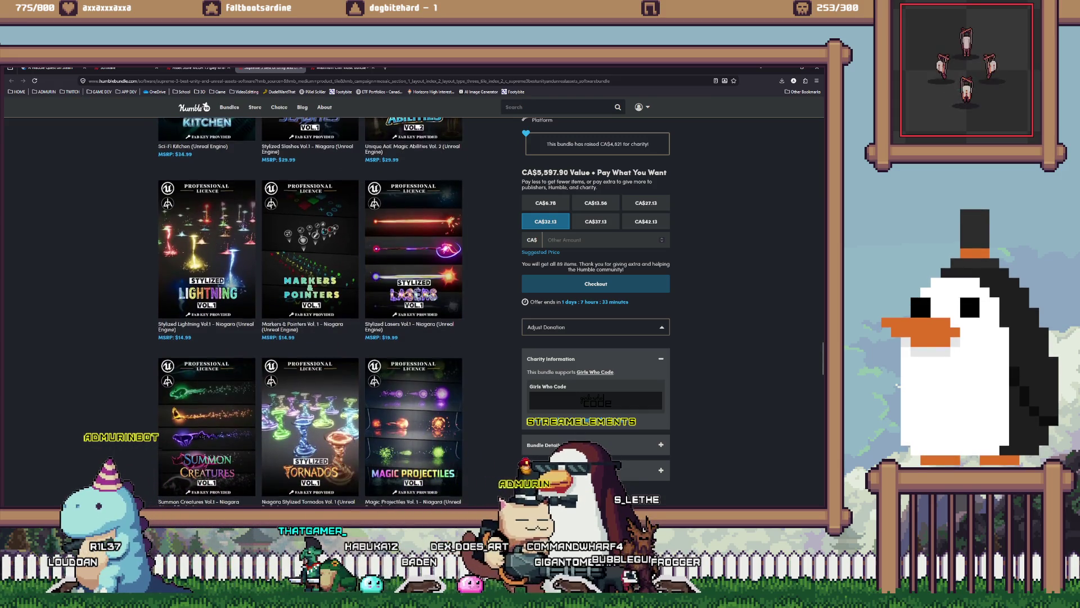
{"action": "scroll", "coordinate": [309, 309], "scroll_direction": "down", "scroll_amount": 3}
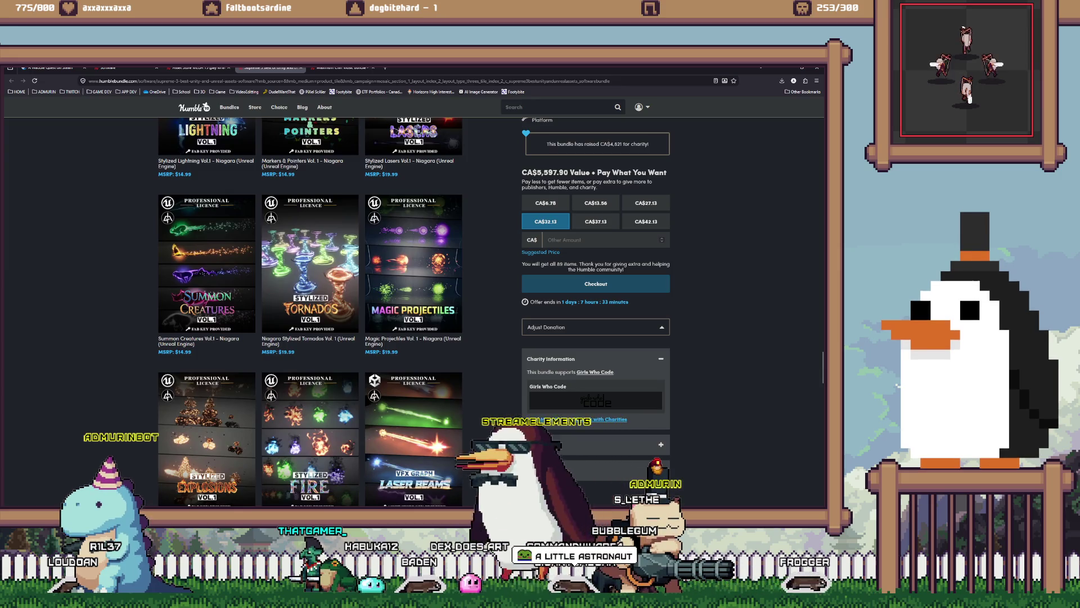
{"action": "scroll", "coordinate": [309, 309], "scroll_direction": "down", "scroll_amount": 2}
{"action": "scroll", "coordinate": [309, 309], "scroll_direction": "down", "scroll_amount": 5}
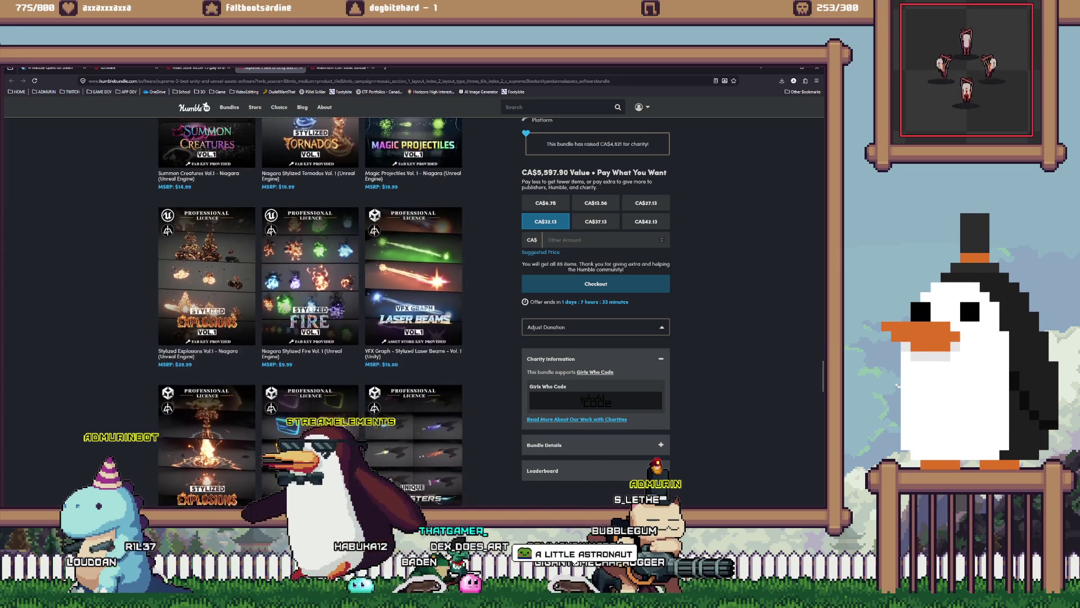
{"action": "scroll", "coordinate": [304, 342], "scroll_direction": "down", "scroll_amount": 2}
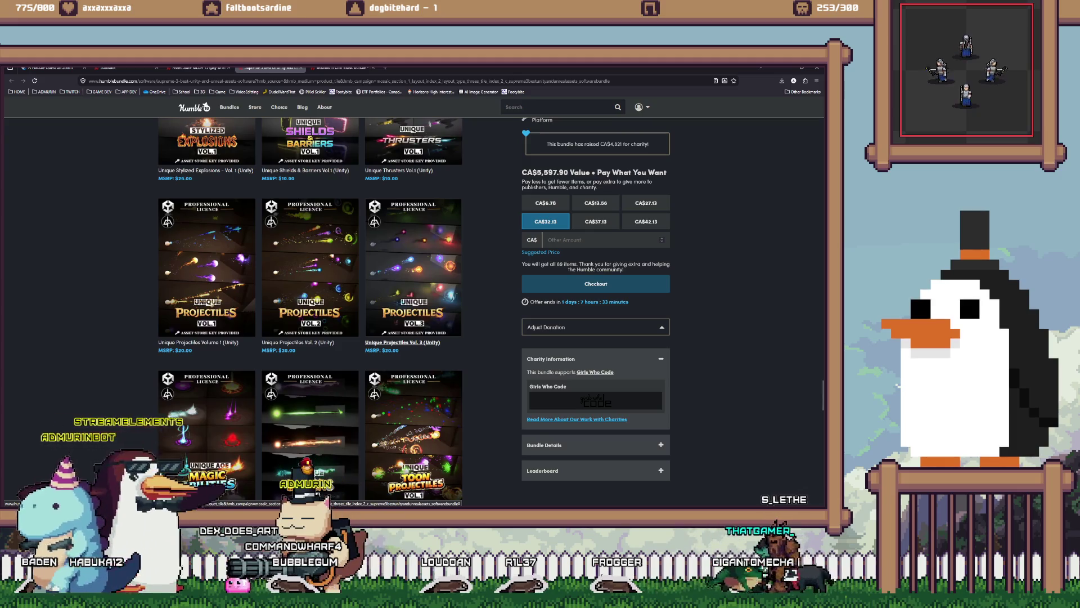
{"action": "scroll", "coordinate": [402, 338], "scroll_direction": "down", "scroll_amount": 1}
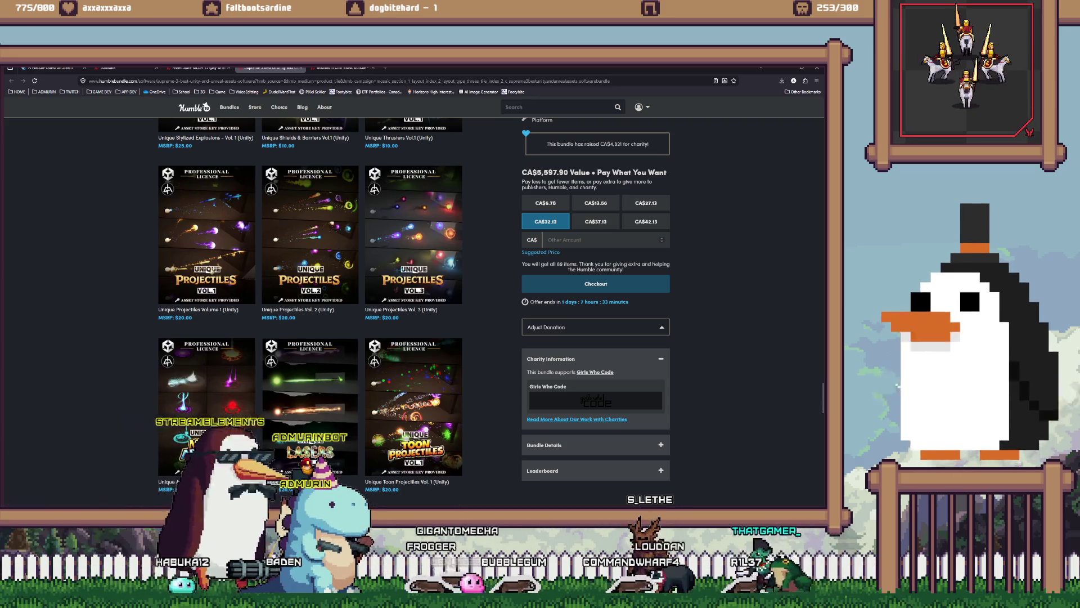
{"action": "scroll", "coordinate": [309, 287], "scroll_direction": "down", "scroll_amount": 3}
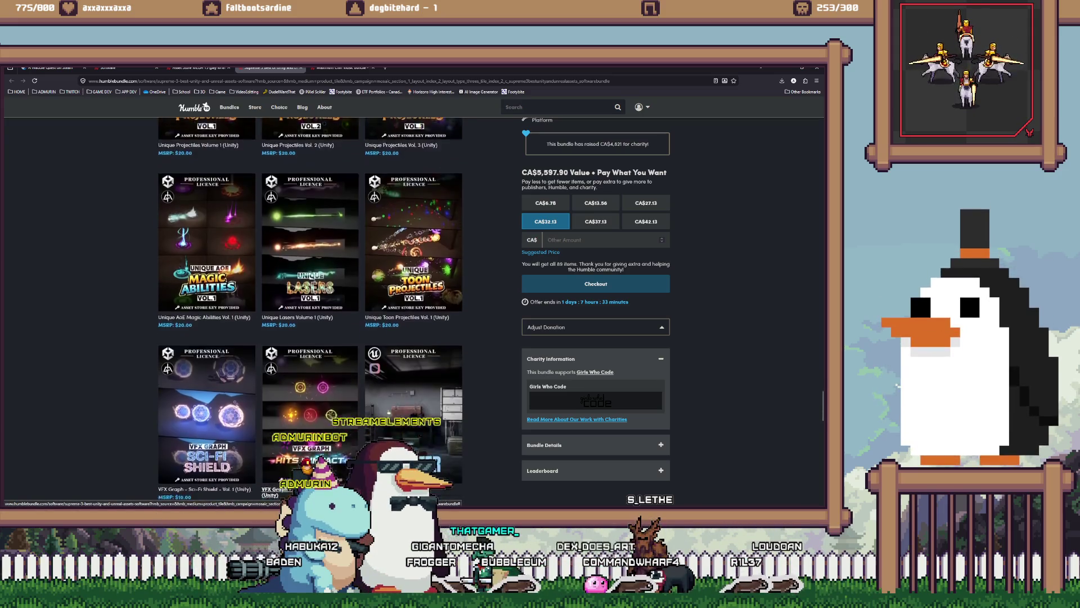
{"action": "scroll", "coordinate": [309, 424], "scroll_direction": "down", "scroll_amount": 1}
{"action": "scroll", "coordinate": [309, 287], "scroll_direction": "down", "scroll_amount": 2}
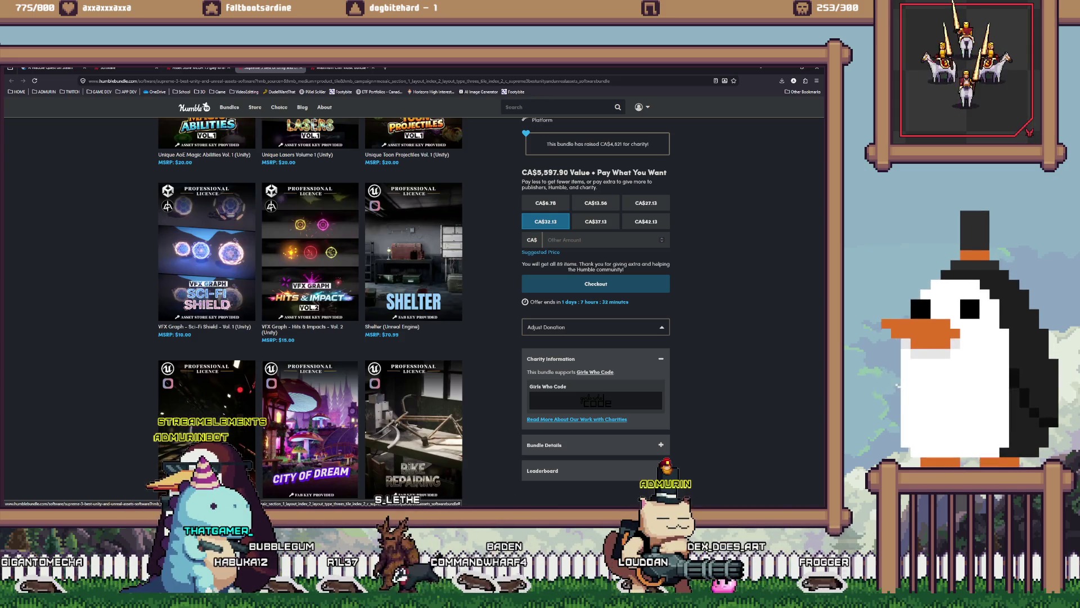
{"action": "scroll", "coordinate": [310, 310], "scroll_direction": "down", "scroll_amount": 6}
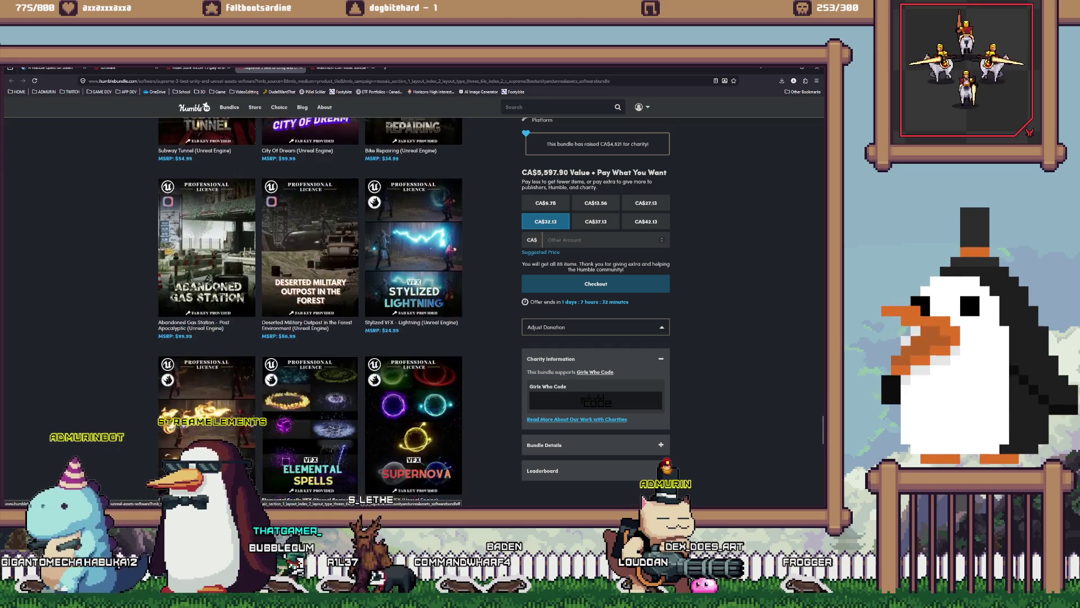
{"action": "scroll", "coordinate": [310, 309], "scroll_direction": "down", "scroll_amount": 3}
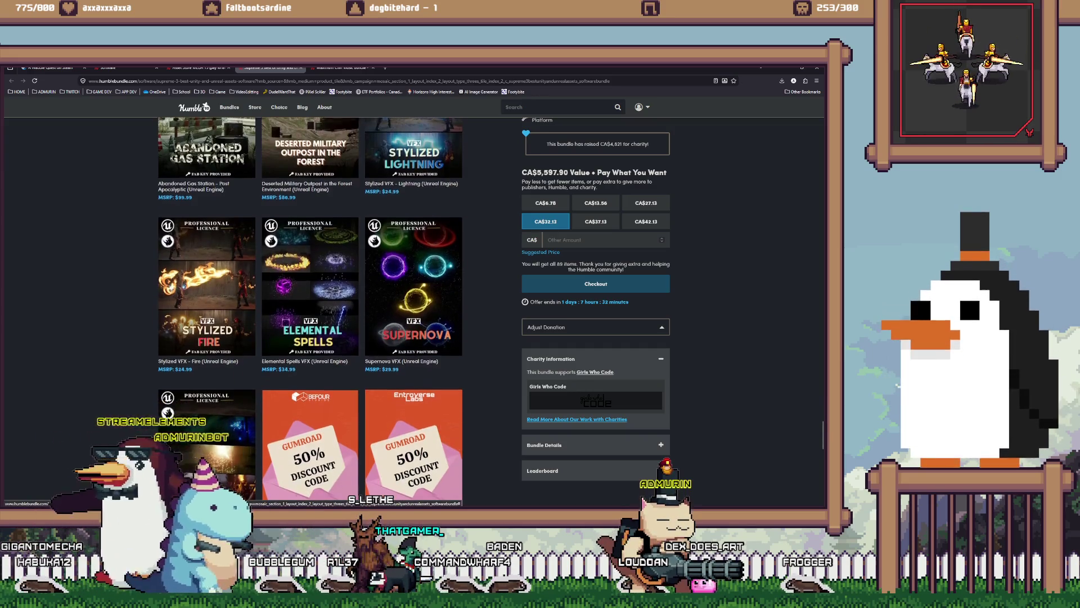
{"action": "scroll", "coordinate": [310, 310], "scroll_direction": "down", "scroll_amount": 11}
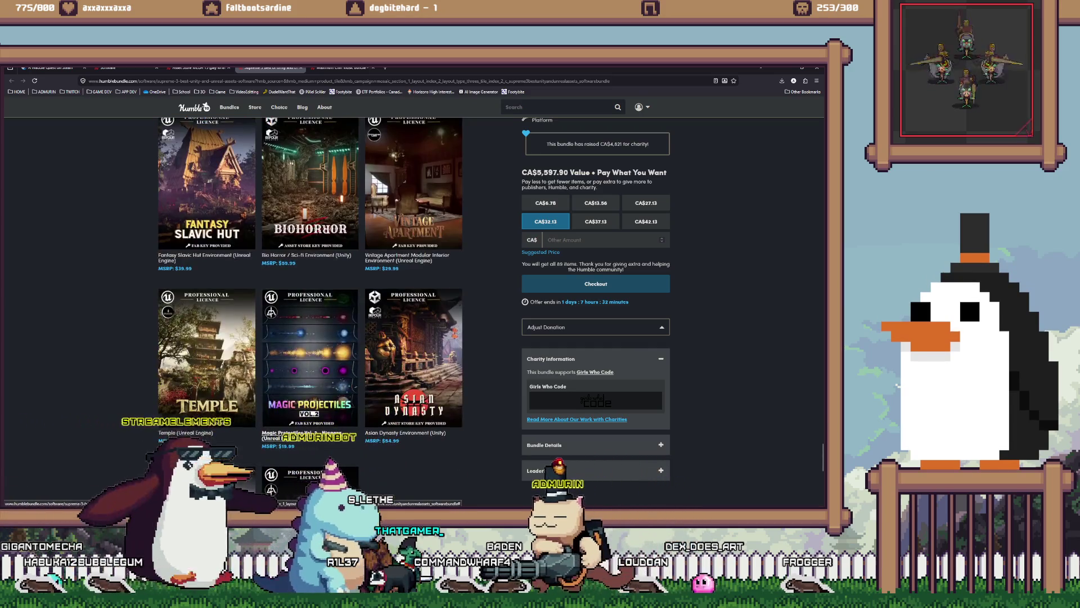
{"action": "scroll", "coordinate": [310, 310], "scroll_direction": "down", "scroll_amount": 5}
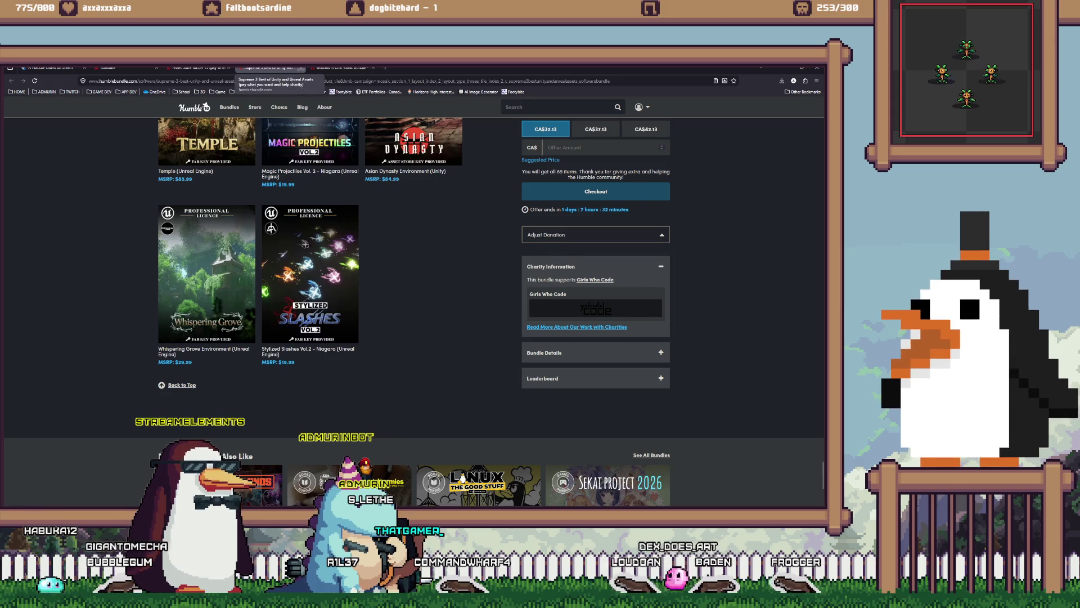
{"action": "left_click", "coordinate": [301, 68]}
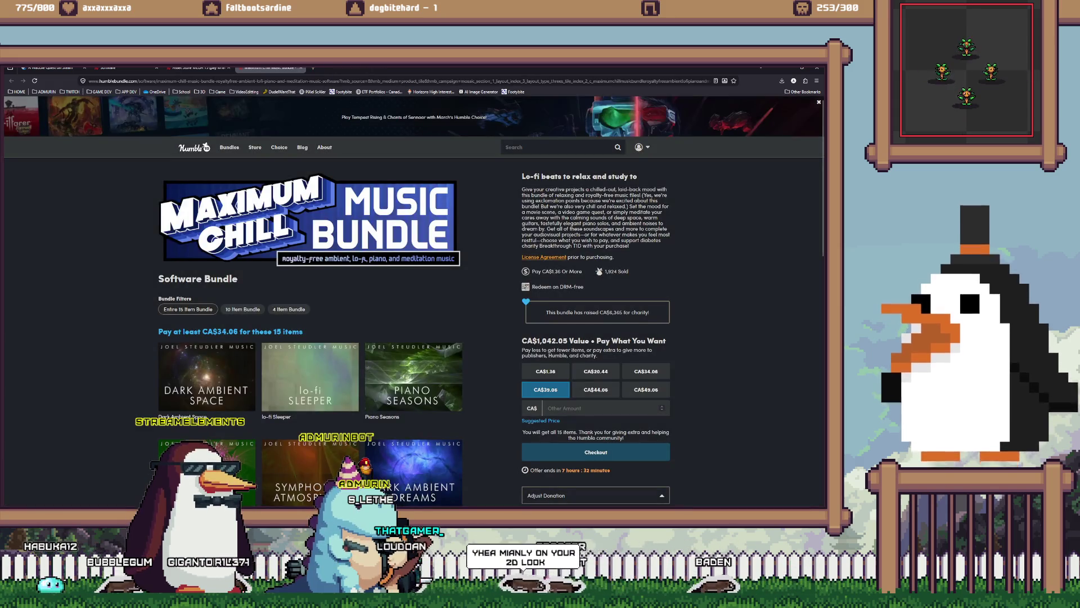
- Close the Maximum Chill Music Bundle page
{"action": "scroll", "coordinate": [310, 310], "scroll_direction": "down", "scroll_amount": 5}
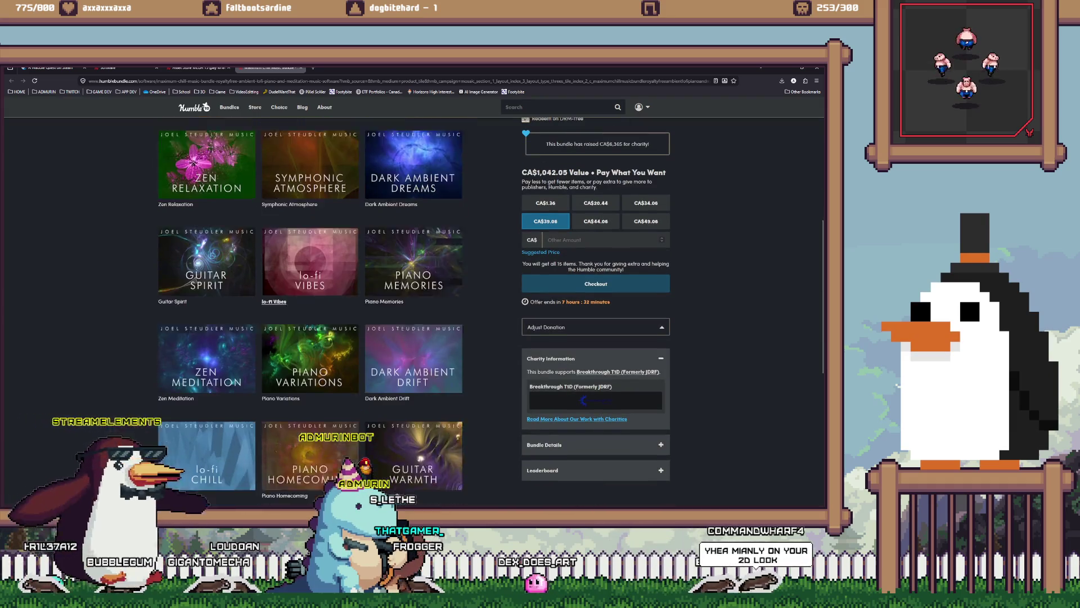
{"action": "scroll", "coordinate": [310, 309], "scroll_direction": "down", "scroll_amount": 3}
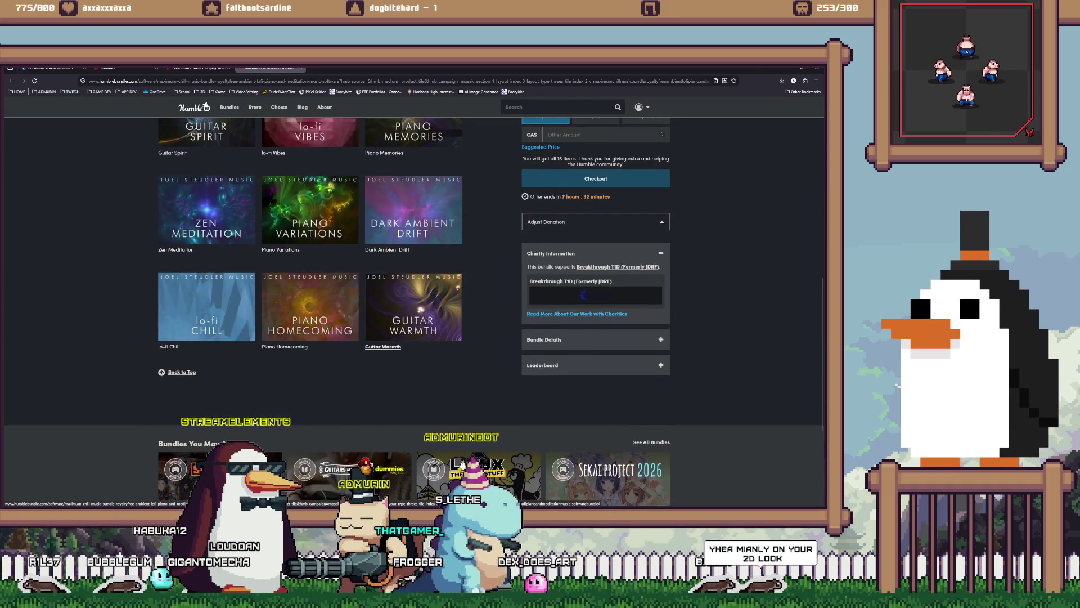
{"action": "scroll", "coordinate": [383, 347], "scroll_direction": "up", "scroll_amount": 8}
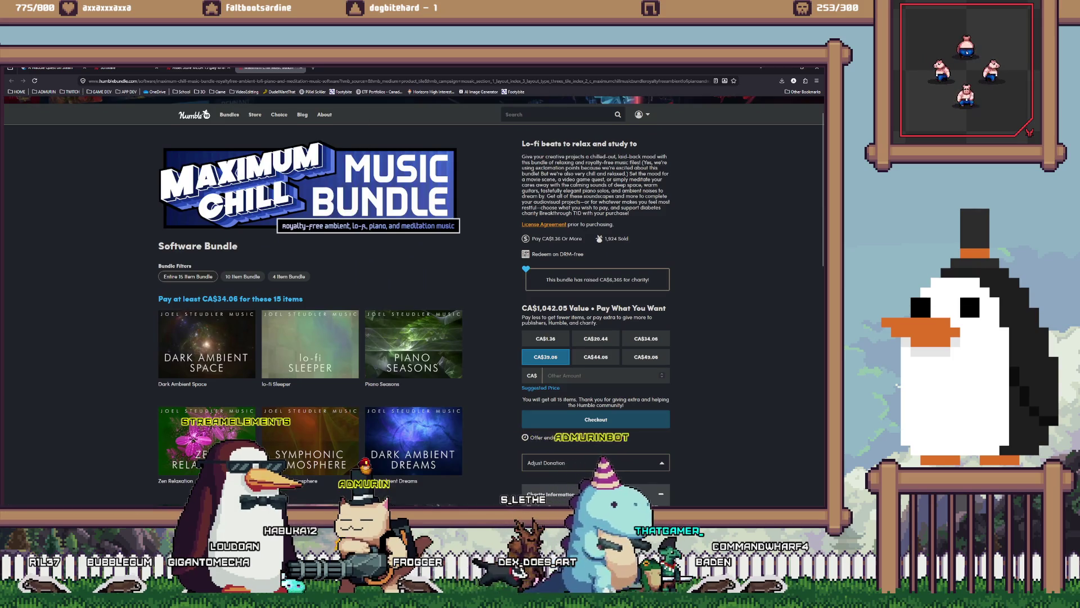
{"action": "key", "text": "ctrl+w"}
- Open the Game Makers Sound Effects Kit Part 1 in a new tab, expand it, and play its preview video
{"action": "scroll", "coordinate": [413, 304], "scroll_direction": "down", "scroll_amount": 2}
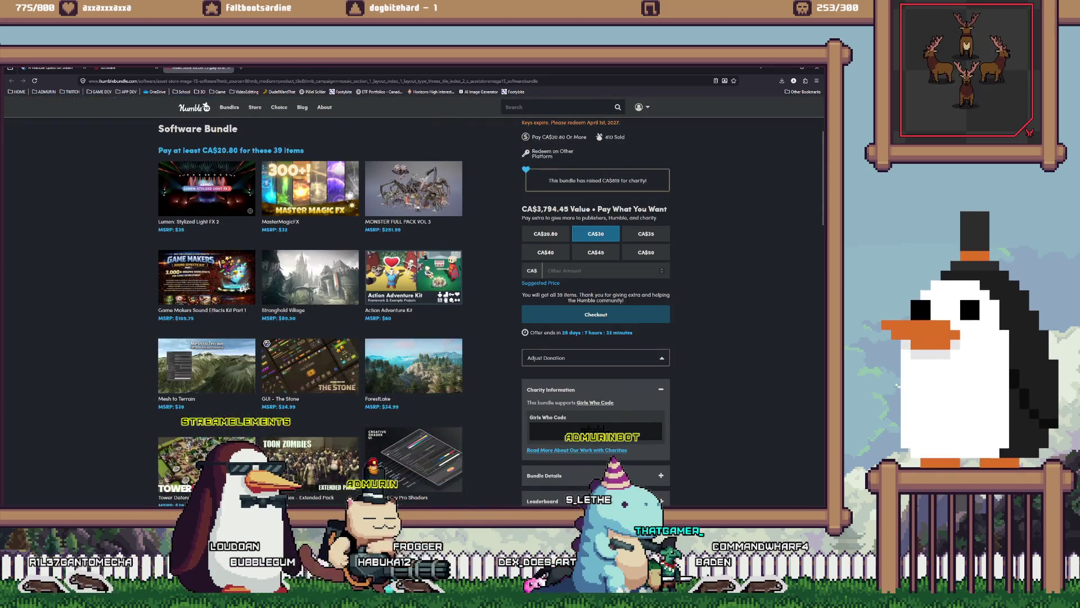
{"action": "right_click", "coordinate": [199, 280]}
{"action": "left_click", "coordinate": [220, 284]}
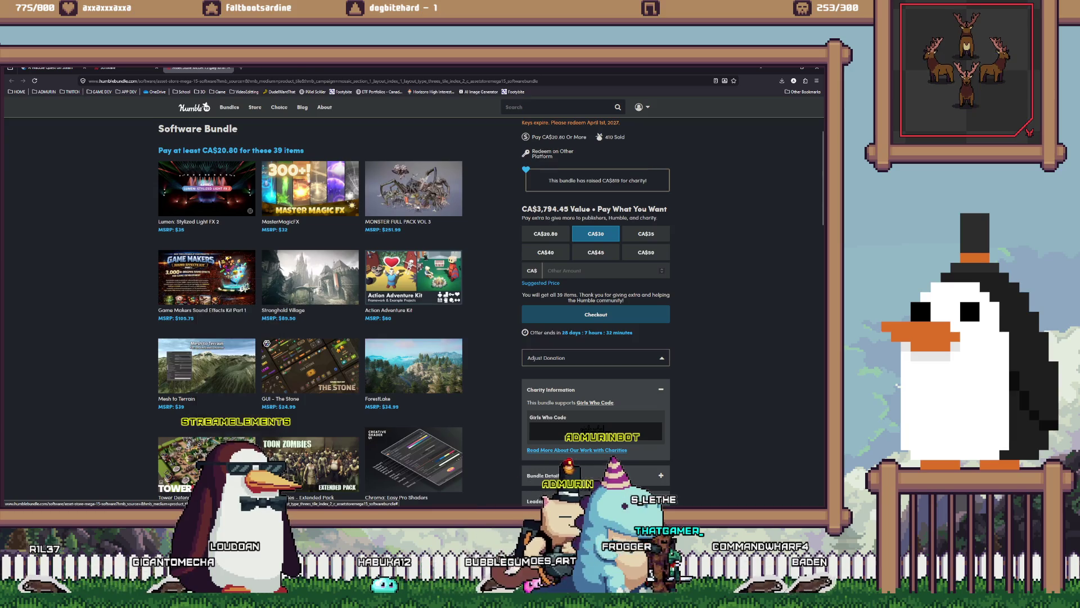
{"action": "left_click", "coordinate": [271, 67]}
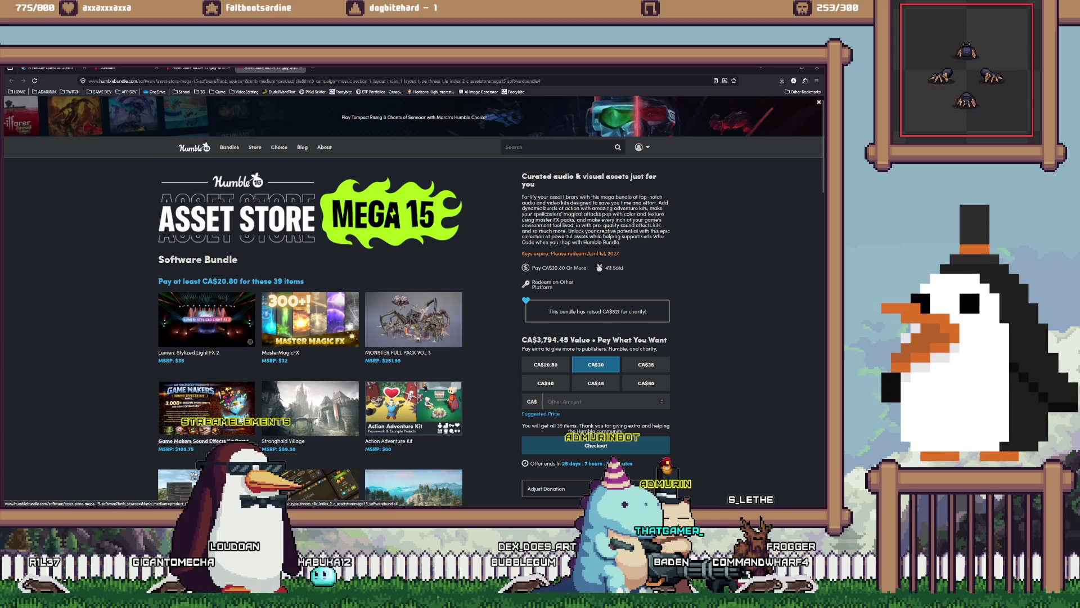
{"action": "left_click", "coordinate": [207, 408]}
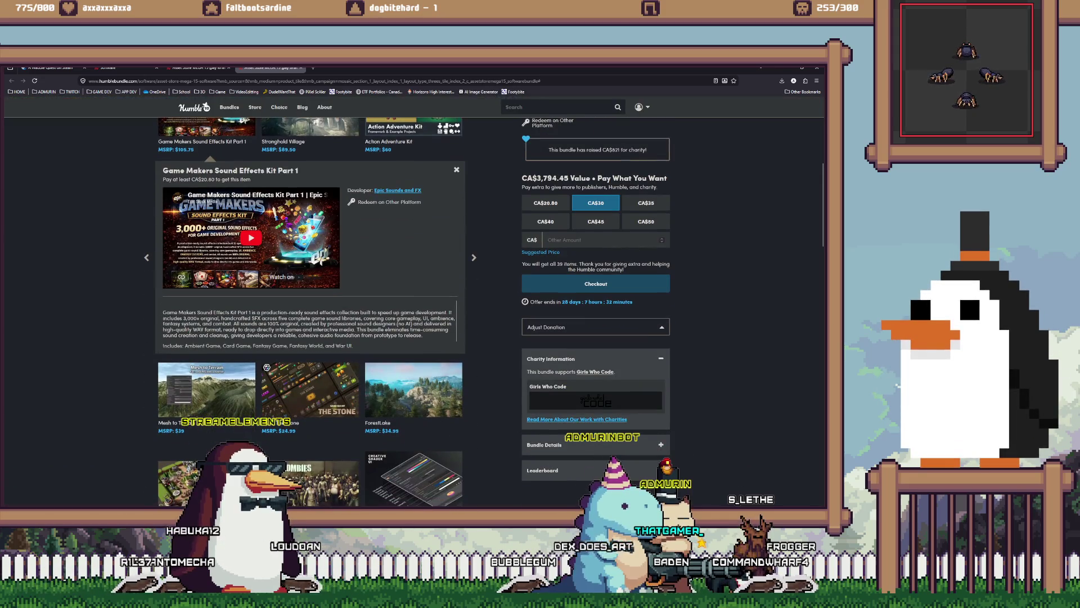
{"action": "scroll", "coordinate": [309, 310], "scroll_direction": "down", "scroll_amount": 3}
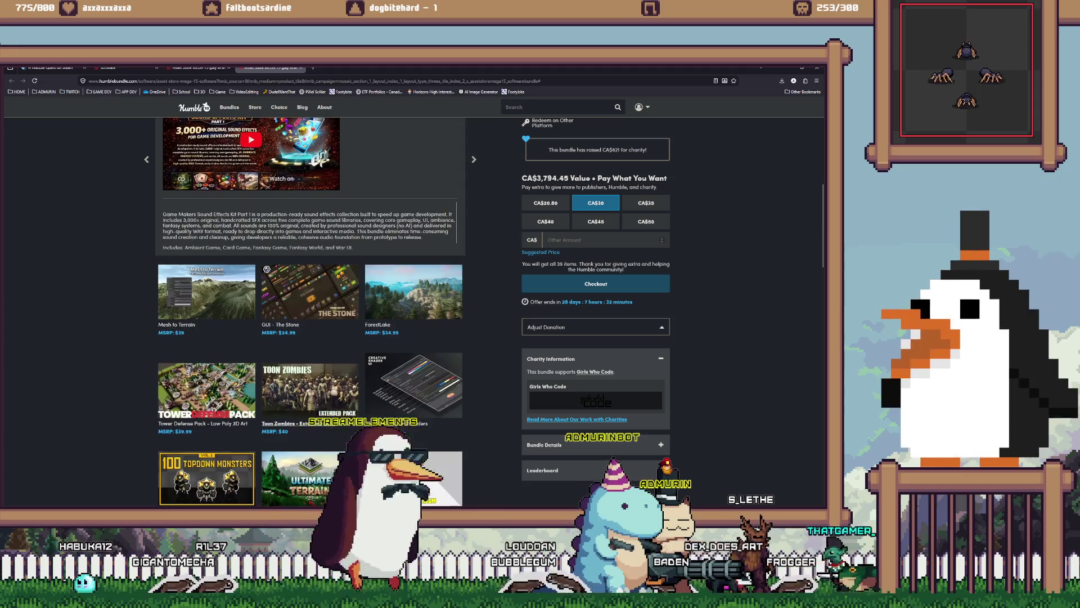
{"action": "scroll", "coordinate": [310, 309], "scroll_direction": "up", "scroll_amount": 5}
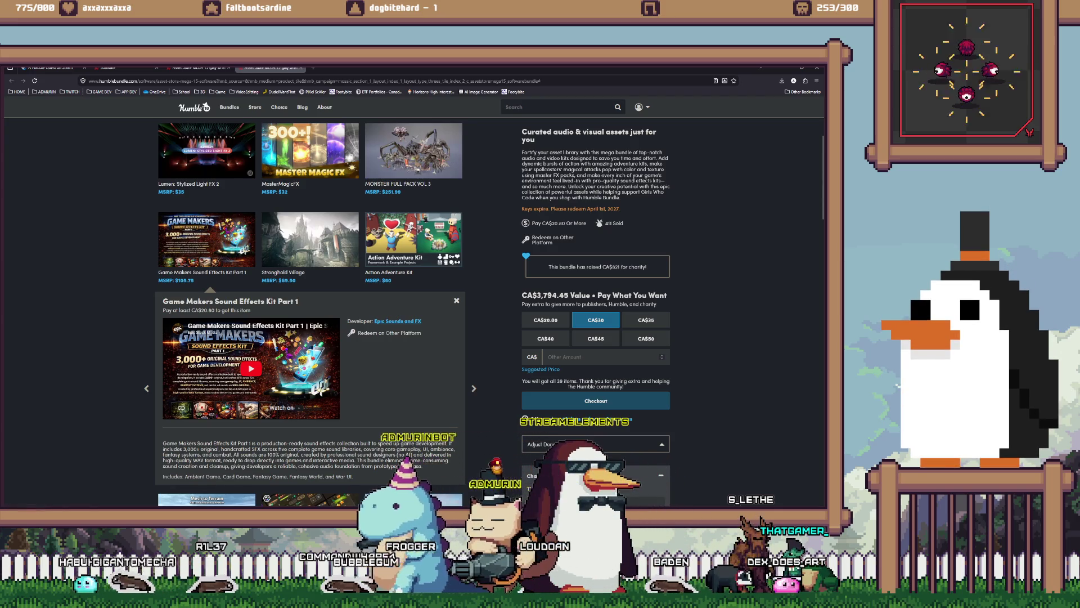
{"action": "left_click", "coordinate": [251, 369]}
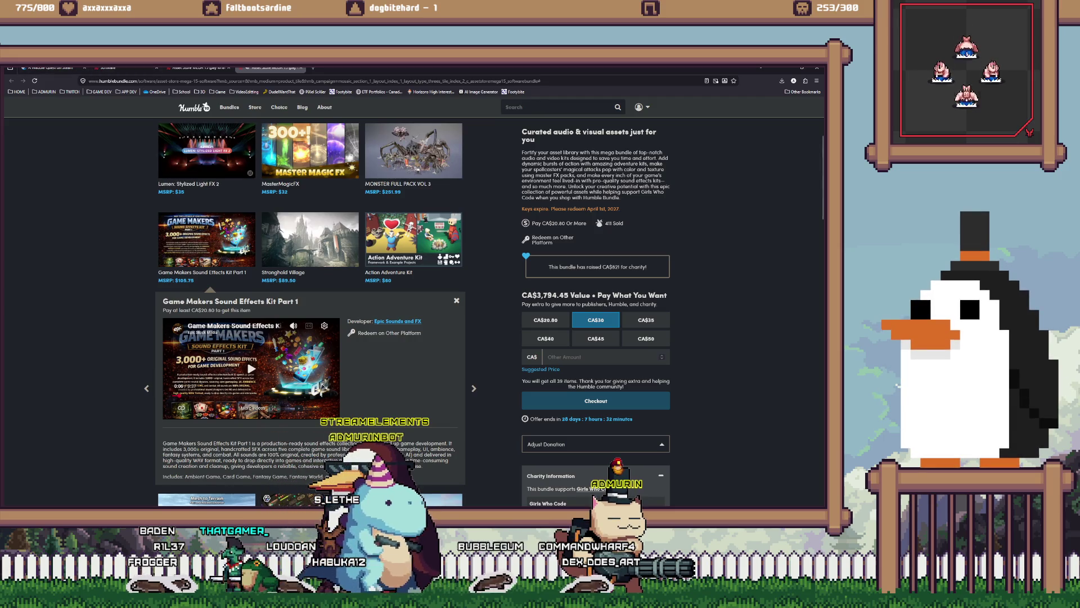
- Close the extra software bundles tab and return to the A Waddle Quest store page
{"action": "key", "text": "ctrl+shift+Tab"}
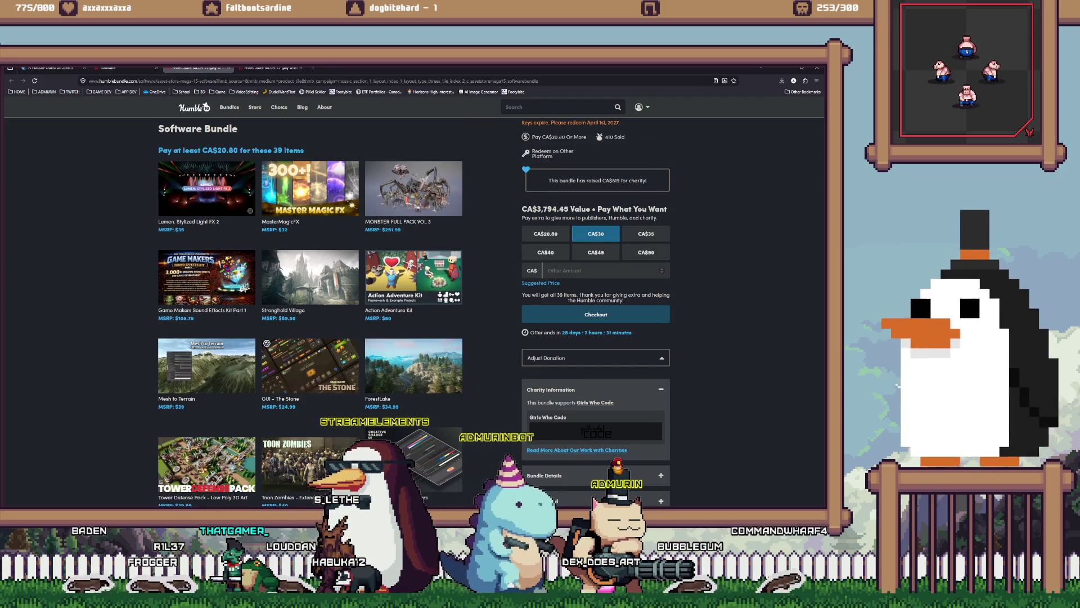
{"action": "left_click", "coordinate": [194, 68]}
{"action": "left_click", "coordinate": [121, 68]}
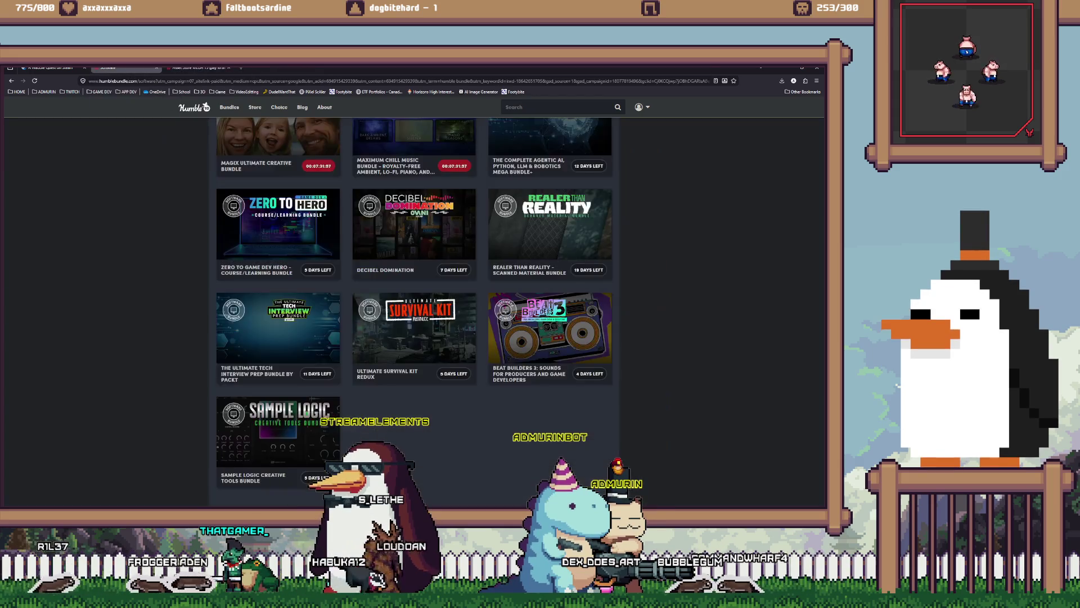
{"action": "scroll", "coordinate": [414, 337], "scroll_direction": "up", "scroll_amount": 10}
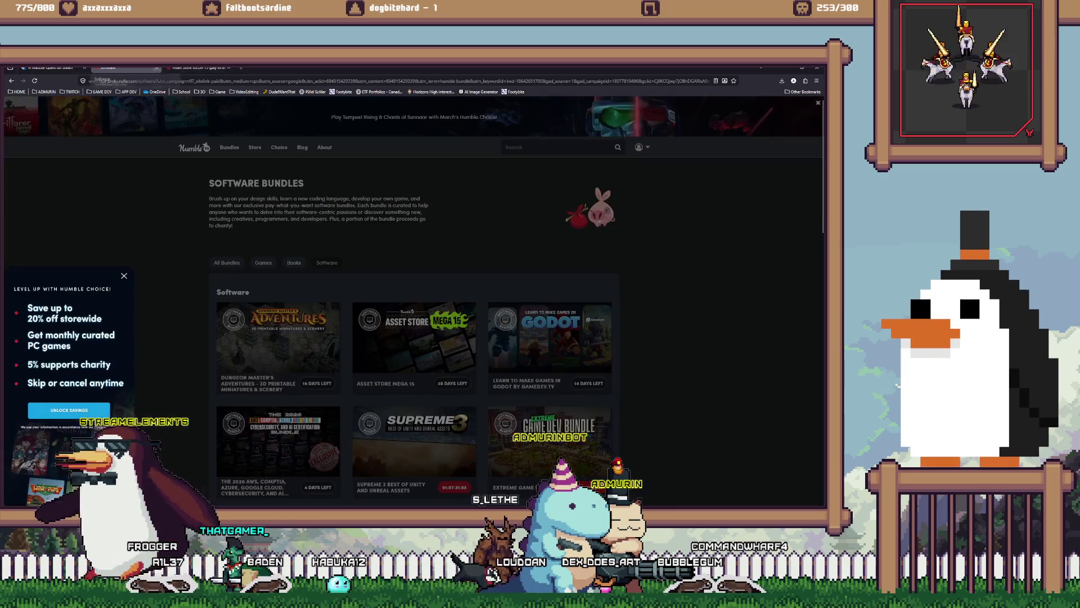
{"action": "left_click", "coordinate": [156, 68]}
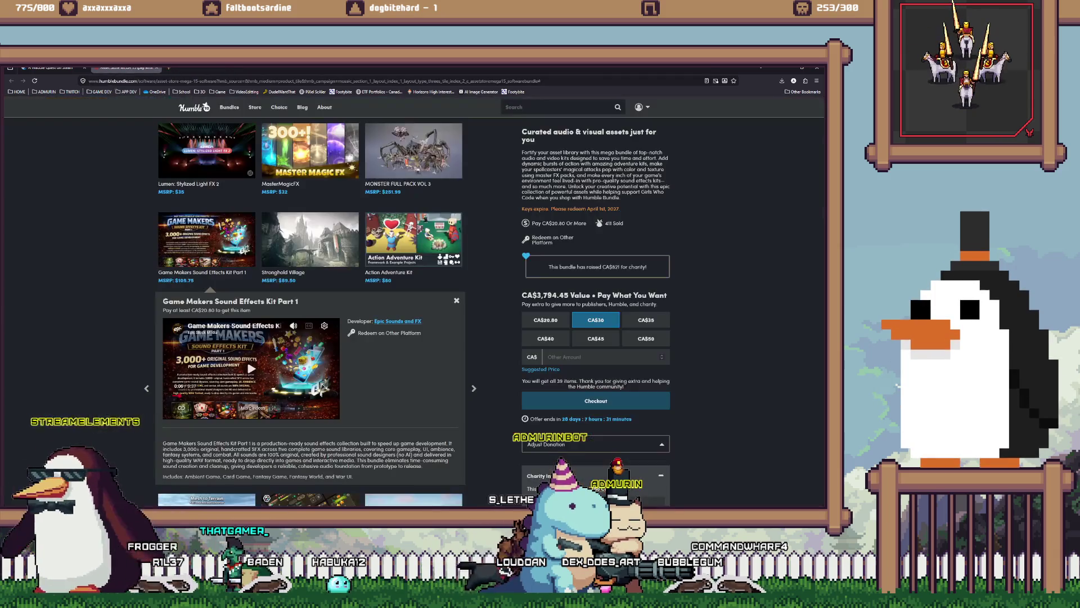
{"action": "scroll", "coordinate": [414, 282], "scroll_direction": "up", "scroll_amount": 3}
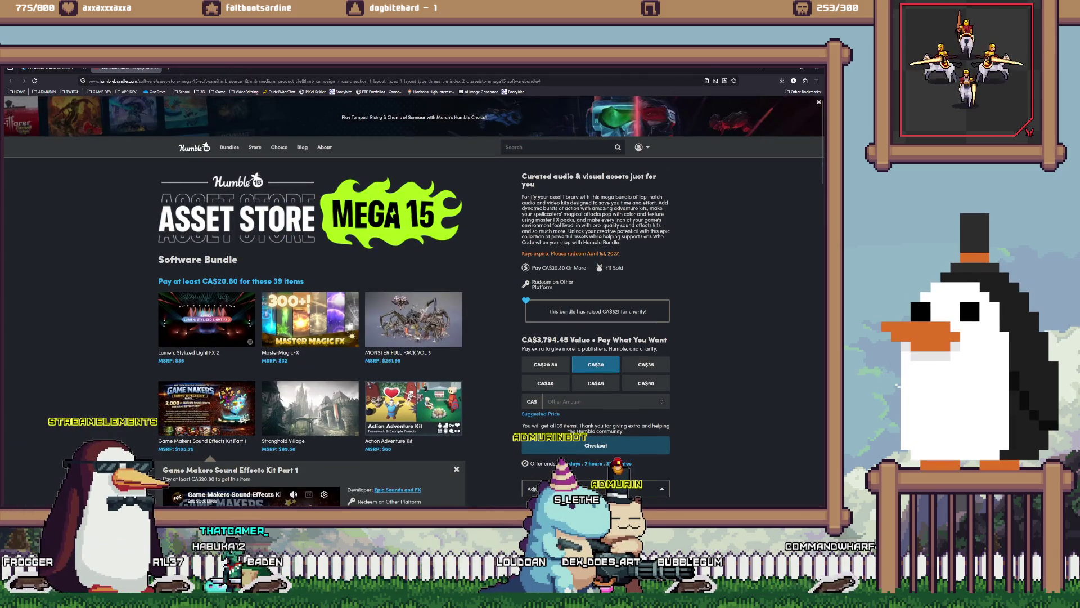
{"action": "key", "text": "ctrl+Tab"}
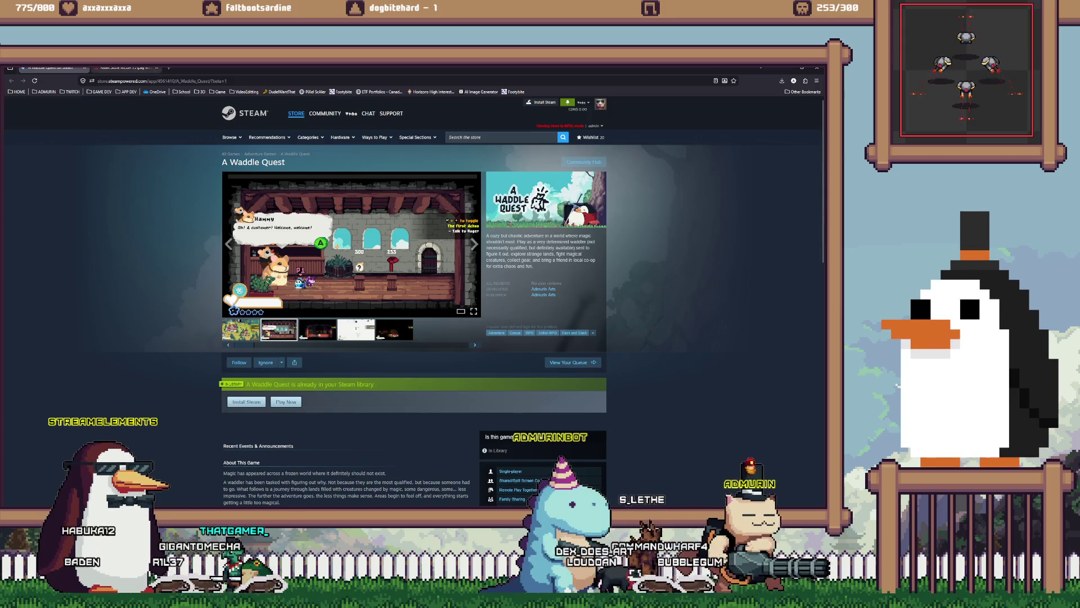
- Scroll through the A Waddle Quest Steam store page
{"action": "key", "text": "ctrl+Tab"}
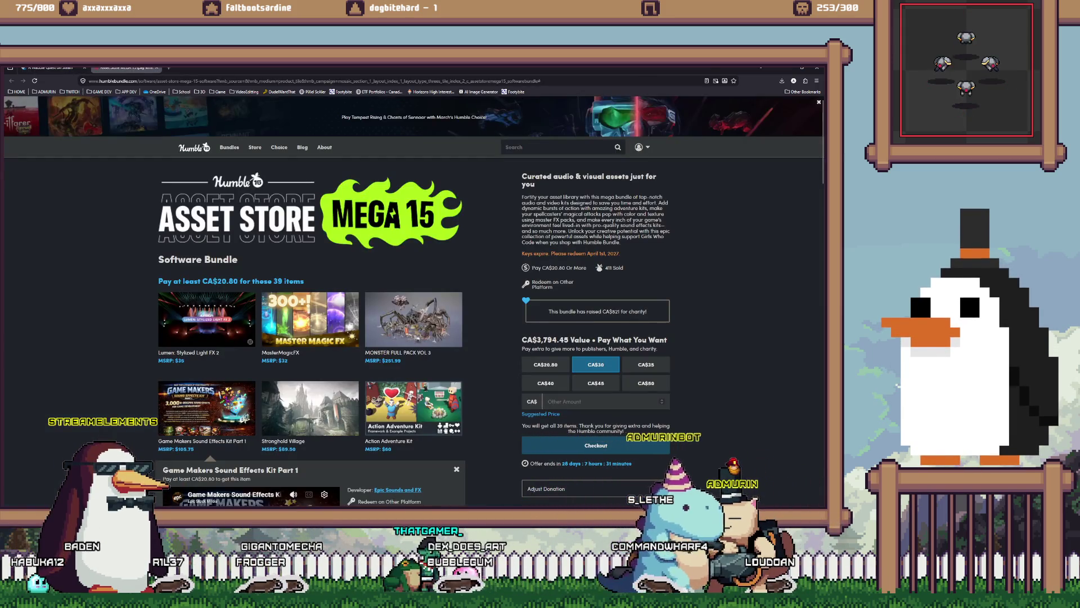
{"action": "scroll", "coordinate": [325, 259], "scroll_direction": "down", "scroll_amount": 5}
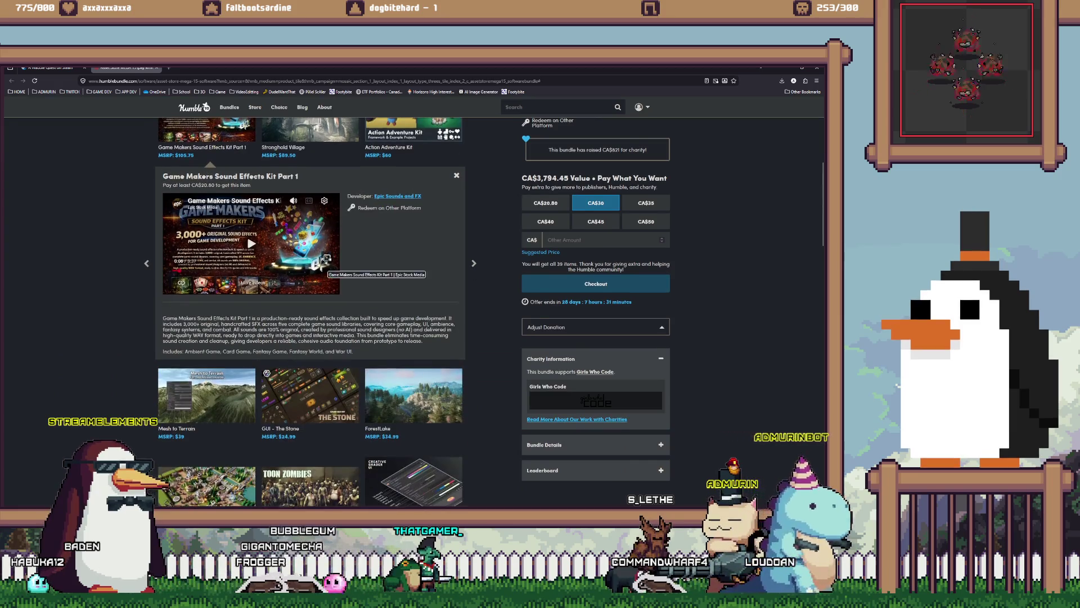
{"action": "scroll", "coordinate": [325, 260], "scroll_direction": "up", "scroll_amount": 2}
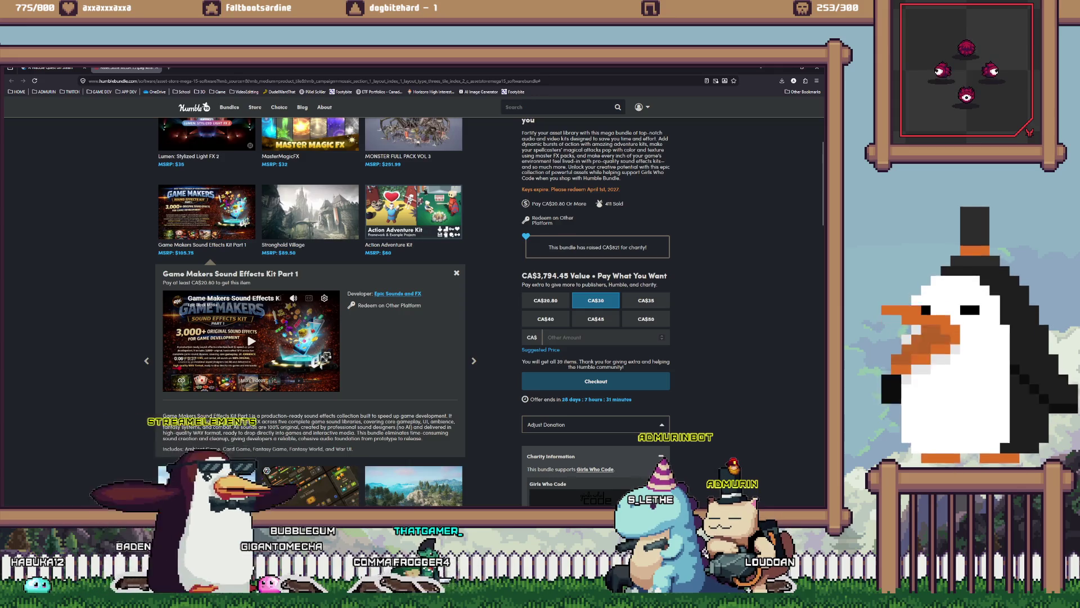
{"action": "scroll", "coordinate": [326, 259], "scroll_direction": "up", "scroll_amount": 4}
{"action": "key", "text": "ctrl+shift+Tab"}
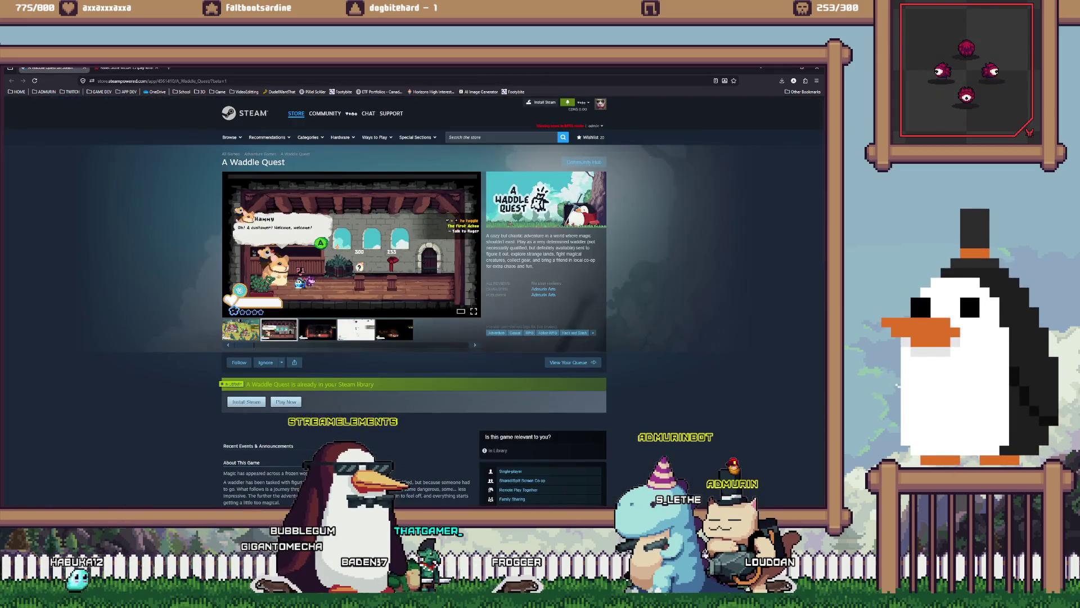
- Stop the game's Play mode in Unity and bring up the to-do list in VS Code
{"action": "key", "text": "alt+Tab"}
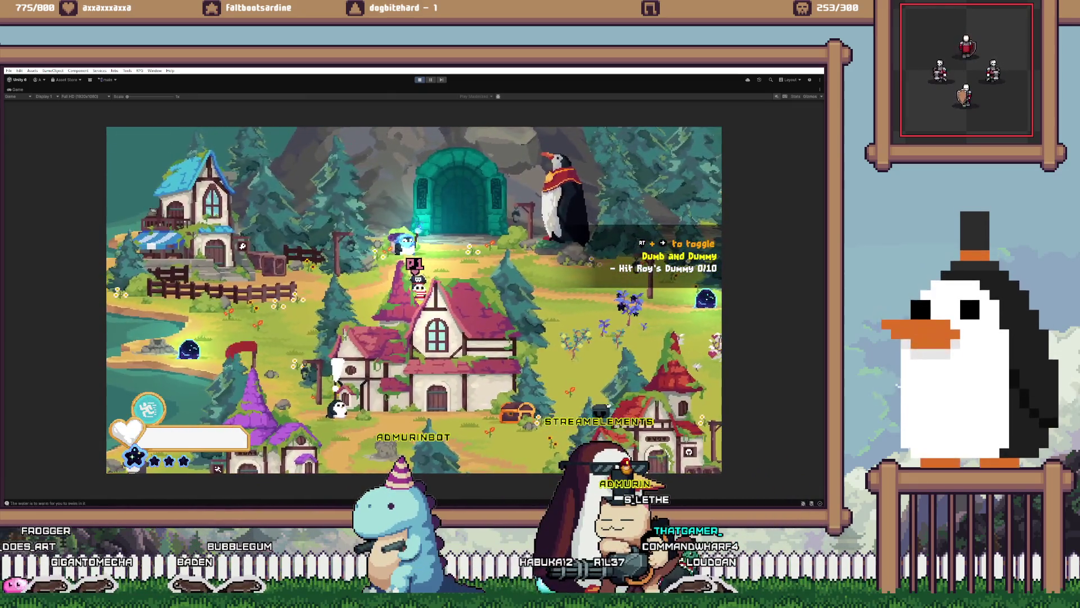
{"action": "key", "text": "ctrl+p"}
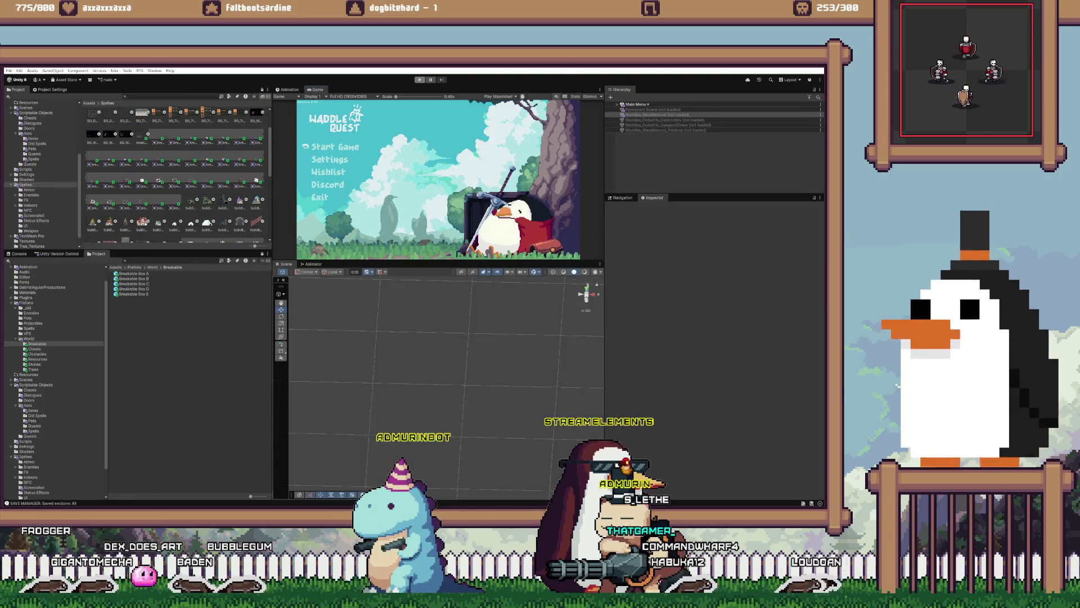
{"action": "key", "text": "alt+Tab"}
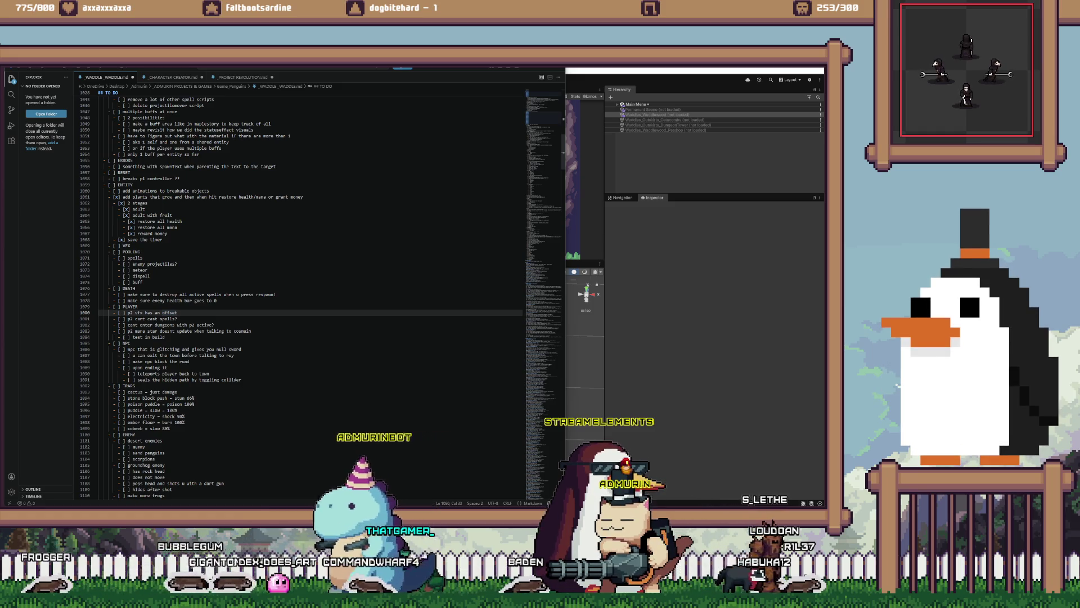
- Mark 'p2 vfx has an offset' done and review the breakable, spawnText and p1 controller items
{"action": "key", "text": "alt+c"}
{"action": "scroll", "coordinate": [301, 226], "scroll_direction": "up", "scroll_amount": 1}
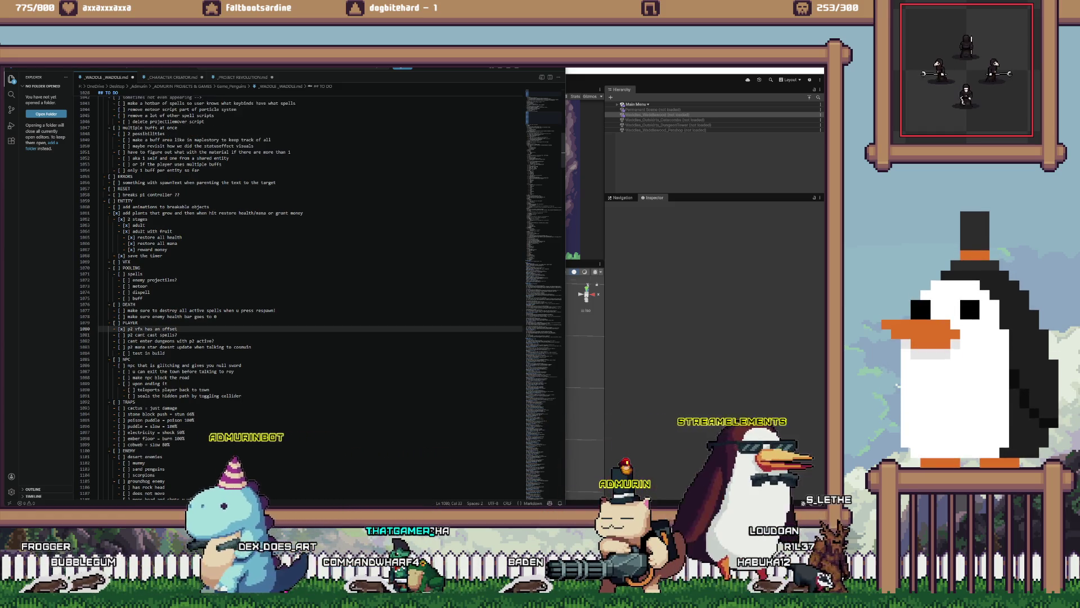
{"action": "scroll", "coordinate": [301, 253], "scroll_direction": "up", "scroll_amount": 3}
{"action": "left_click", "coordinate": [133, 255]}
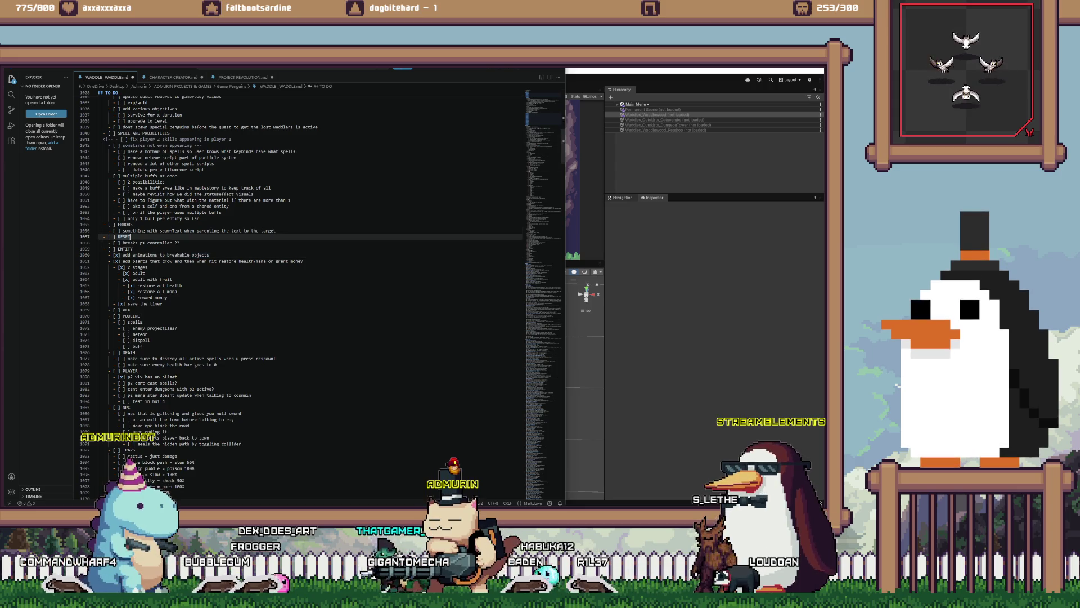
{"action": "left_click", "coordinate": [178, 231]}
{"action": "left_click", "coordinate": [180, 243]}
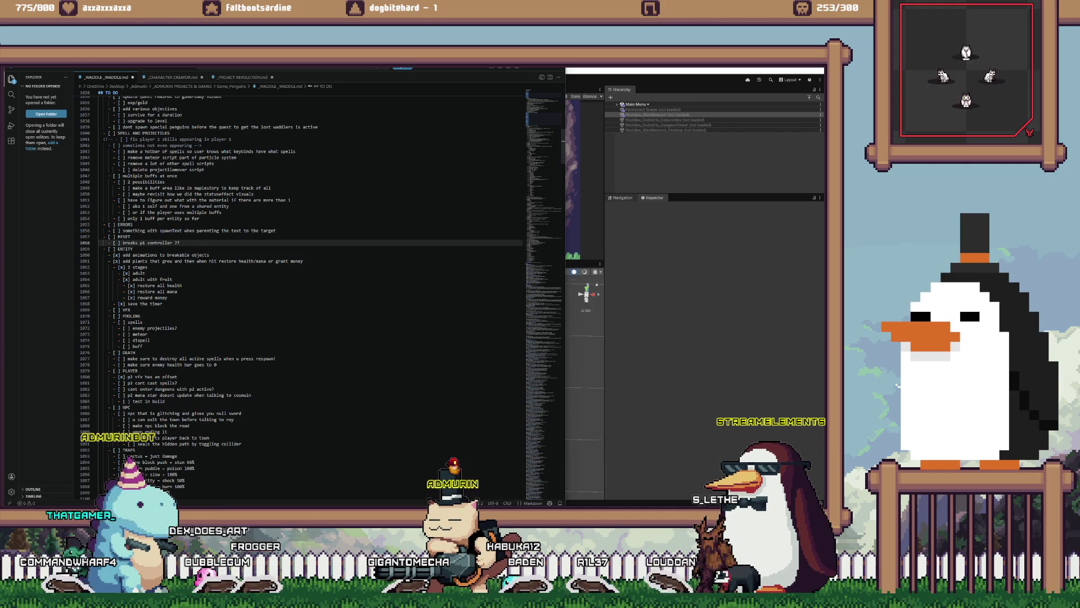
- Scroll past the 'cobweb = slow 80%' trap down to the end of the 'slime 7' entry
{"action": "scroll", "coordinate": [309, 281], "scroll_direction": "down", "scroll_amount": 3}
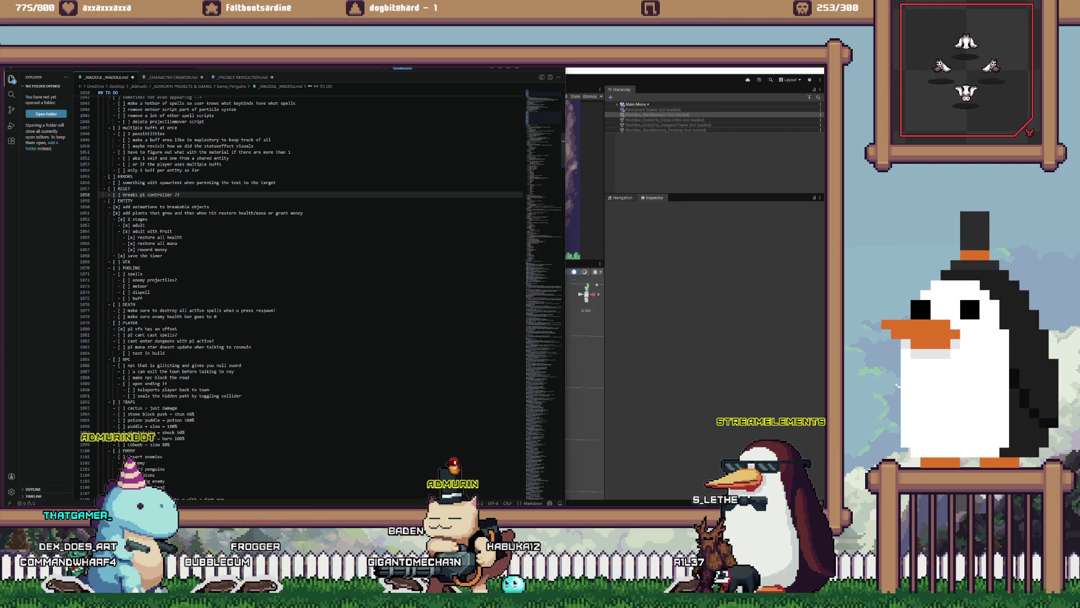
{"action": "scroll", "coordinate": [310, 281], "scroll_direction": "down", "scroll_amount": 1}
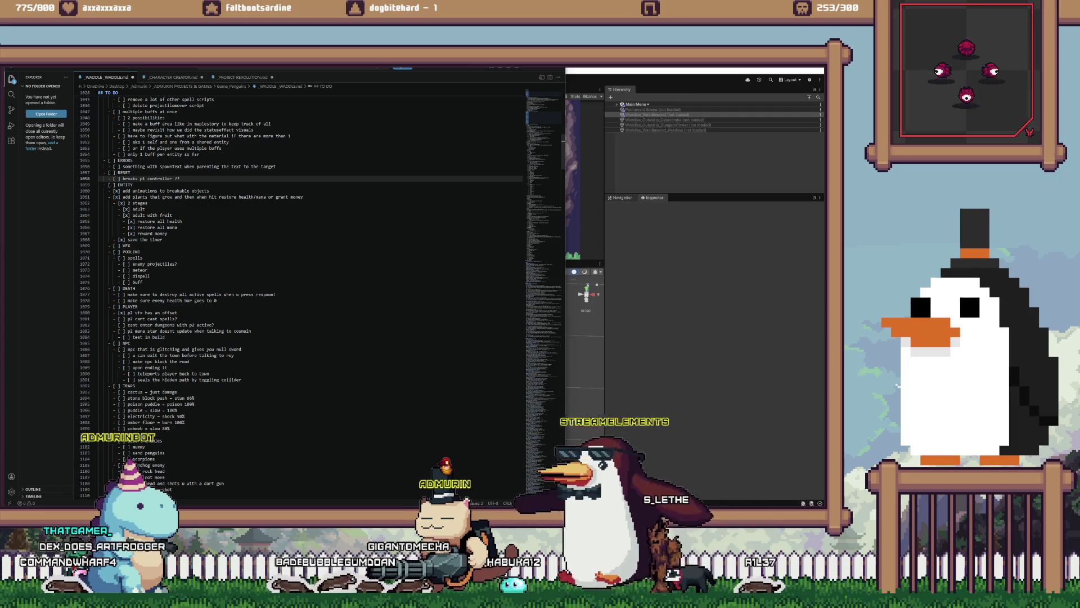
{"action": "scroll", "coordinate": [309, 281], "scroll_direction": "down", "scroll_amount": 2}
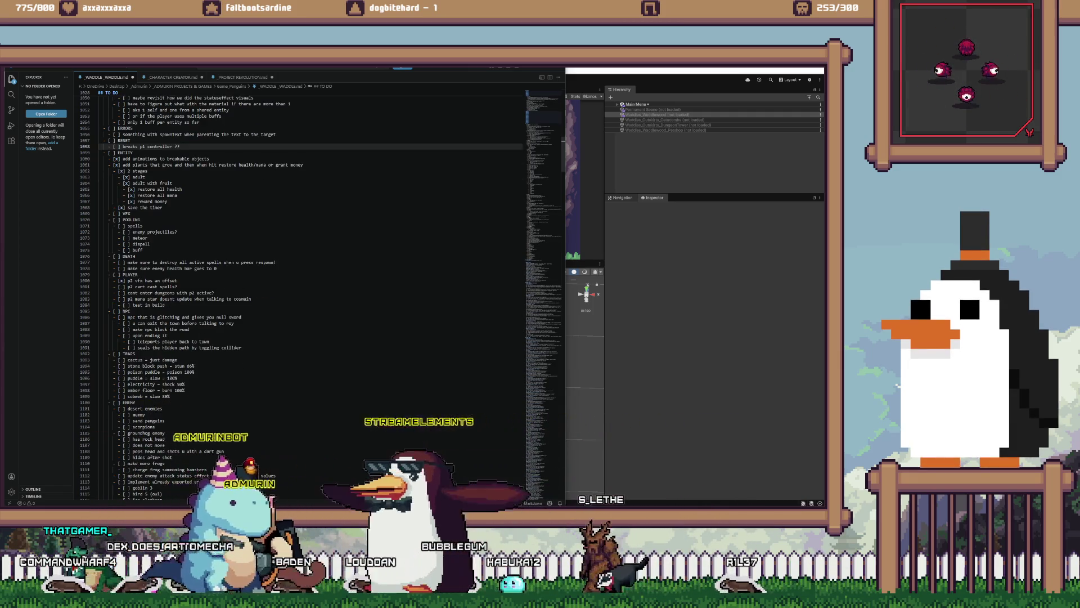
{"action": "scroll", "coordinate": [309, 281], "scroll_direction": "down", "scroll_amount": 4}
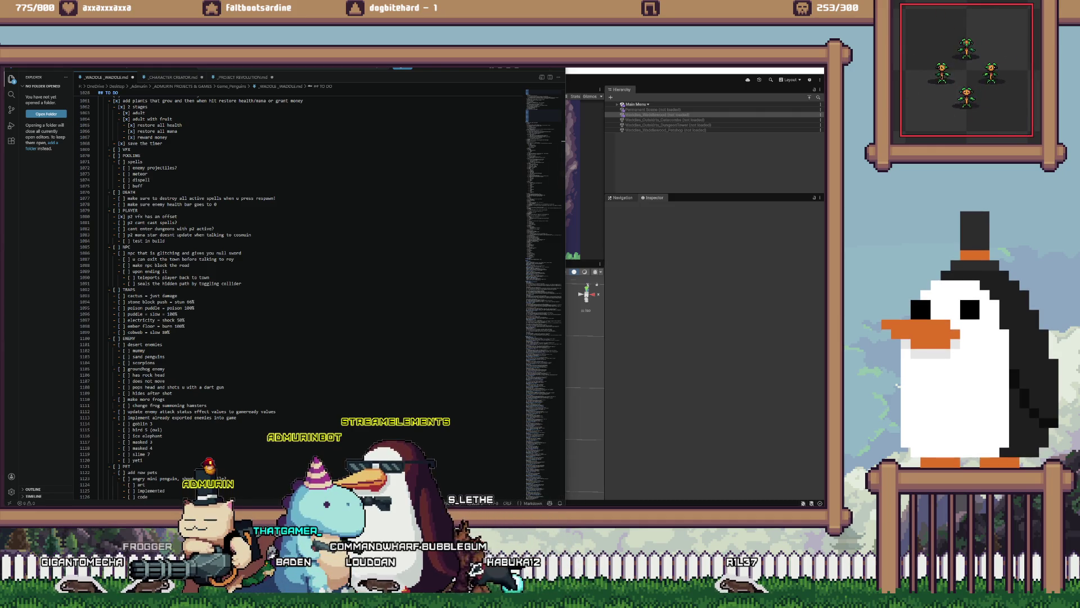
{"action": "scroll", "coordinate": [310, 282], "scroll_direction": "down", "scroll_amount": 2}
{"action": "left_click", "coordinate": [170, 300]}
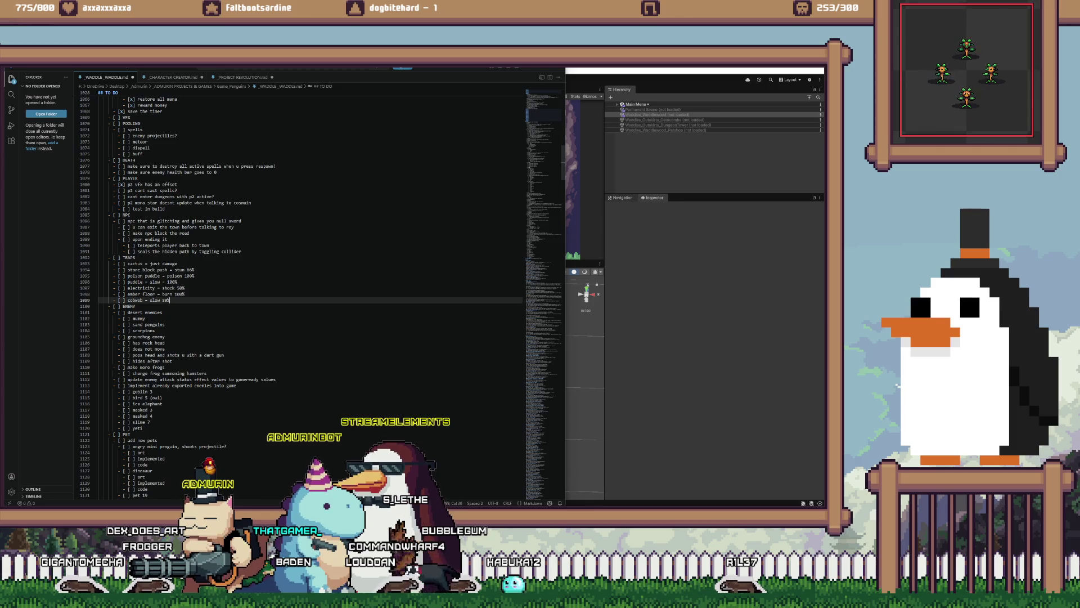
{"action": "scroll", "coordinate": [170, 299], "scroll_direction": "down", "scroll_amount": 4}
{"action": "scroll", "coordinate": [310, 281], "scroll_direction": "down", "scroll_amount": 2}
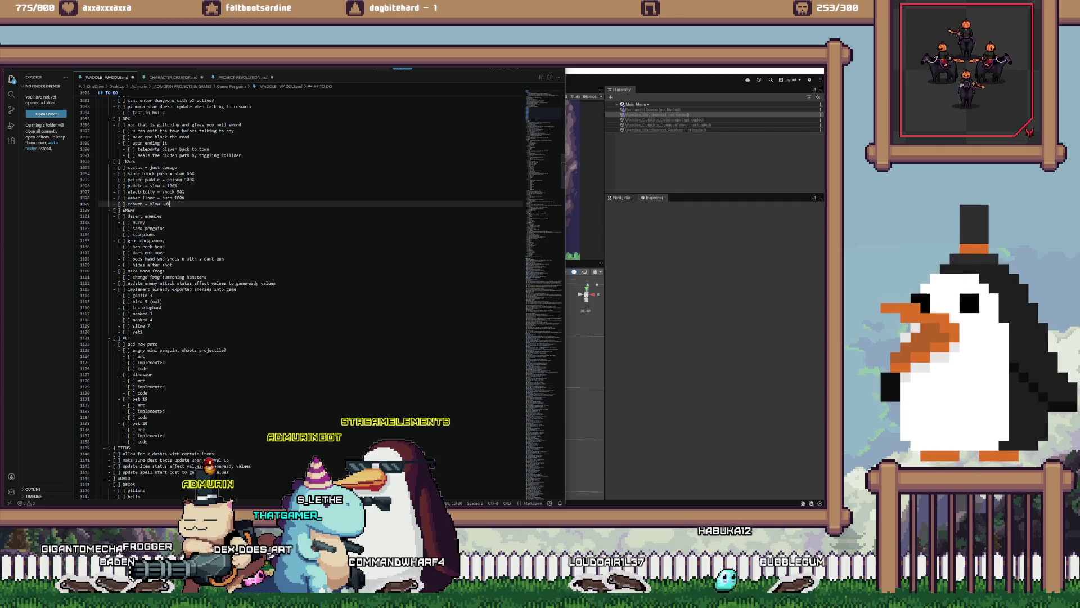
{"action": "scroll", "coordinate": [310, 282], "scroll_direction": "down", "scroll_amount": 2}
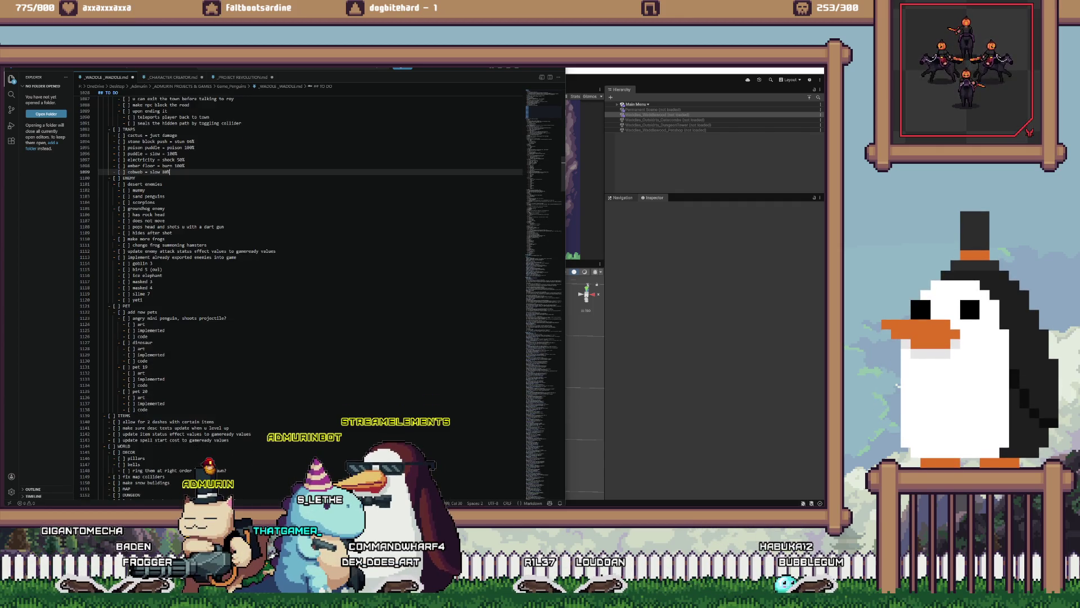
{"action": "scroll", "coordinate": [301, 278], "scroll_direction": "down", "scroll_amount": 1}
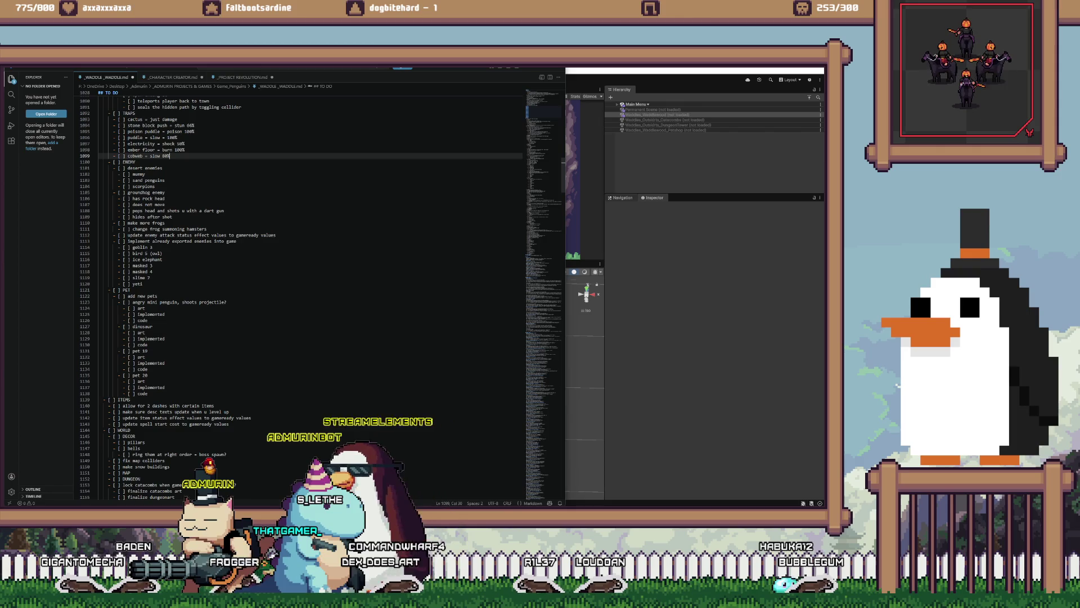
{"action": "left_click", "coordinate": [150, 277]}
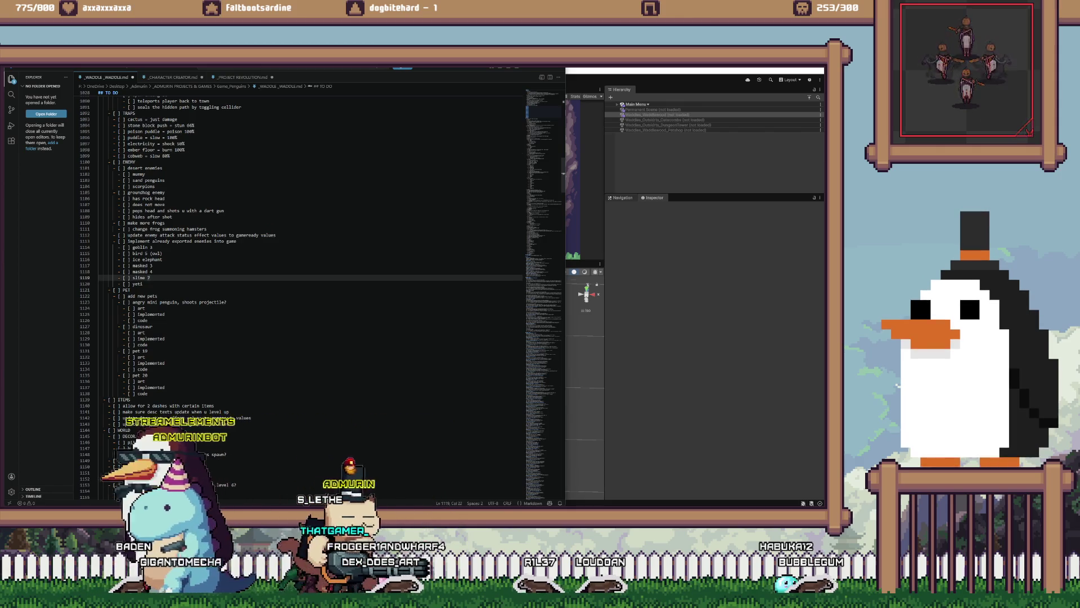
- Add a 'fire projectile' line under slime 7
{"action": "key", "text": "Return"}
{"action": "type", "text": "fire p"}
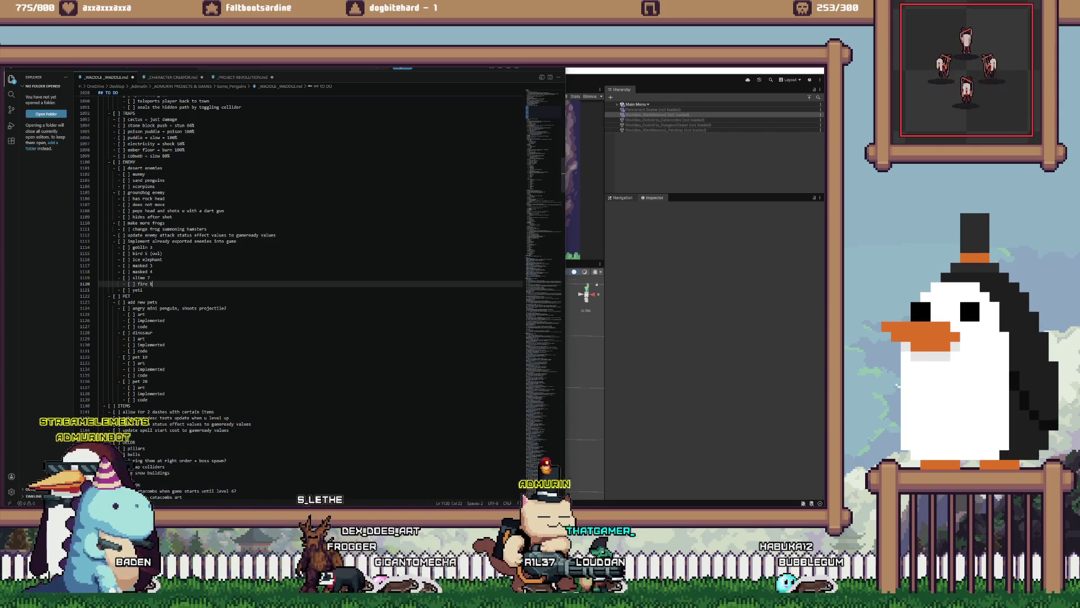
{"action": "type", "text": "rojectile"}
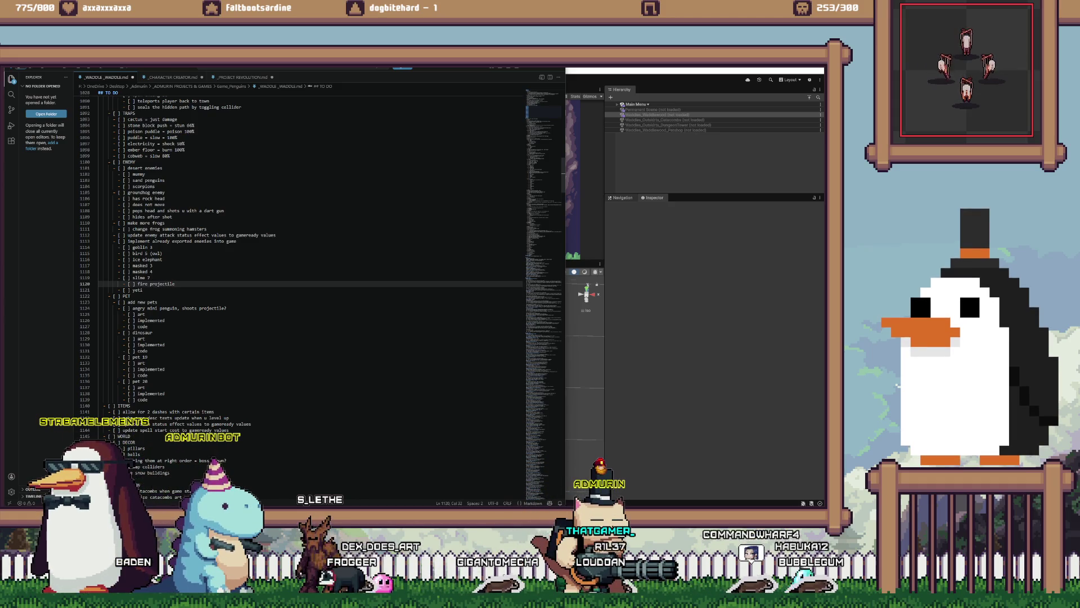
{"action": "left_click", "coordinate": [152, 271]}
- Review the desert enemy items (mummy, sand penguins, scorpions), checking Unity briefly in between
{"action": "scroll", "coordinate": [310, 254], "scroll_direction": "up", "scroll_amount": 3}
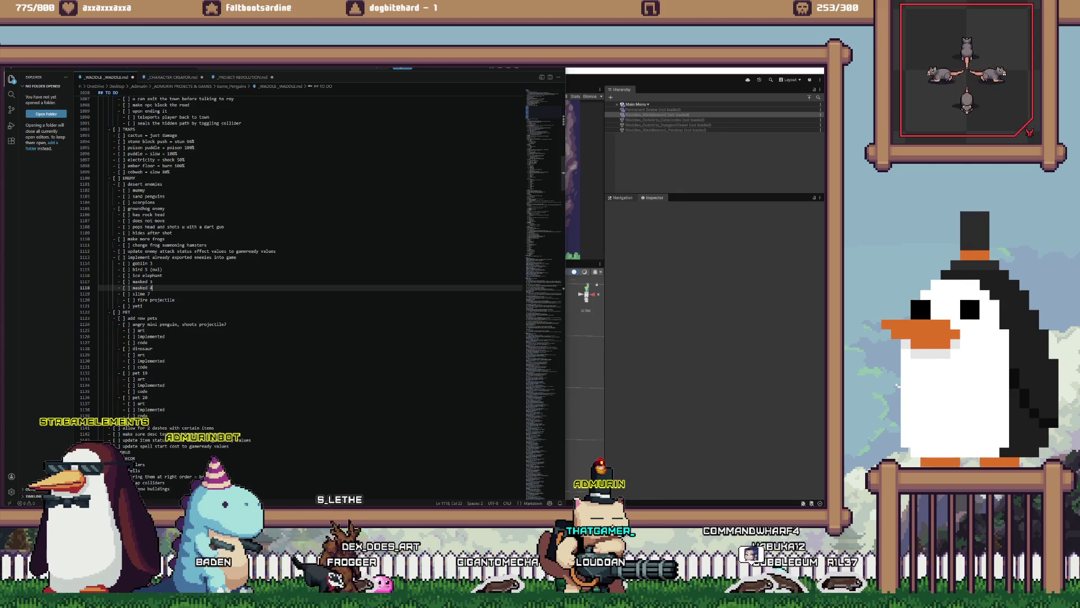
{"action": "left_click", "coordinate": [145, 222]}
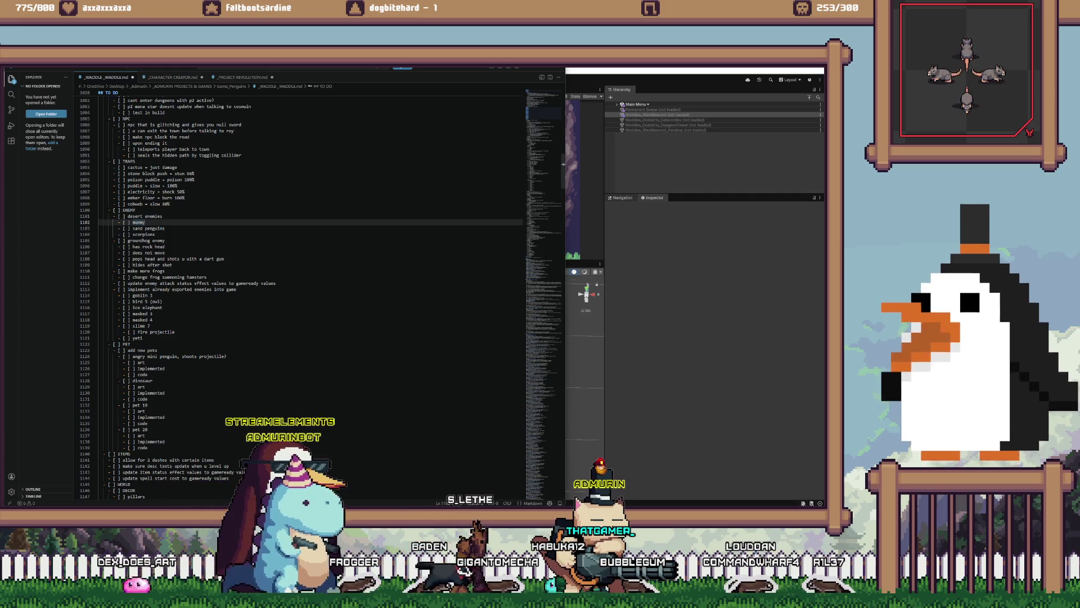
{"action": "left_click", "coordinate": [164, 228]}
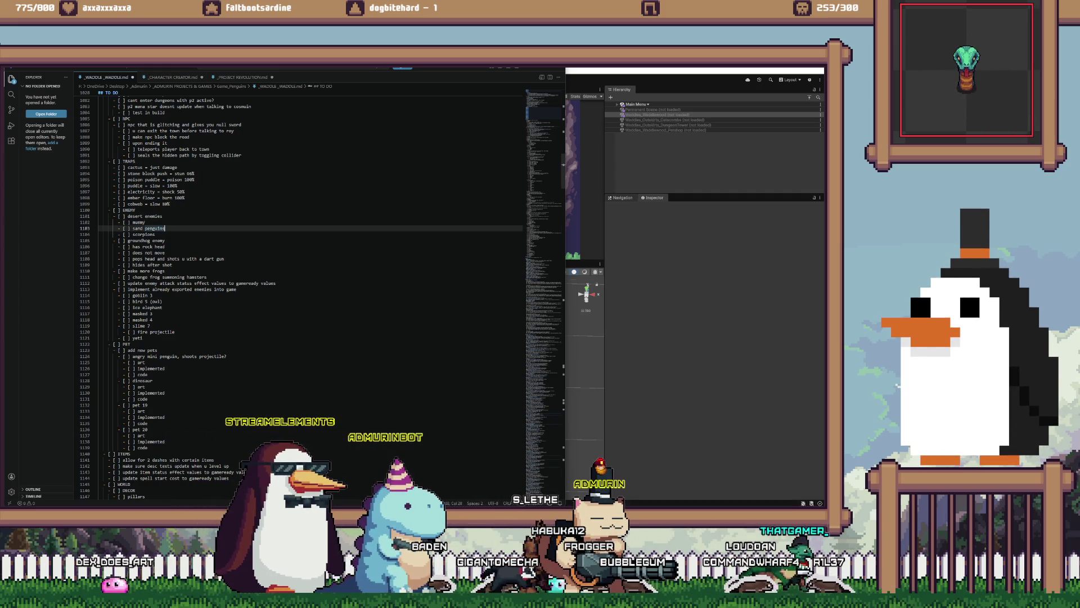
{"action": "left_click", "coordinate": [156, 234]}
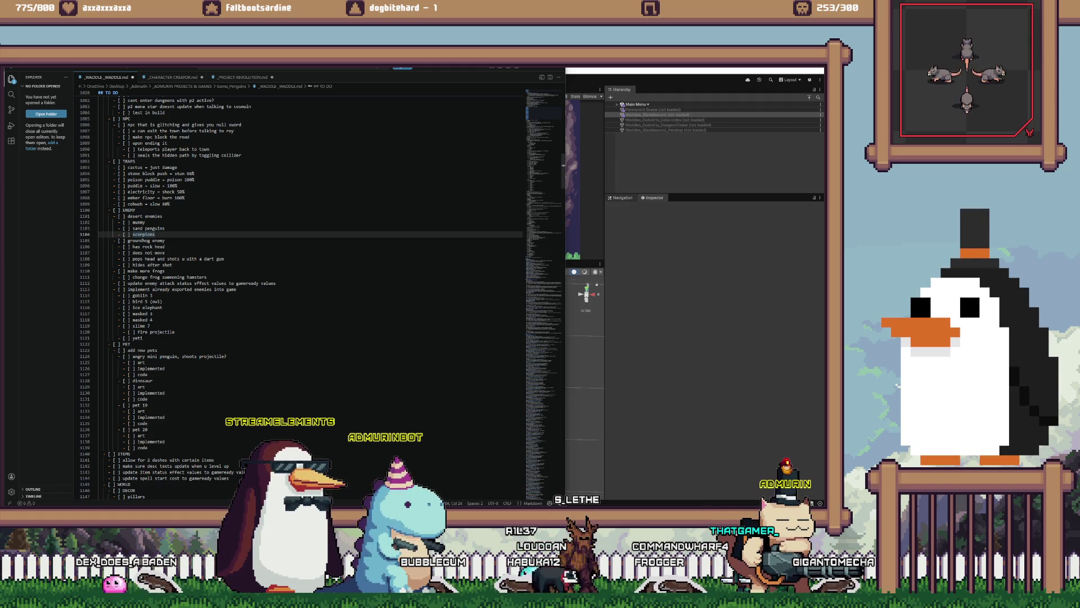
{"action": "key", "text": "alt+Tab"}
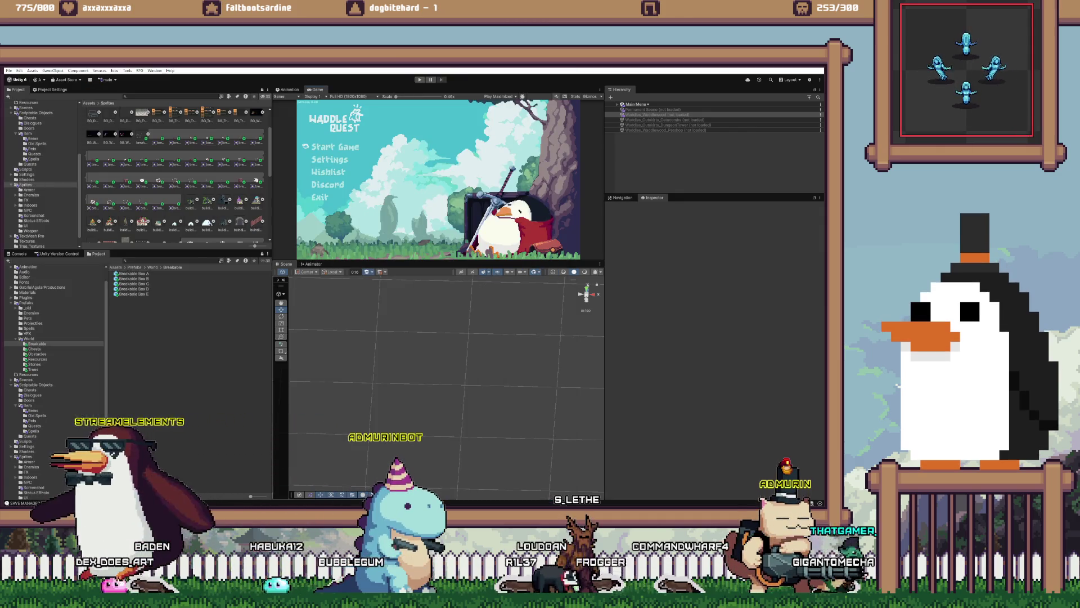
{"action": "key", "text": "alt+Tab"}
{"action": "scroll", "coordinate": [309, 281], "scroll_direction": "down", "scroll_amount": 6}
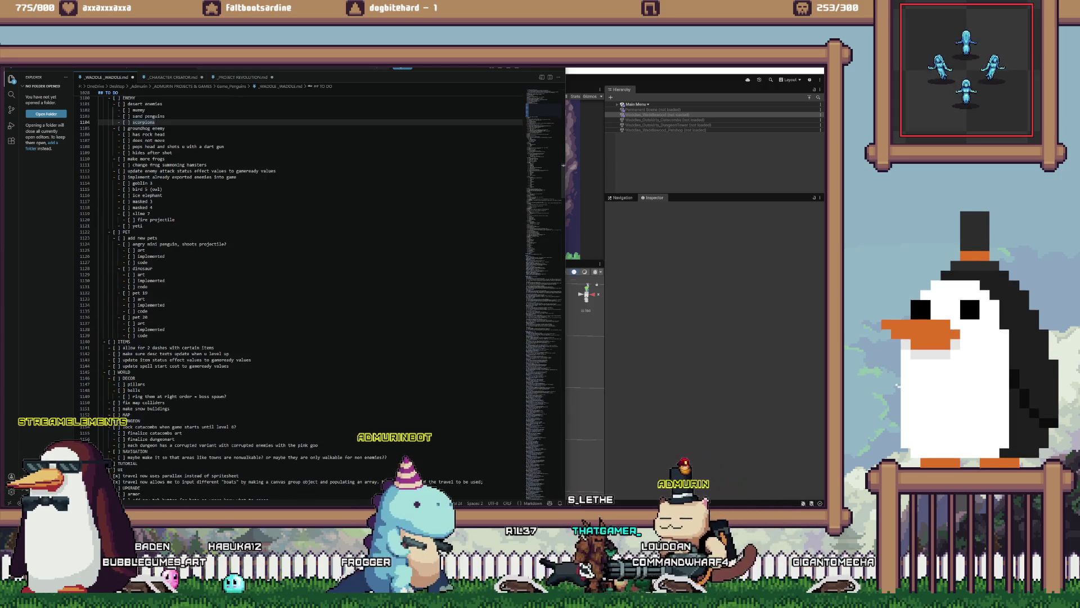
- Add 'waddles fog isnt at the top layer' as a new item under MAP
{"action": "scroll", "coordinate": [309, 281], "scroll_direction": "down", "scroll_amount": 2}
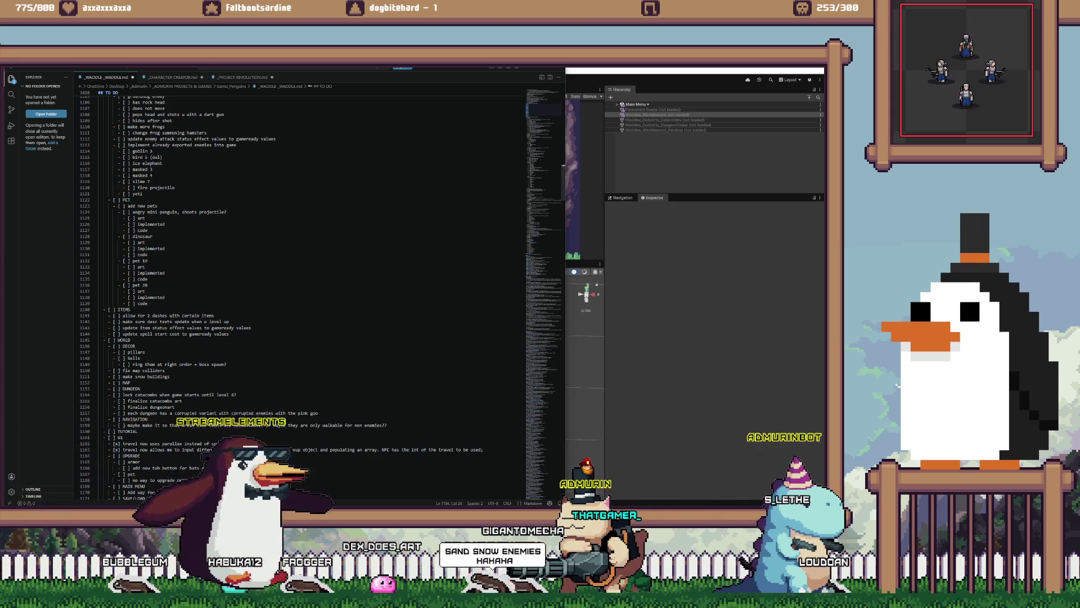
{"action": "left_click", "coordinate": [131, 383]}
{"action": "key", "text": "Return"}
{"action": "type", "text": "- [ ] waddles fog gets"}
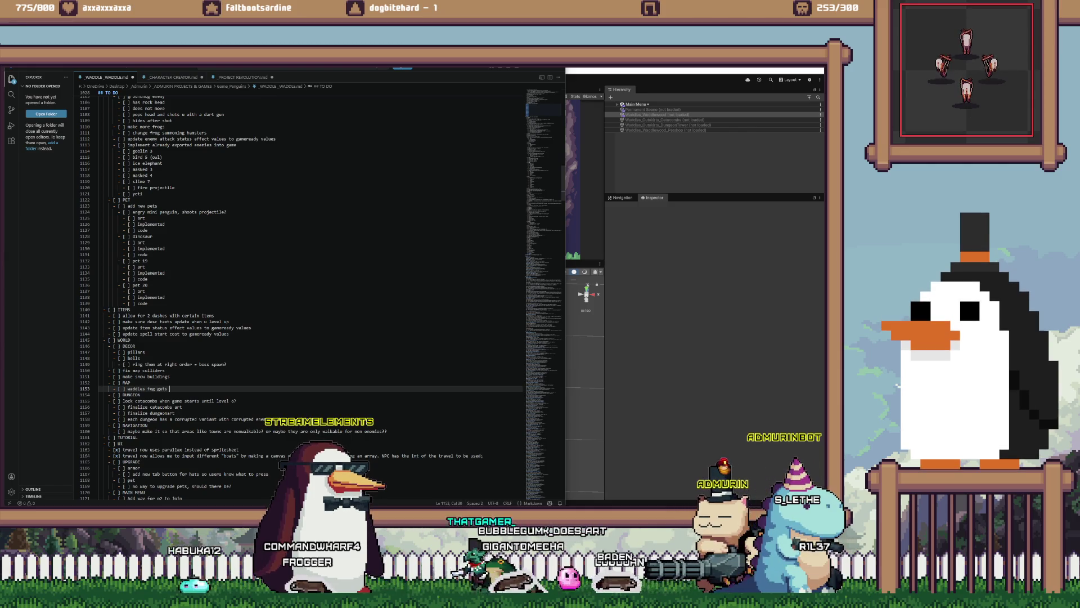
{"action": "key", "text": "BackSpace"}
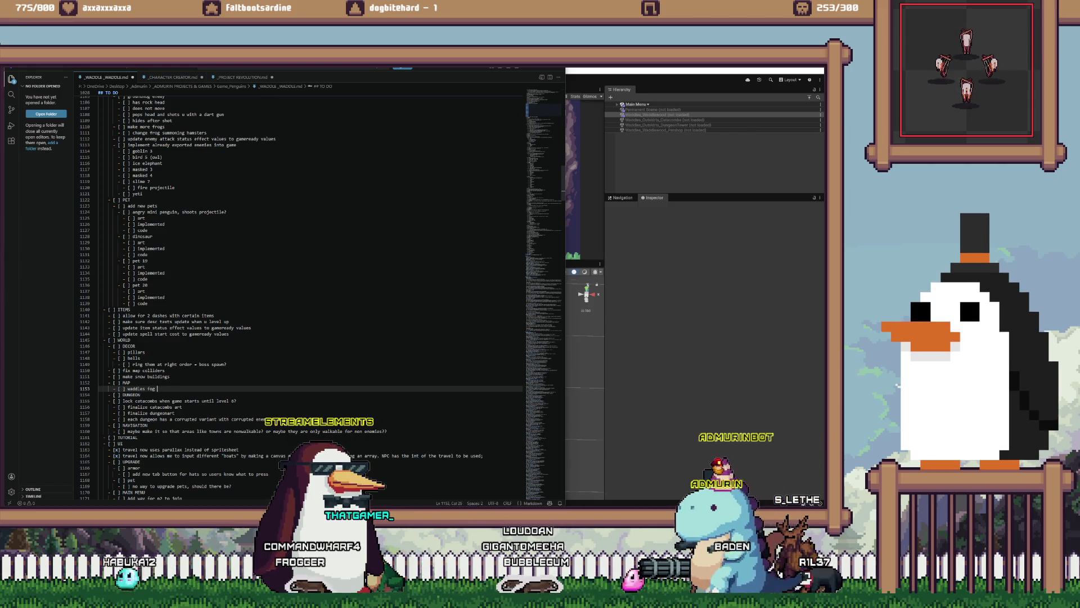
{"action": "type", "text": "test at the top layer"}
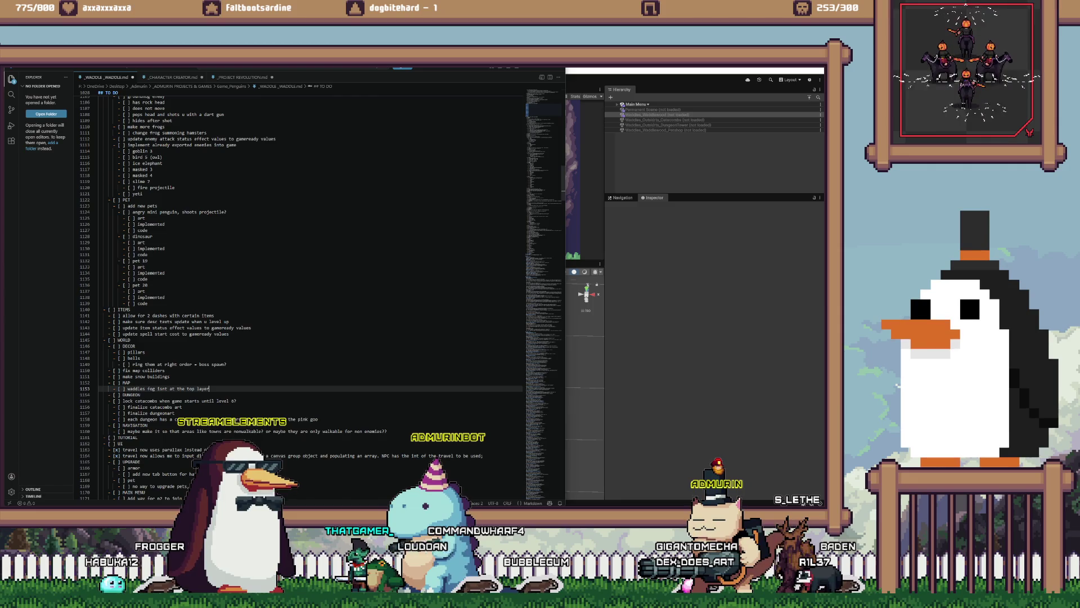
- Review the DUNGEON items, including lock catacombs and the navigation note
{"action": "left_click", "coordinate": [140, 394]}
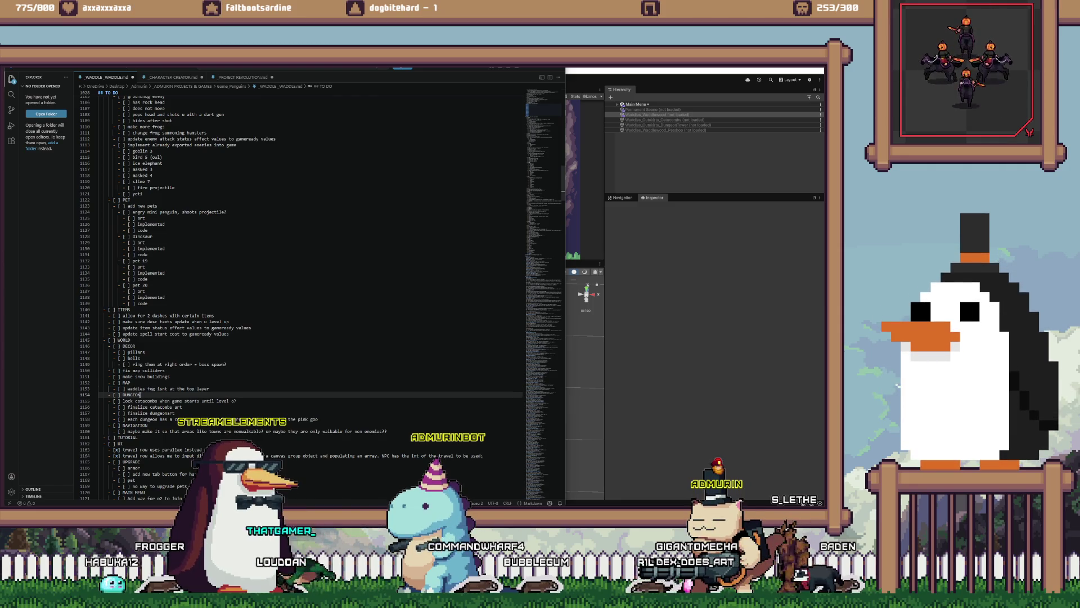
{"action": "left_click", "coordinate": [177, 401]}
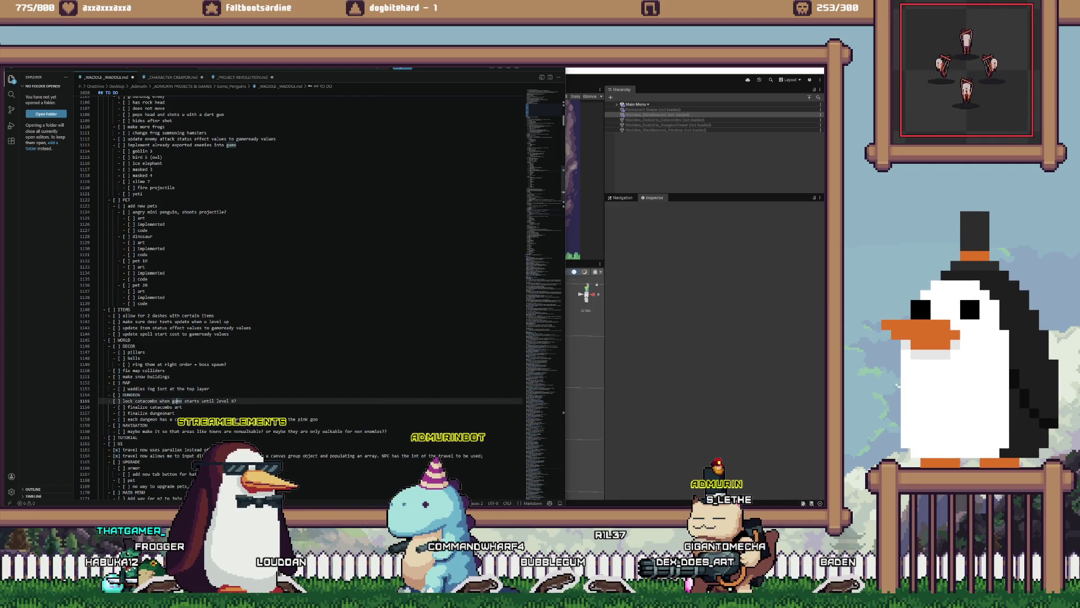
{"action": "key", "text": "Down"}
{"action": "scroll", "coordinate": [309, 282], "scroll_direction": "down", "scroll_amount": 2}
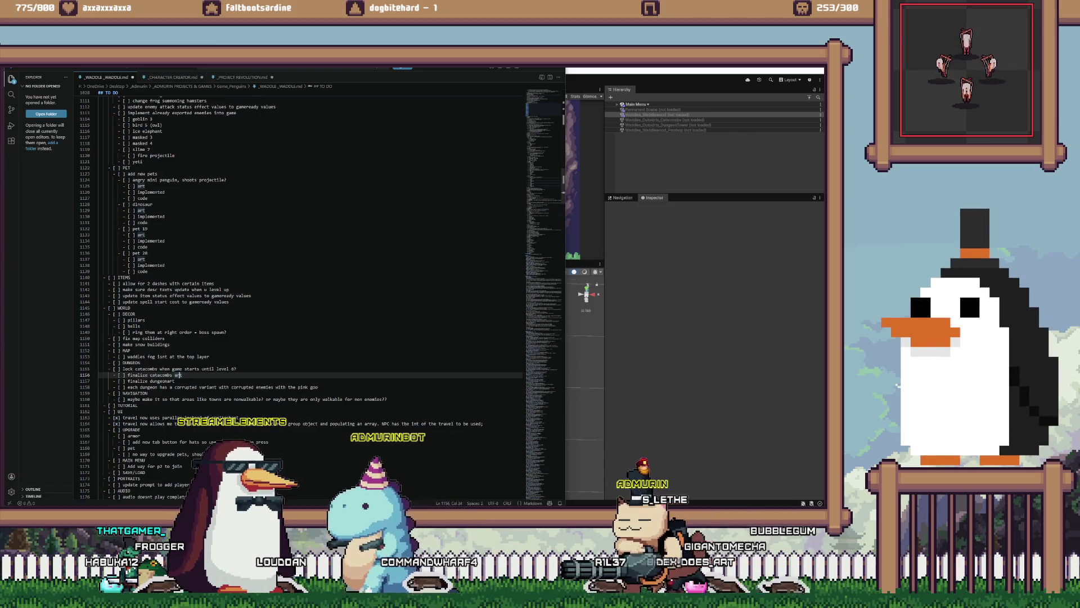
{"action": "double_click", "coordinate": [133, 399]}
{"action": "scroll", "coordinate": [309, 281], "scroll_direction": "up", "scroll_amount": 3}
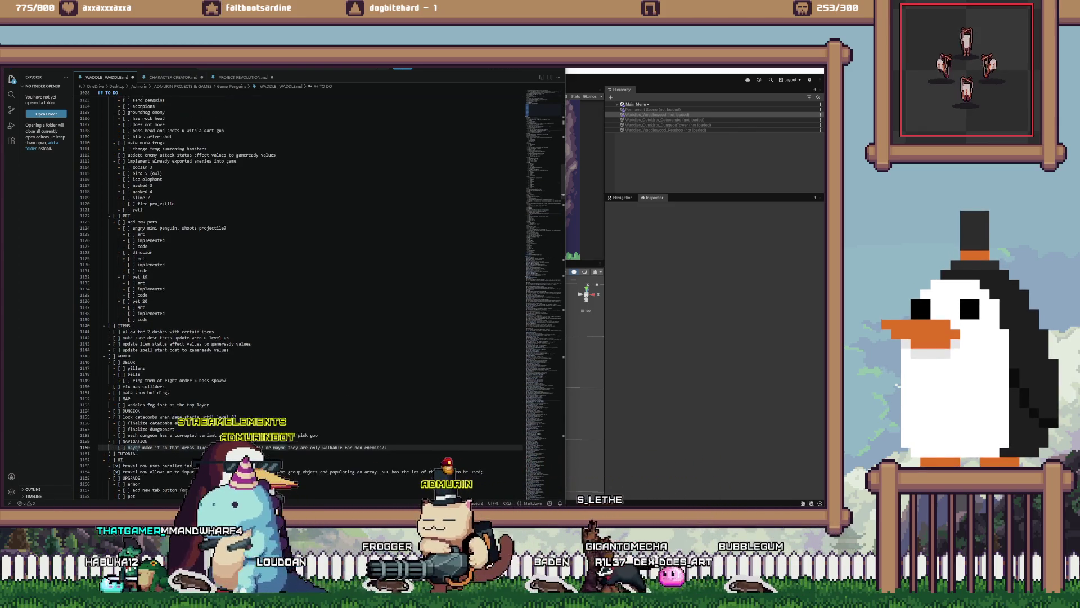
{"action": "scroll", "coordinate": [309, 282], "scroll_direction": "up", "scroll_amount": 10}
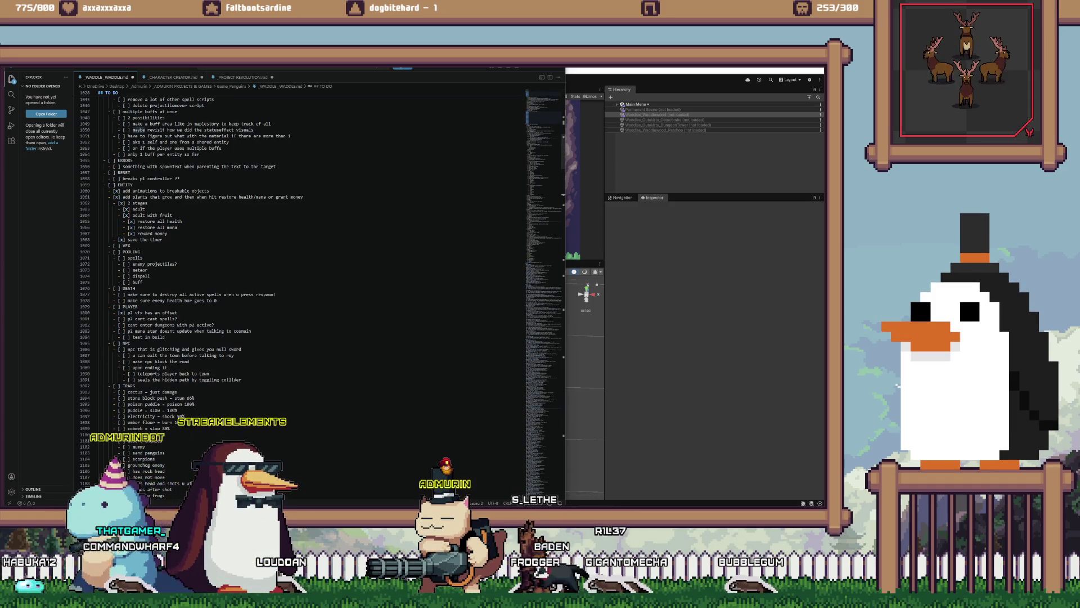
- Add the PLAYER to-do item 'status effect sometimes hides behind entities'
{"action": "scroll", "coordinate": [309, 282], "scroll_direction": "up", "scroll_amount": 3}
{"action": "scroll", "coordinate": [309, 281], "scroll_direction": "up", "scroll_amount": 3}
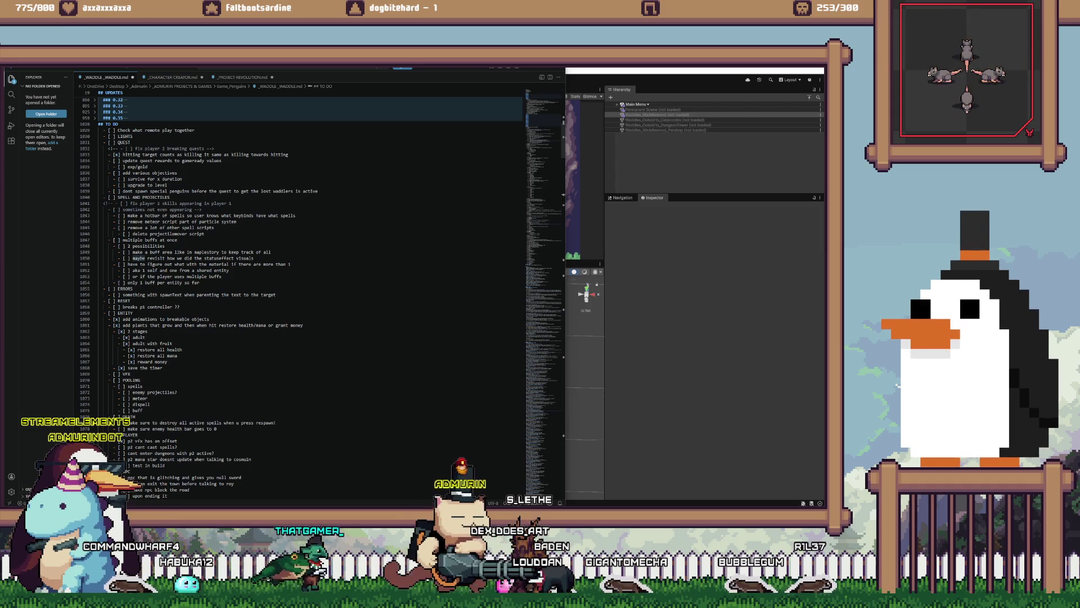
{"action": "left_click", "coordinate": [141, 380]}
{"action": "scroll", "coordinate": [310, 281], "scroll_direction": "down", "scroll_amount": 1}
{"action": "scroll", "coordinate": [310, 281], "scroll_direction": "down", "scroll_amount": 2}
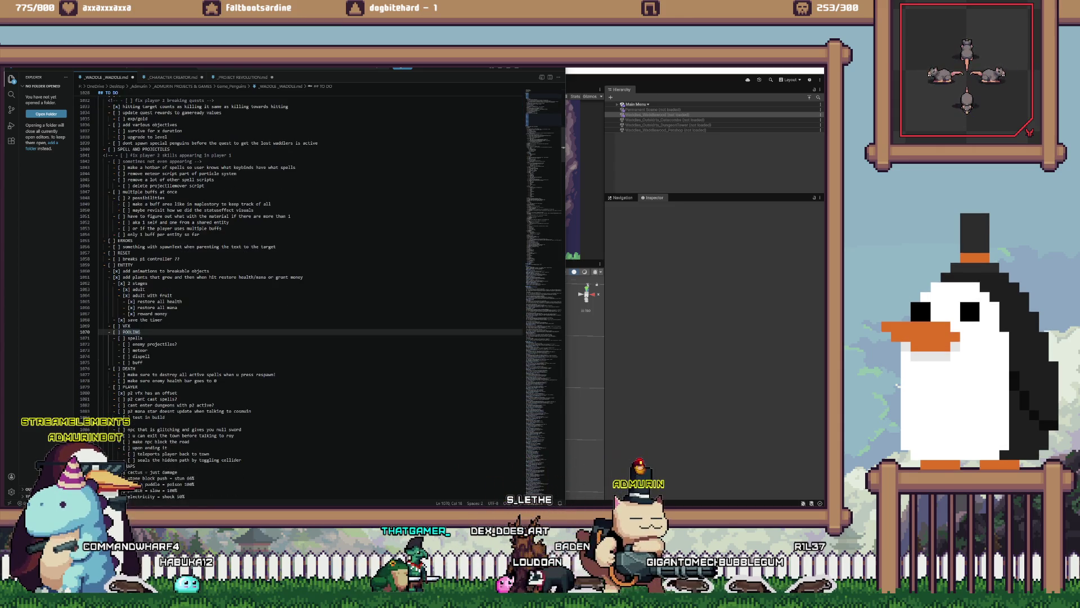
{"action": "left_click", "coordinate": [138, 386]}
{"action": "key", "text": "Return"}
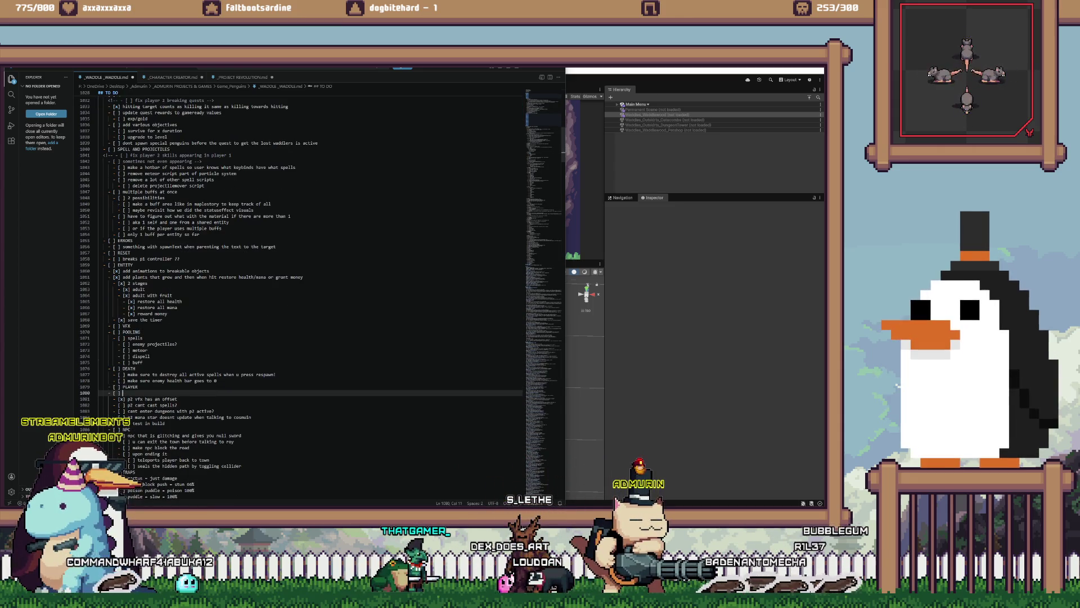
{"action": "key", "text": "Down"}
{"action": "key", "text": "Down"}
{"action": "key", "text": "alt+c"}
{"action": "key", "text": "Up"}
{"action": "key", "text": "Up"}
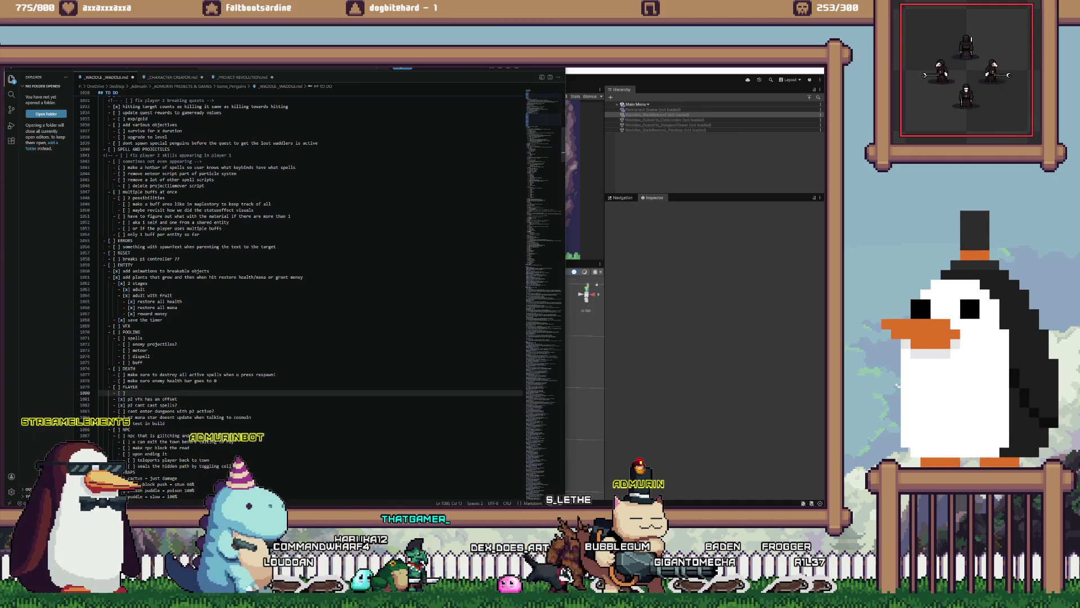
{"action": "type", "text": "tatus effect sometimes hides be"}
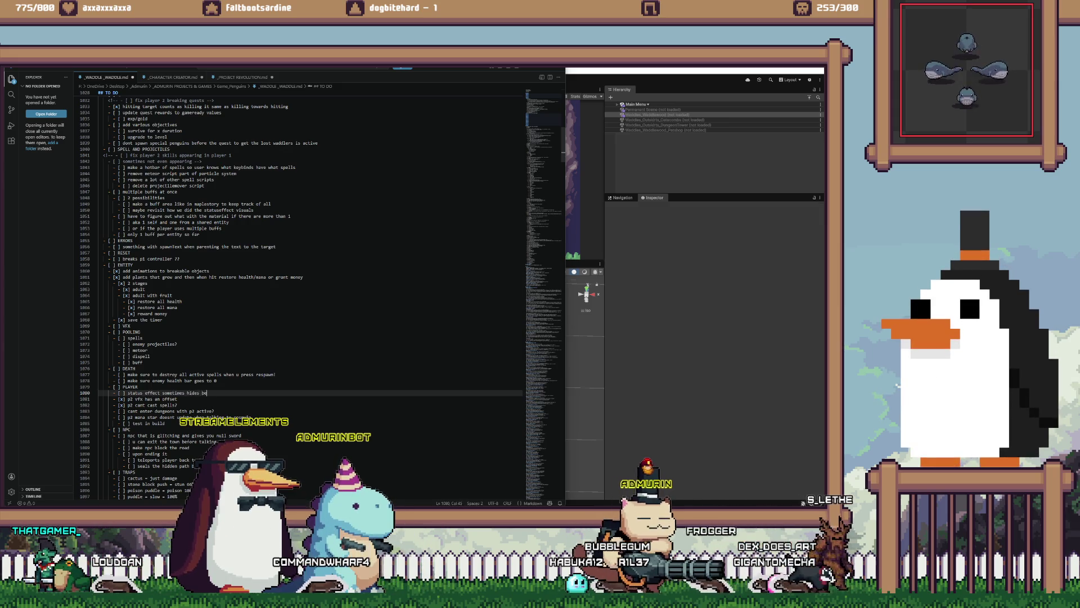
{"action": "type", "text": "hind entities"}
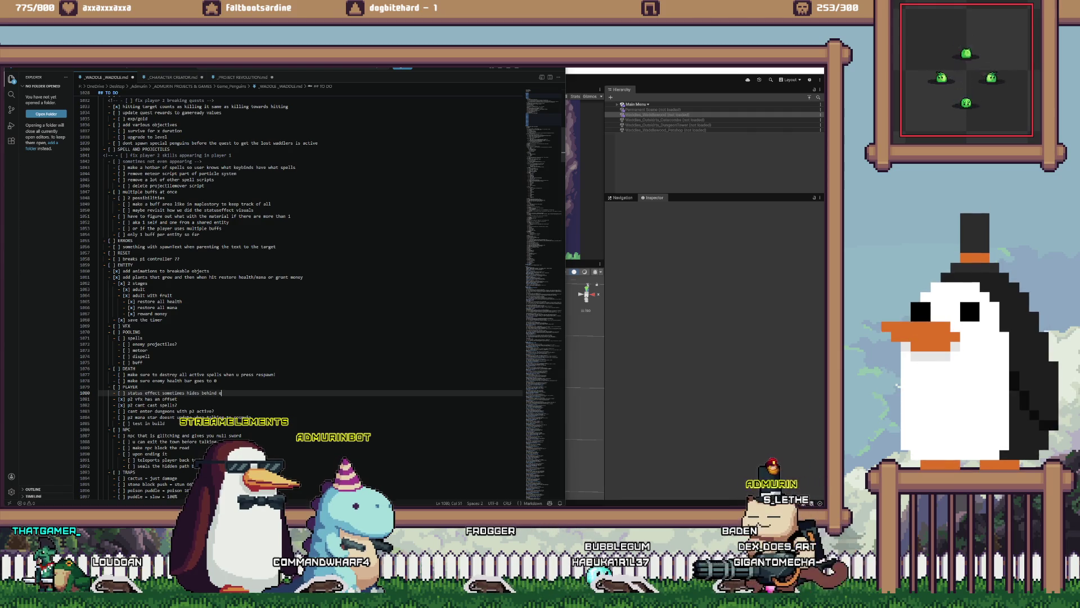
- Place the cursor at the end of the ENEMY heading in the to-do list
{"action": "left_click", "coordinate": [138, 387]}
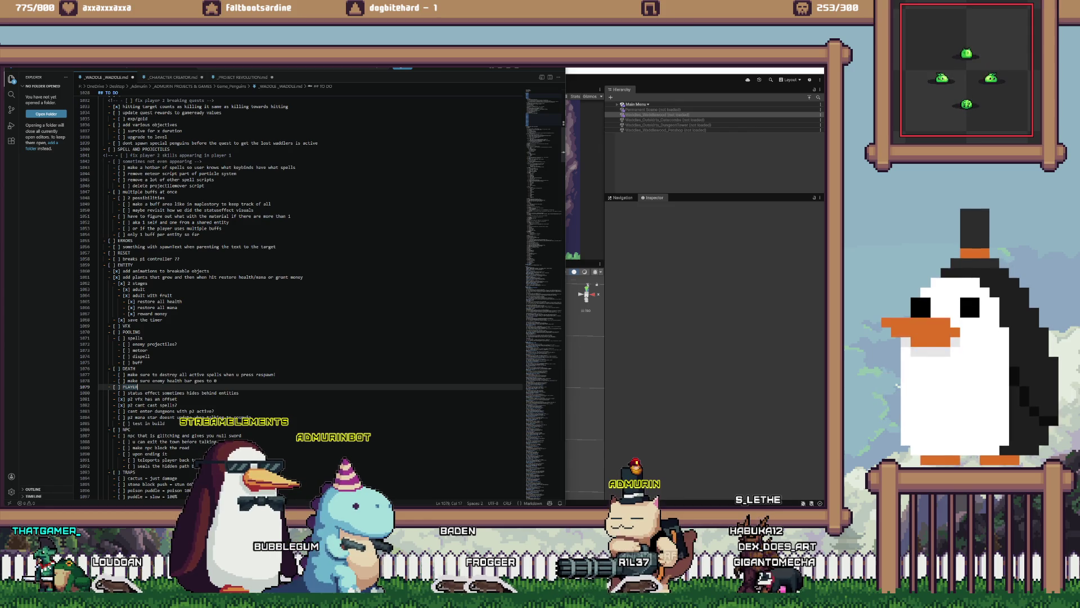
{"action": "scroll", "coordinate": [309, 293], "scroll_direction": "down", "scroll_amount": 4}
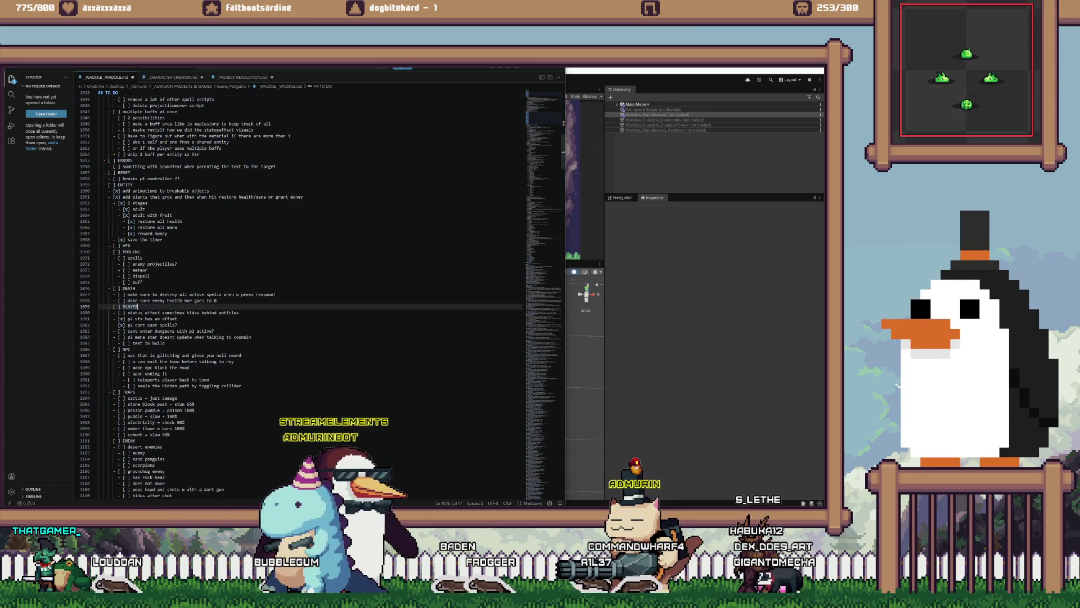
{"action": "scroll", "coordinate": [309, 293], "scroll_direction": "down", "scroll_amount": 2}
{"action": "left_click", "coordinate": [135, 409]}
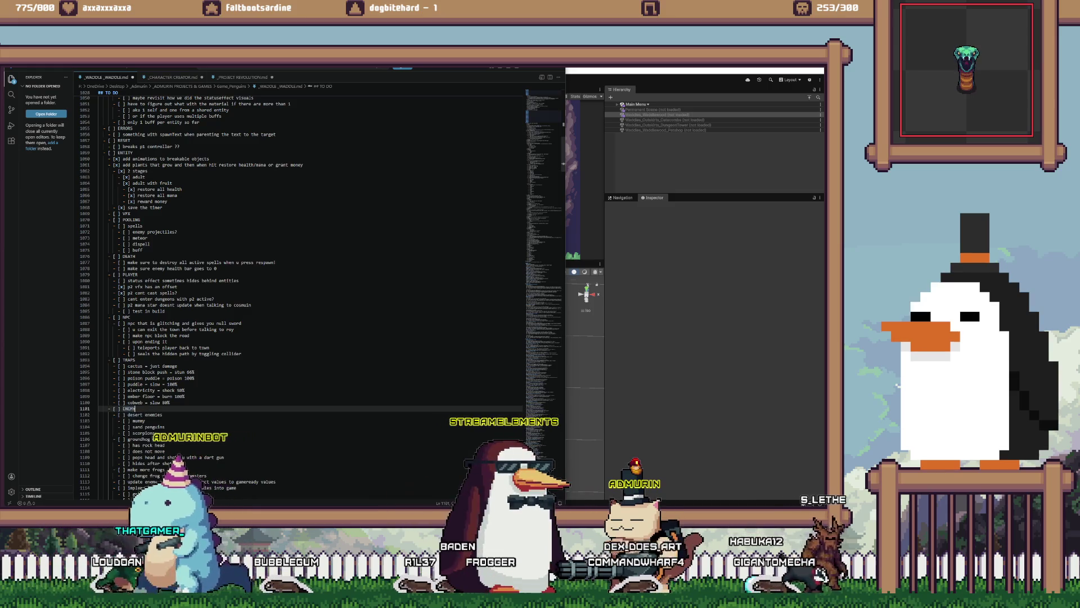
- Add the ENEMY to-do 'move canvas sorting layer up to 32k' and return to Unity
{"action": "key", "text": "Return"}
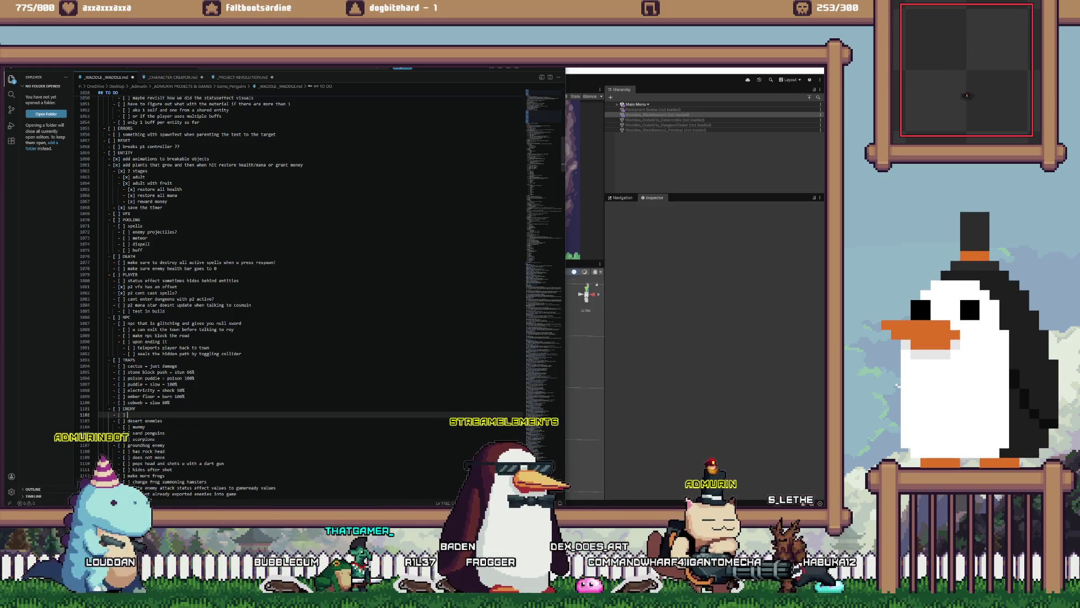
{"action": "type", "text": "move"}
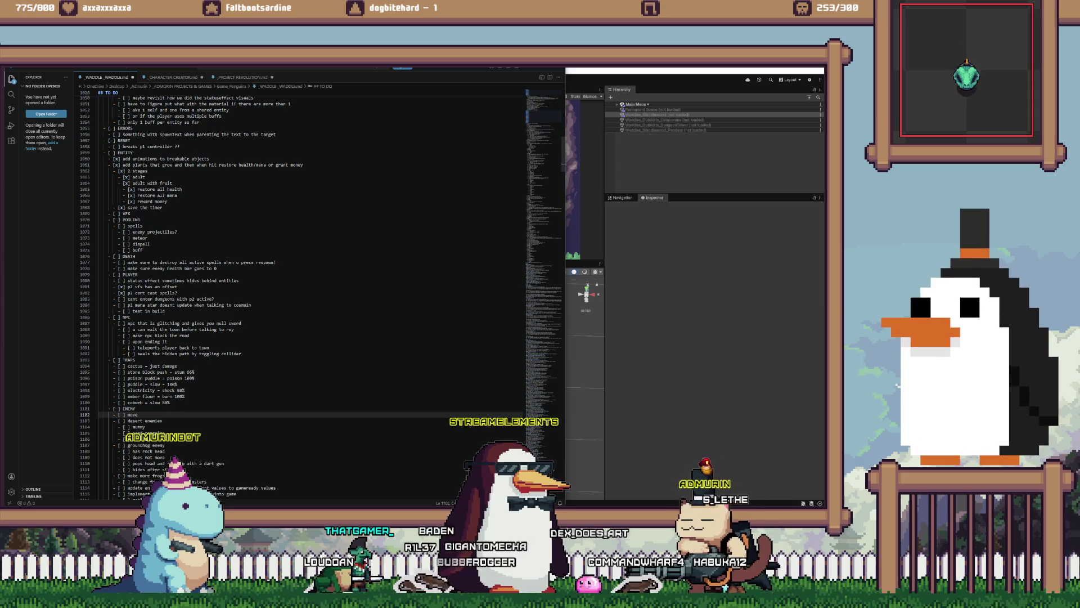
{"action": "type", "text": " ca"}
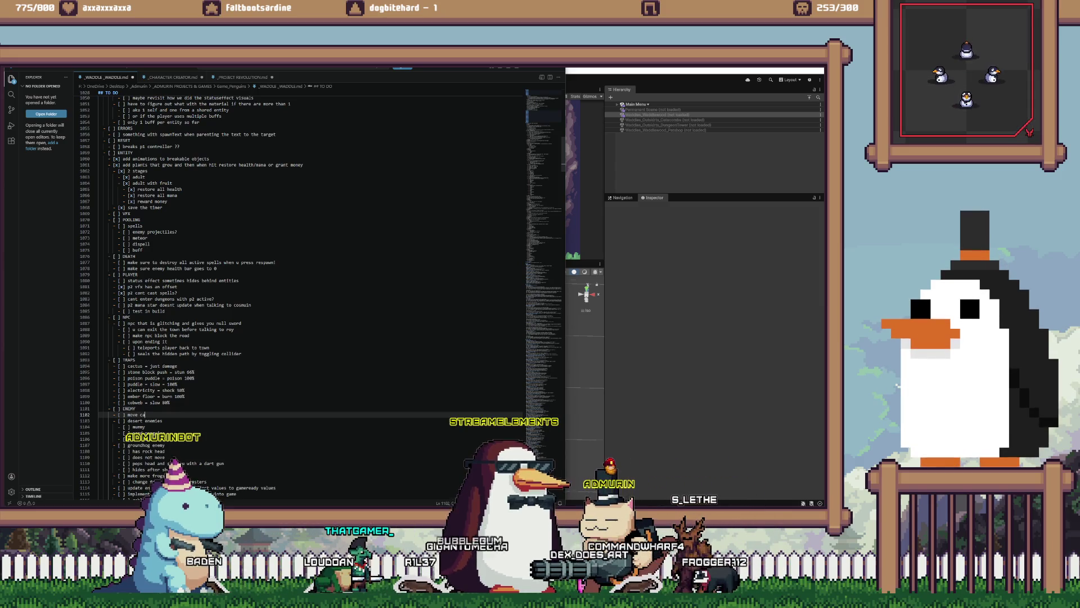
{"action": "type", "text": "nvas sorting layer up to 32k"}
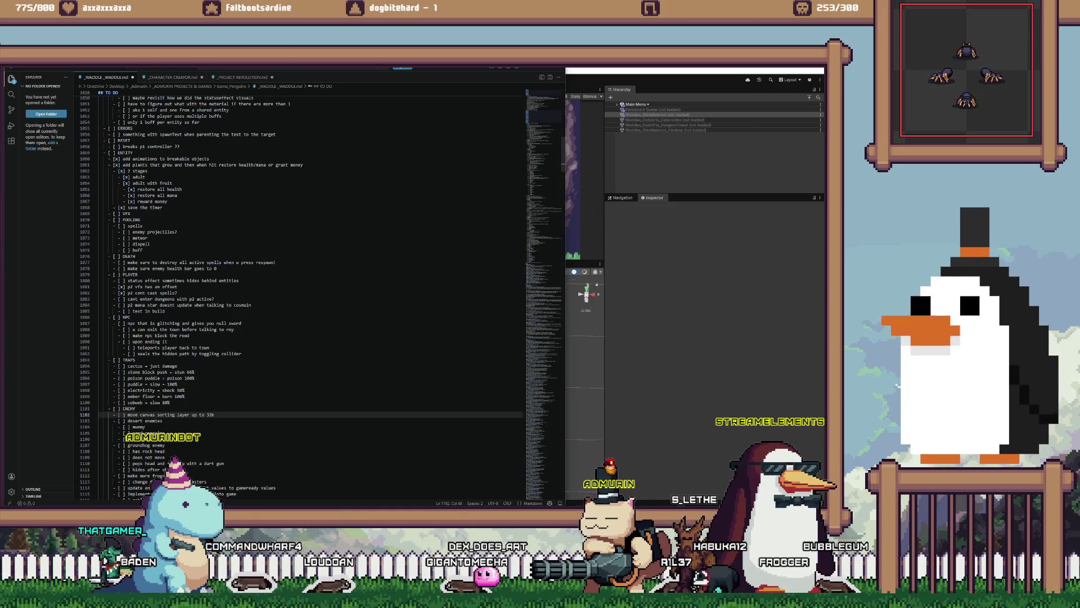
{"action": "key", "text": "alt+Tab"}
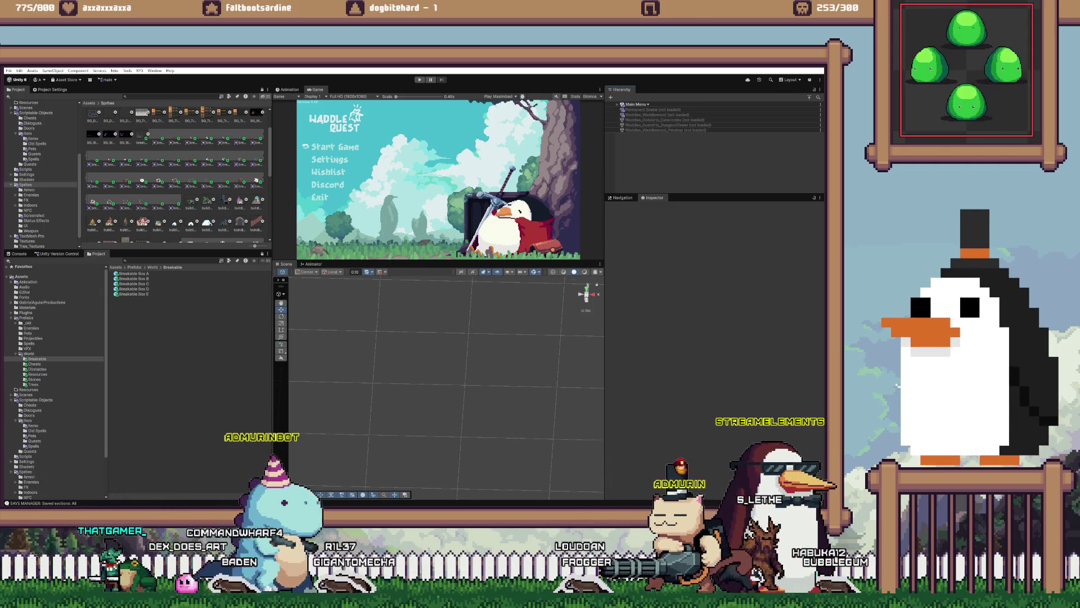
- Open the Entity Enemy Bat prefab and set its Popup Canvas Order in Layer to 32767
{"action": "left_click", "coordinate": [26, 317]}
{"action": "double_click", "coordinate": [126, 278]}
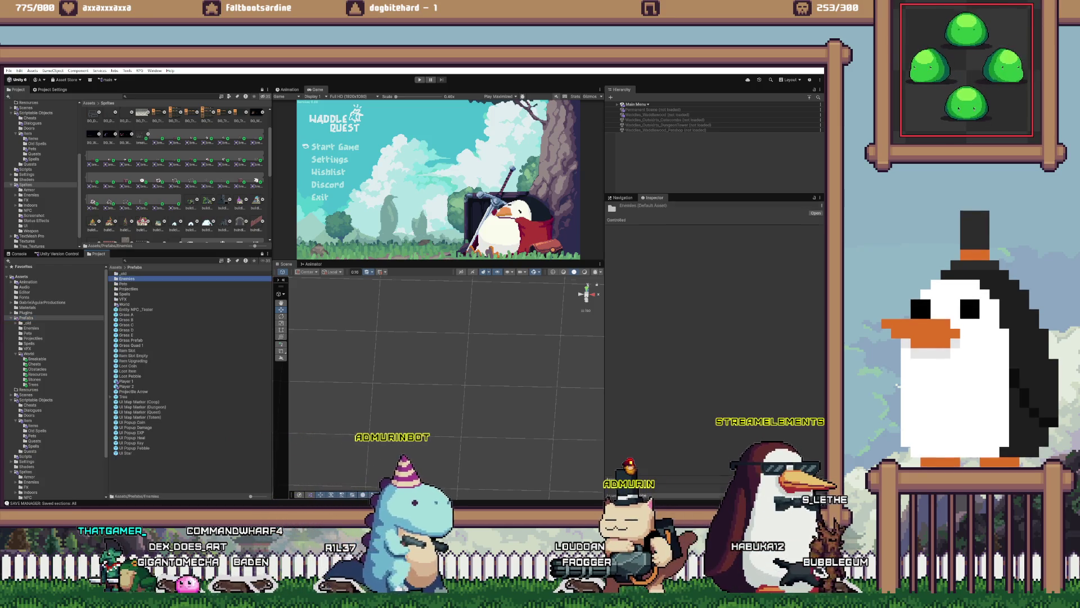
{"action": "left_click", "coordinate": [135, 273]}
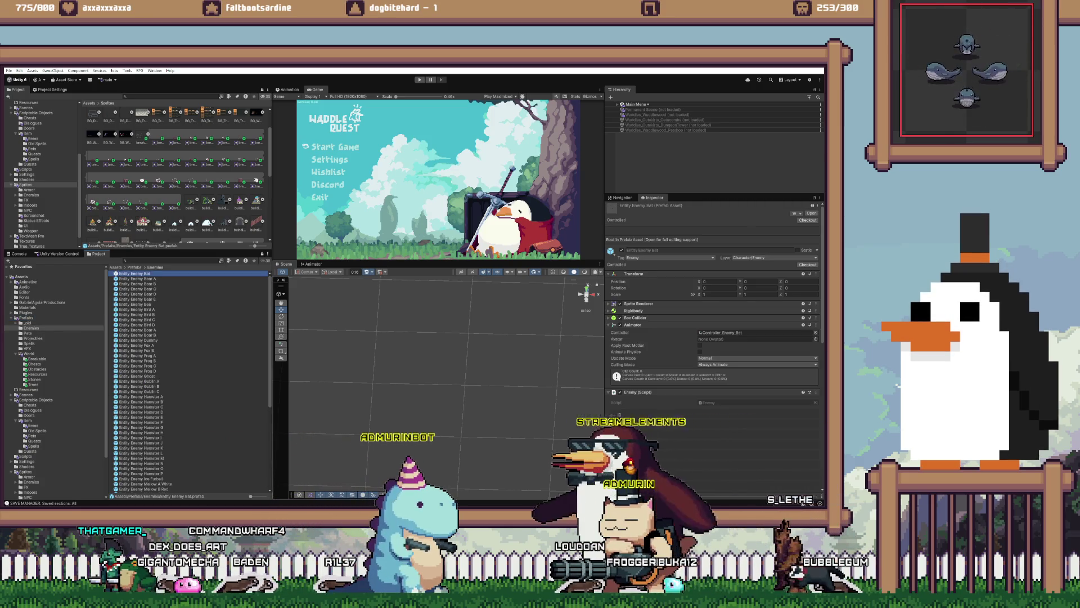
{"action": "double_click", "coordinate": [135, 274]}
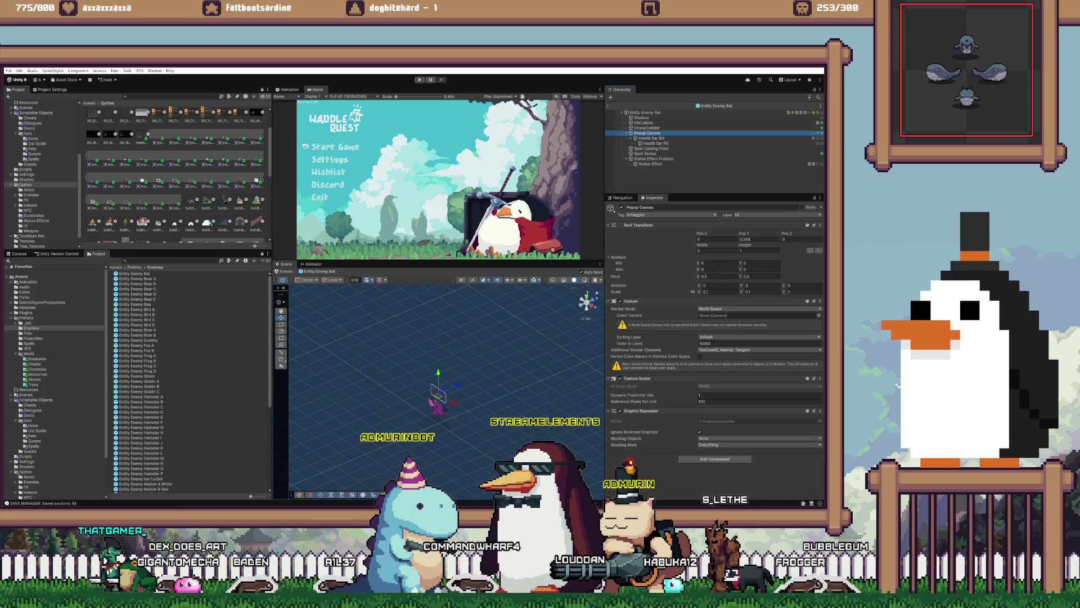
{"action": "left_click", "coordinate": [760, 343]}
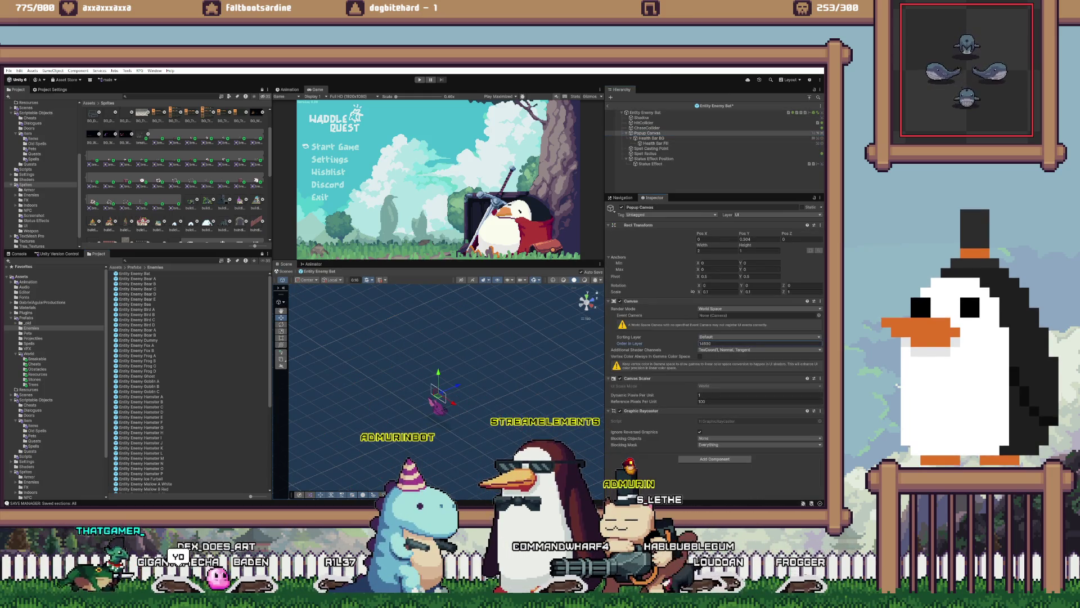
{"action": "type", "text": "32767"}
{"action": "key", "text": "Return"}
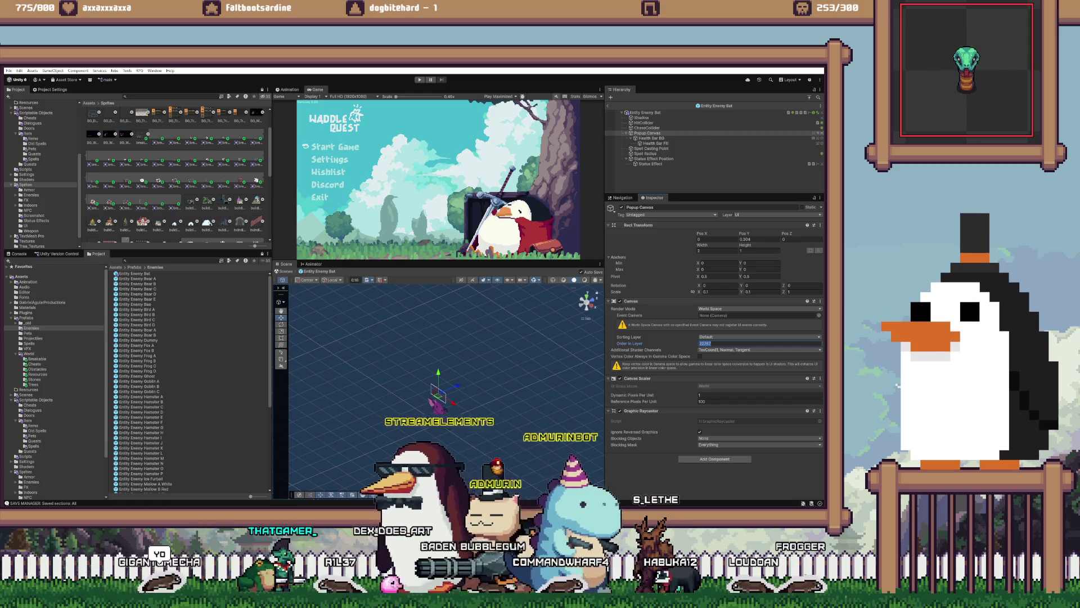
- Open the Entity Enemy Bear A prefab's Popup Canvas, rechecking the Bat prefab along the way
{"action": "left_click", "coordinate": [137, 279]}
{"action": "double_click", "coordinate": [137, 278]}
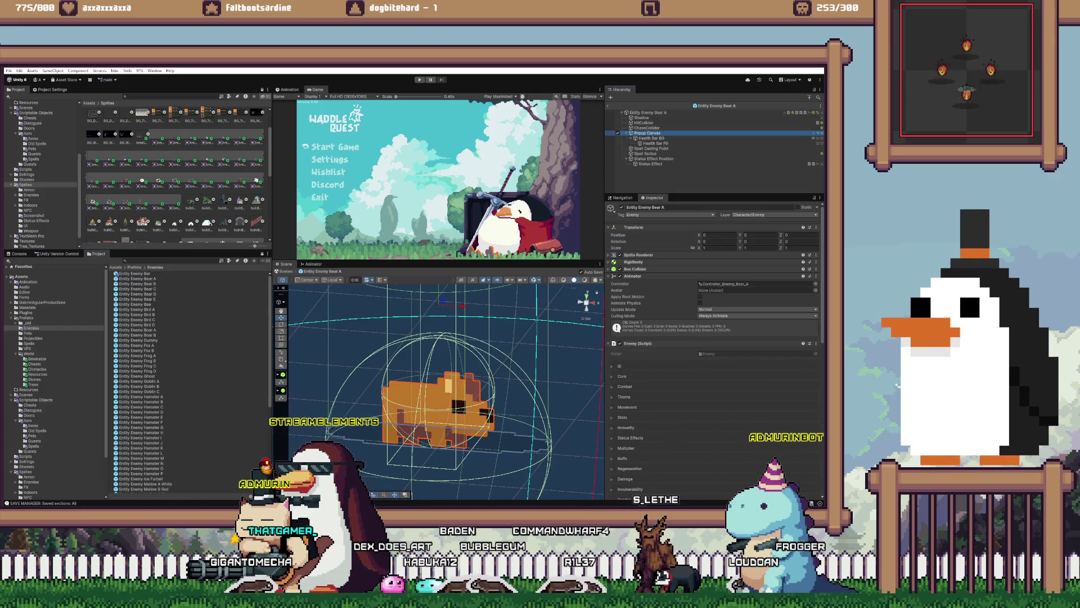
{"action": "left_click", "coordinate": [647, 133]}
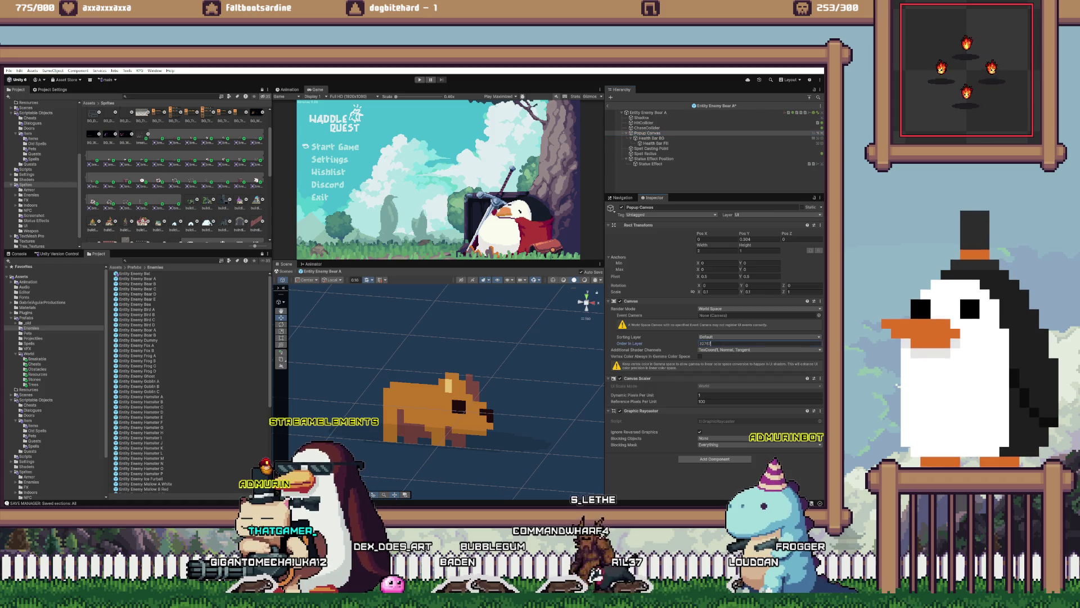
{"action": "left_click", "coordinate": [138, 279]}
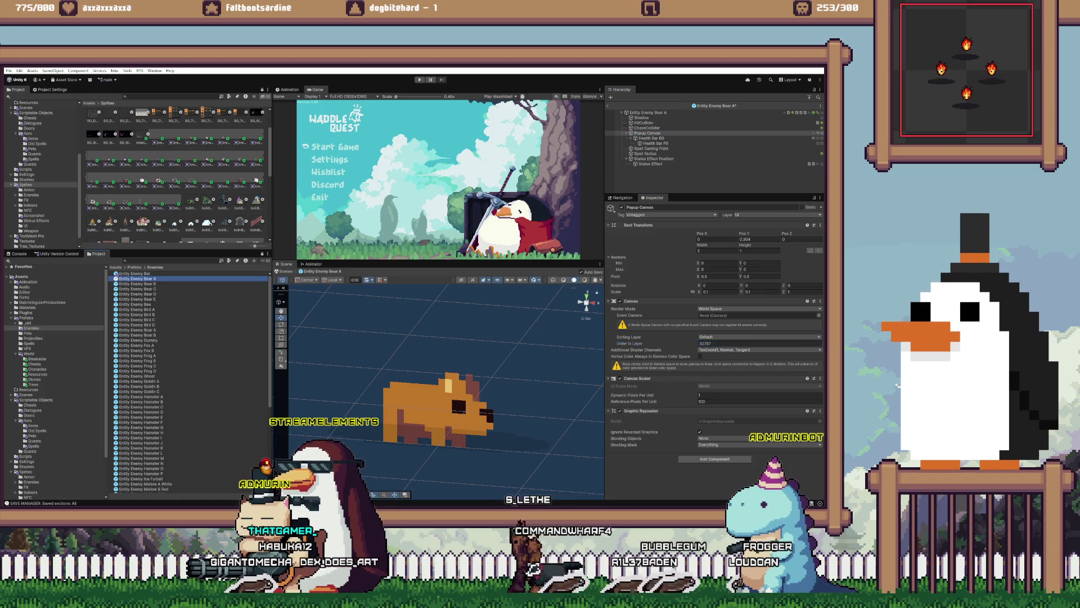
{"action": "double_click", "coordinate": [135, 273]}
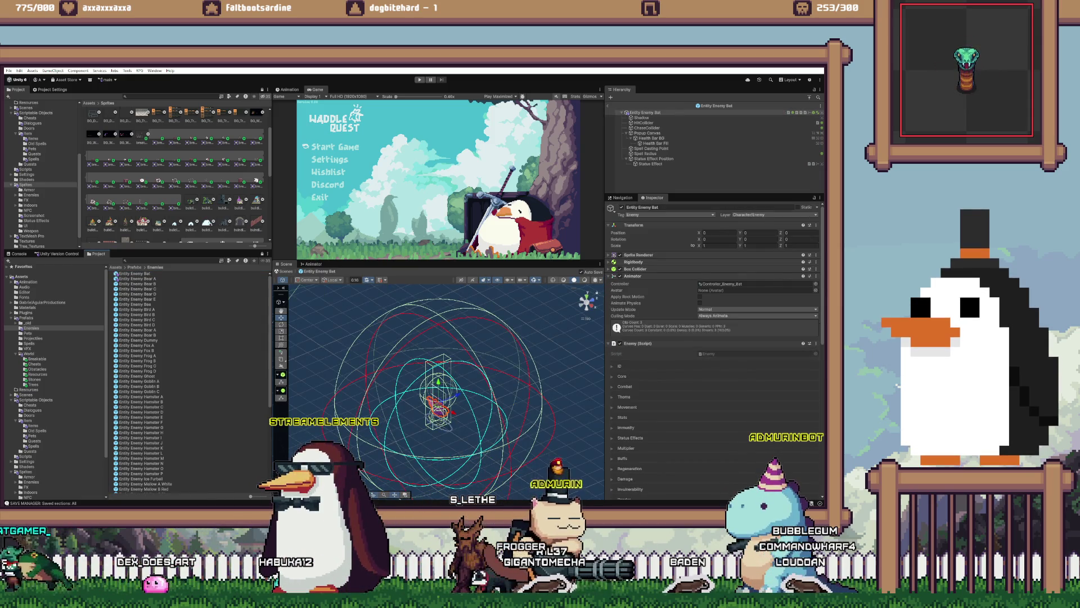
{"action": "left_click", "coordinate": [137, 279]}
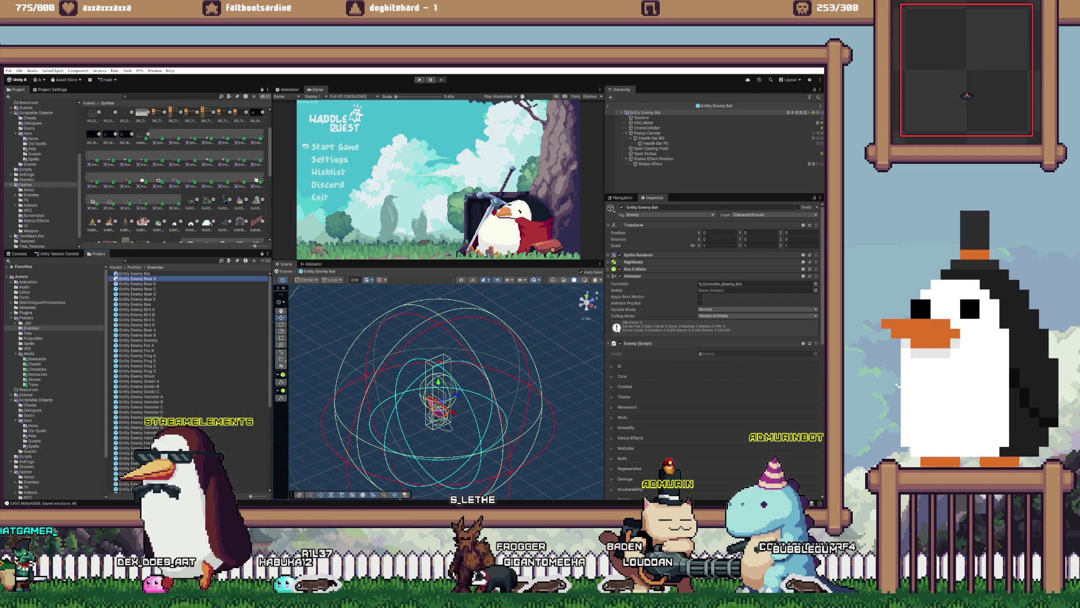
{"action": "double_click", "coordinate": [137, 278]}
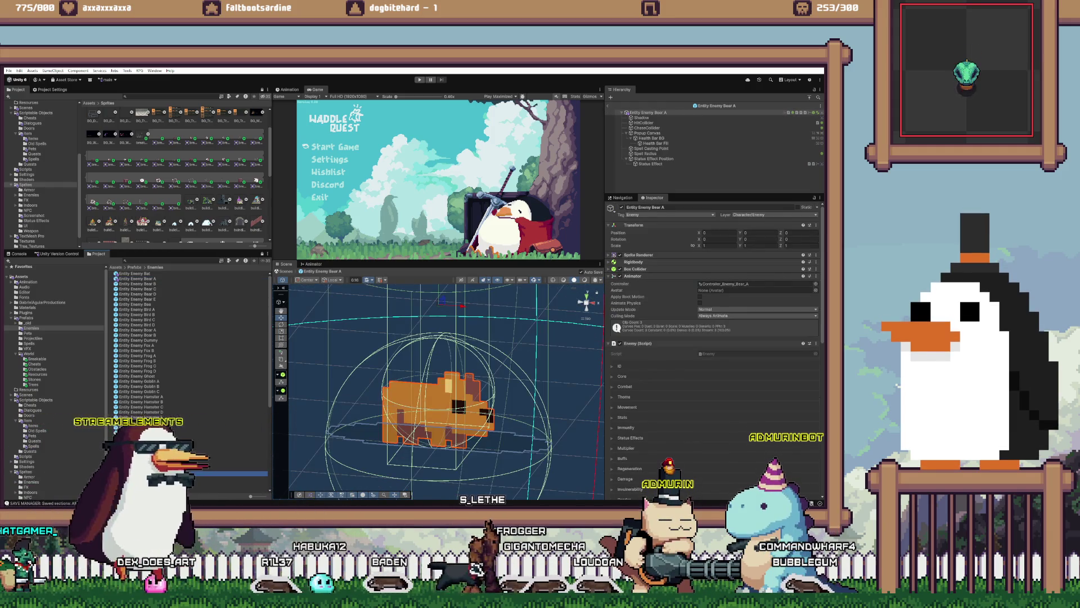
- Open the Entity Enemy Rocky prefab, select its Popup Canvas, and save the prefab
{"action": "left_click", "coordinate": [140, 473]}
{"action": "scroll", "coordinate": [186, 394], "scroll_direction": "down", "scroll_amount": 2}
{"action": "scroll", "coordinate": [188, 382], "scroll_direction": "down", "scroll_amount": 5}
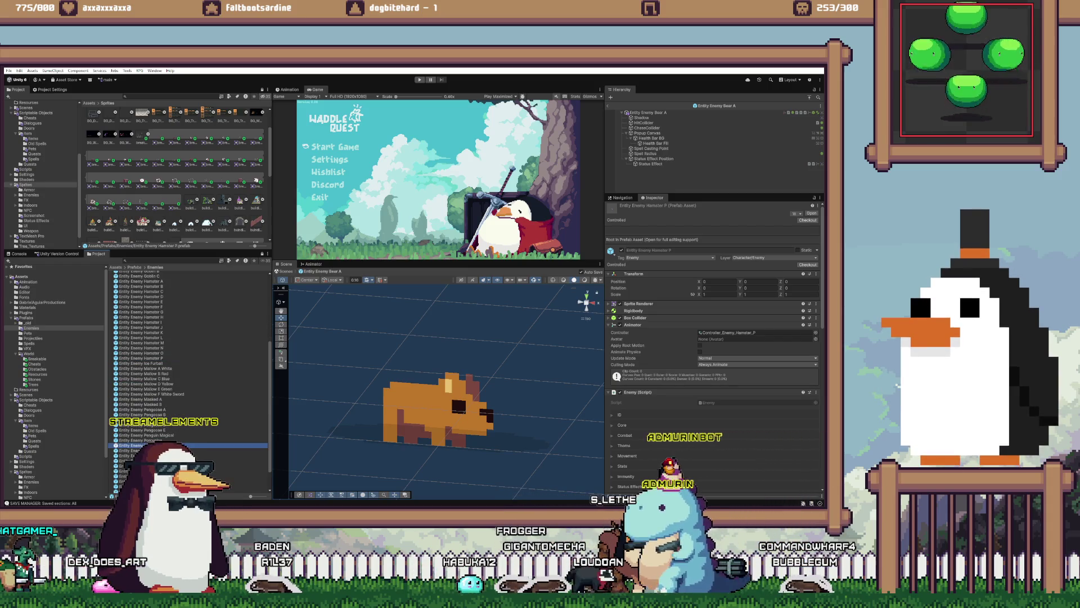
{"action": "left_click", "coordinate": [131, 445]}
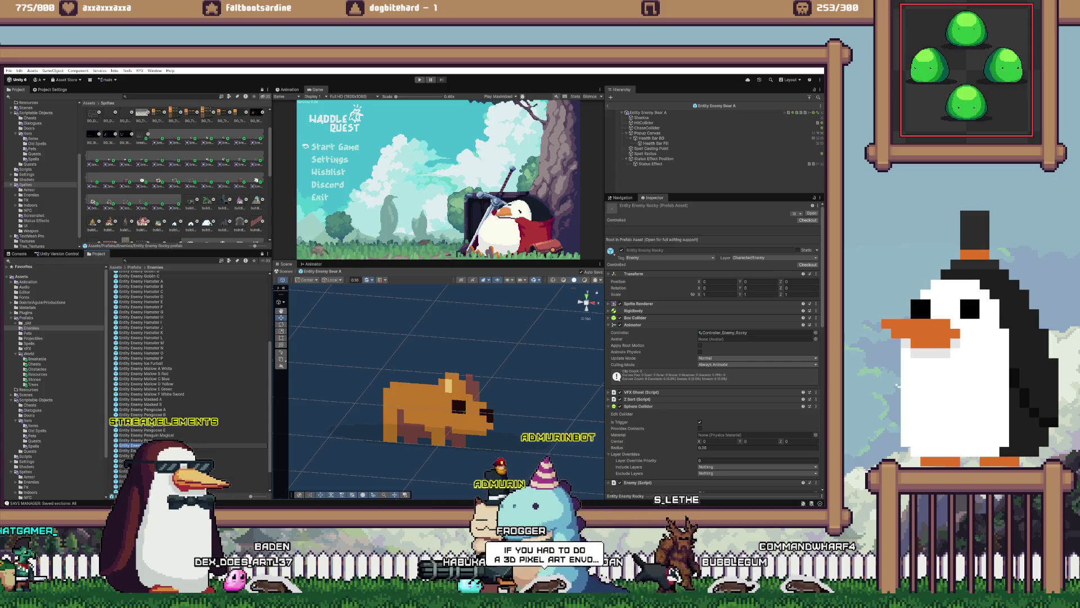
{"action": "double_click", "coordinate": [131, 445]}
{"action": "scroll", "coordinate": [189, 382], "scroll_direction": "down", "scroll_amount": 2}
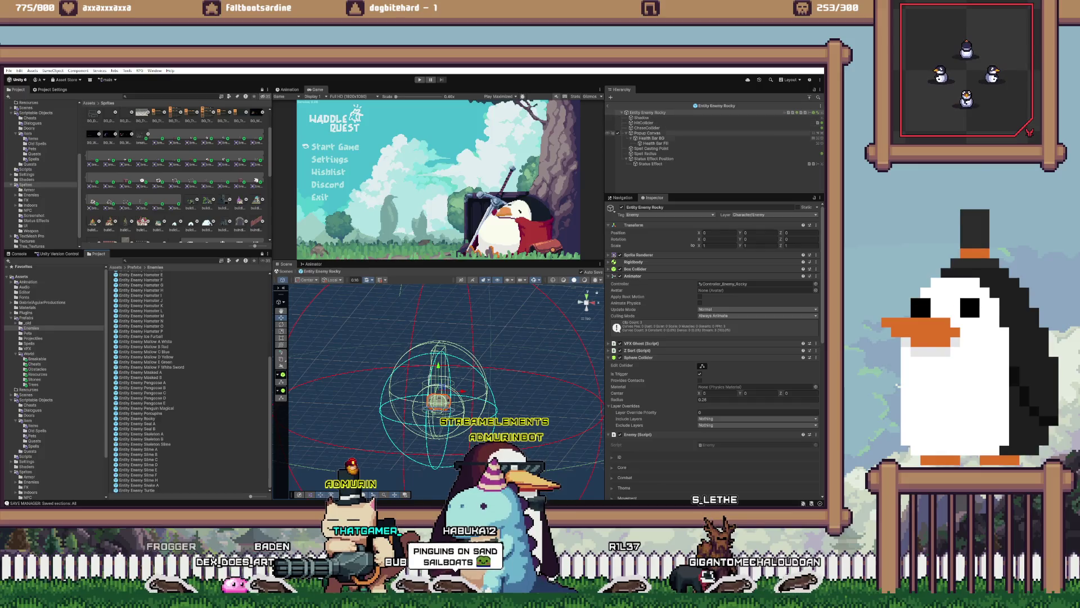
{"action": "left_click", "coordinate": [647, 133]}
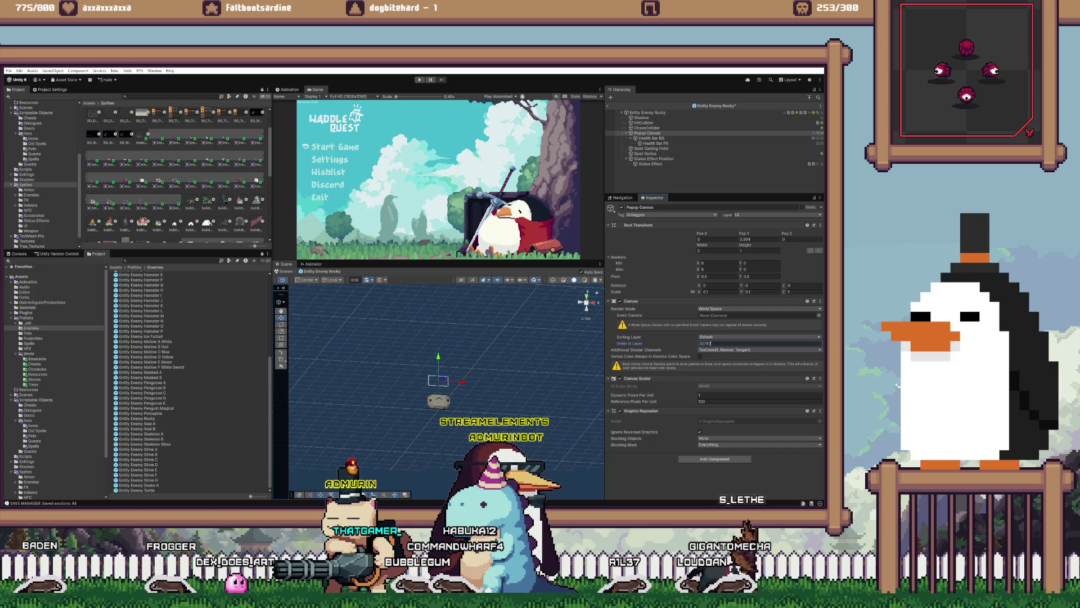
{"action": "key", "text": "ctrl+s"}
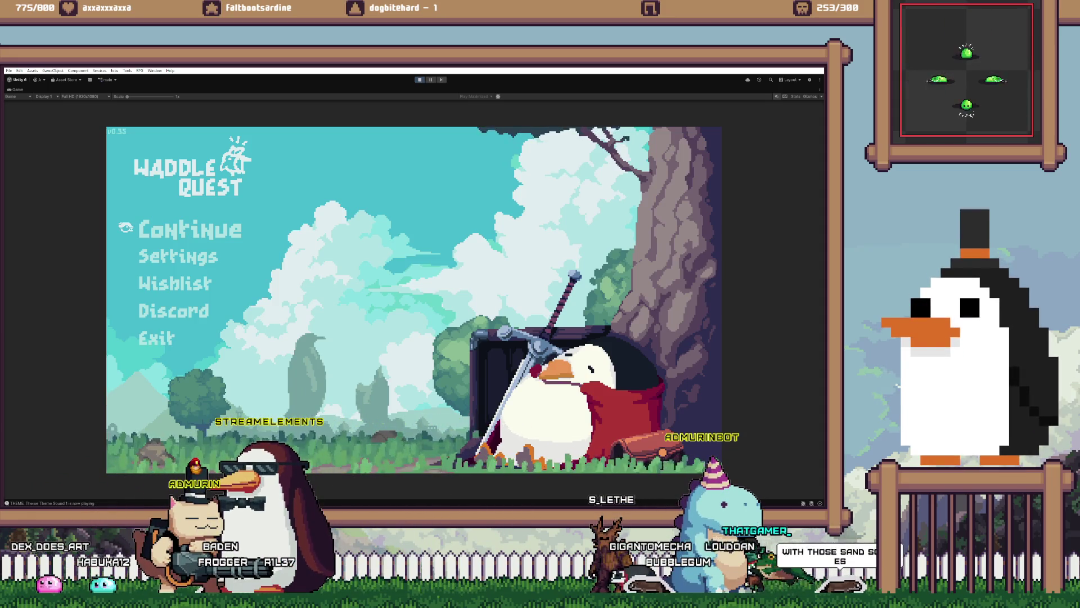
- Continue the saved game and walk the player around the village toward the shed
{"action": "key", "text": "Return"}
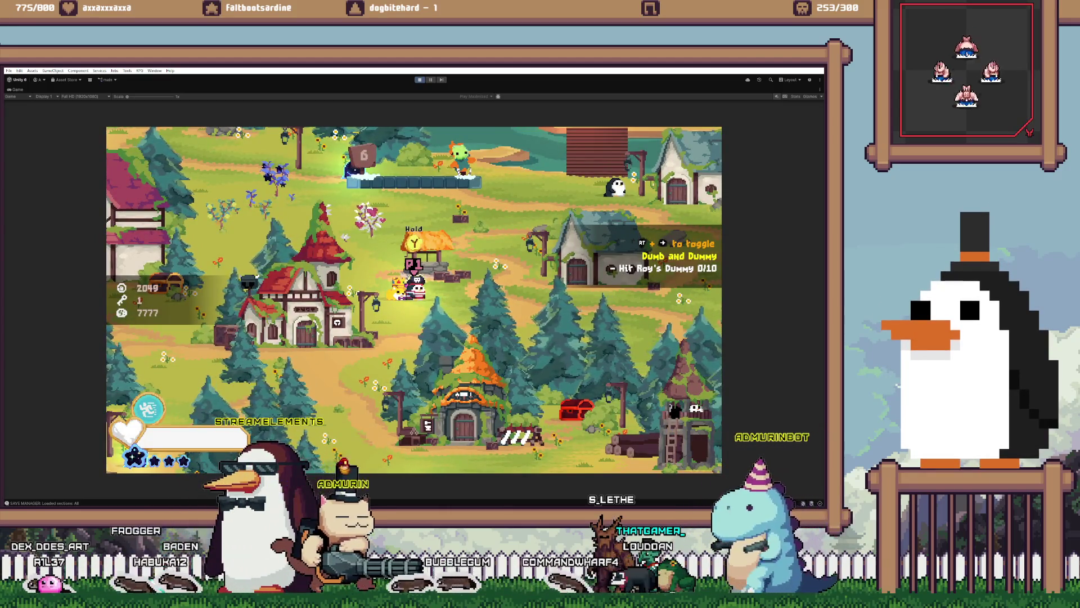
{"action": "key", "text": "Right"}
{"action": "key", "text": "Up"}
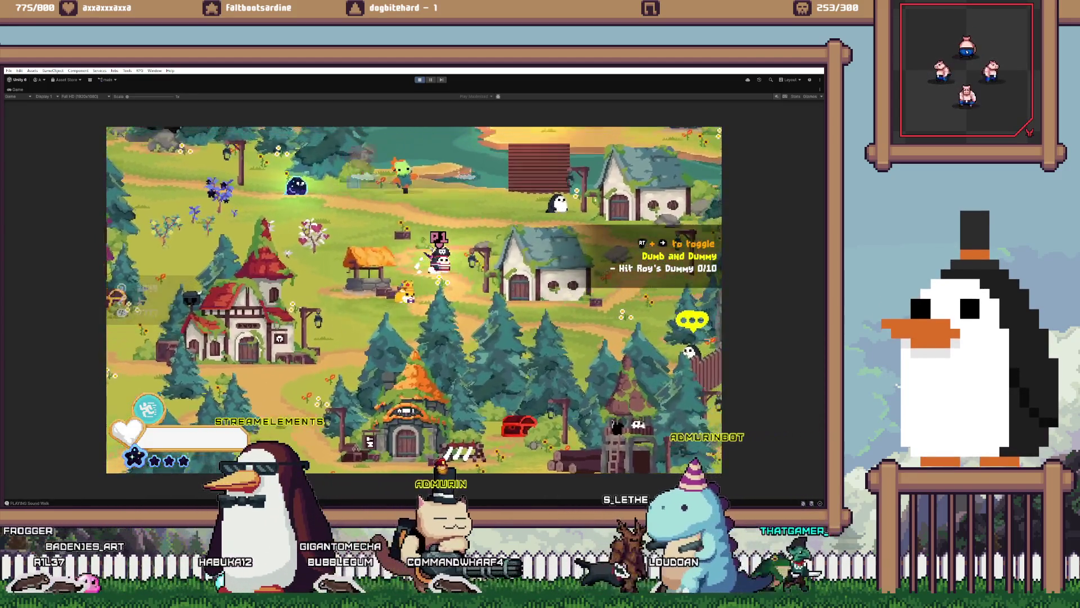
{"action": "key", "text": "Right"}
{"action": "key", "text": "Up"}
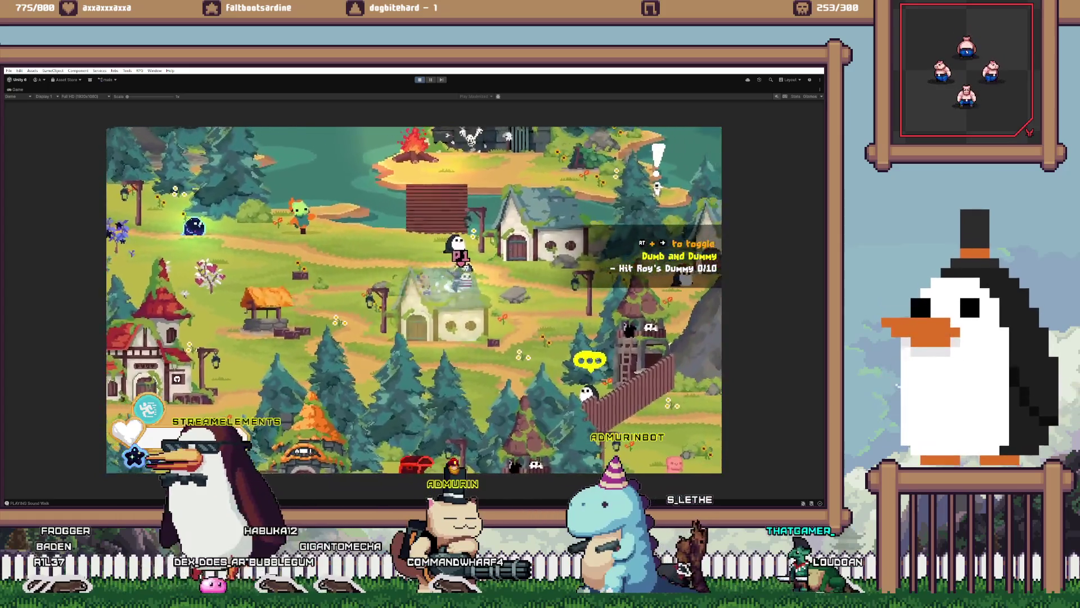
{"action": "key", "text": "Right"}
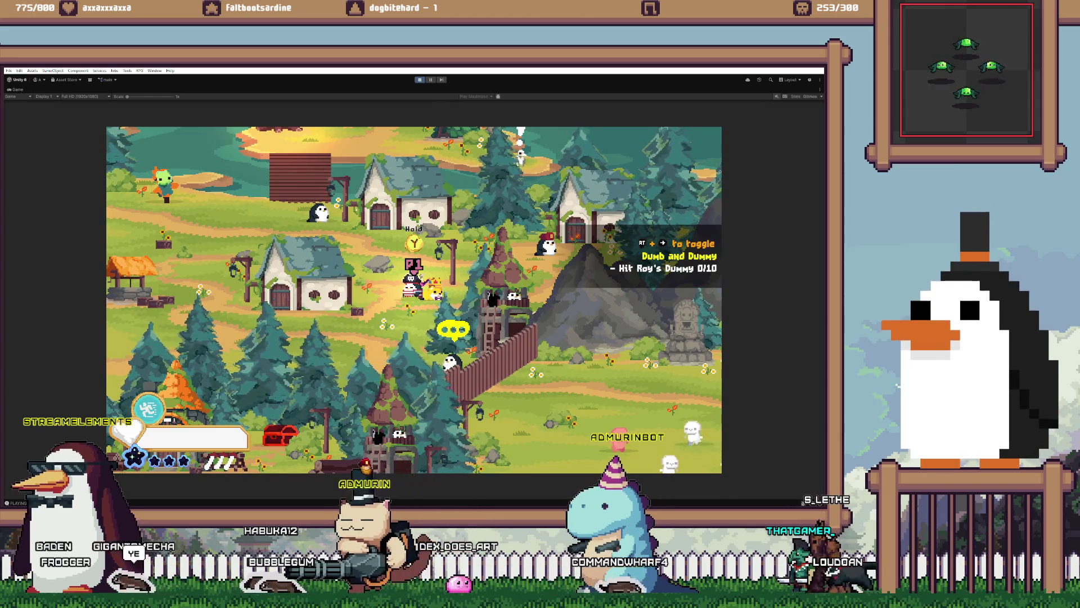
{"action": "key", "text": "Left"}
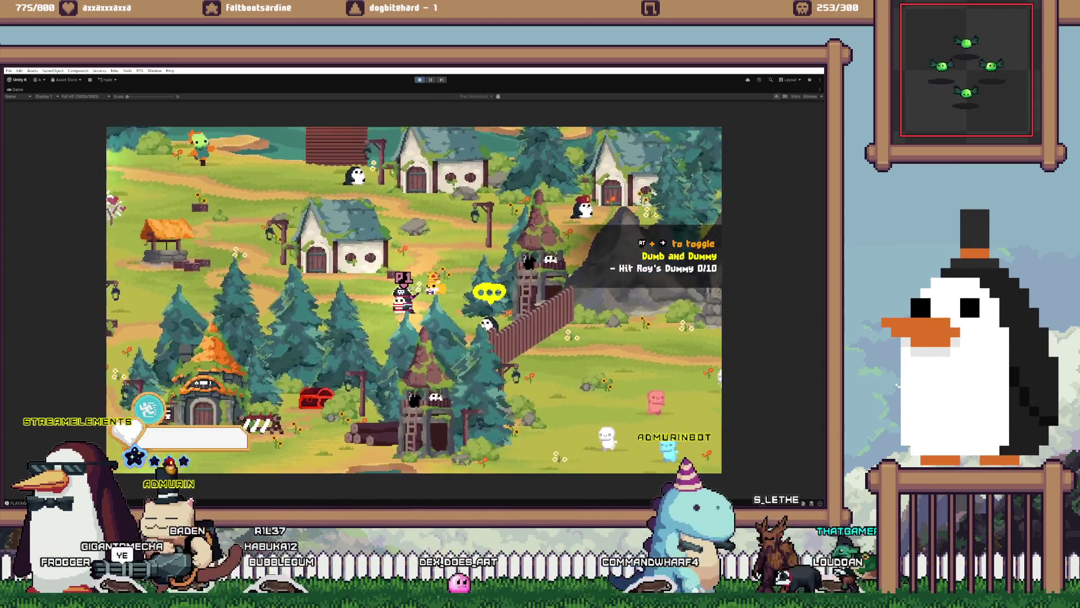
{"action": "key", "text": "Up"}
{"action": "key", "text": "Left"}
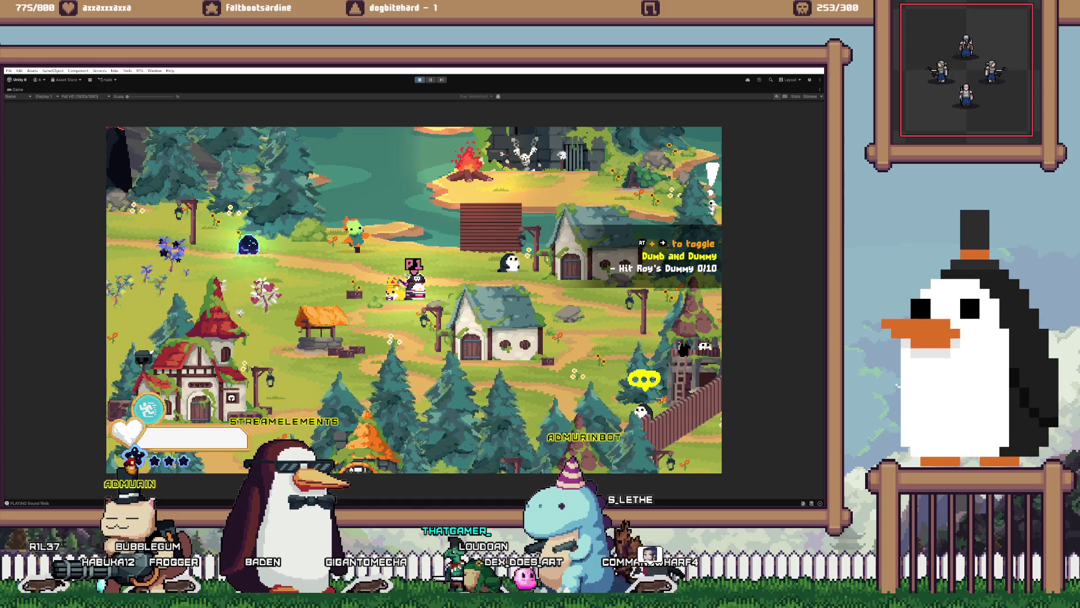
{"action": "key", "text": "Right"}
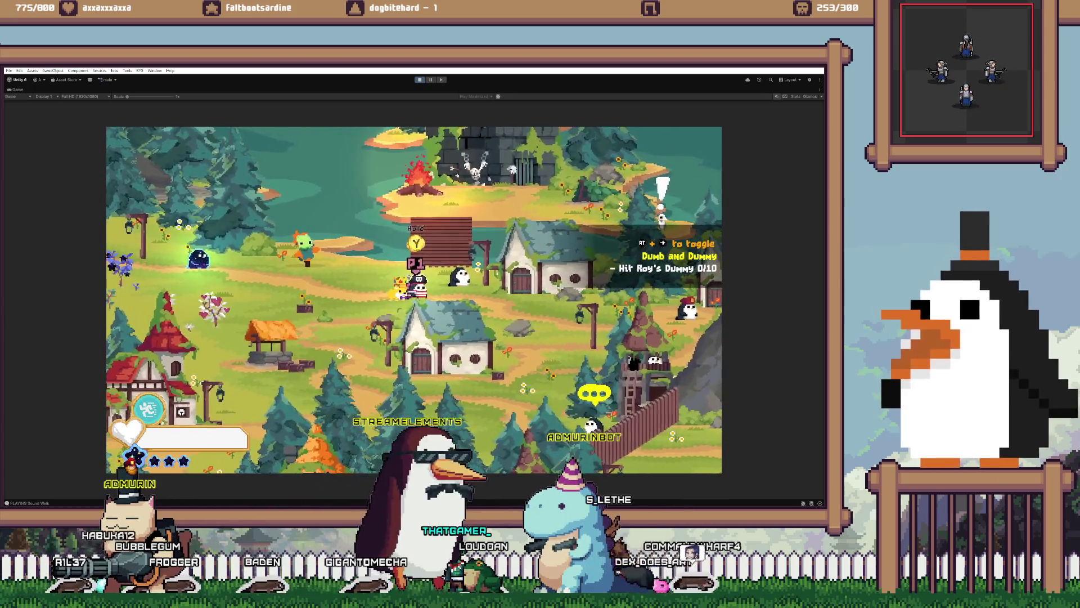
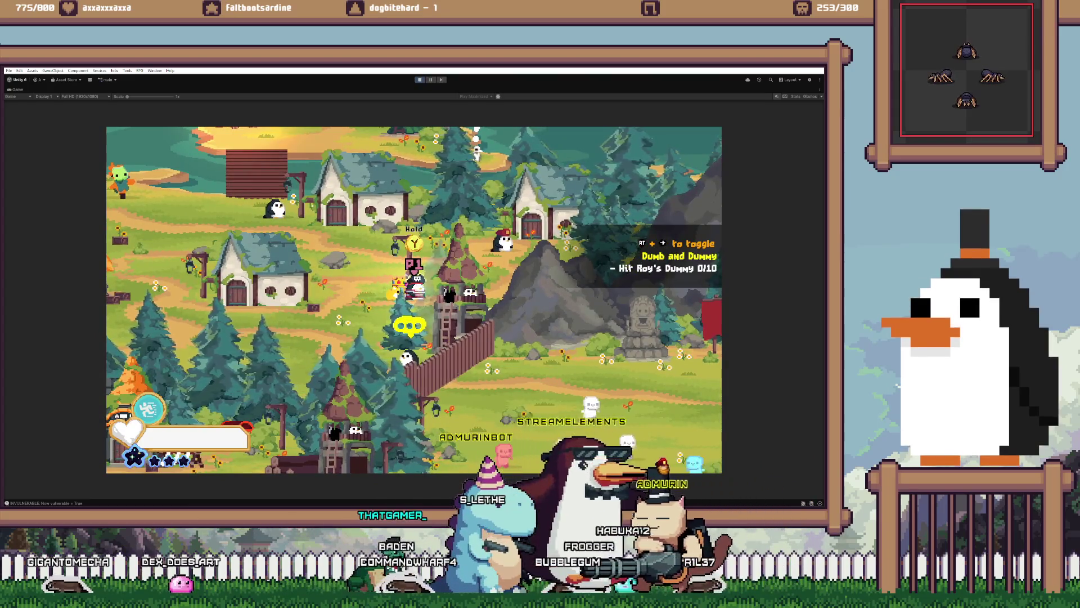
- Teleport to Three Sisters, walk right attacking the training dummies, then exit Play mode
{"action": "key", "text": "shift+space"}
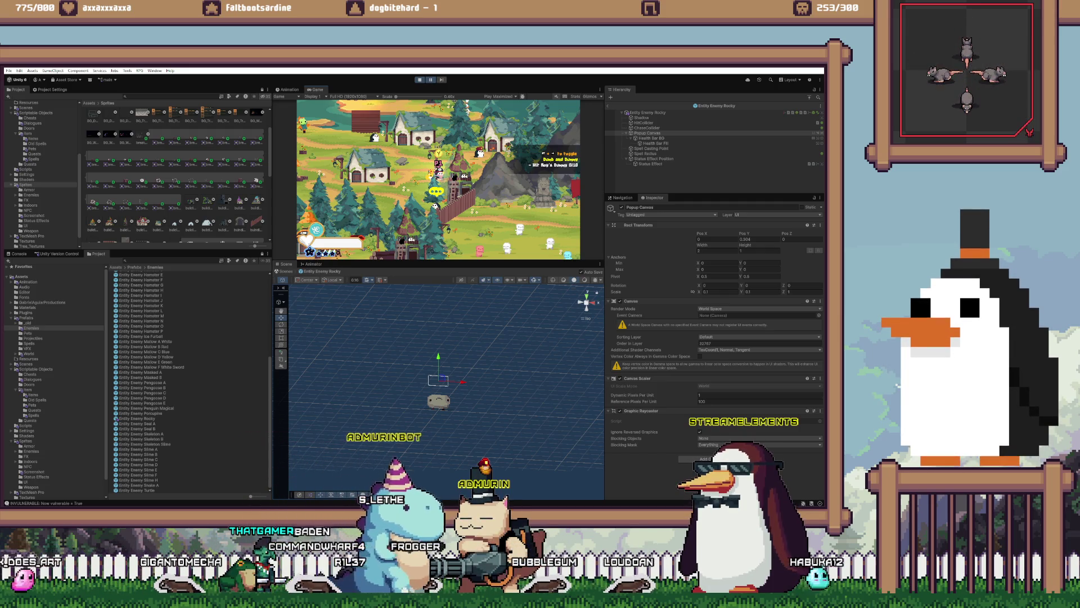
{"action": "key", "text": "shift+space"}
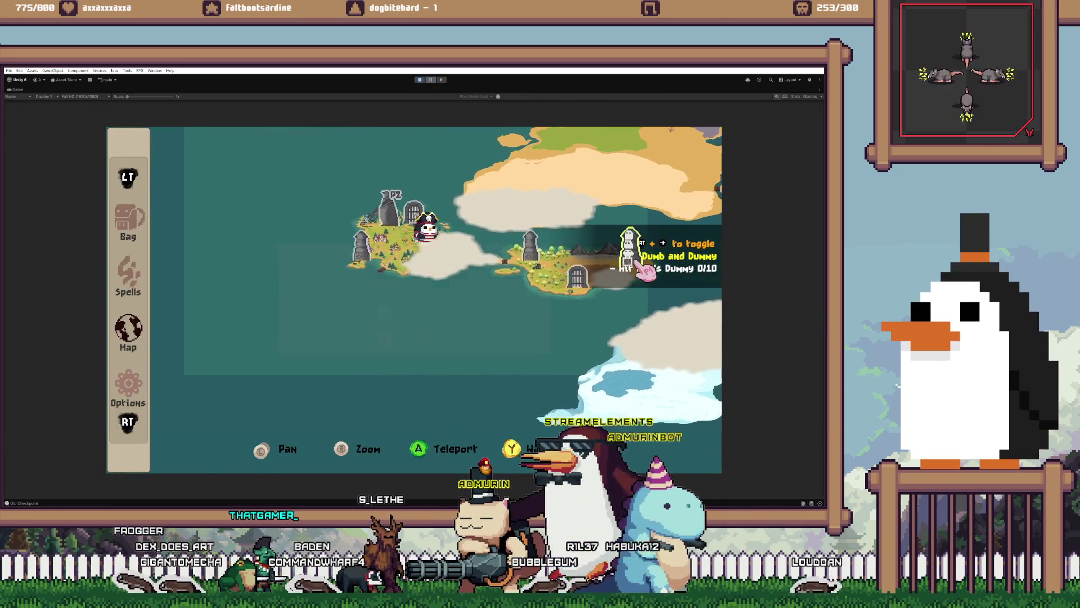
{"action": "key", "text": "Return"}
{"action": "key", "text": "Return"}
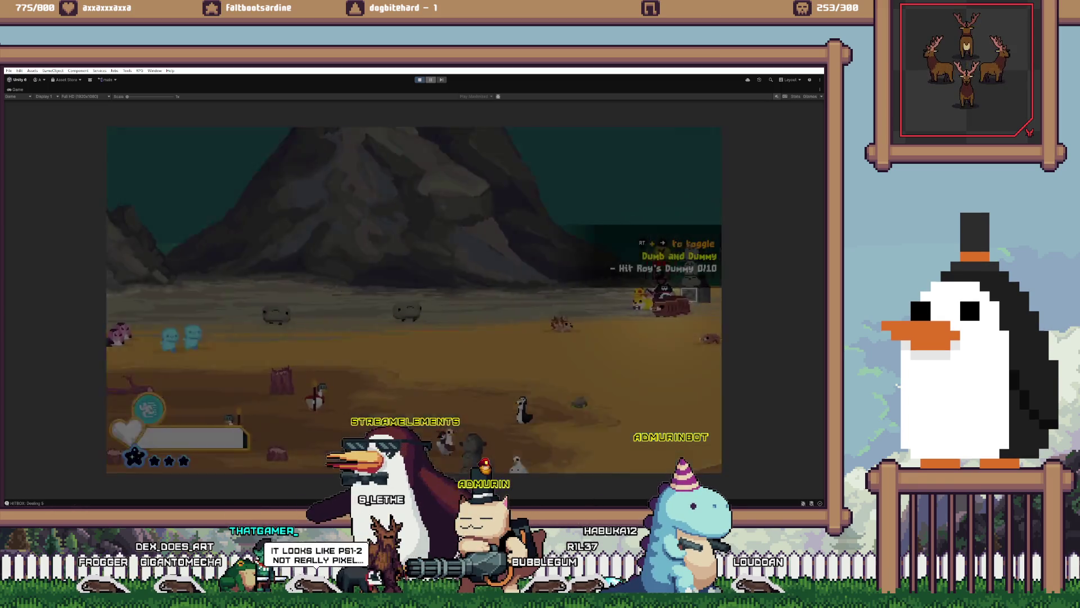
{"action": "key", "text": "Right"}
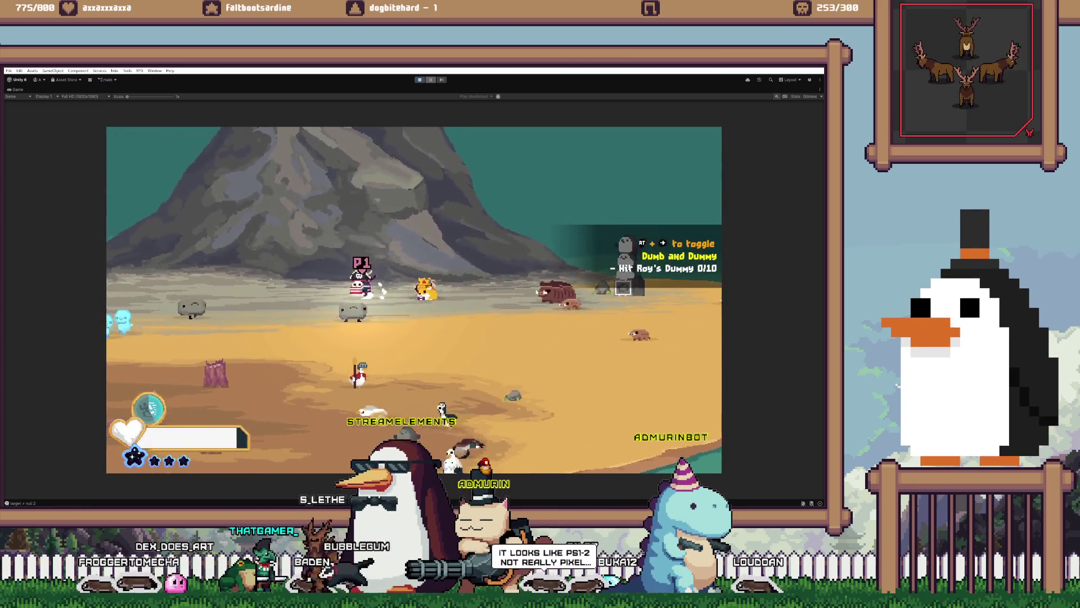
{"action": "key", "text": "x"}
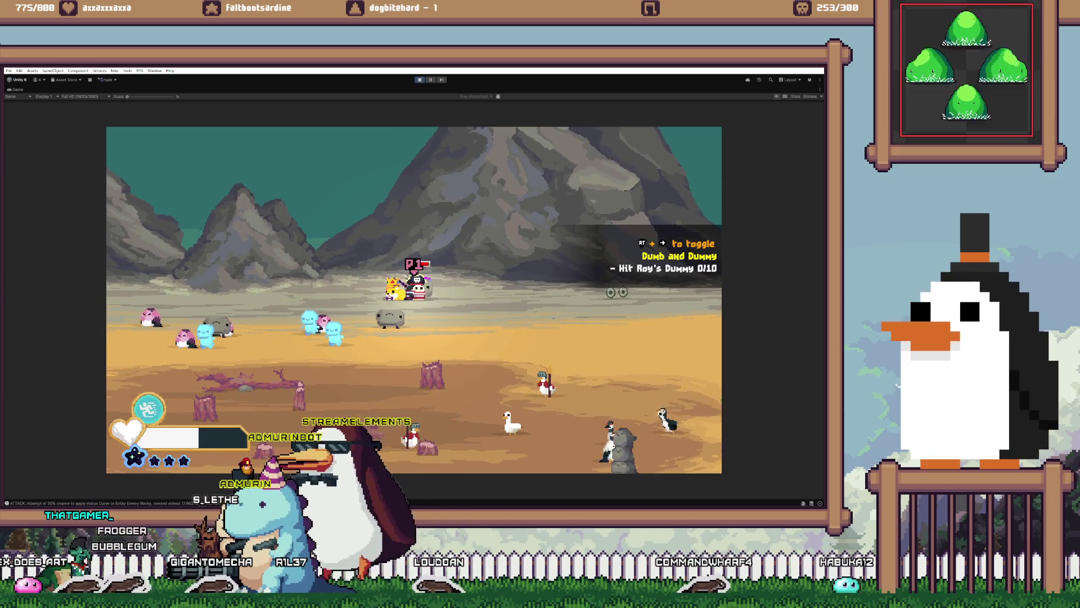
{"action": "key", "text": "ctrl+p"}
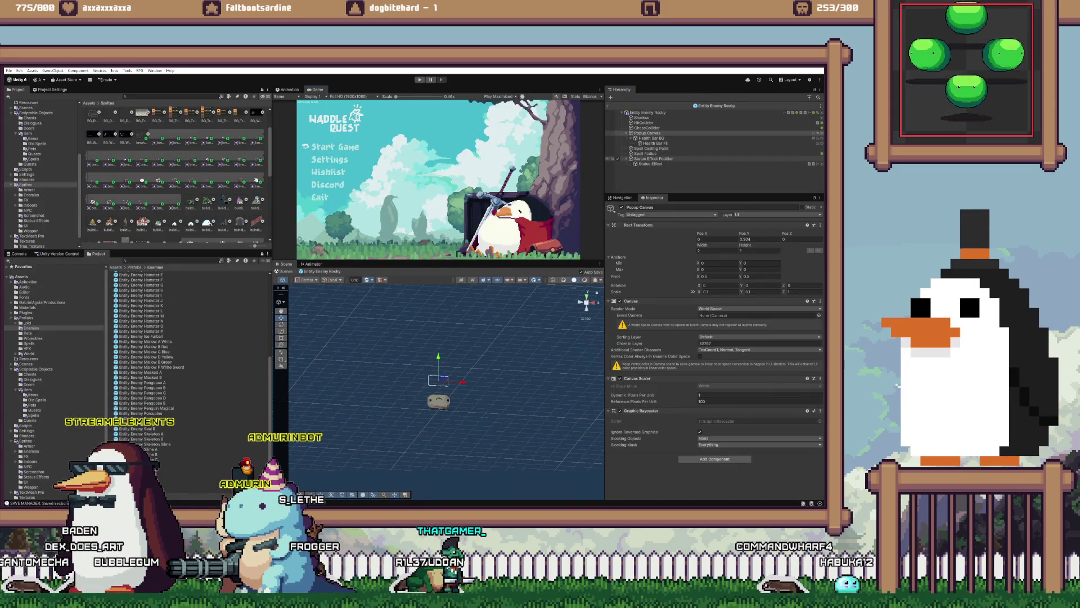
- Put Rocky's Status Effect sprite on the Ice Cube layer with order 32767, then start playing
{"action": "left_click", "coordinate": [650, 163]}
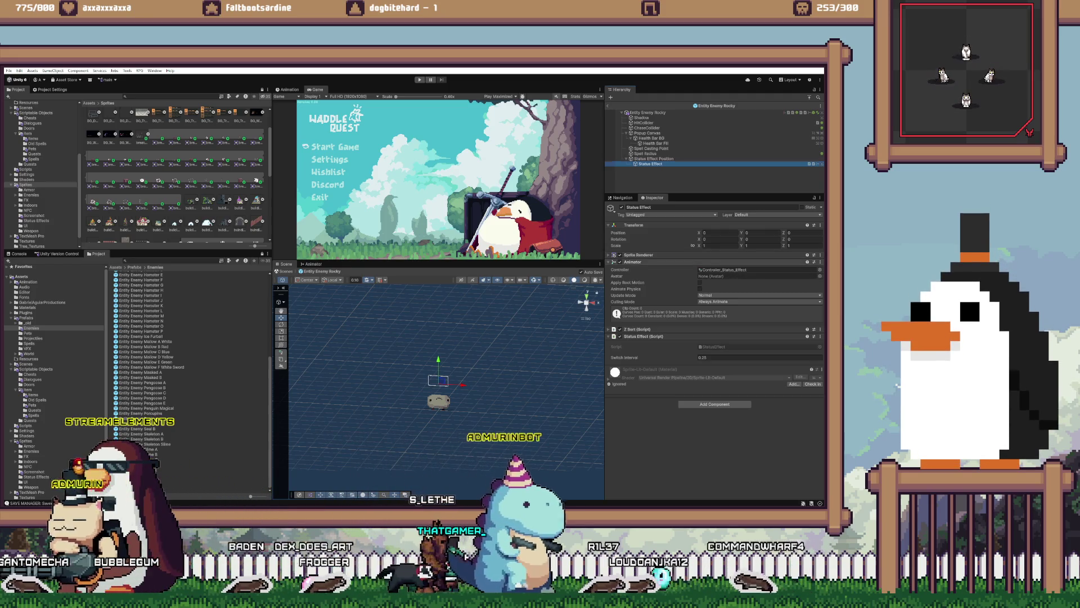
{"action": "left_click", "coordinate": [632, 261]}
{"action": "left_click", "coordinate": [632, 262]}
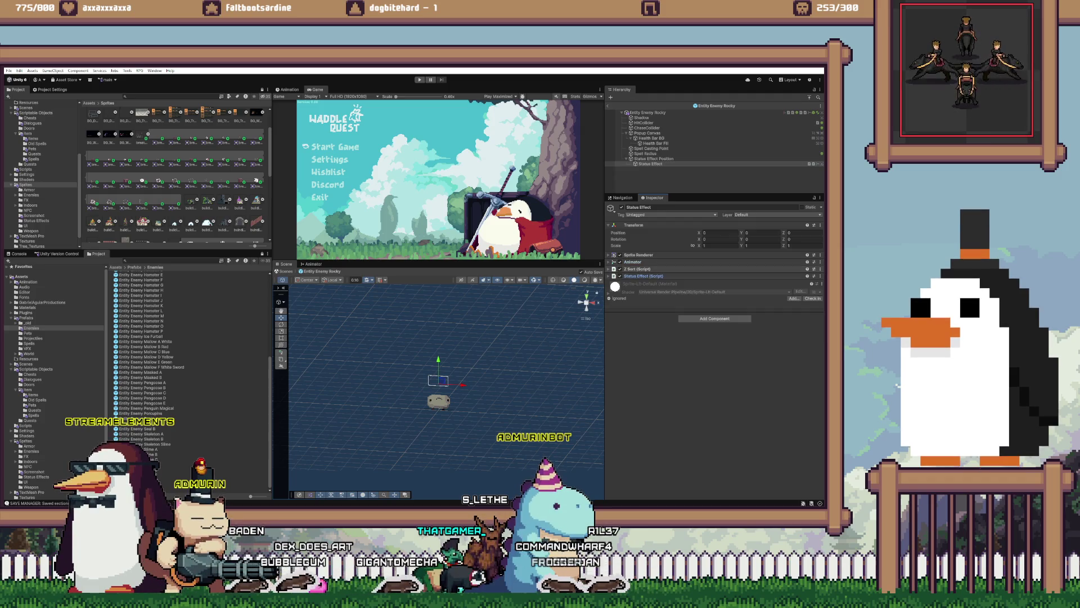
{"action": "left_click", "coordinate": [639, 255]}
{"action": "left_click", "coordinate": [758, 322]}
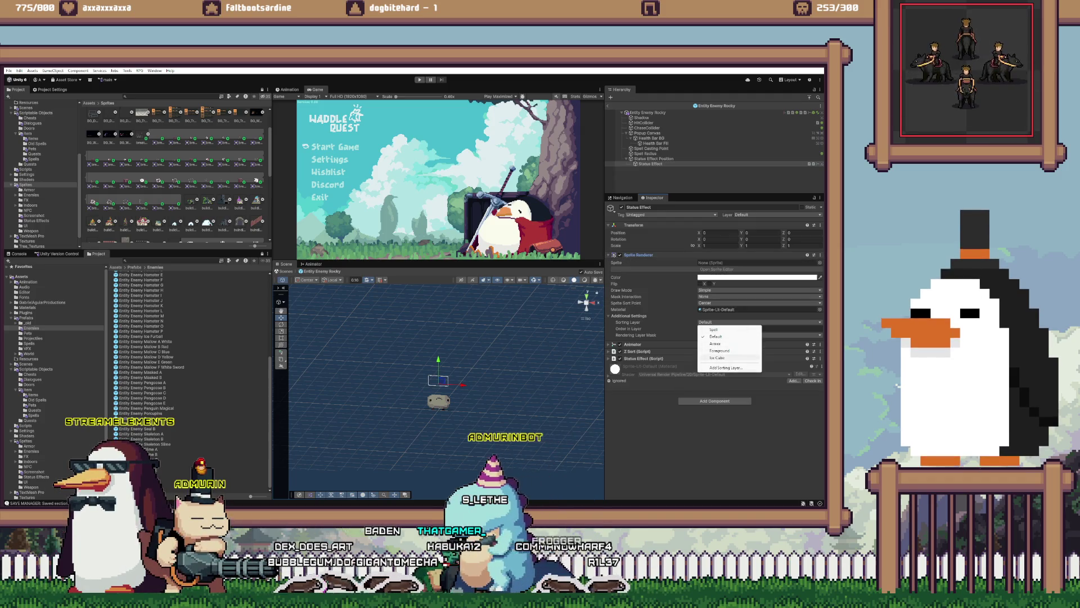
{"action": "left_click", "coordinate": [726, 335]}
{"action": "left_click", "coordinate": [731, 328]}
{"action": "type", "text": "32767"}
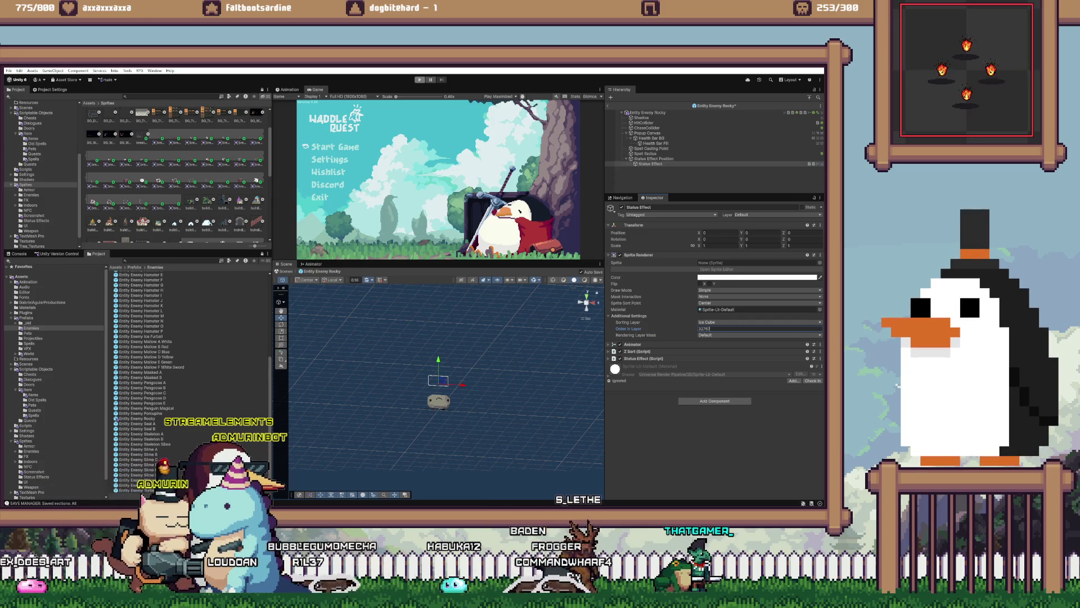
{"action": "left_click", "coordinate": [420, 81]}
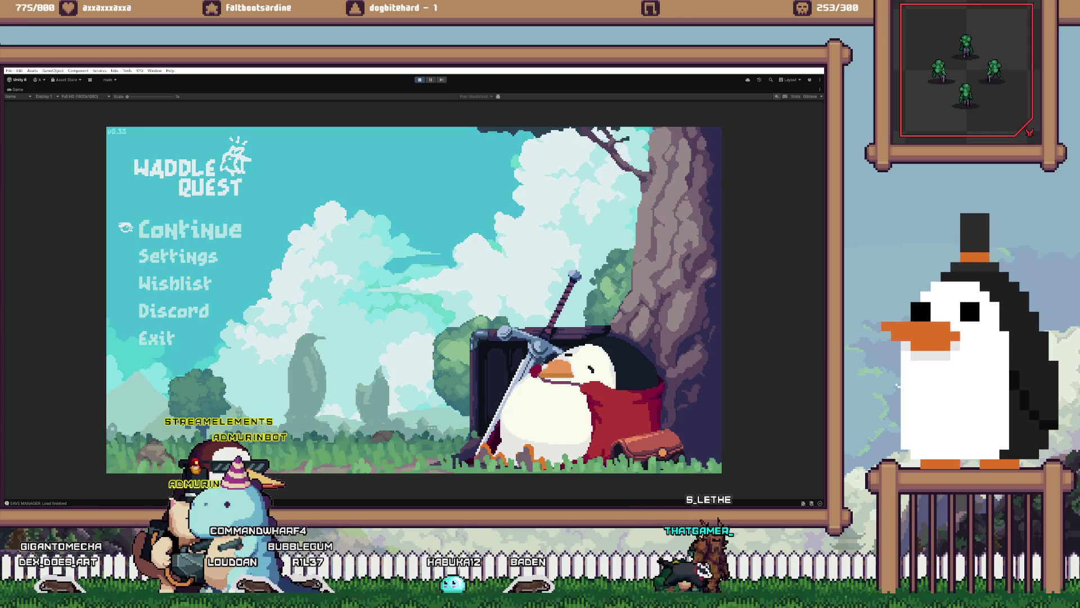
- Glance at the code editor notes, then play, teleport to Three Sisters and stop the test
{"action": "key", "text": "alt+Tab"}
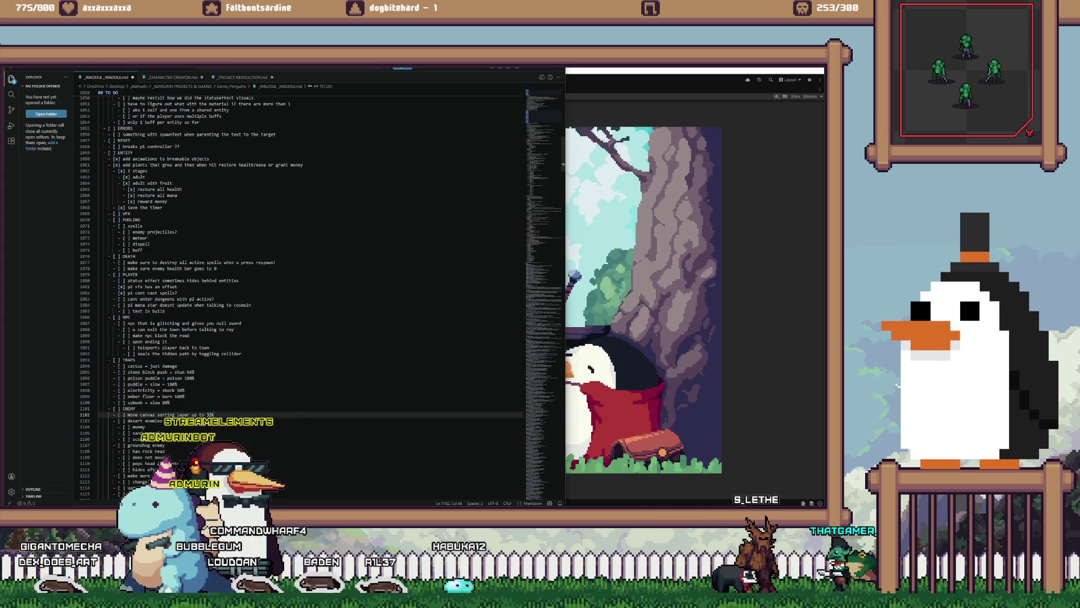
{"action": "key", "text": "alt+Tab"}
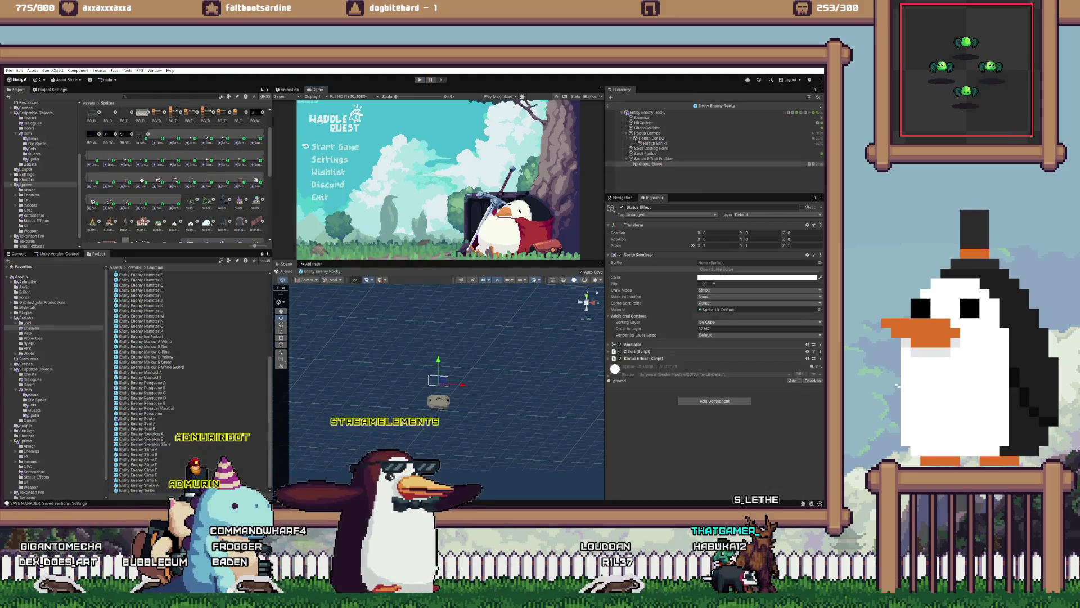
{"action": "key", "text": "ctrl+p"}
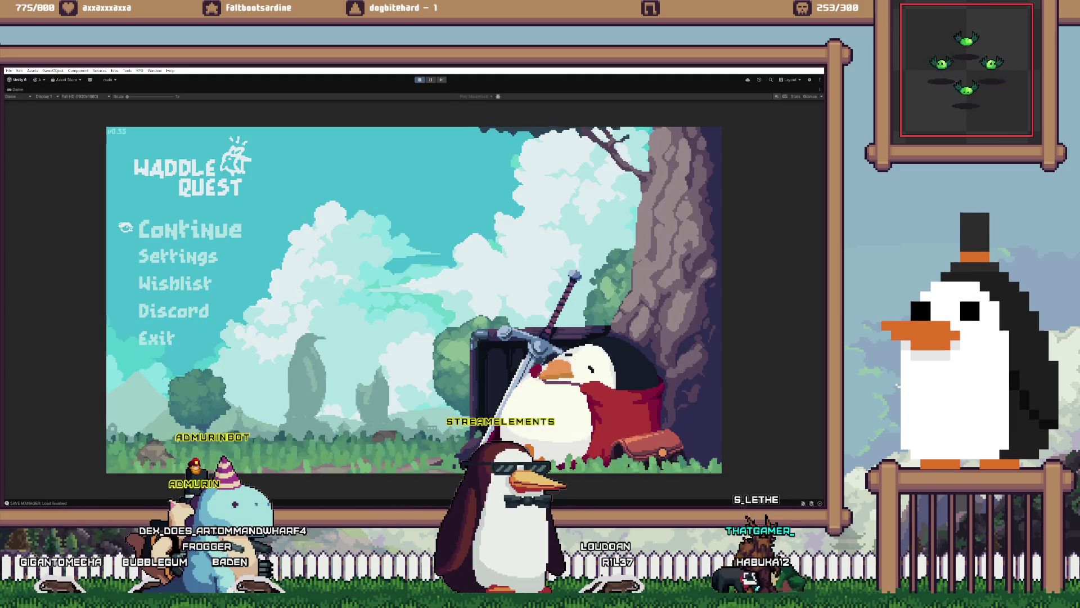
{"action": "key", "text": "Return"}
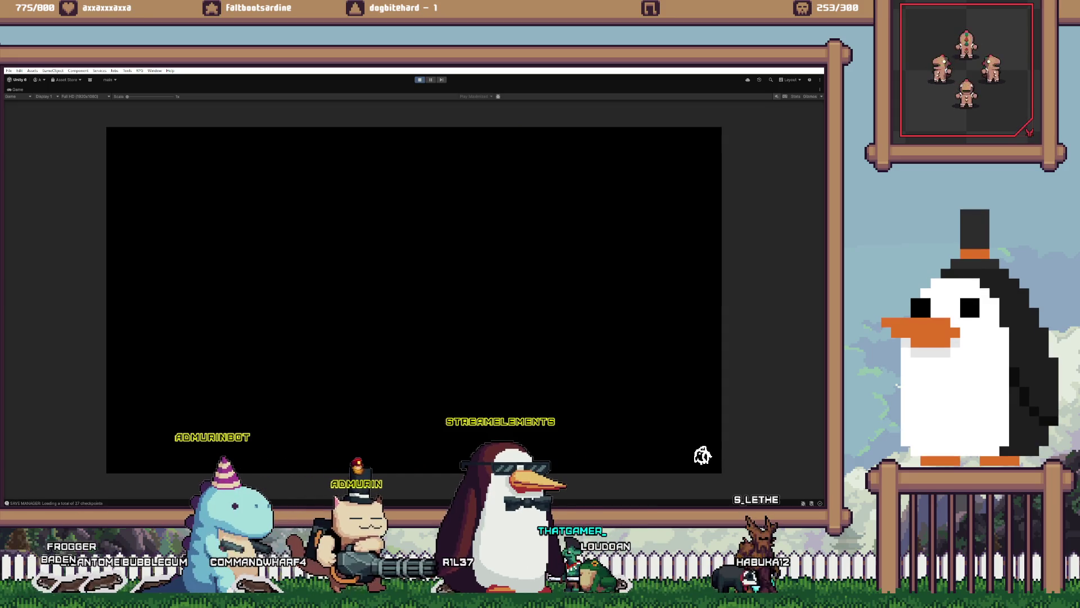
{"action": "key", "text": "m"}
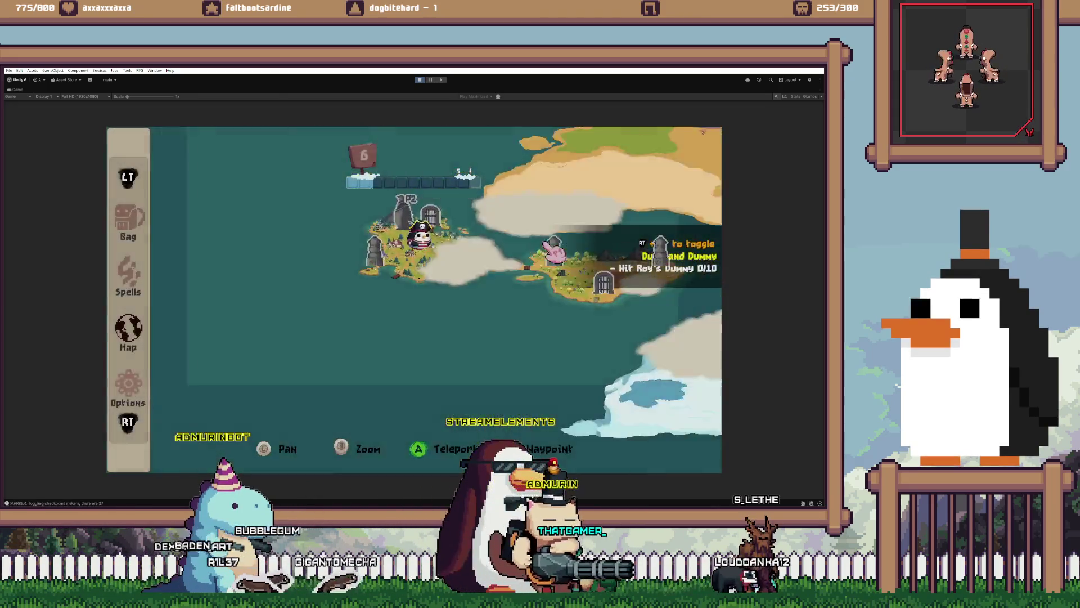
{"action": "left_click", "coordinate": [634, 269]}
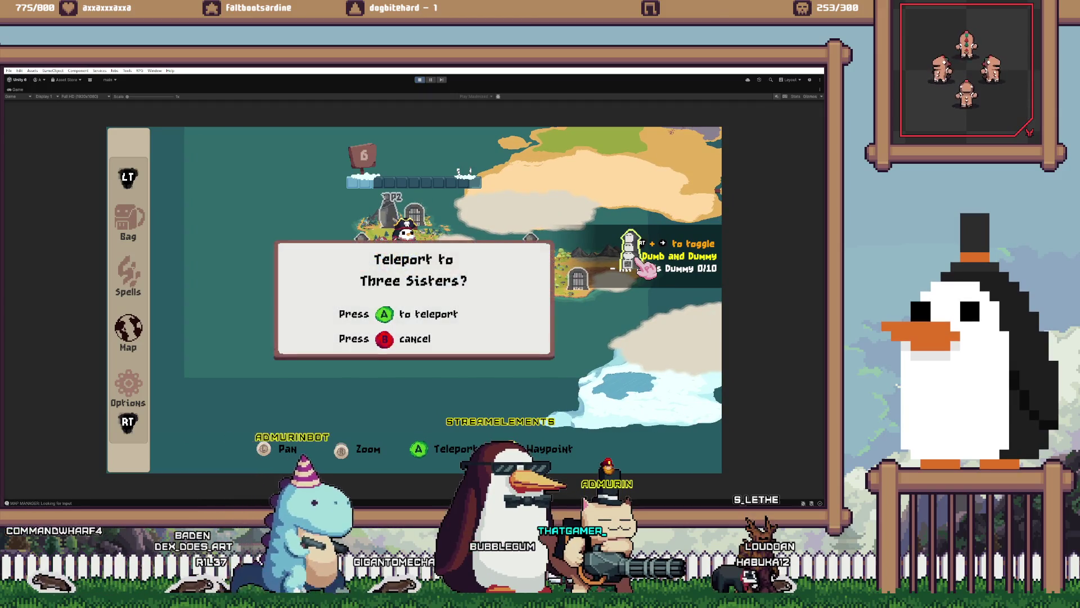
{"action": "key", "text": "Return"}
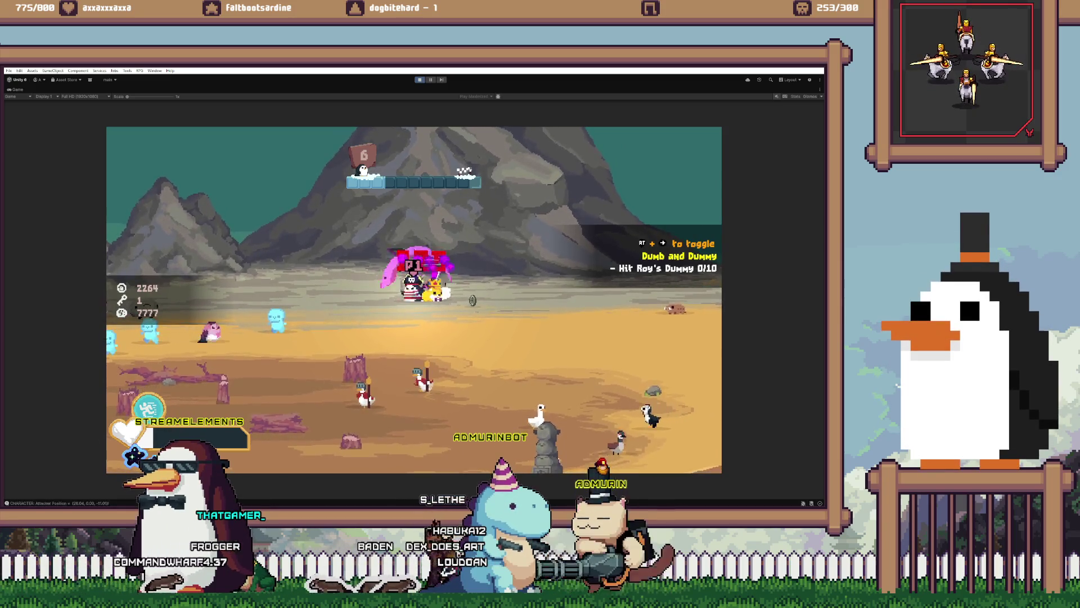
{"action": "key", "text": "ctrl+p"}
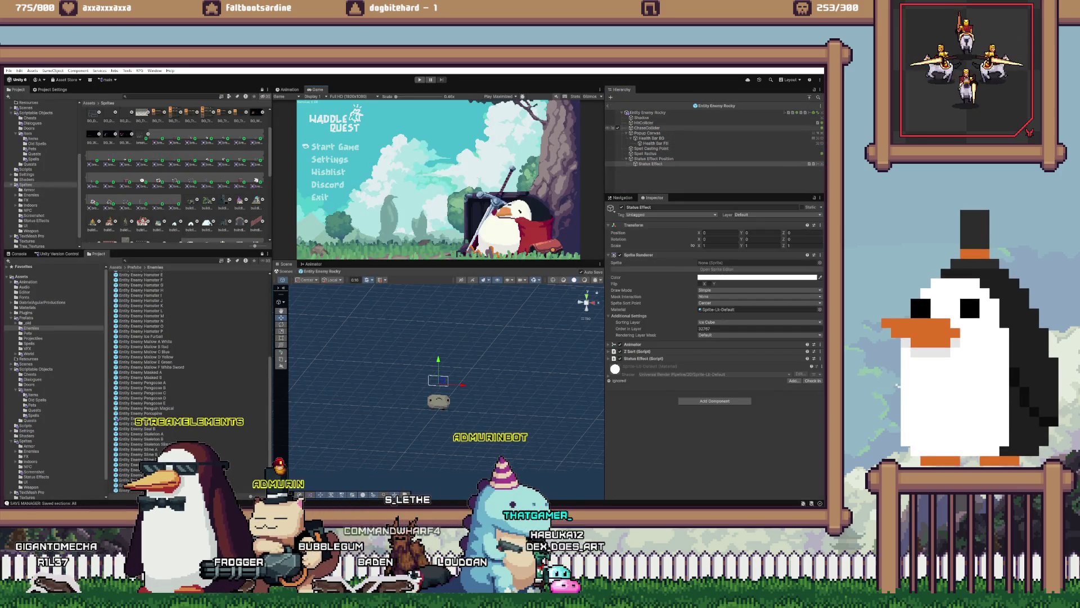
- Open the Bat prefab and set its Status Effect to the Ice Cube layer, order 32767
{"action": "left_click", "coordinate": [647, 113]}
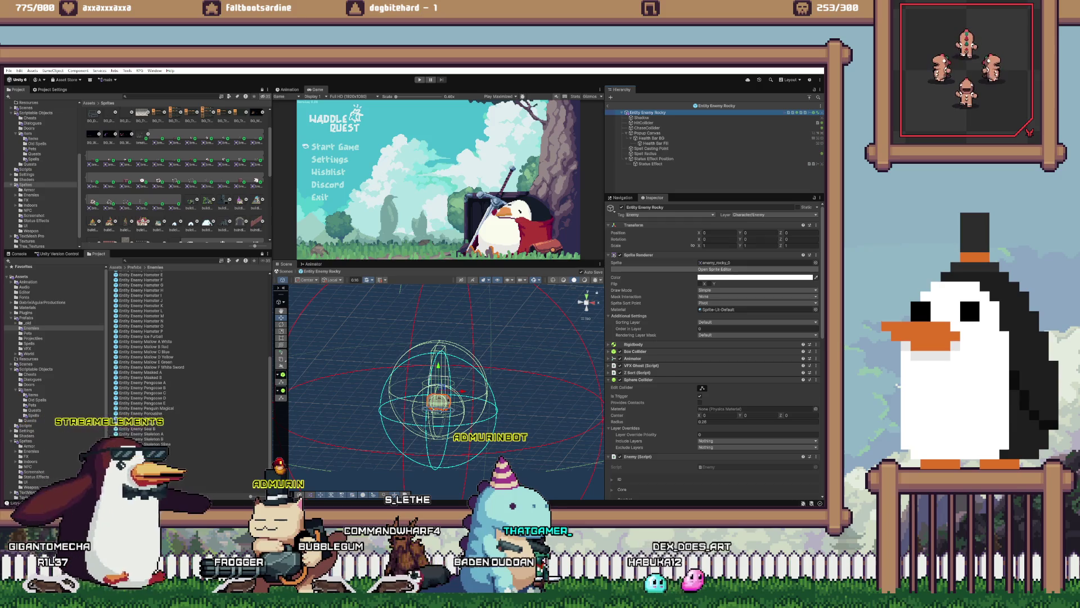
{"action": "scroll", "coordinate": [163, 371], "scroll_direction": "up", "scroll_amount": 5}
{"action": "double_click", "coordinate": [135, 273]}
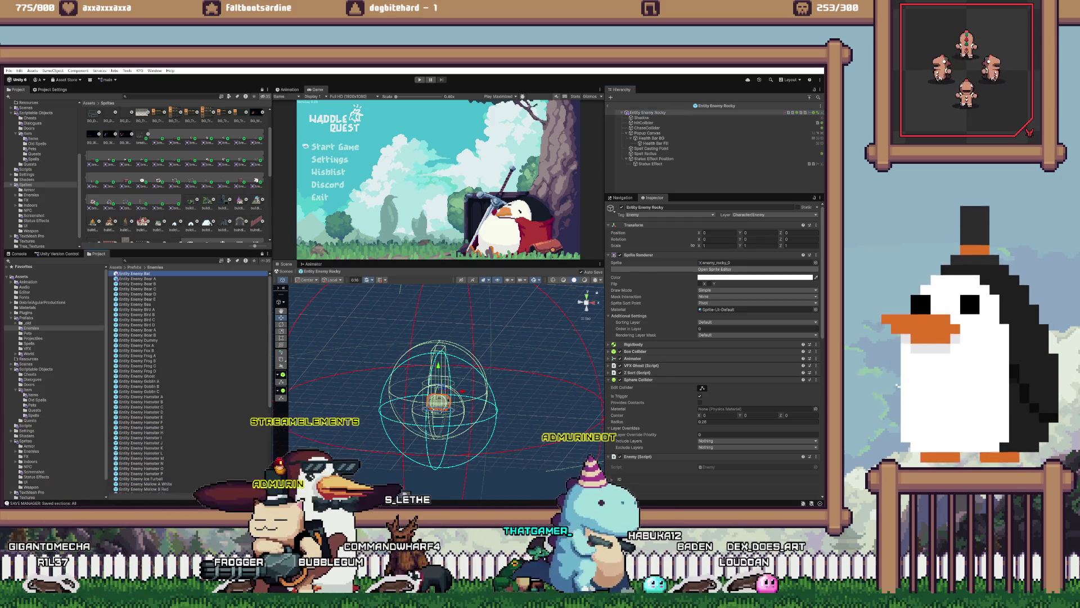
{"action": "left_click", "coordinate": [651, 163]}
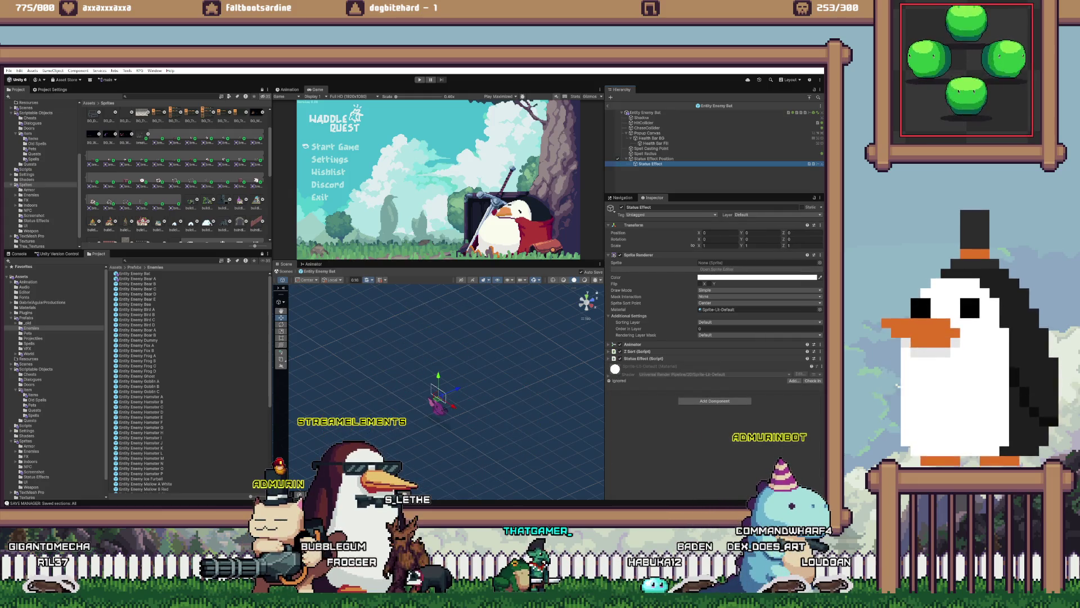
{"action": "left_click", "coordinate": [654, 159]}
{"action": "left_click", "coordinate": [651, 164]}
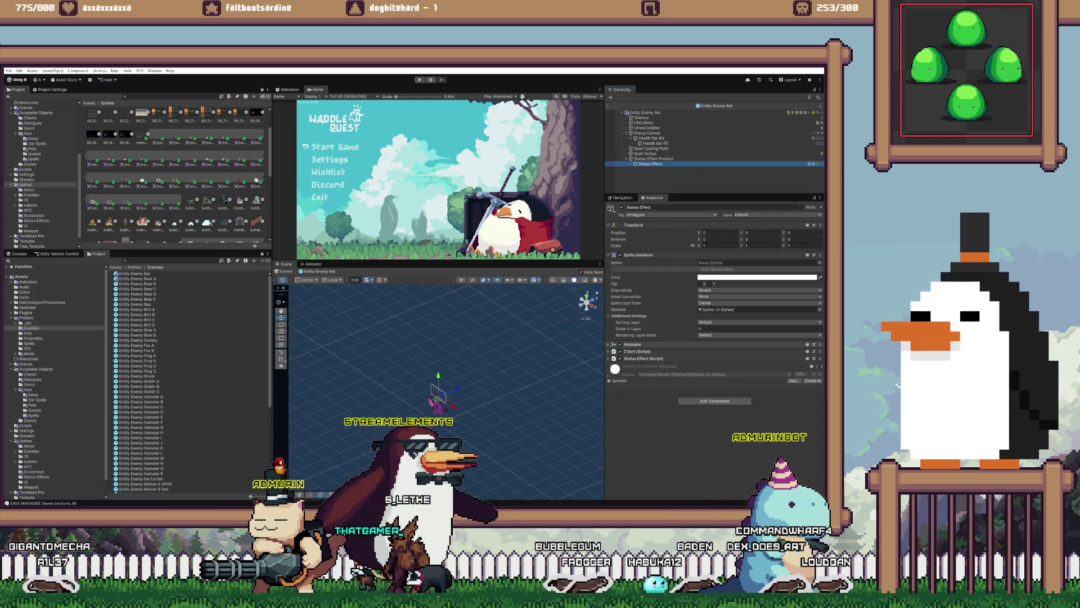
{"action": "double_click", "coordinate": [731, 328]}
{"action": "type", "text": "32767"}
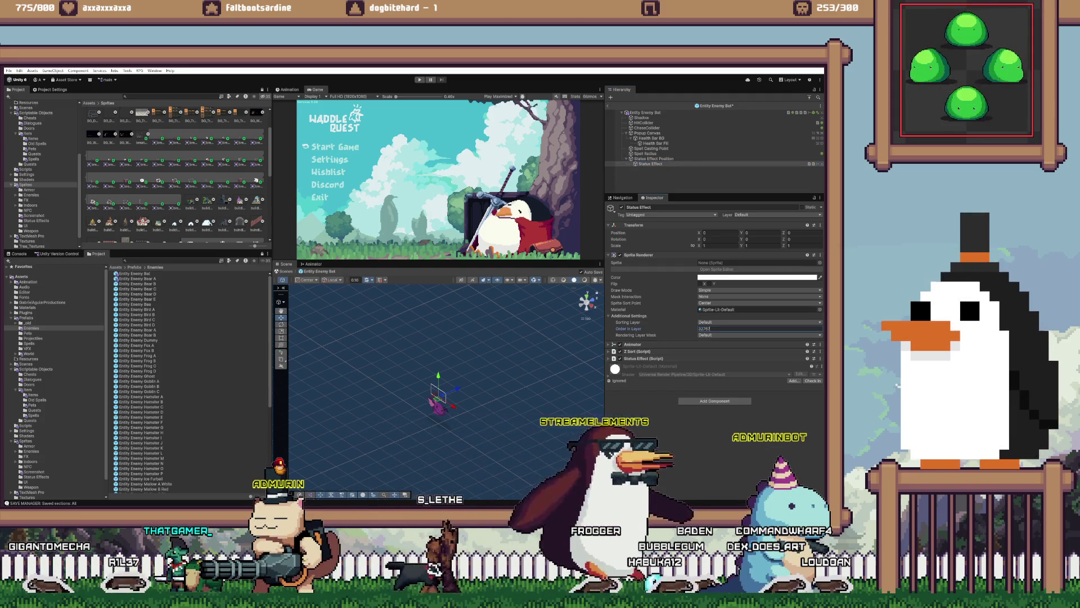
{"action": "left_click", "coordinate": [732, 334]}
{"action": "left_click", "coordinate": [760, 321]}
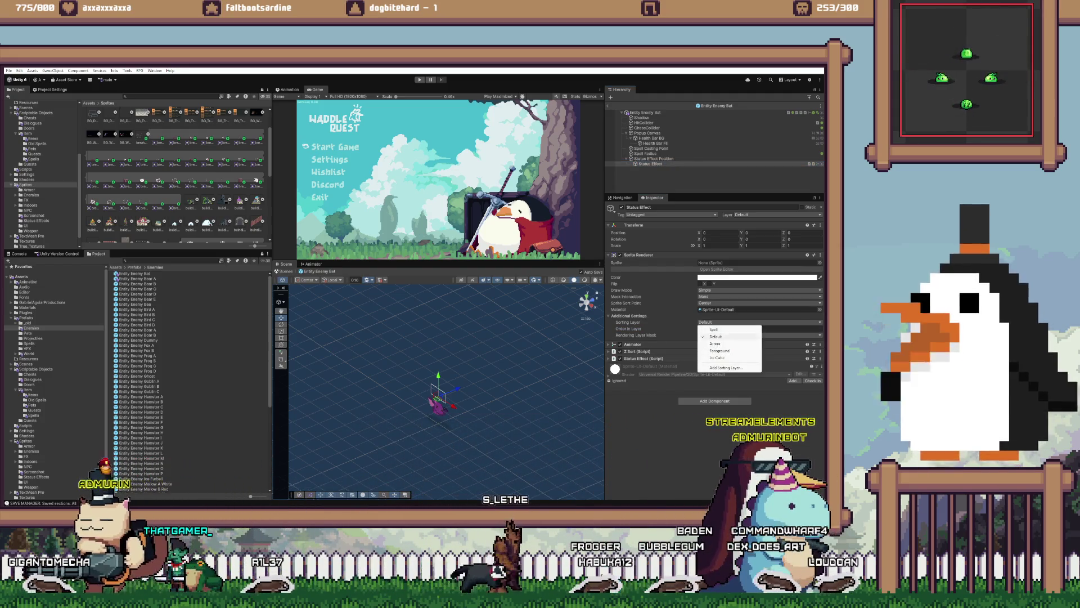
{"action": "left_click", "coordinate": [725, 358]}
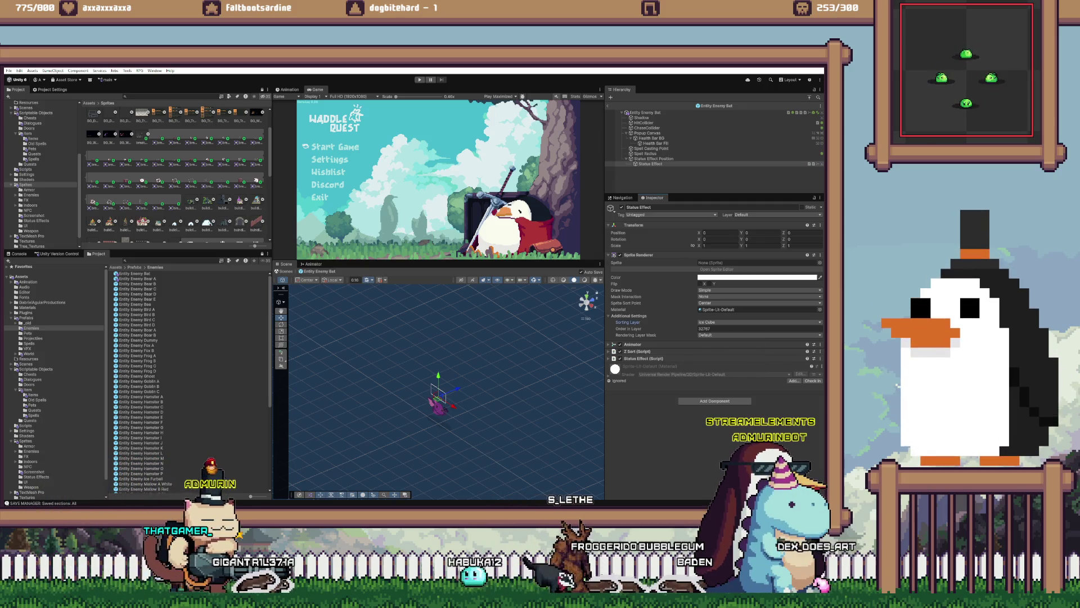
- Collapse the Bat's Enemy script and expand its Status Effect's Z Sort settings
{"action": "left_click", "coordinate": [138, 283]}
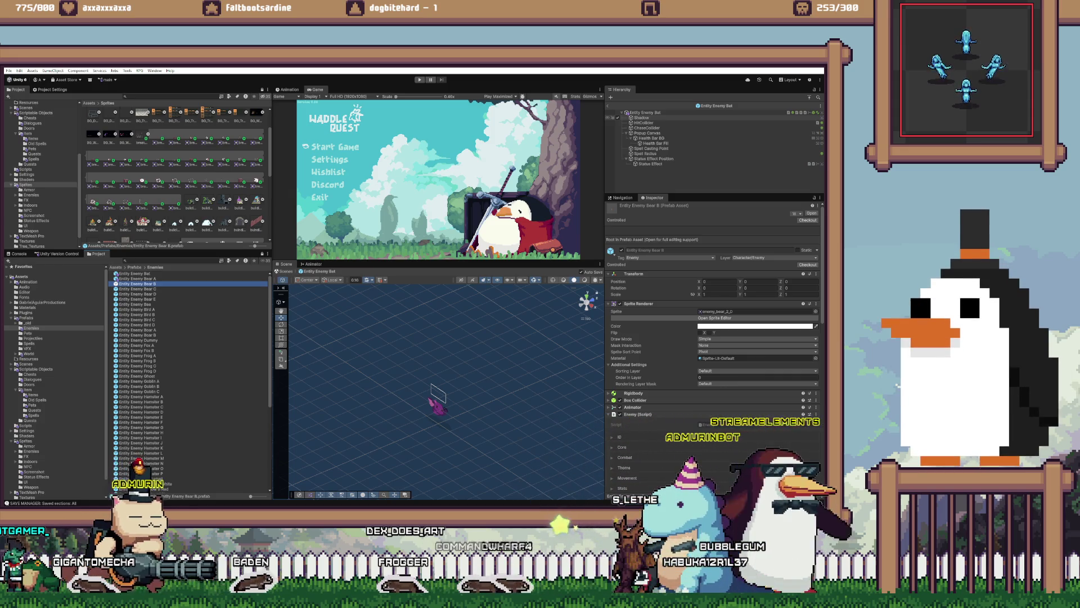
{"action": "left_click", "coordinate": [644, 112]}
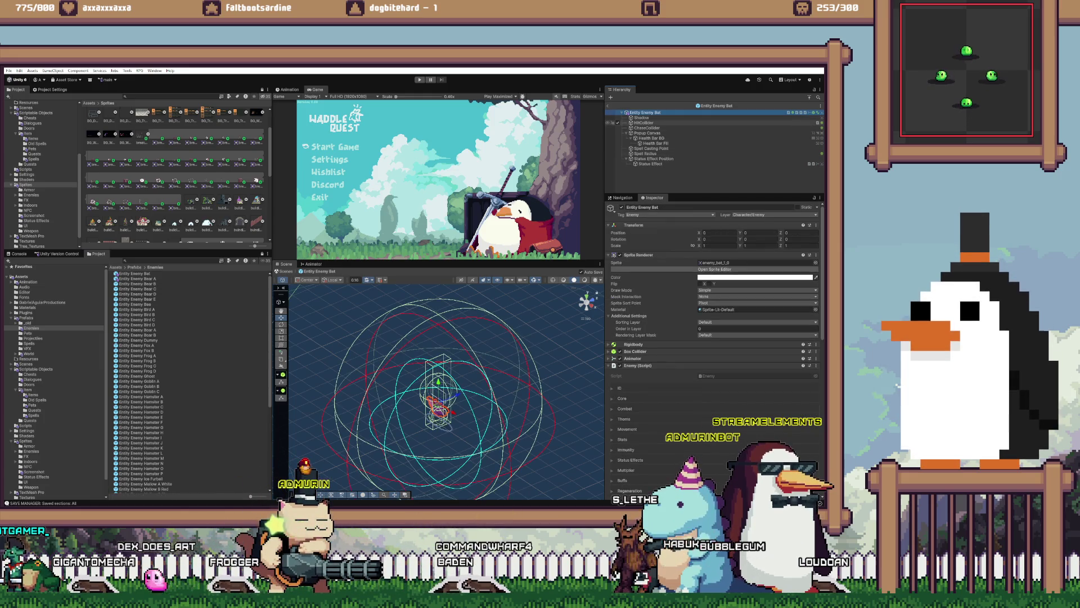
{"action": "left_click", "coordinate": [638, 365]}
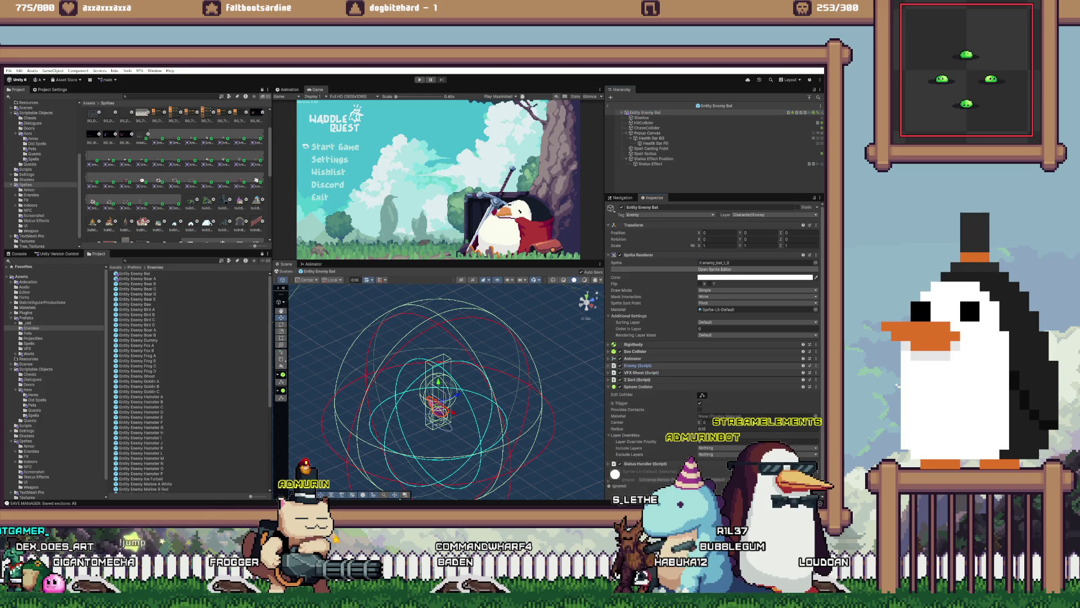
{"action": "left_click", "coordinate": [647, 164]}
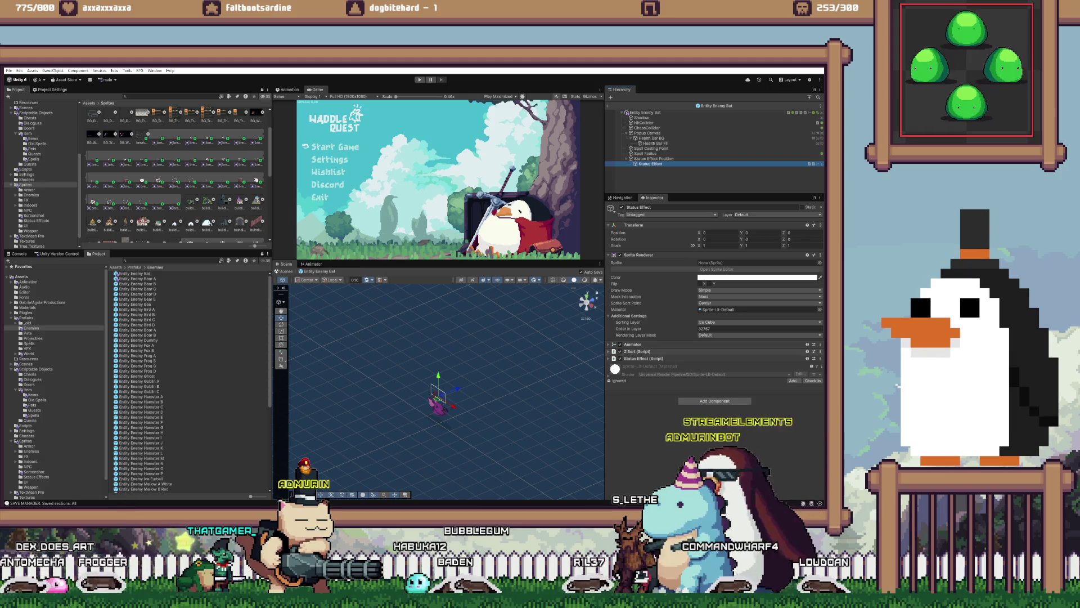
{"action": "left_click", "coordinate": [638, 351]}
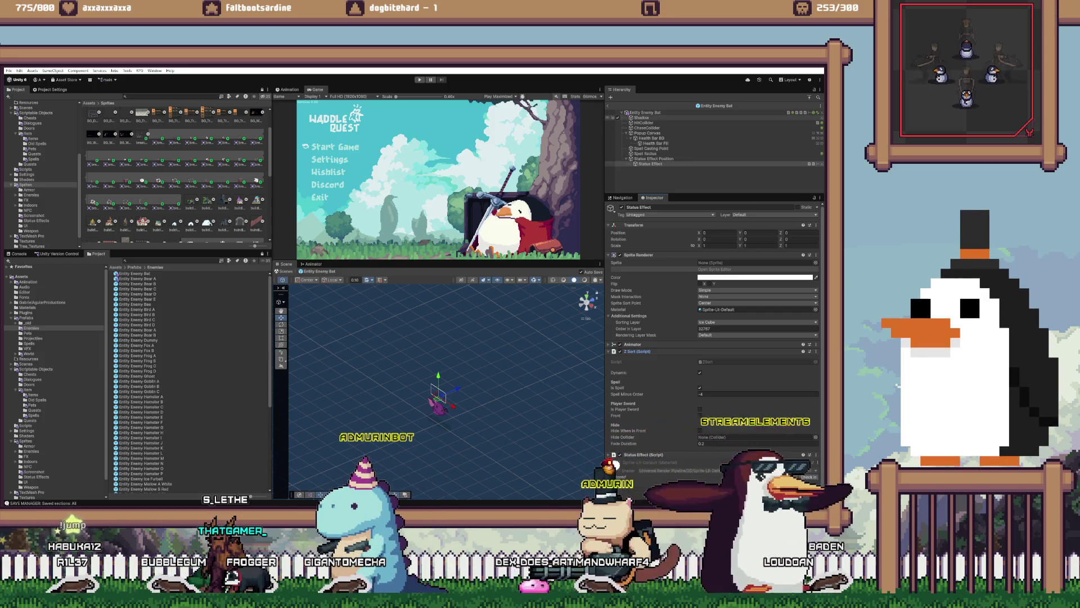
- Move Bat's Status Effect to the Default sorting layer with order 0
{"action": "left_click", "coordinate": [757, 322]}
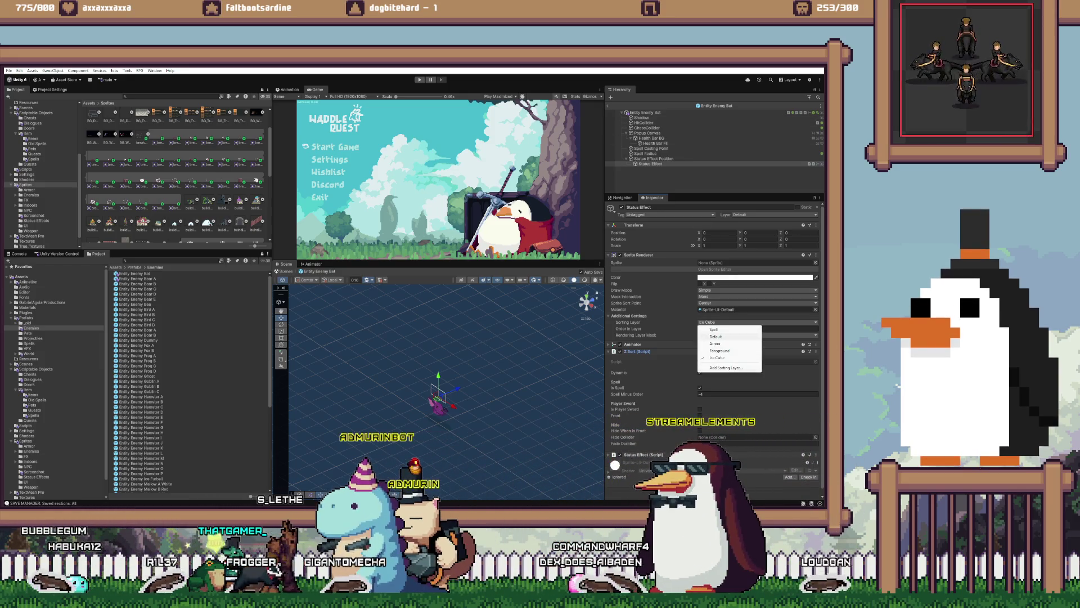
{"action": "left_click", "coordinate": [715, 335]}
{"action": "left_click", "coordinate": [731, 328]}
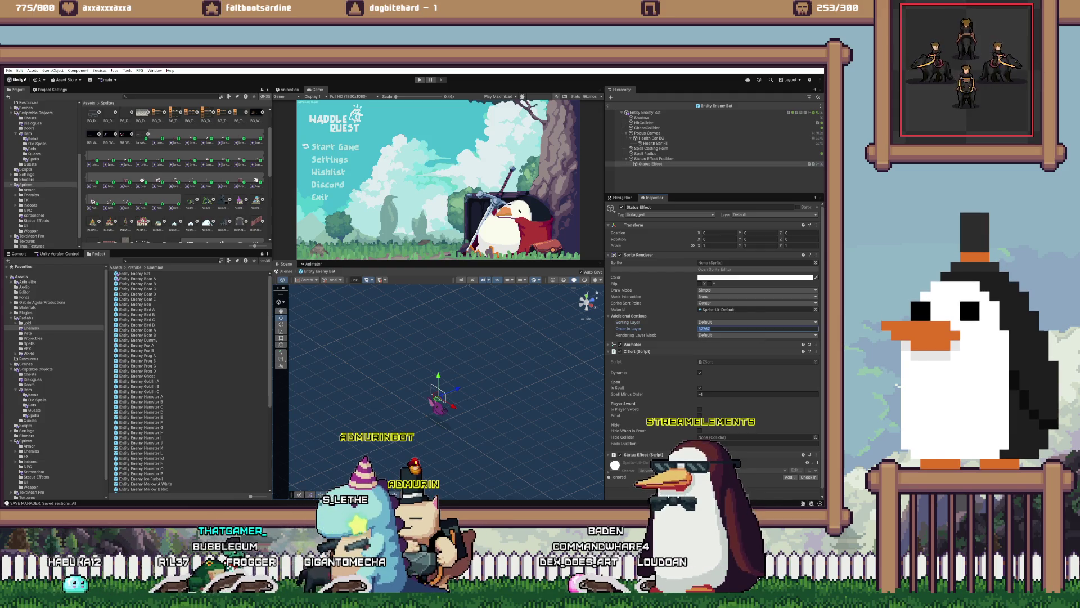
{"action": "left_click", "coordinate": [757, 322]}
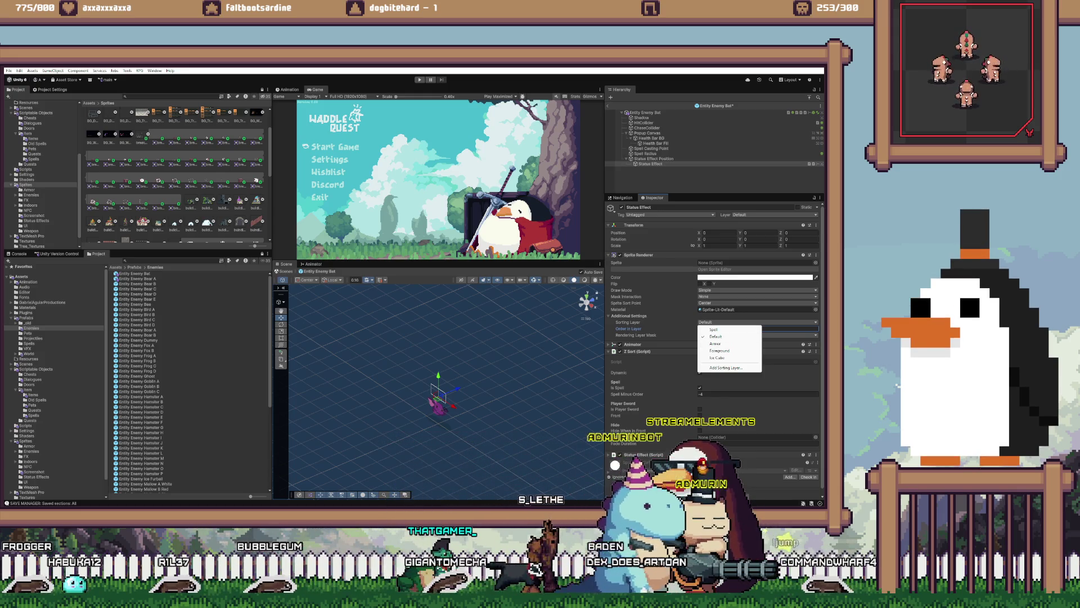
{"action": "key", "text": "Escape"}
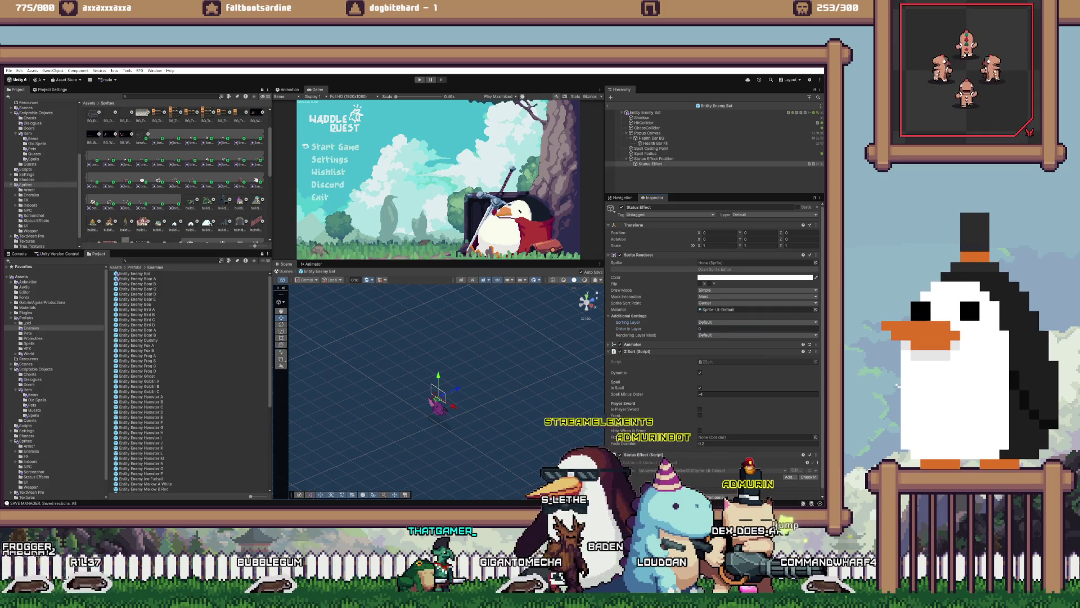
{"action": "left_click", "coordinate": [757, 394]}
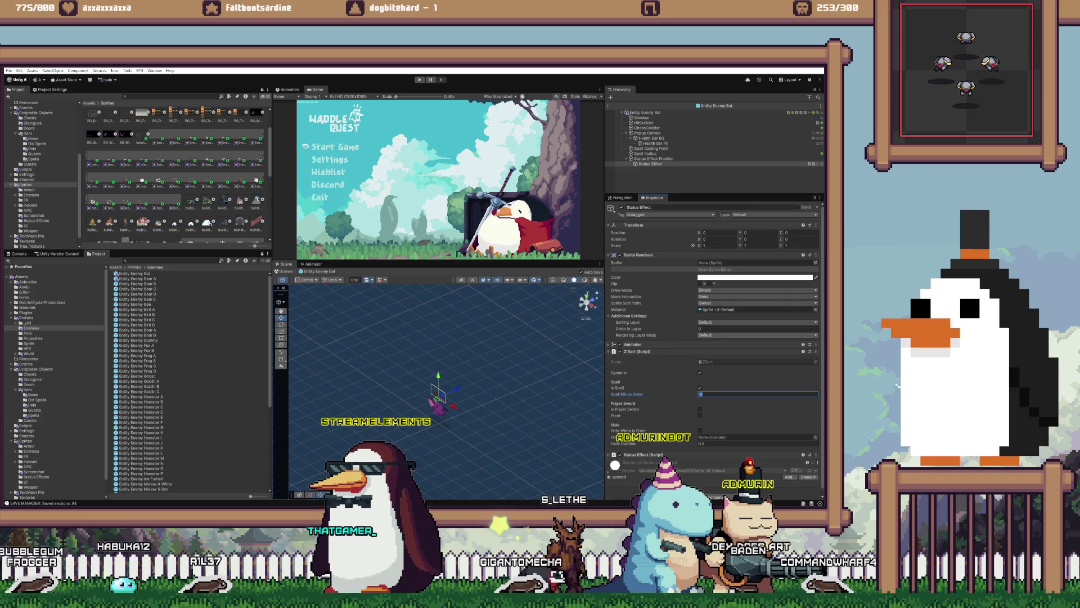
- Open Entity Enemy Rocky and move its Status Effect to the Default layer, order 0
{"action": "scroll", "coordinate": [149, 383], "scroll_direction": "down", "scroll_amount": 5}
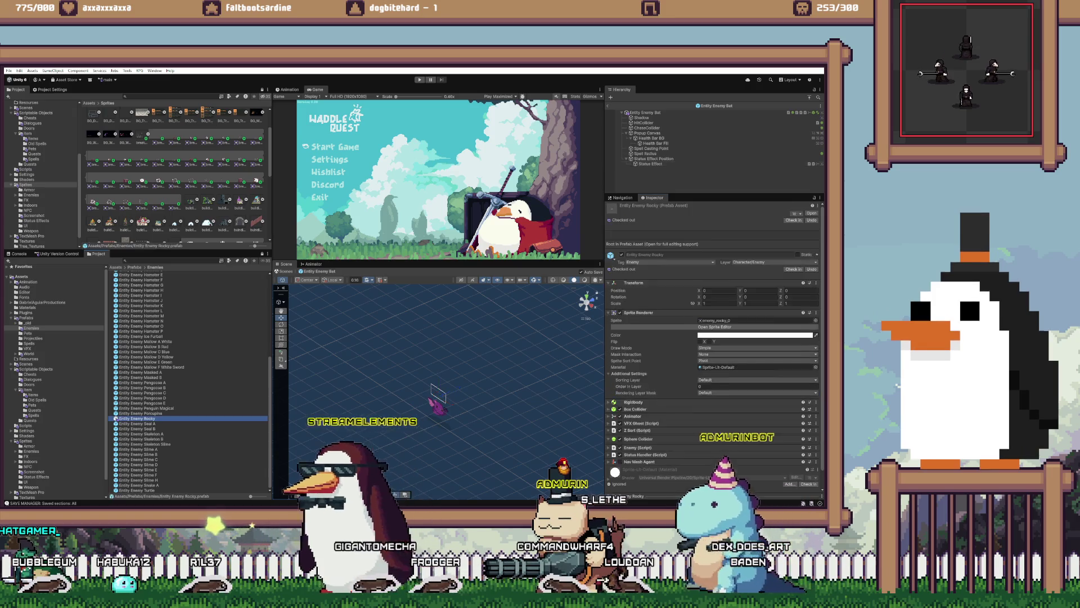
{"action": "double_click", "coordinate": [138, 418]}
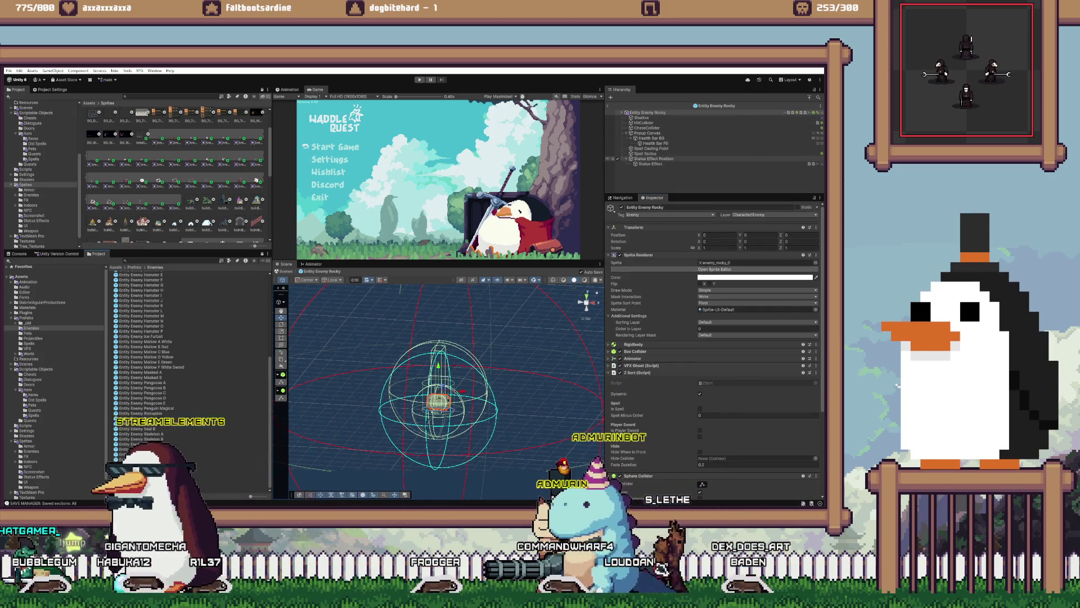
{"action": "left_click", "coordinate": [650, 163]}
{"action": "left_click", "coordinate": [703, 329]}
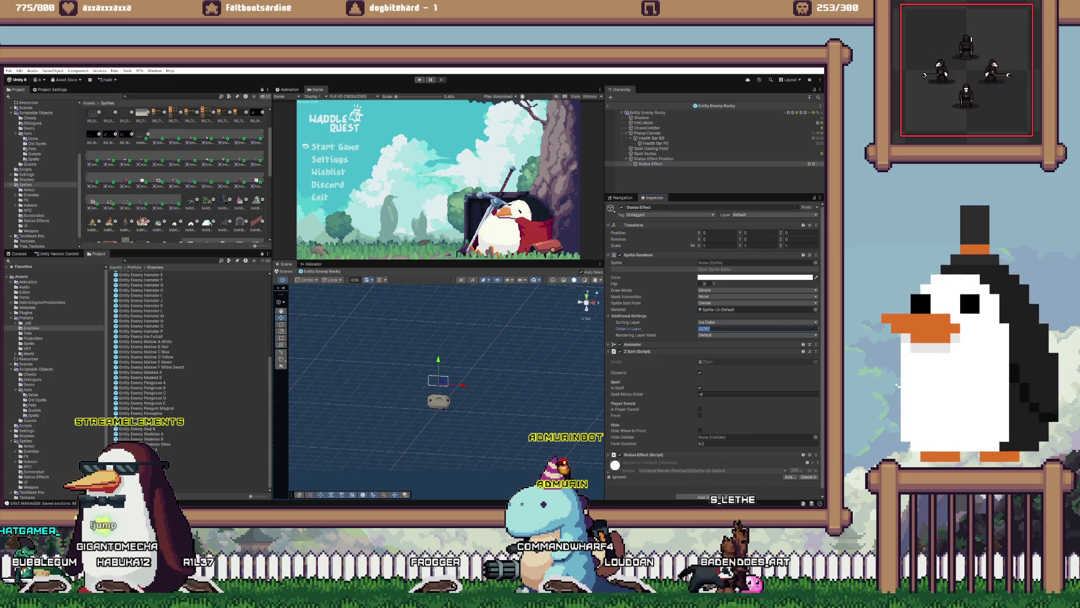
{"action": "left_click", "coordinate": [732, 322]}
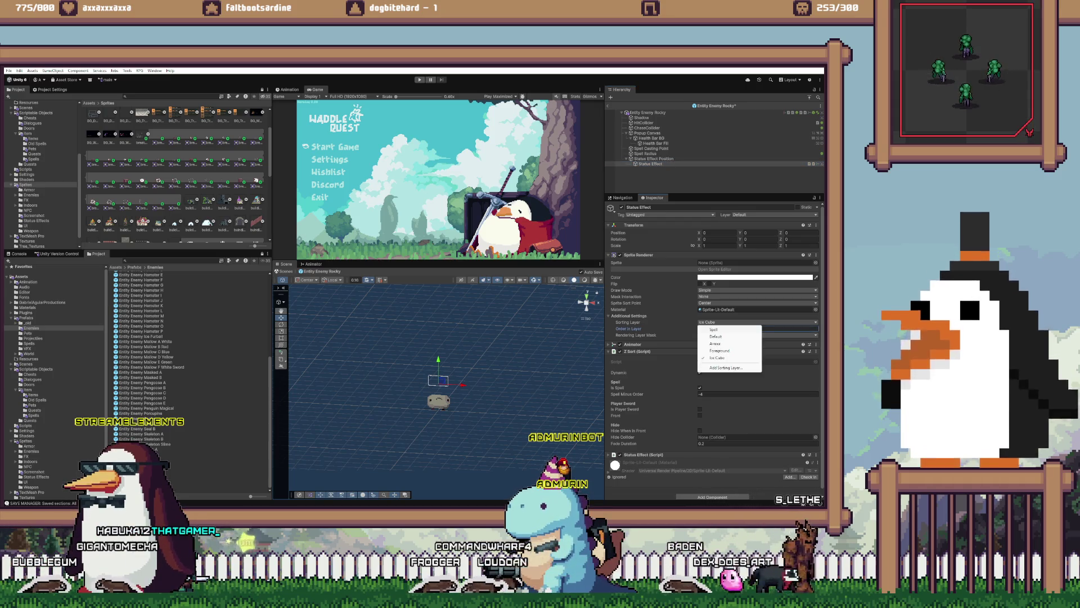
{"action": "left_click", "coordinate": [718, 336]}
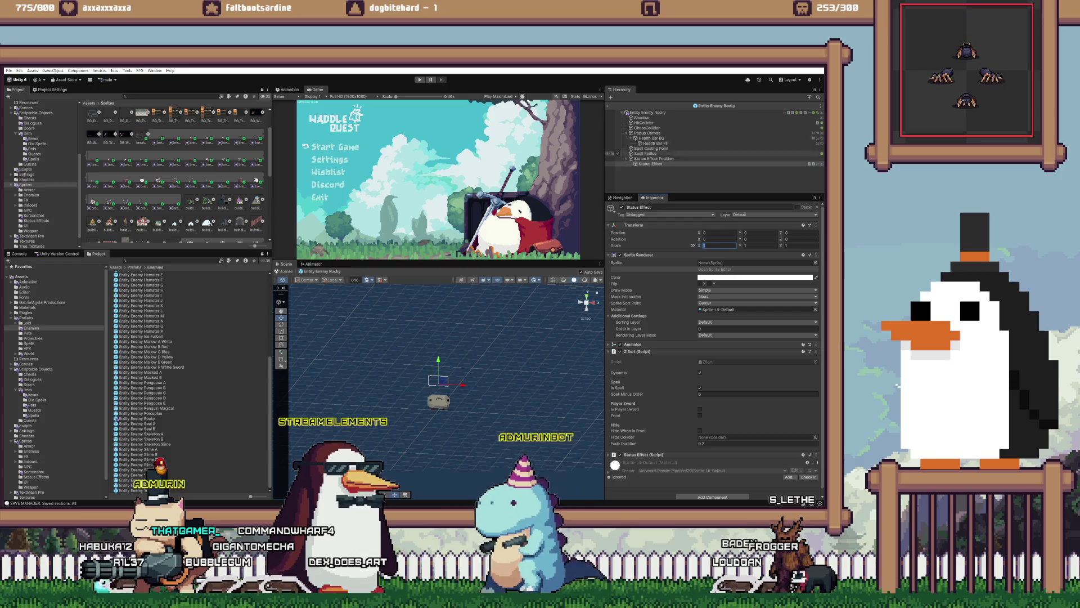
- Playtest maximized, walking the player right through the village, then restore the editor layout
{"action": "key", "text": "ctrl+p"}
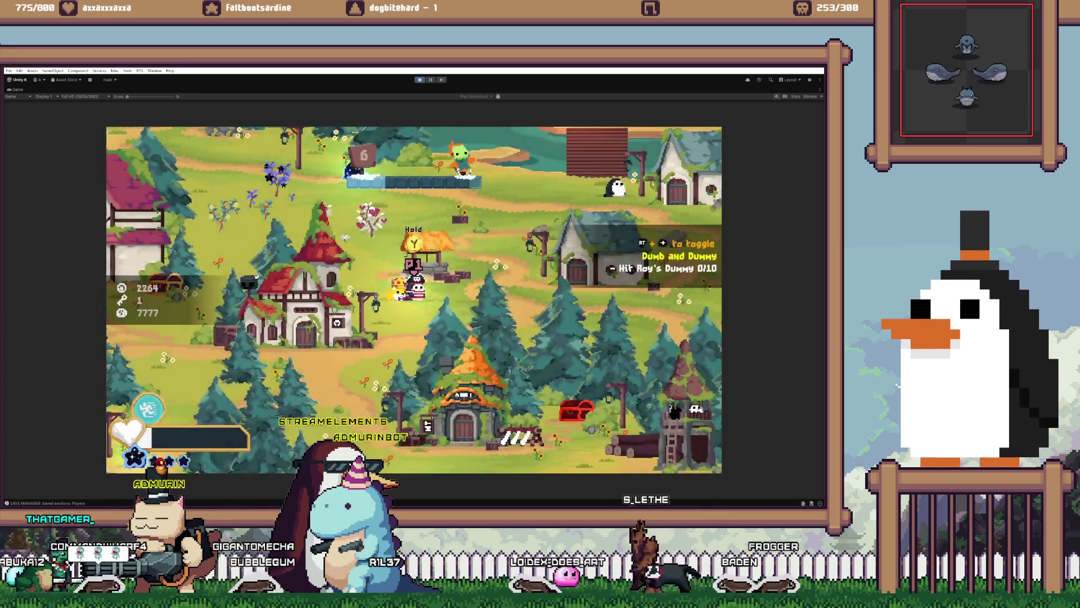
{"action": "key", "text": "Right"}
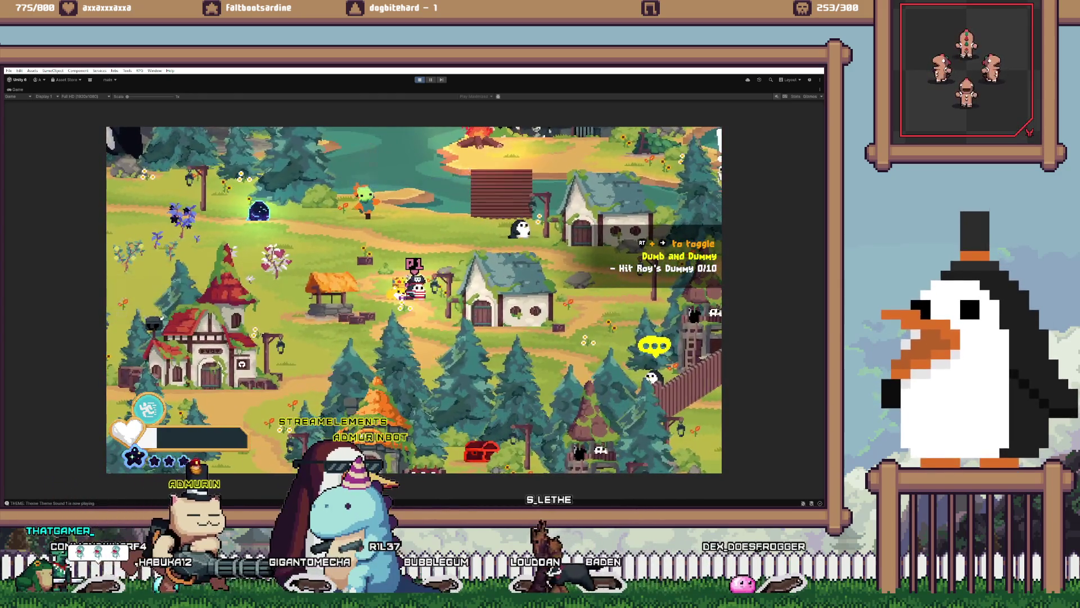
{"action": "key", "text": "Right"}
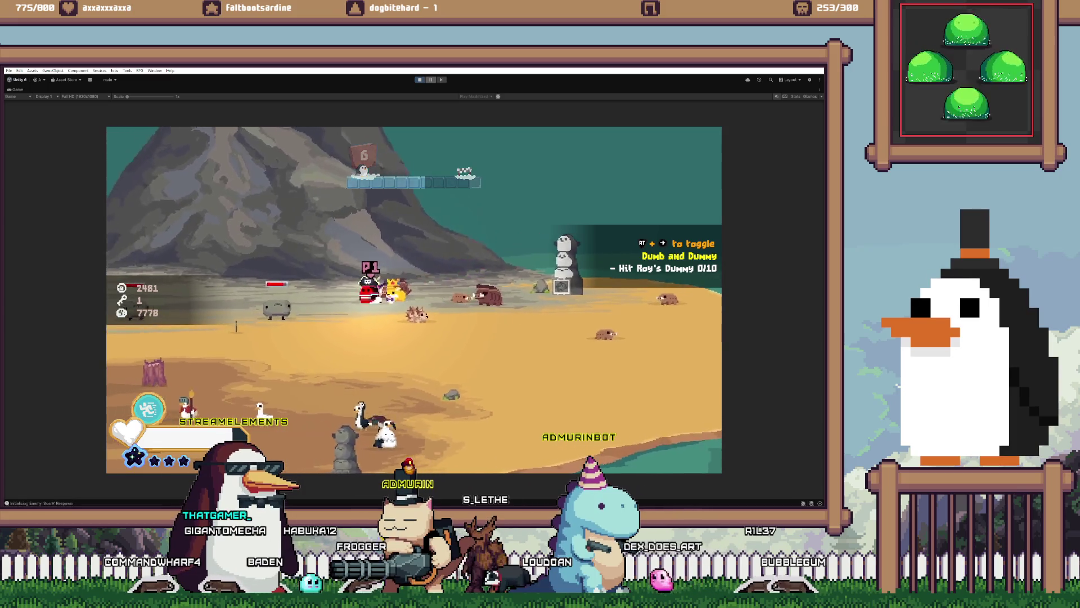
{"action": "key", "text": "shift+space"}
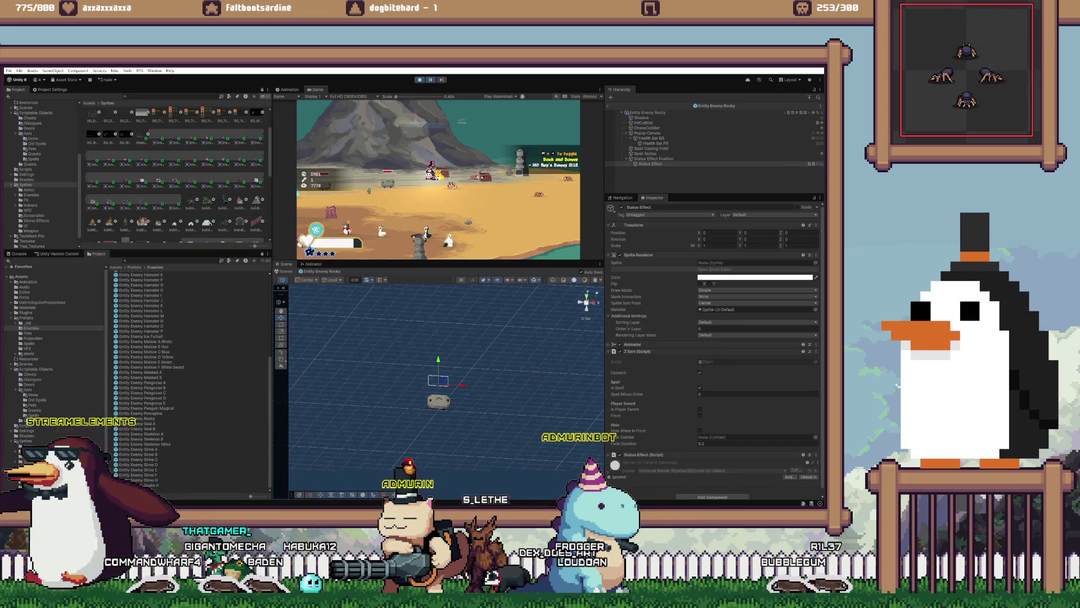
- Stop the game, browse Assets > Prefabs, inspect Player 2 and open the Player 1 prefab
{"action": "key", "text": "ctrl+p"}
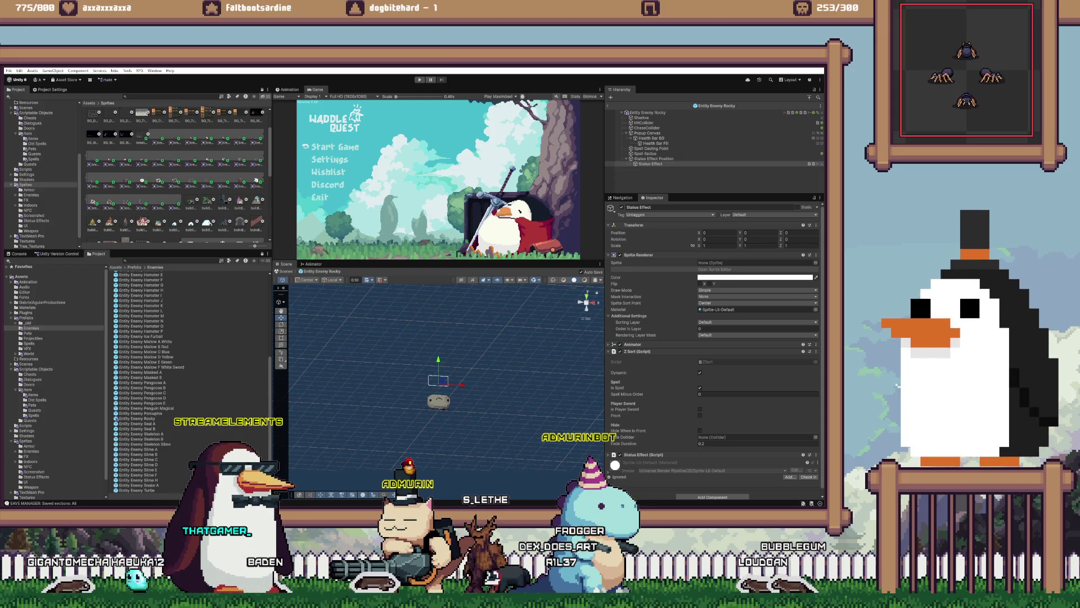
{"action": "left_click", "coordinate": [21, 276]}
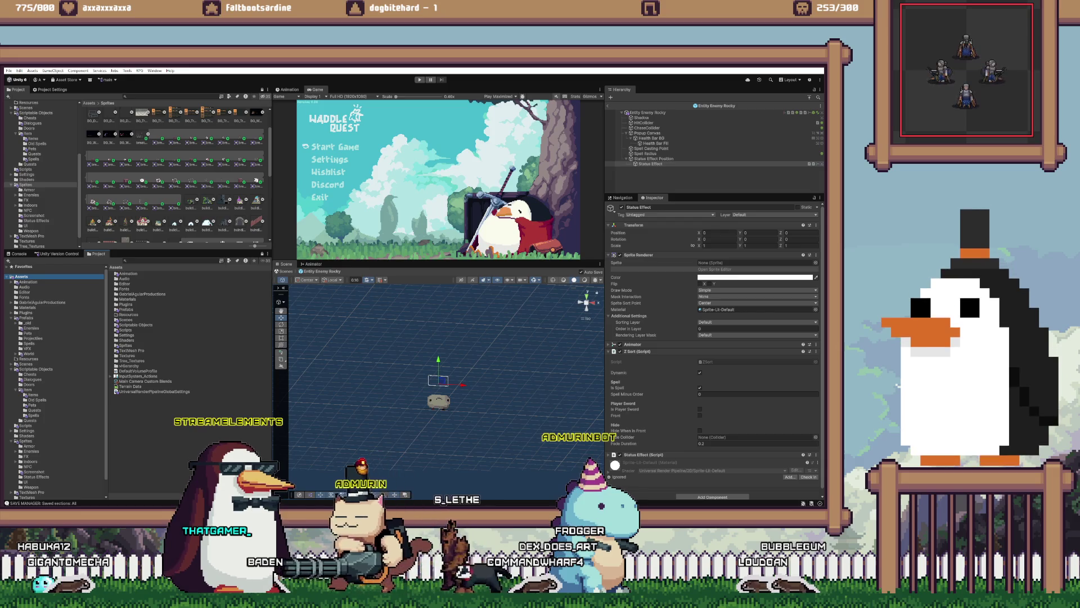
{"action": "left_click", "coordinate": [26, 317]}
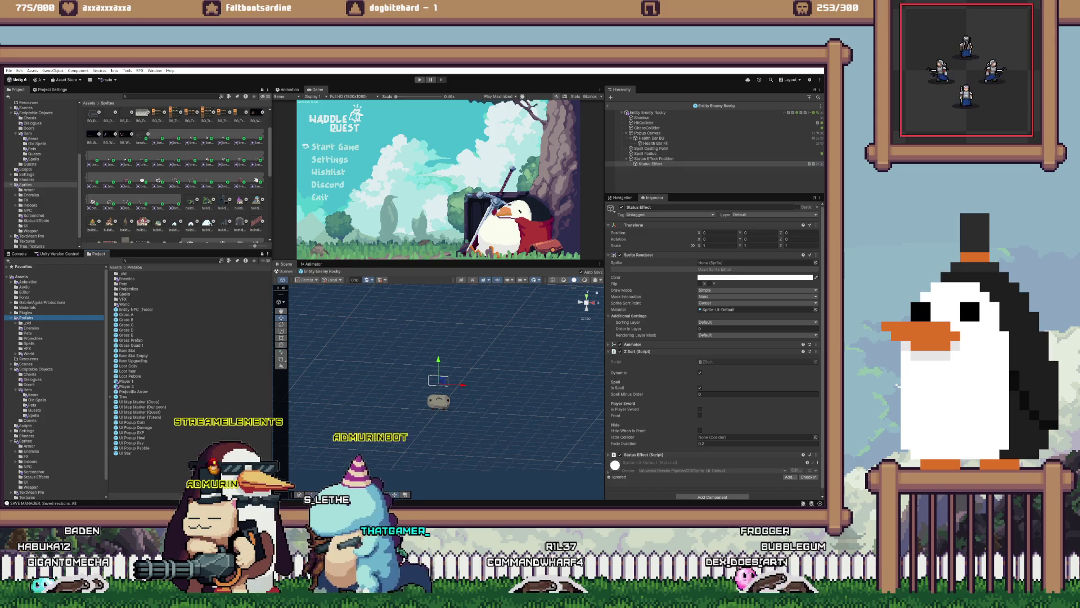
{"action": "left_click", "coordinate": [126, 386]}
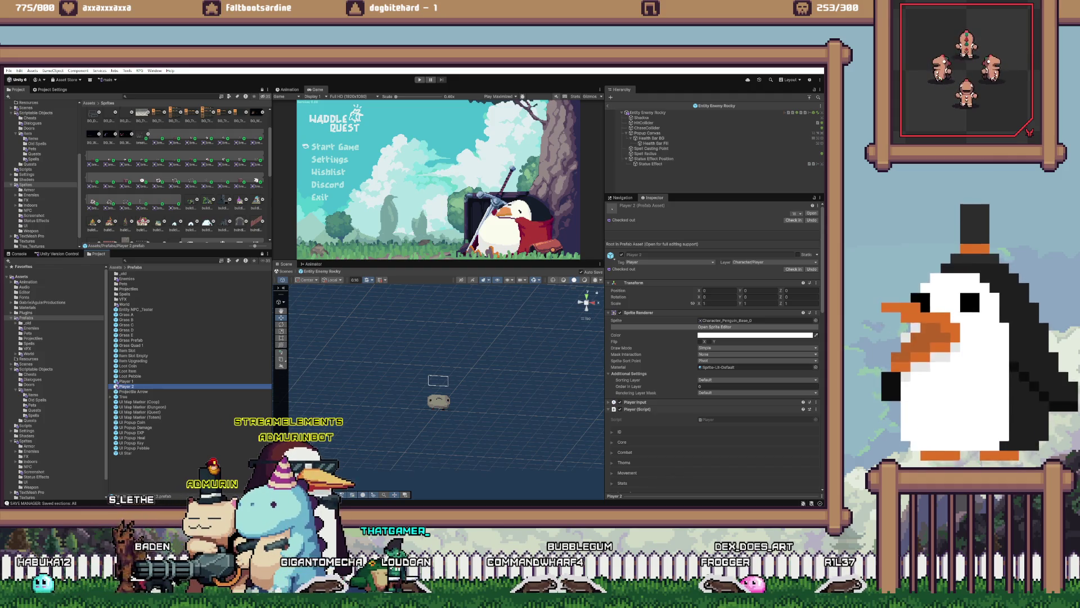
{"action": "double_click", "coordinate": [126, 381]}
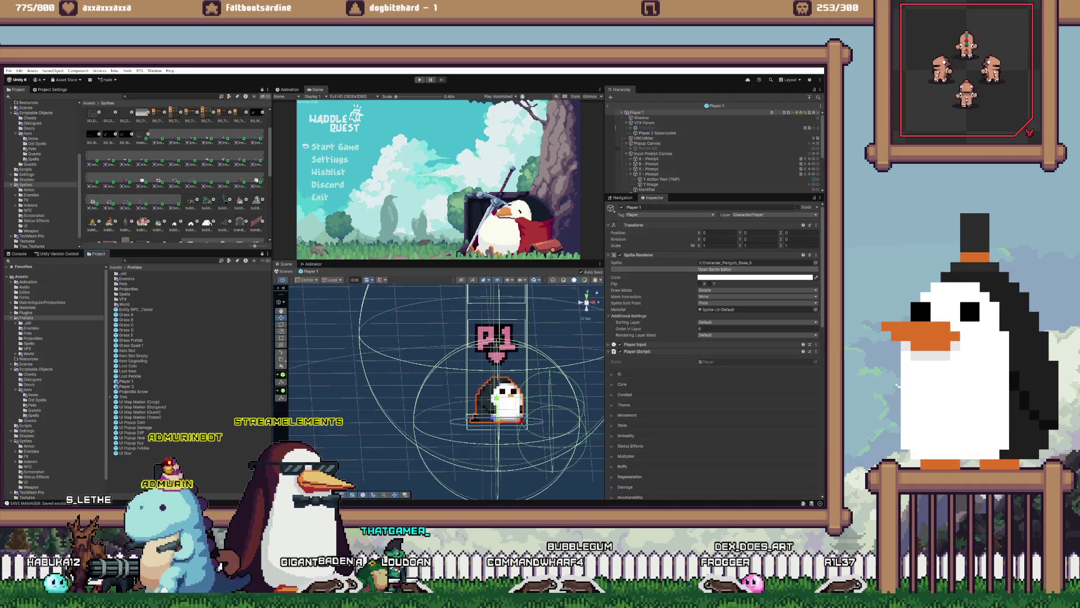
- Set Player 1's Status Effect to Spell Minus Order 0, Default layer, order 0
{"action": "scroll", "coordinate": [712, 150], "scroll_direction": "down", "scroll_amount": 3}
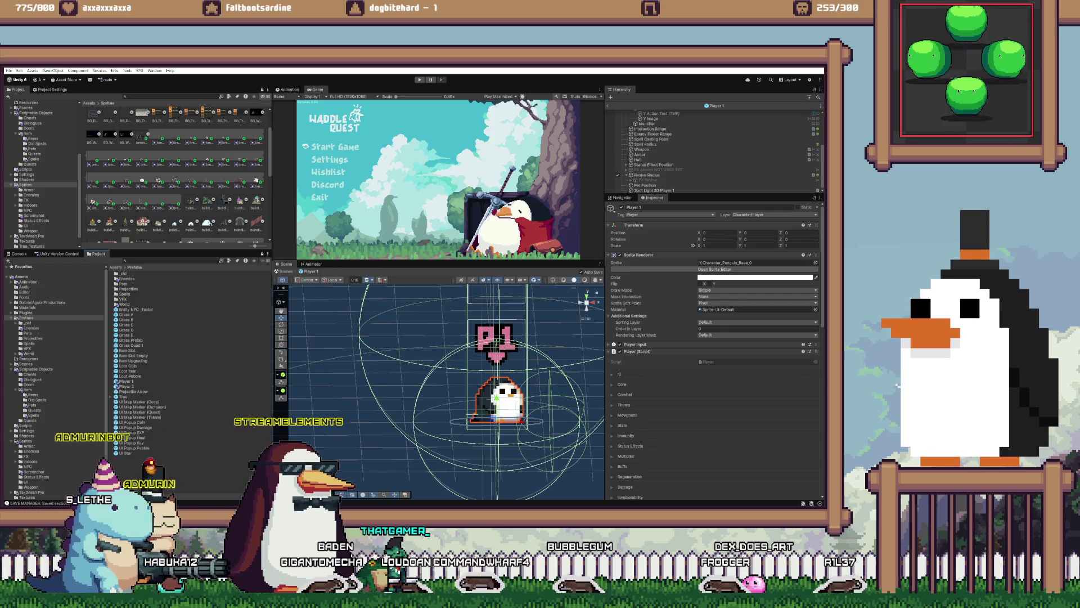
{"action": "left_click", "coordinate": [627, 165]}
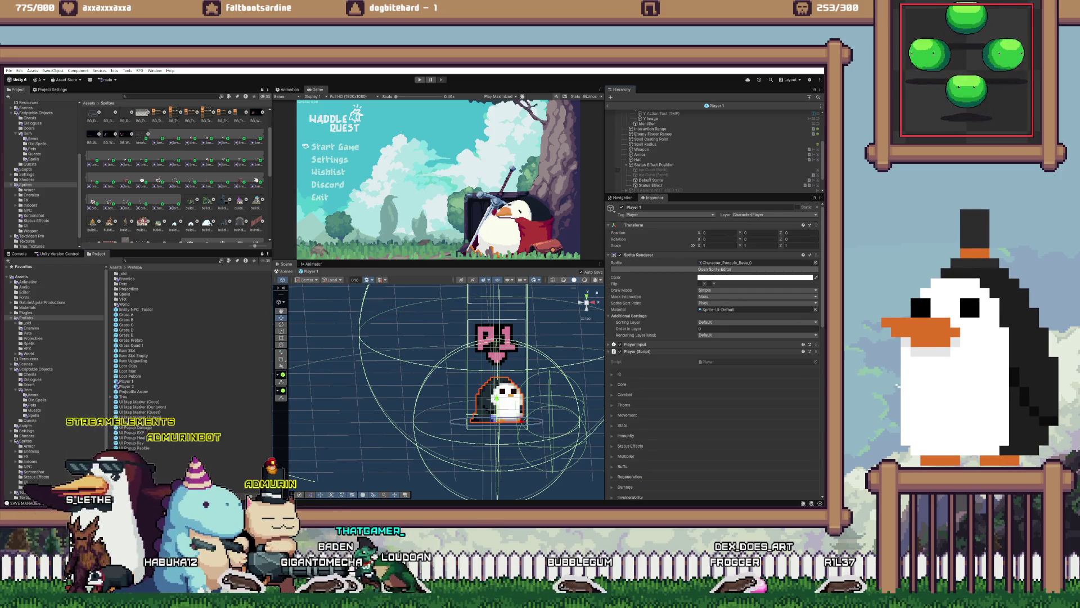
{"action": "left_click", "coordinate": [647, 185]}
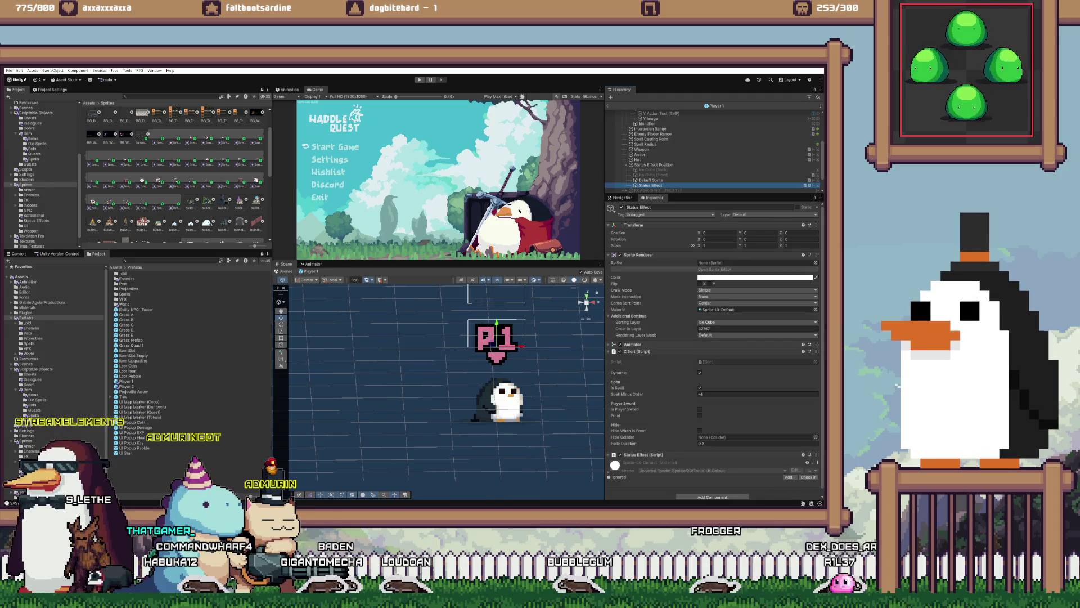
{"action": "left_click", "coordinate": [757, 389]}
{"action": "type", "text": "0"}
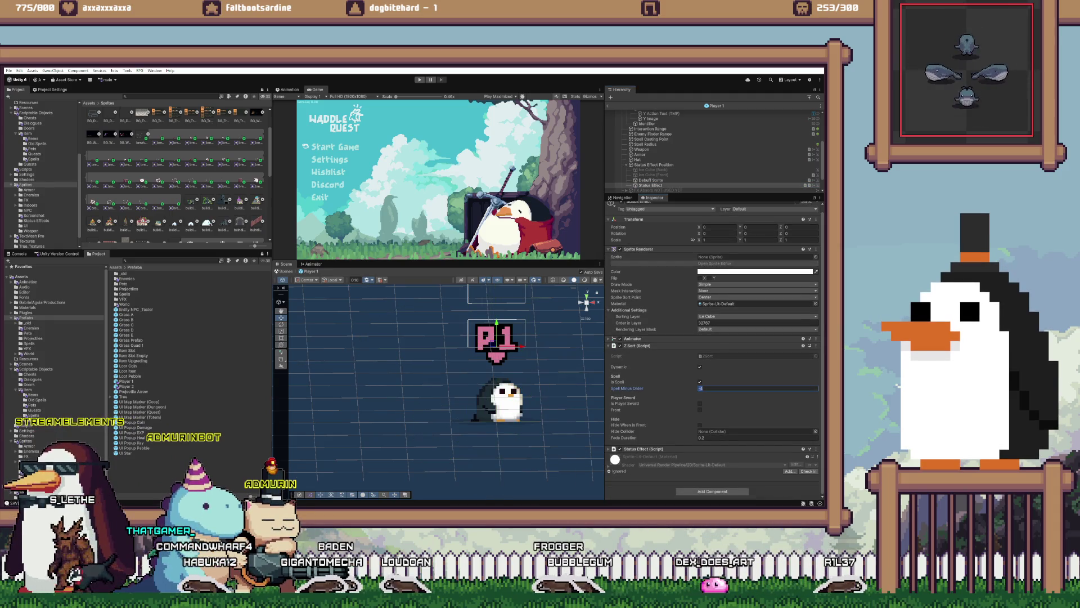
{"action": "left_click", "coordinate": [758, 316]}
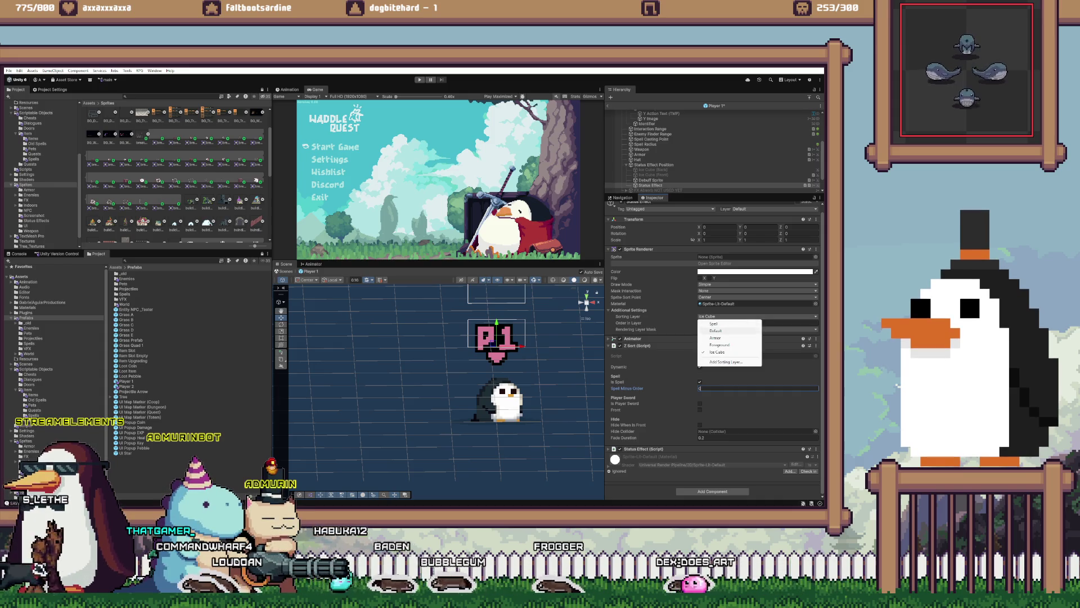
{"action": "left_click", "coordinate": [715, 330]}
{"action": "left_click", "coordinate": [731, 323]}
{"action": "type", "text": "0"}
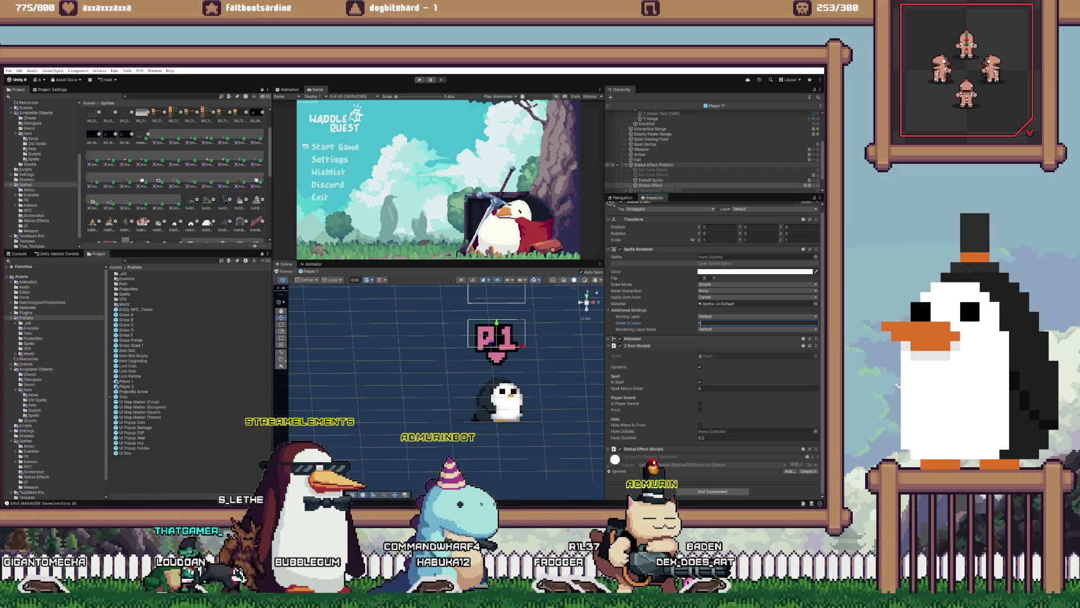
{"action": "key", "text": "Return"}
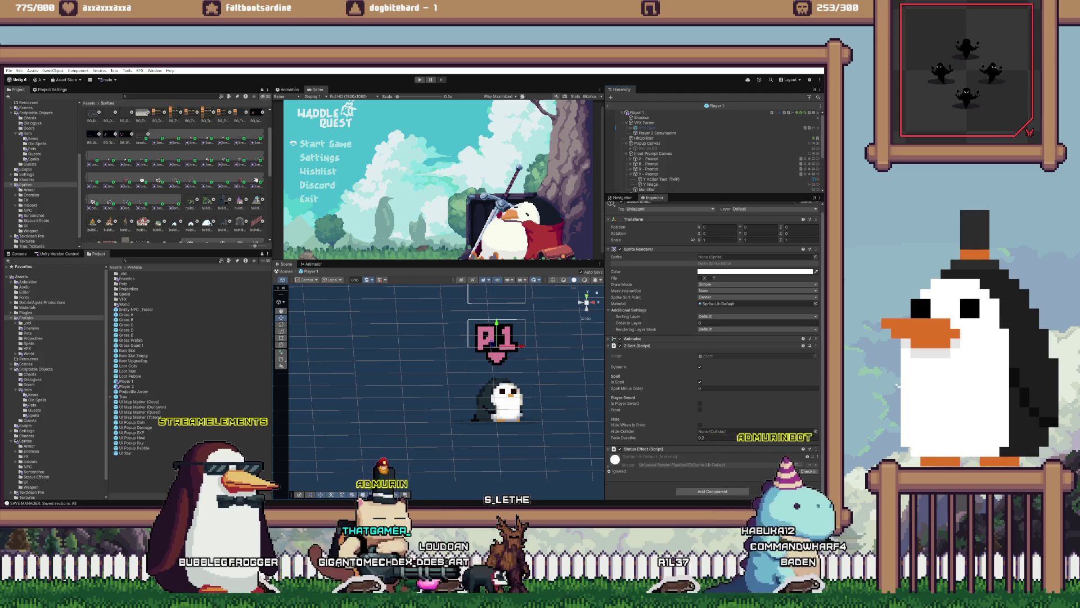
{"action": "double_click", "coordinate": [126, 386]}
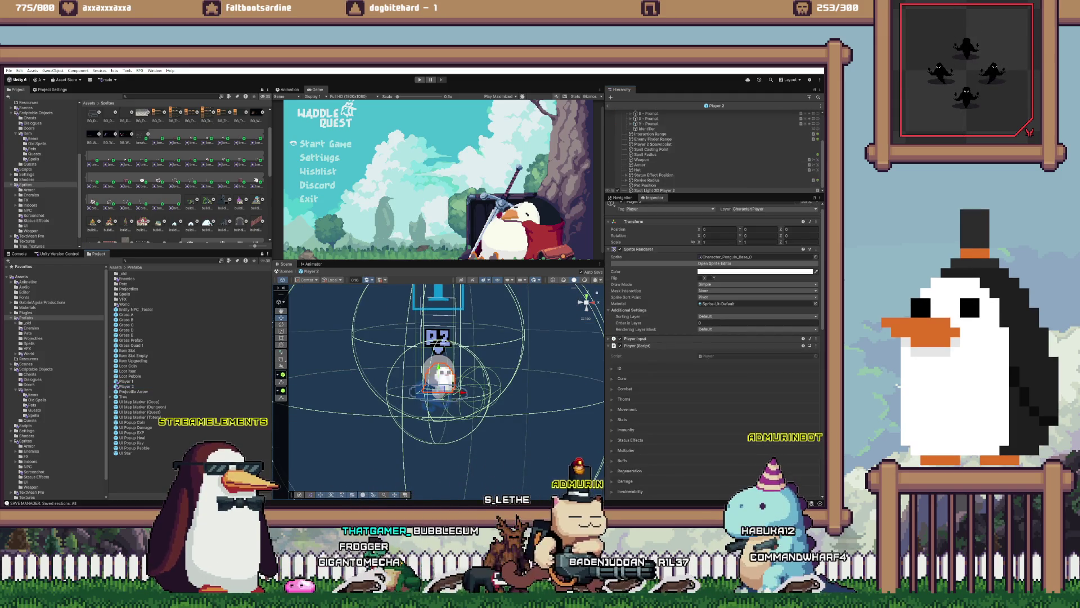
- Edit Player 2's Status Effect Spell Minus Order, then open Entity Enemy Bat from Prefabs > Enemies
{"action": "left_click", "coordinate": [627, 175]}
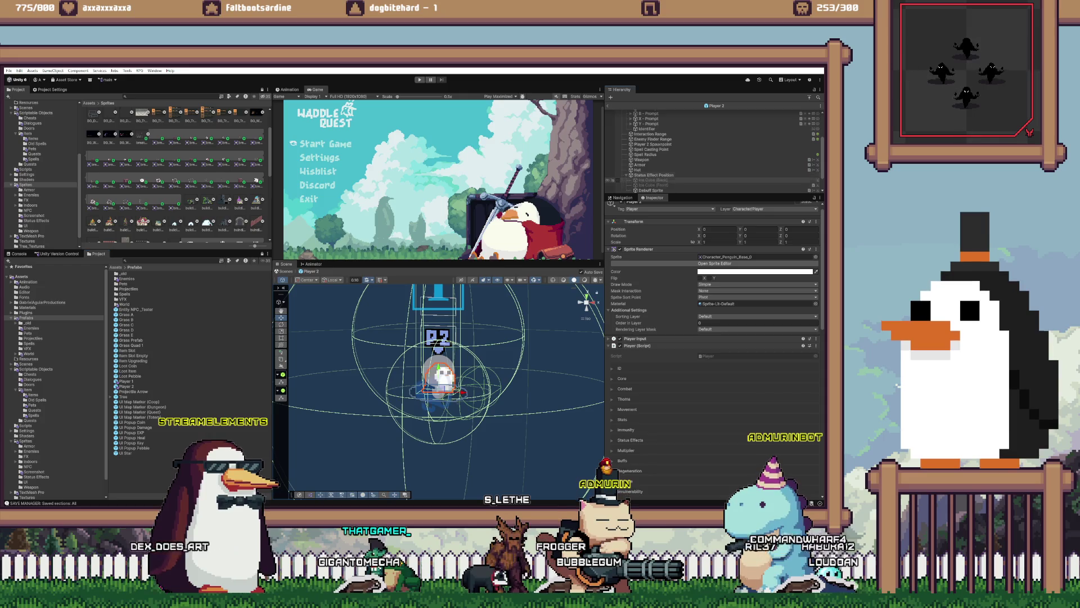
{"action": "scroll", "coordinate": [675, 163], "scroll_direction": "down", "scroll_amount": 1}
{"action": "left_click", "coordinate": [651, 176]}
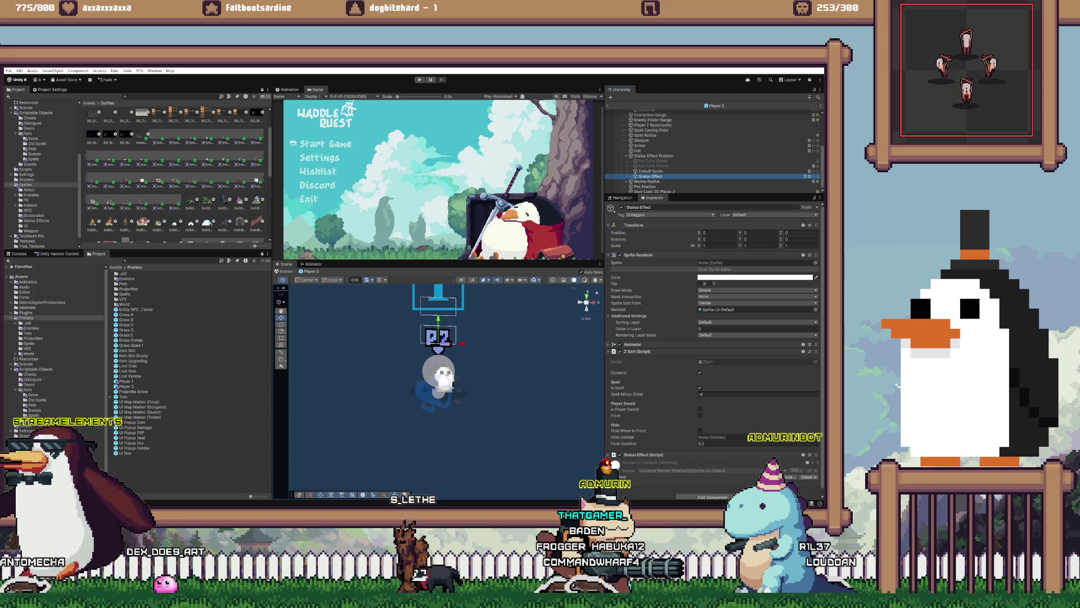
{"action": "left_click", "coordinate": [709, 394]}
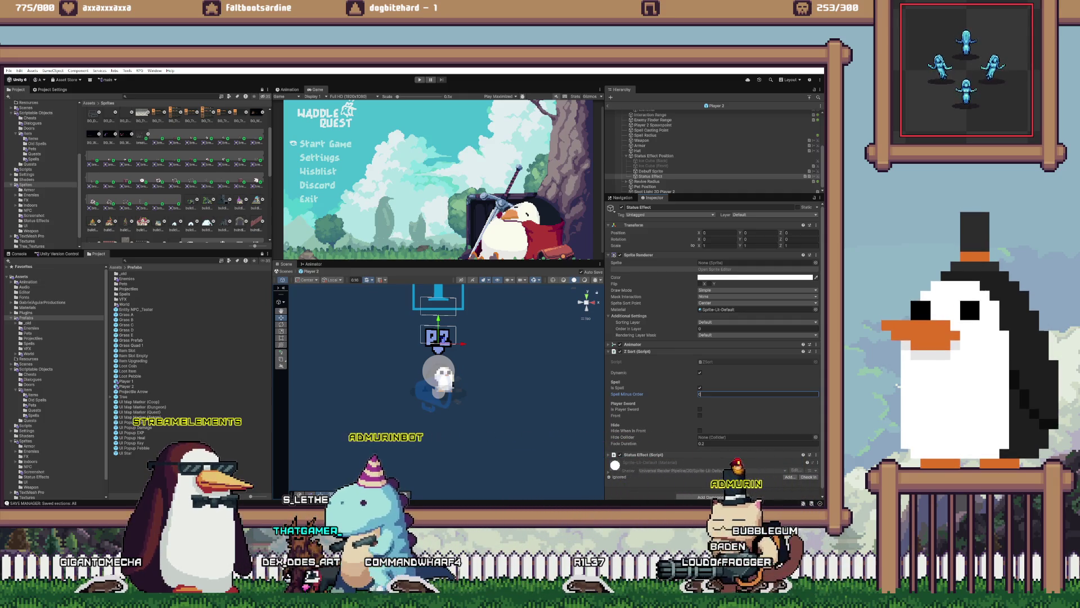
{"action": "left_click", "coordinate": [31, 328]}
{"action": "double_click", "coordinate": [135, 273]}
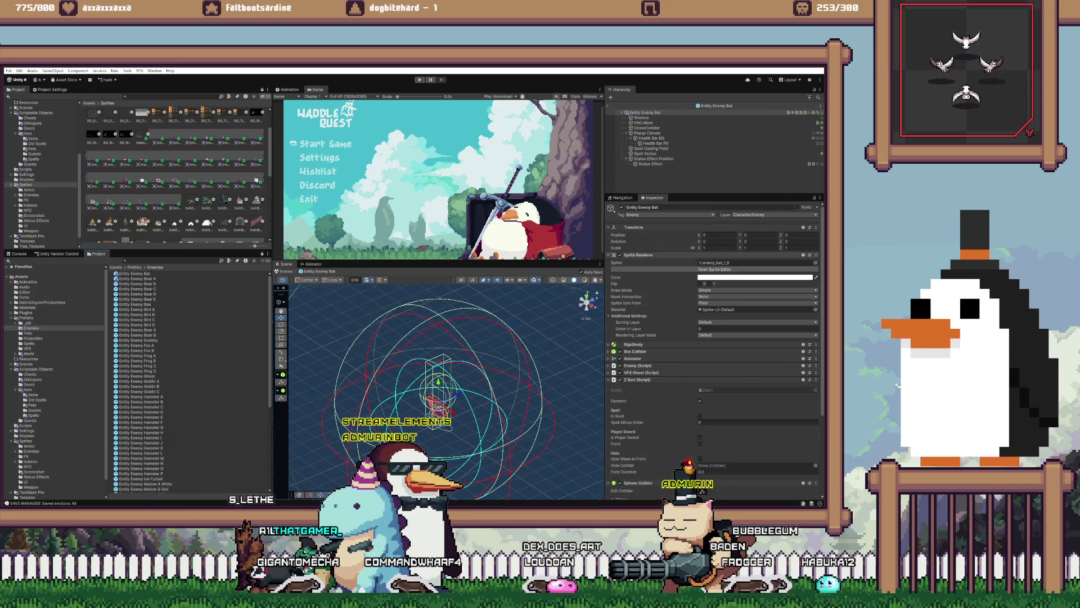
- Check the Bat's Popup Canvas Order in Layer (32767) and its Health Bar BG and Fill settings
{"action": "left_click", "coordinate": [647, 133]}
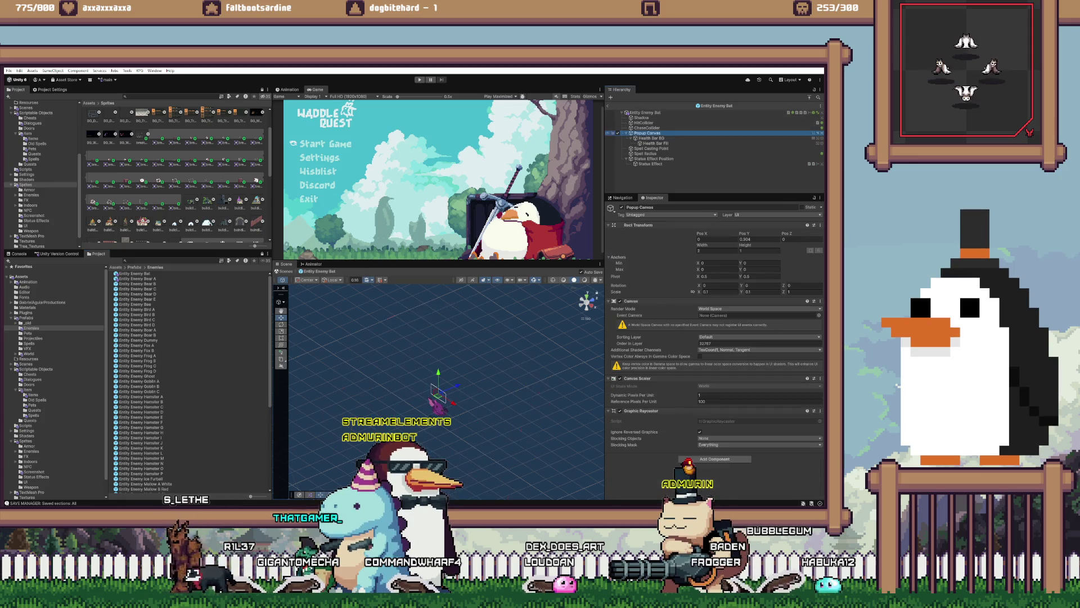
{"action": "left_click", "coordinate": [731, 344]}
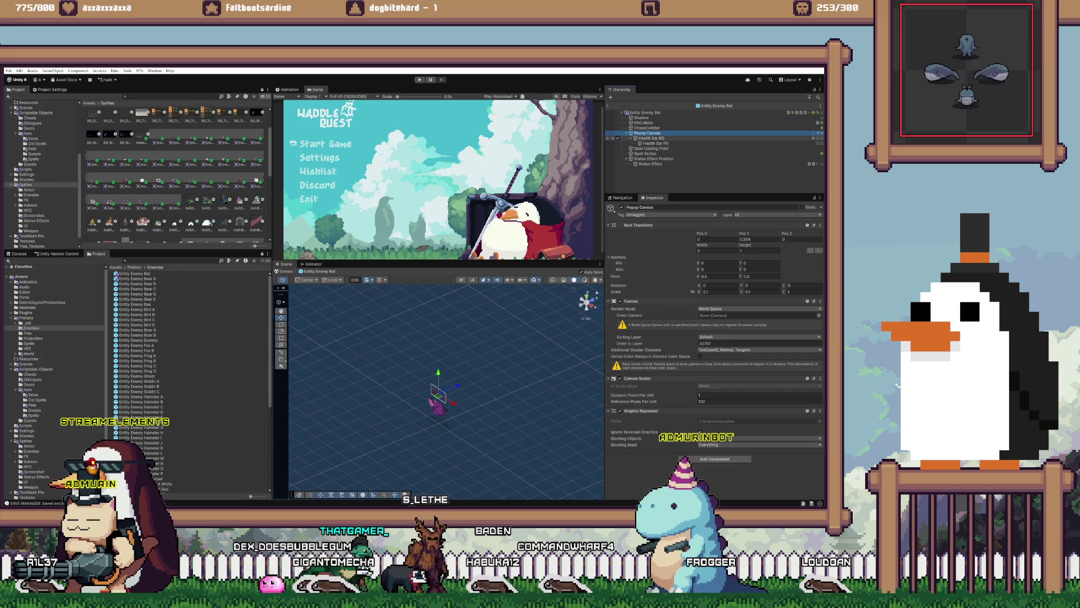
{"action": "left_click", "coordinate": [651, 138]}
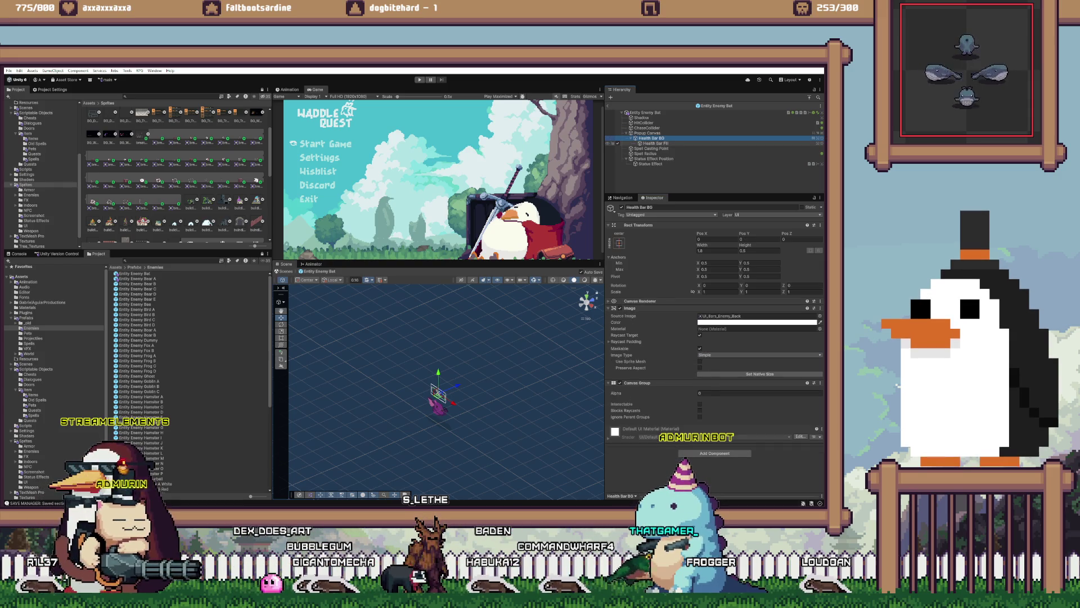
{"action": "left_click", "coordinate": [654, 143]}
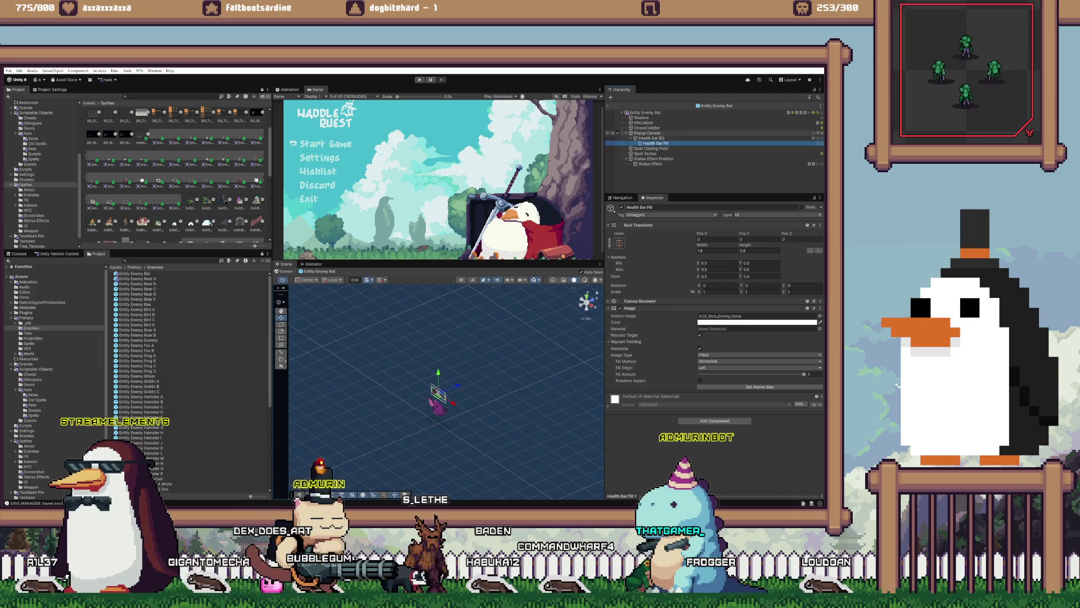
{"action": "left_click", "coordinate": [647, 132]}
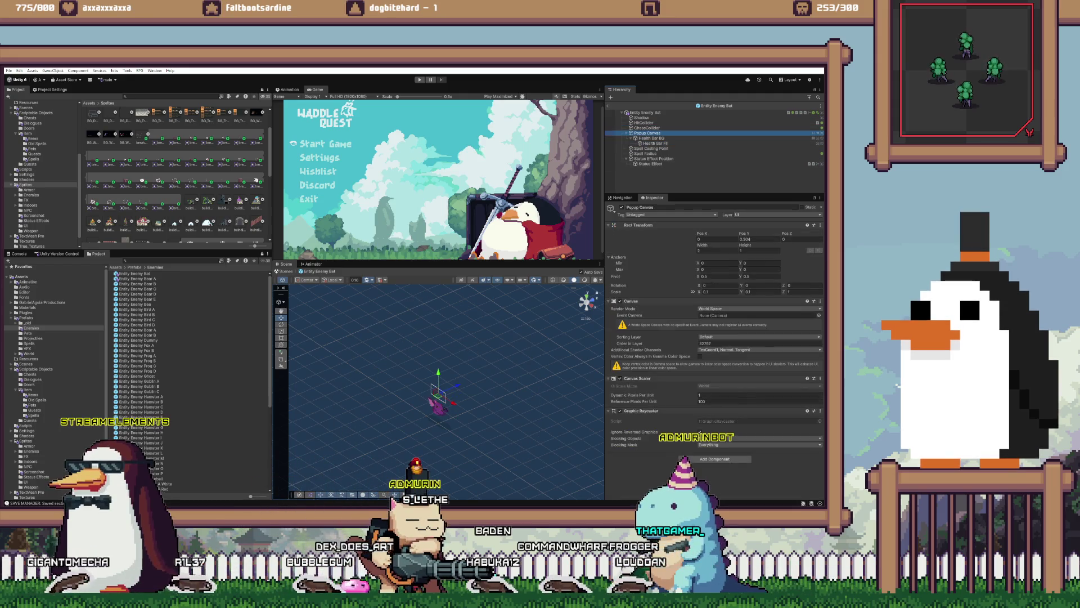
{"action": "left_click", "coordinate": [704, 344]}
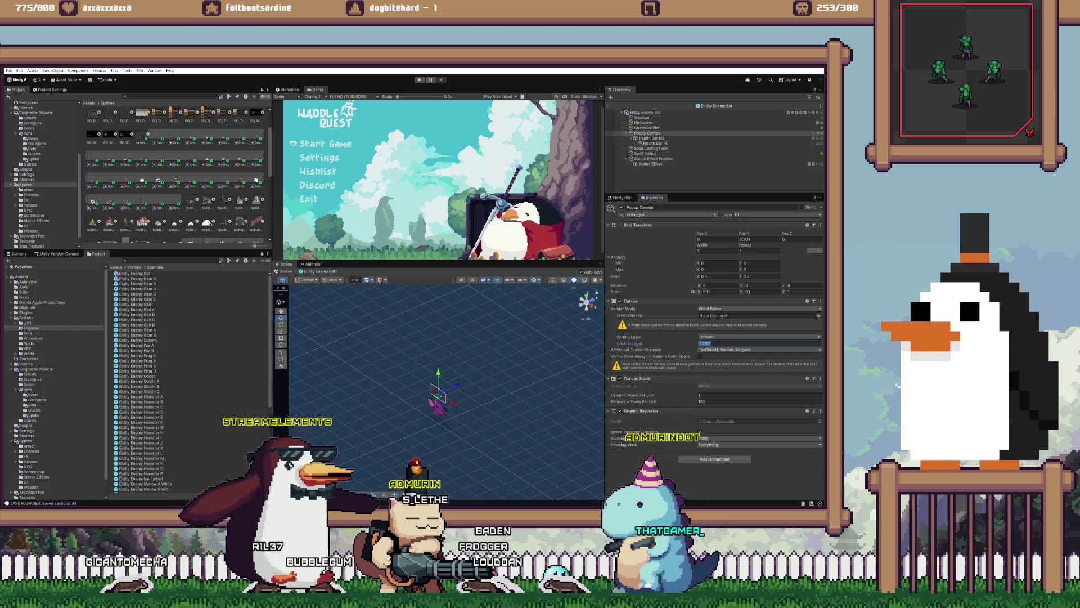
- Set Bear A's Status Effect Spell Minus Order to 0
{"action": "double_click", "coordinate": [137, 278]}
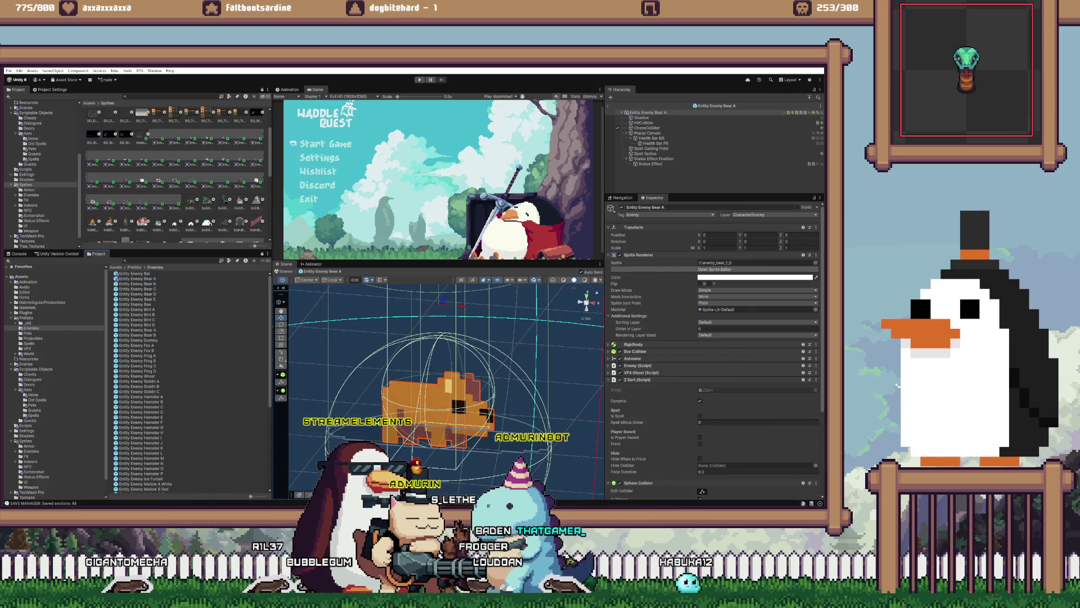
{"action": "left_click", "coordinate": [650, 163]}
{"action": "scroll", "coordinate": [712, 338], "scroll_direction": "down", "scroll_amount": 1}
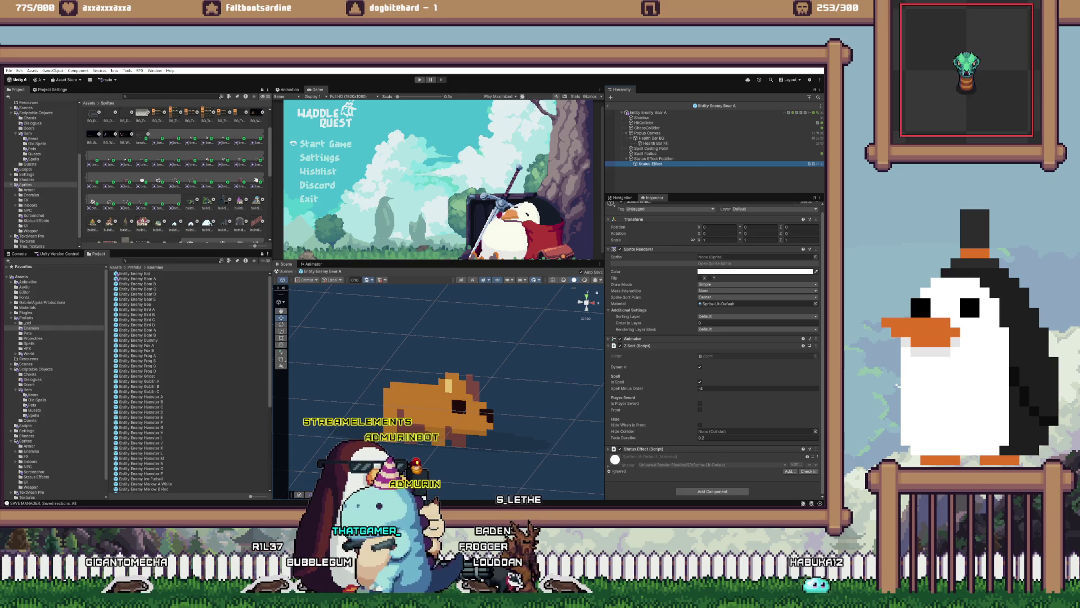
{"action": "scroll", "coordinate": [712, 337], "scroll_direction": "up", "scroll_amount": 1}
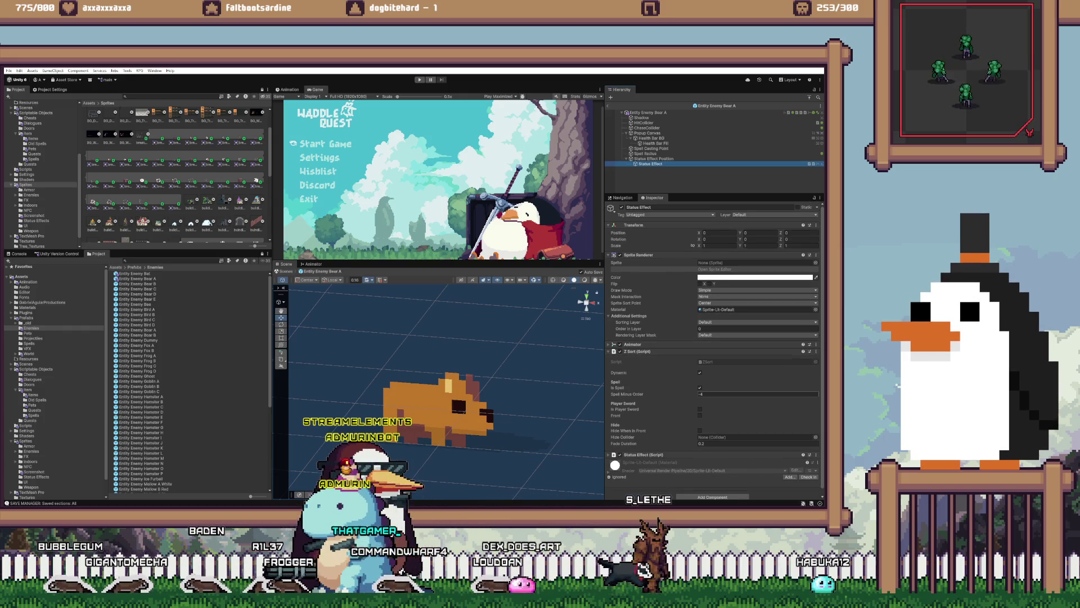
{"action": "left_click", "coordinate": [731, 394]}
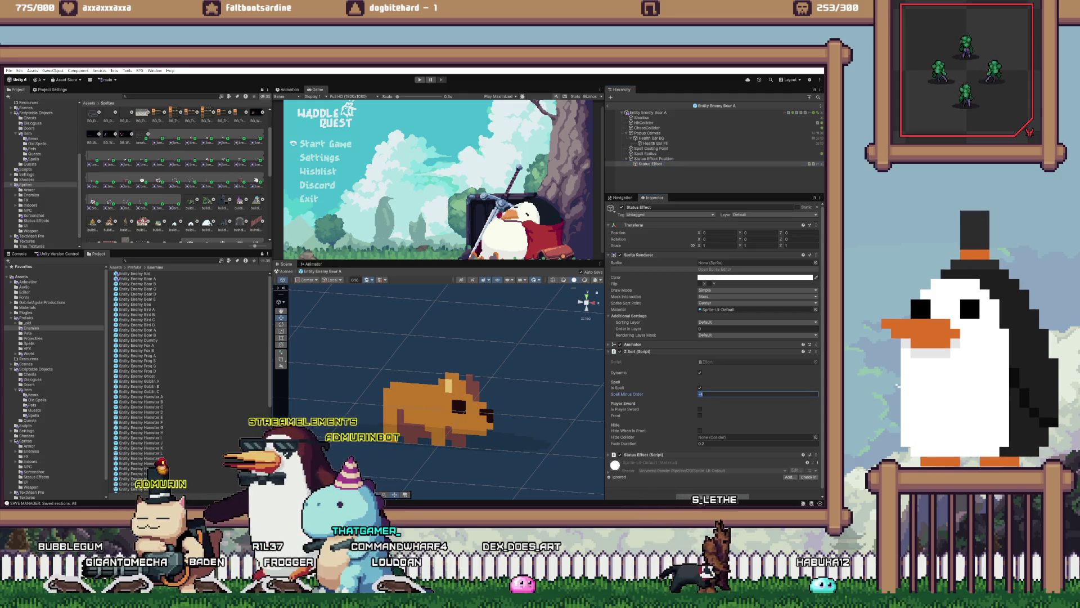
{"action": "type", "text": "0"}
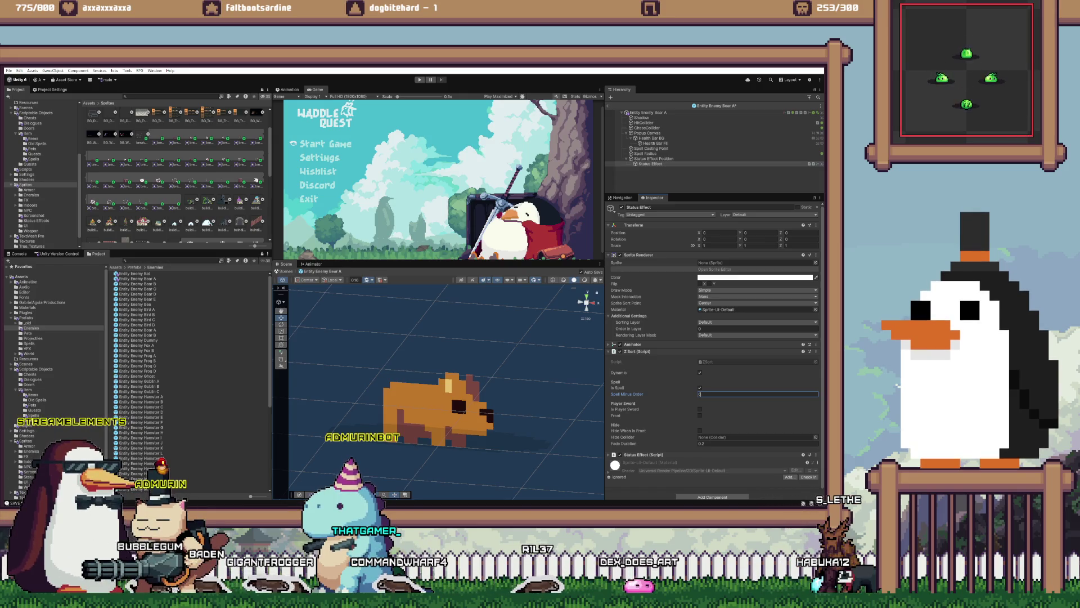
- Check the Bat prefab's Status Effect settings, then move on to Bear B
{"action": "double_click", "coordinate": [135, 273]}
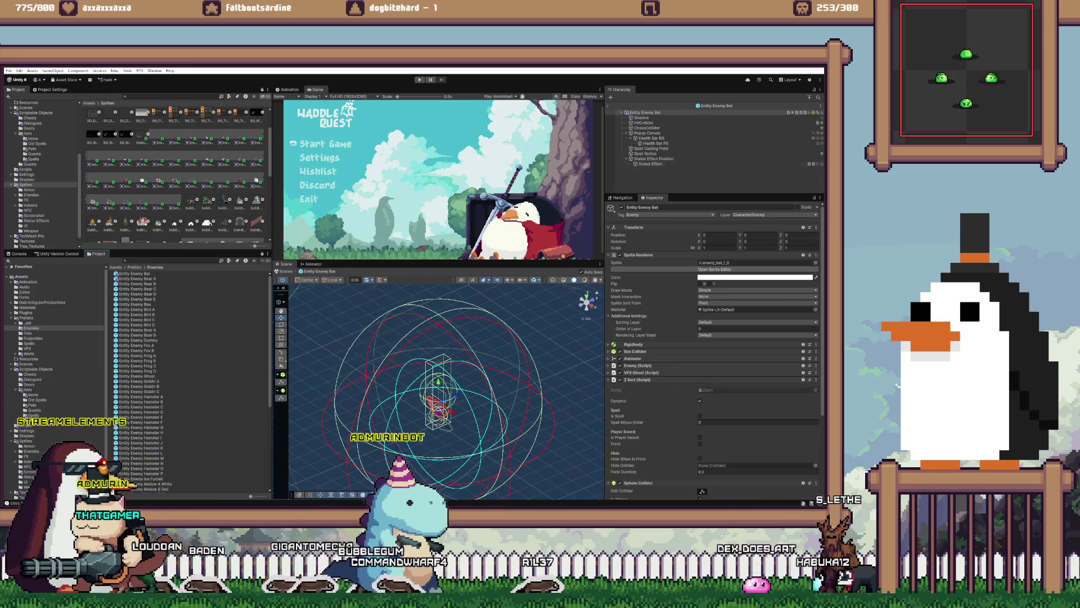
{"action": "left_click", "coordinate": [651, 164]}
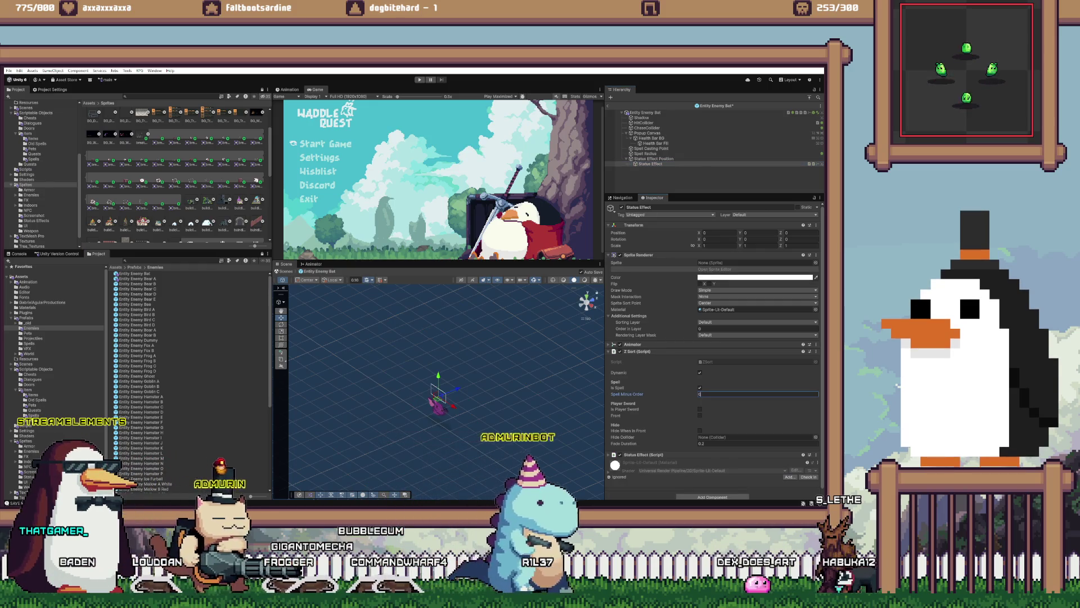
{"action": "double_click", "coordinate": [138, 284]}
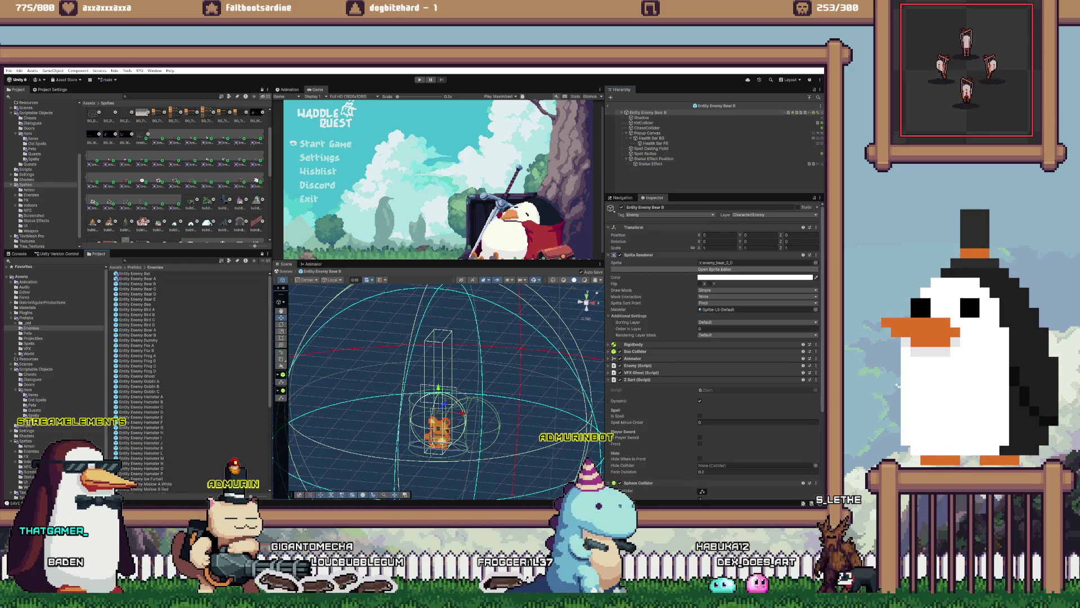
- Edit Bear B's Status Effect Spell Minus Order and Popup Canvas Order in Layer, then open Bear C
{"action": "scroll", "coordinate": [713, 348], "scroll_direction": "down", "scroll_amount": 5}
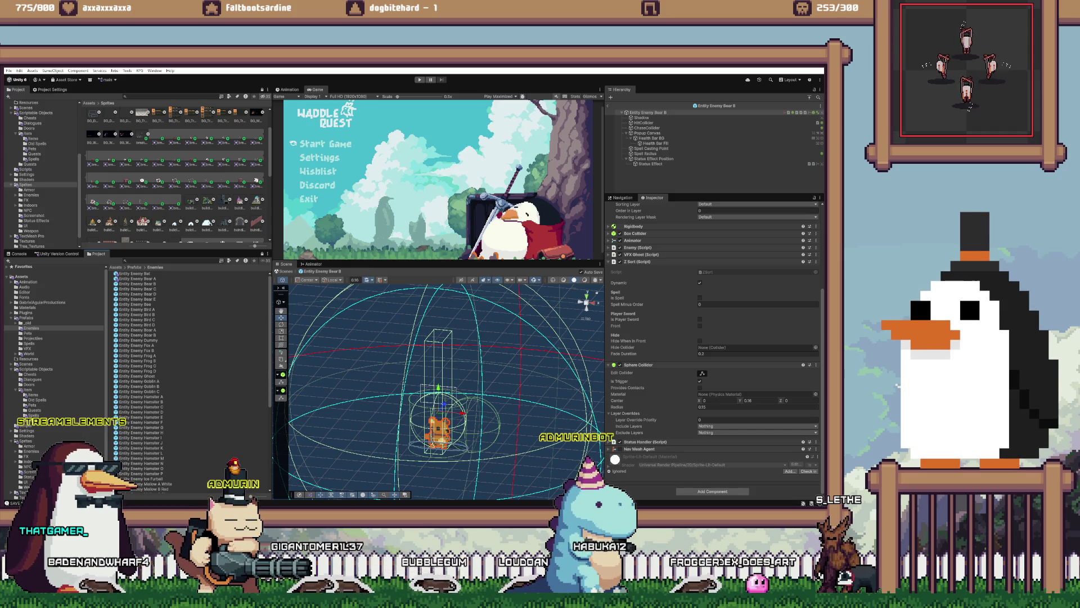
{"action": "scroll", "coordinate": [713, 349], "scroll_direction": "up", "scroll_amount": 5}
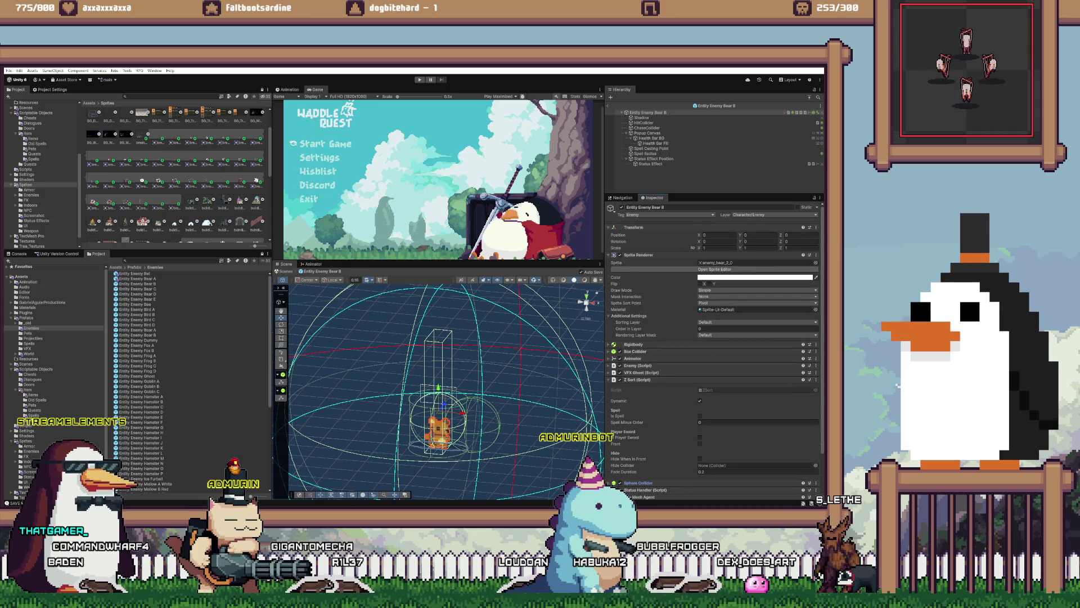
{"action": "left_click", "coordinate": [639, 255]}
{"action": "scroll", "coordinate": [638, 255], "scroll_direction": "down", "scroll_amount": 1}
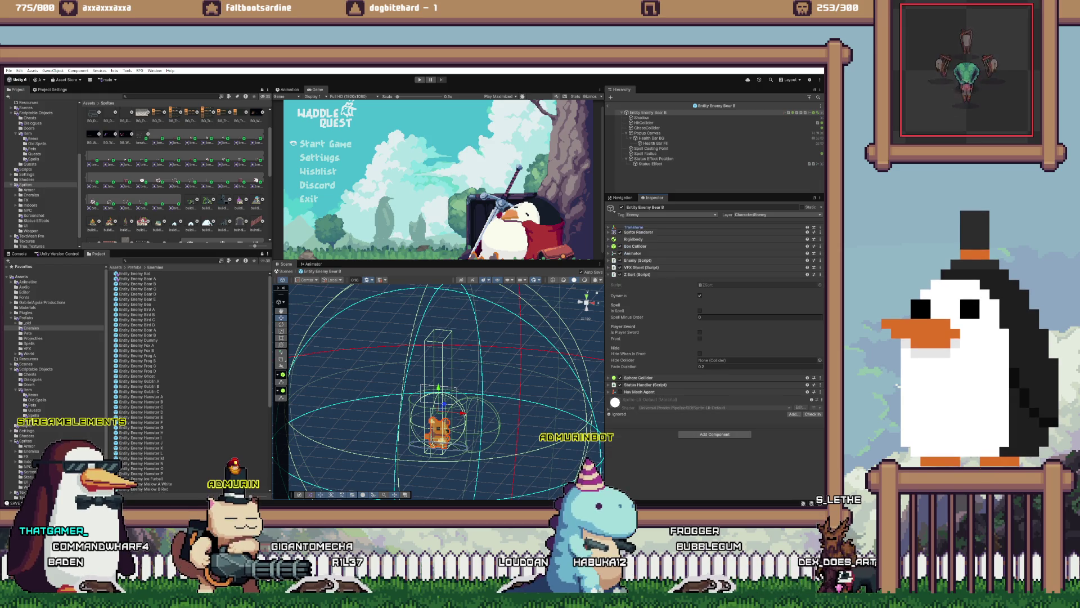
{"action": "left_click", "coordinate": [732, 317]}
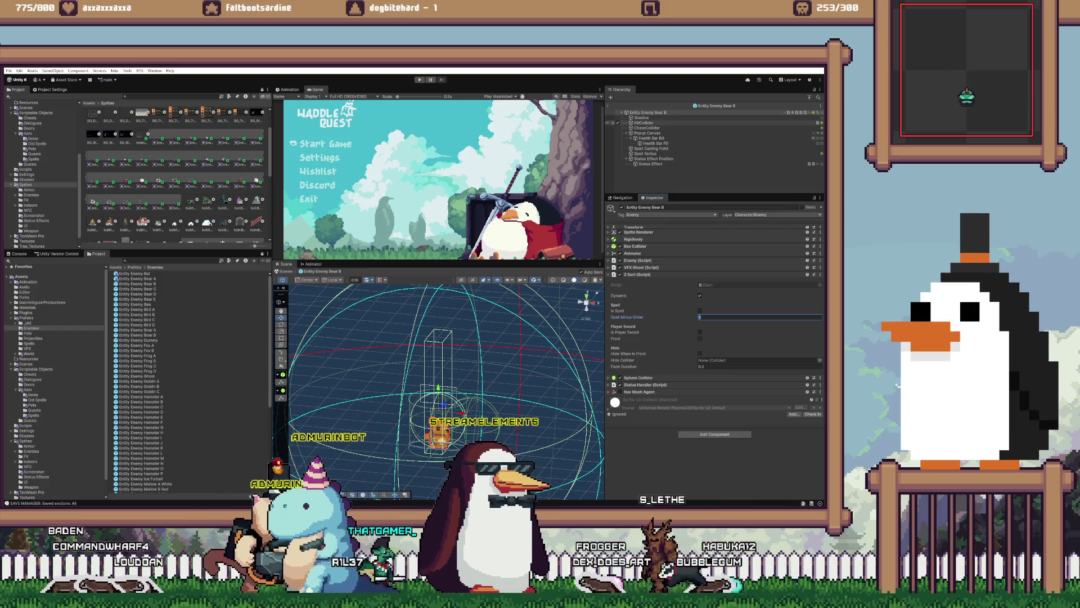
{"action": "left_click", "coordinate": [647, 133]}
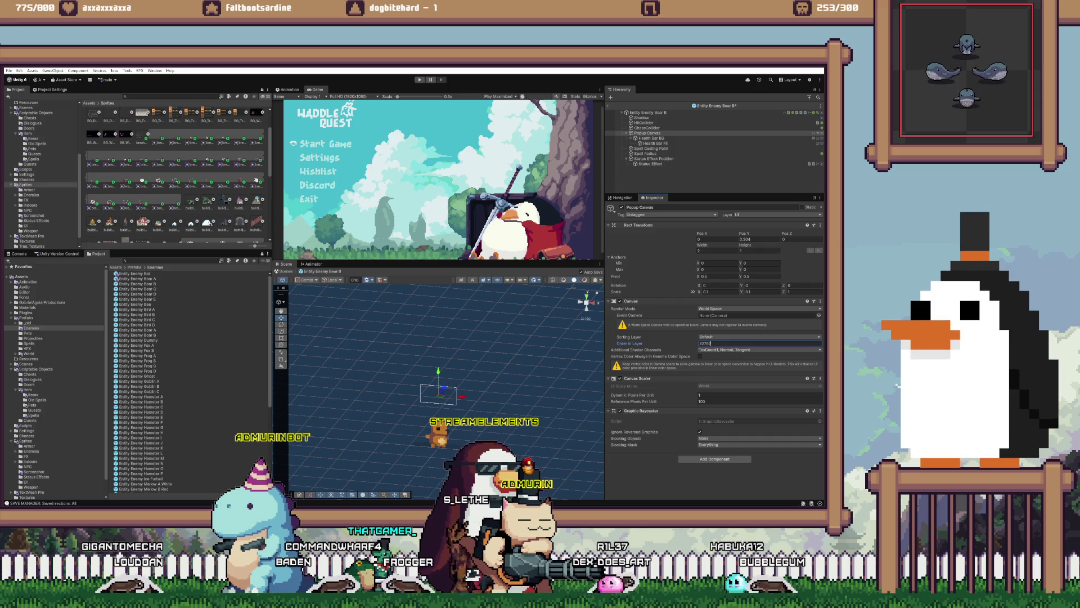
{"action": "double_click", "coordinate": [137, 289]}
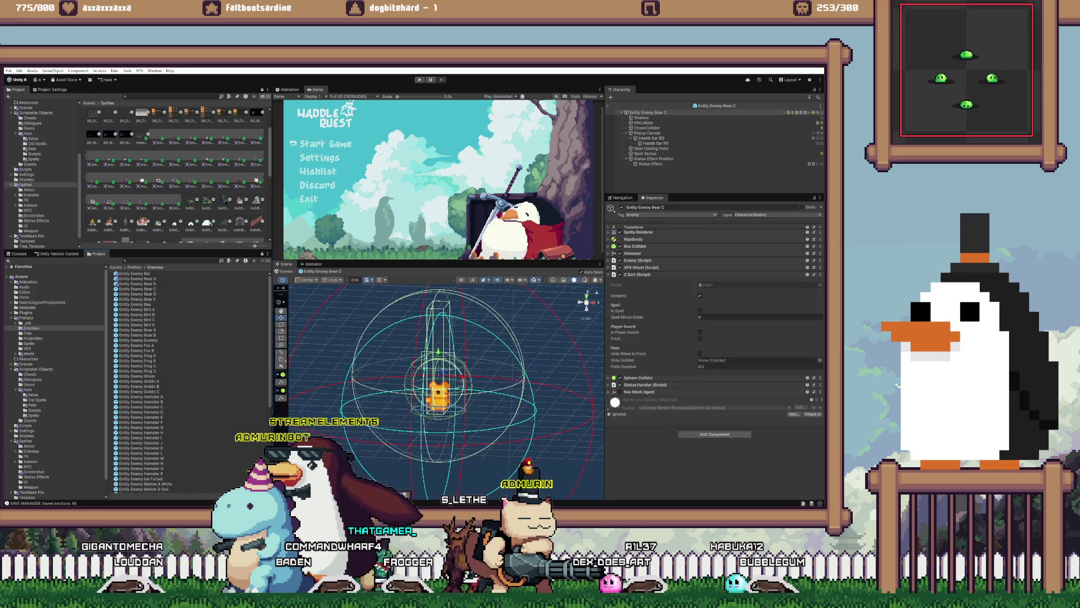
- Check Bear C's Popup Canvas, then set Bear D's Spell Minus Order to 0 and uncheck Is Spell
{"action": "left_click", "coordinate": [138, 289]}
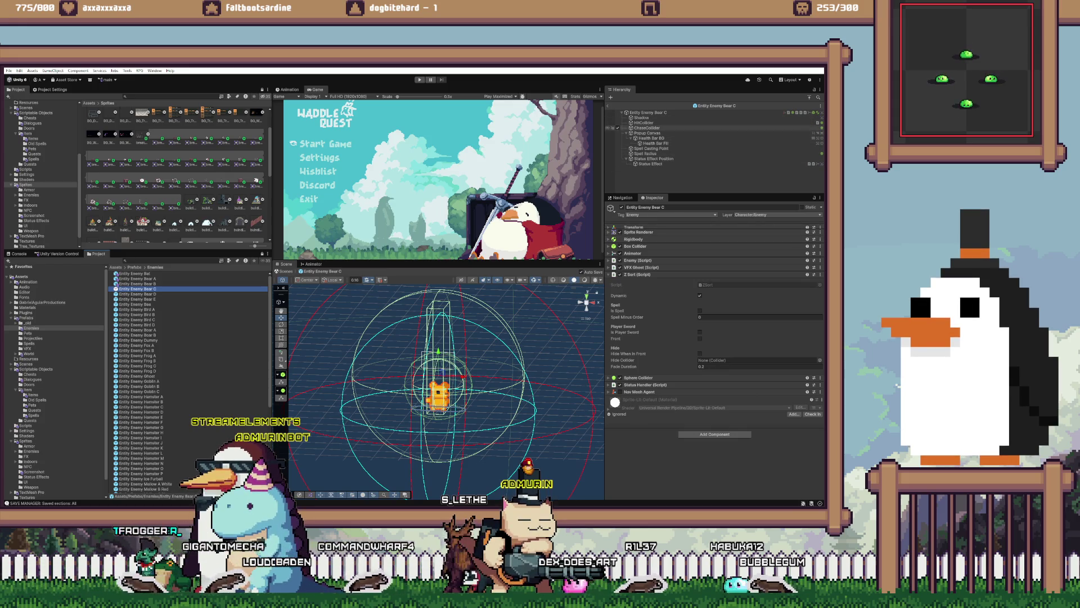
{"action": "left_click", "coordinate": [647, 133]}
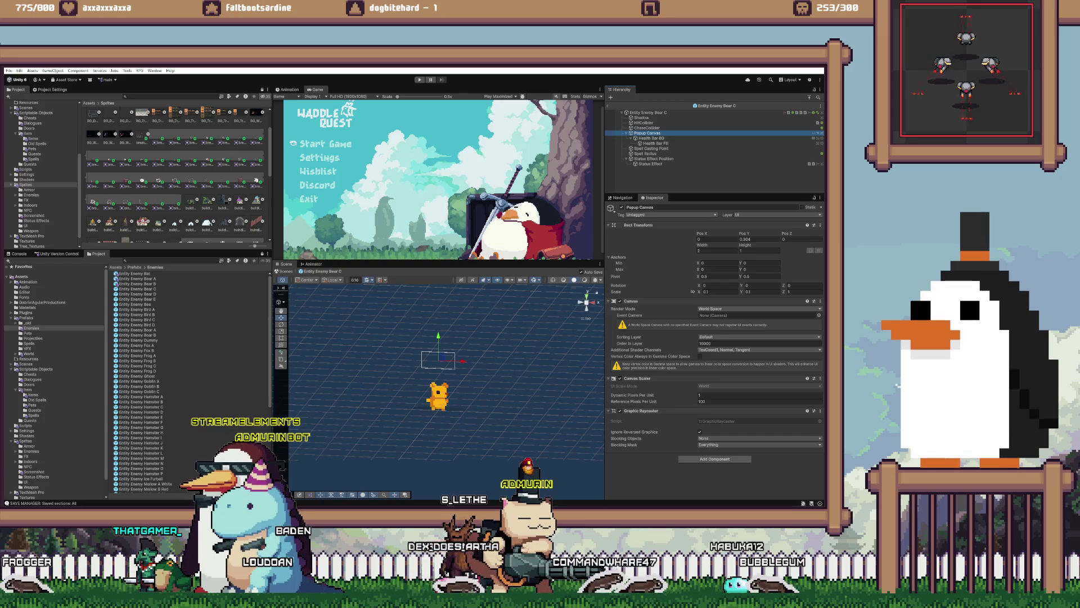
{"action": "double_click", "coordinate": [137, 294]}
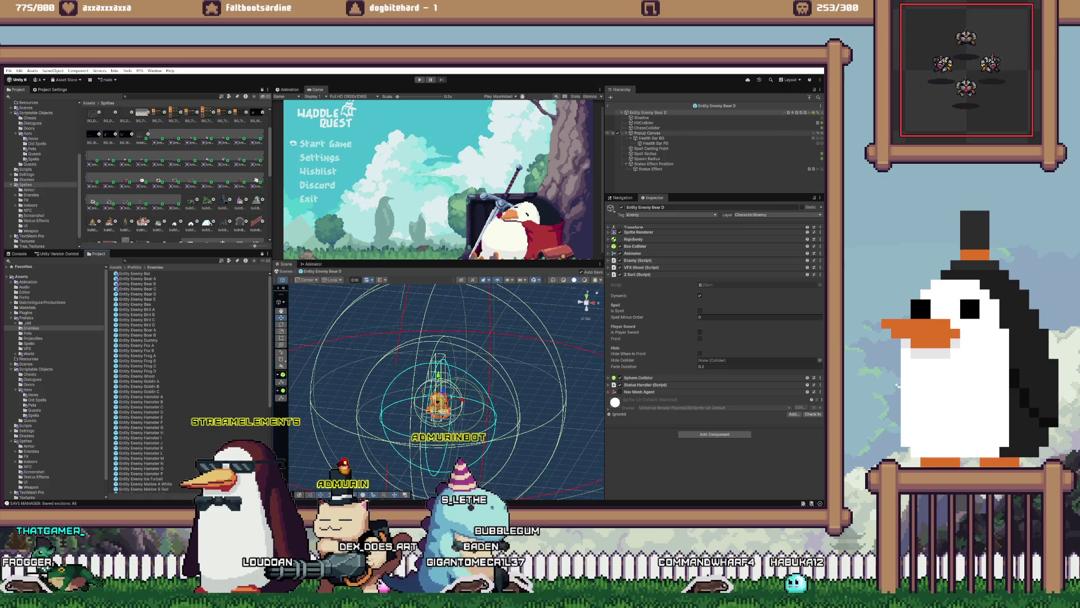
{"action": "left_click", "coordinate": [647, 132]}
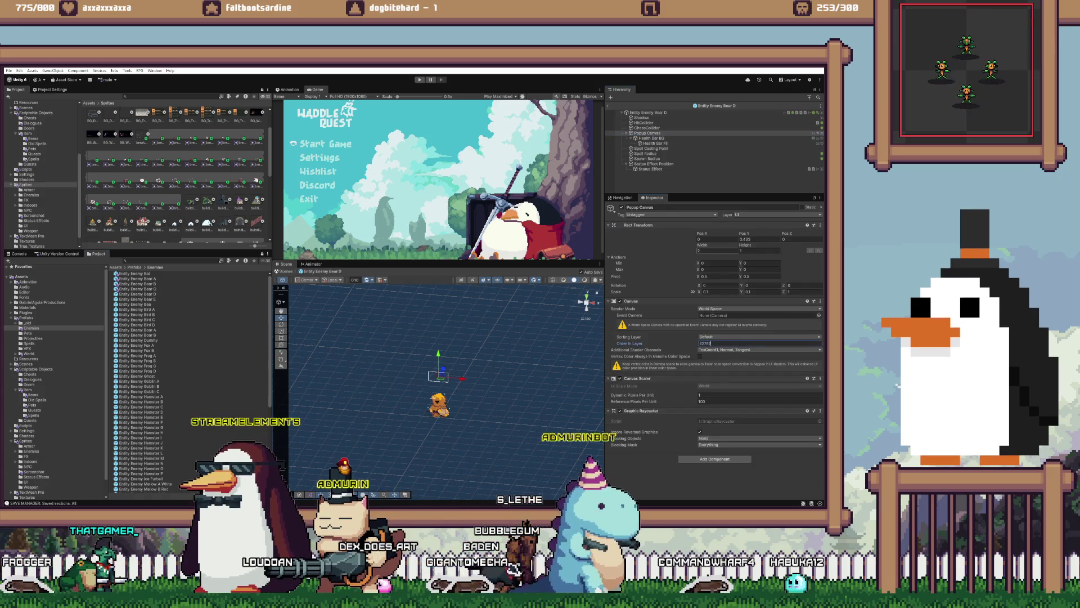
{"action": "left_click", "coordinate": [650, 169]}
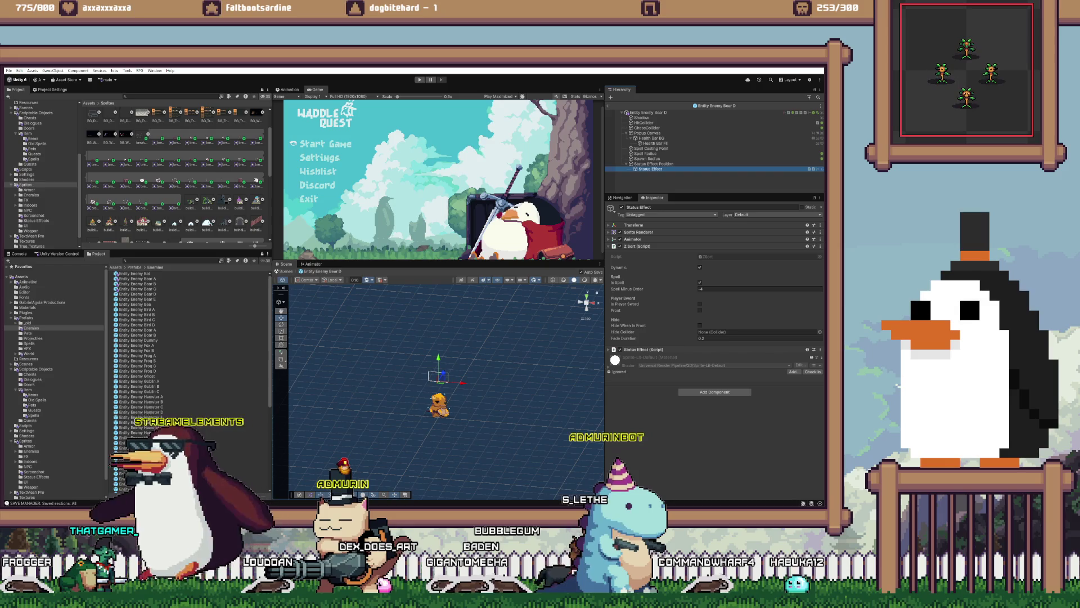
{"action": "type", "text": "0"}
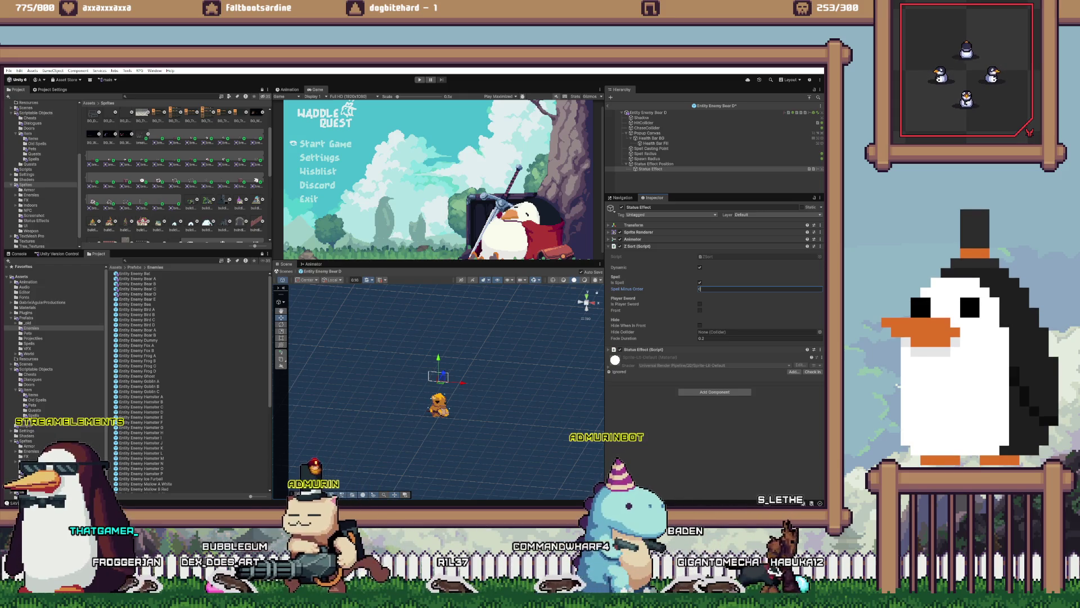
{"action": "left_click", "coordinate": [699, 282]}
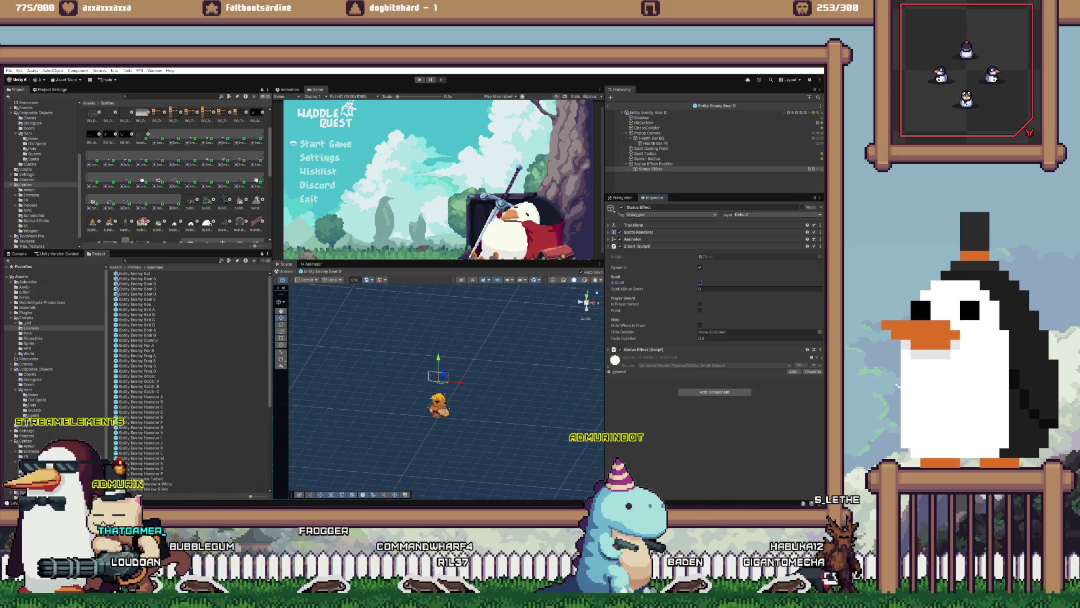
- Recheck the Bear C, Bear B, Bear A, Bat and Bear D prefabs, then open Bear E
{"action": "double_click", "coordinate": [138, 289]}
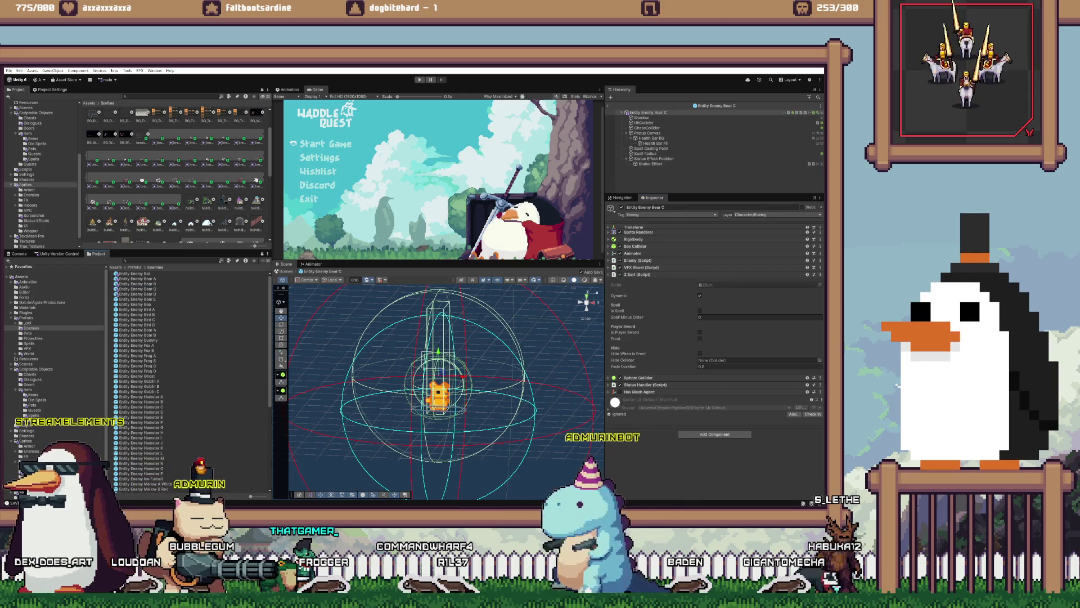
{"action": "double_click", "coordinate": [137, 284]}
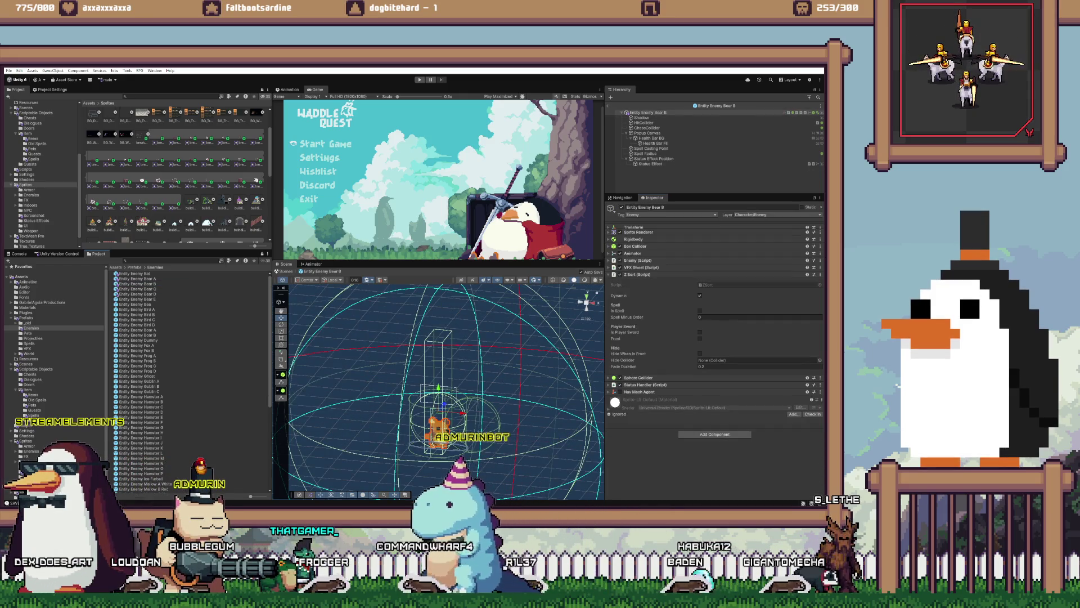
{"action": "double_click", "coordinate": [137, 279]}
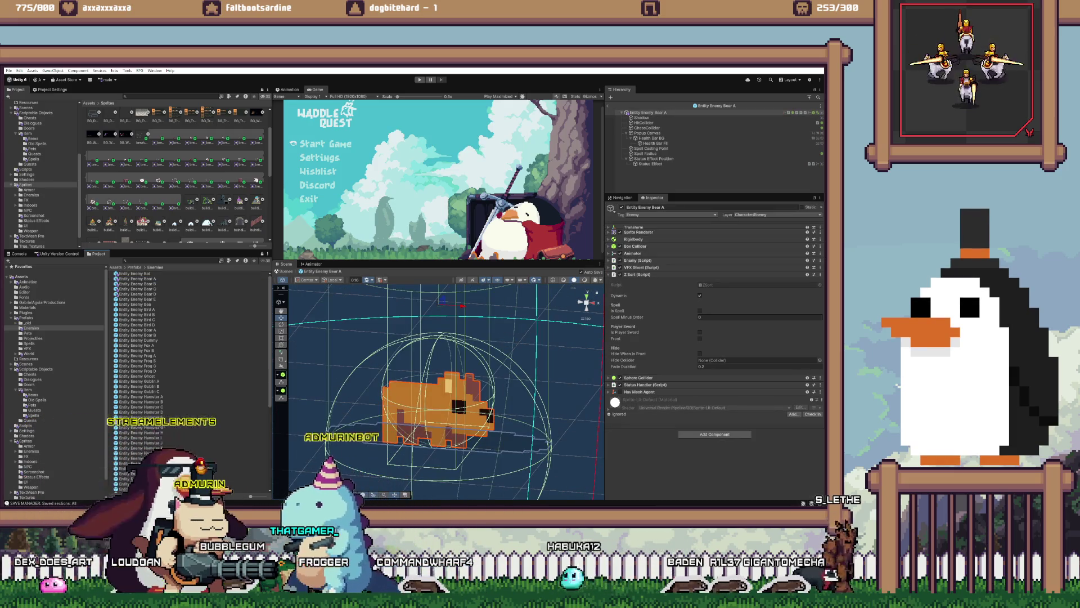
{"action": "double_click", "coordinate": [138, 273]}
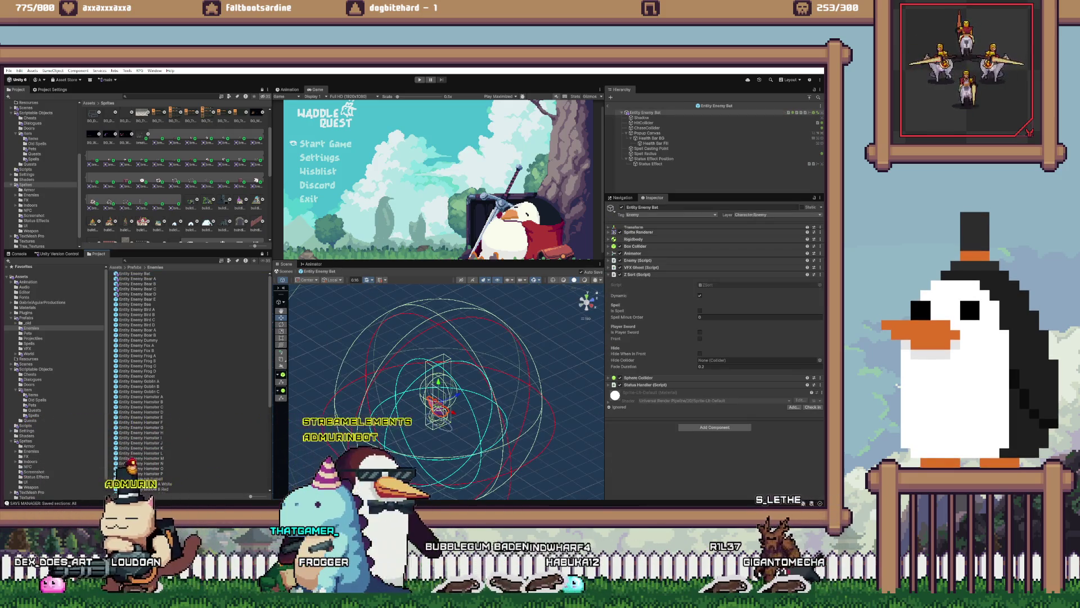
{"action": "double_click", "coordinate": [138, 294]}
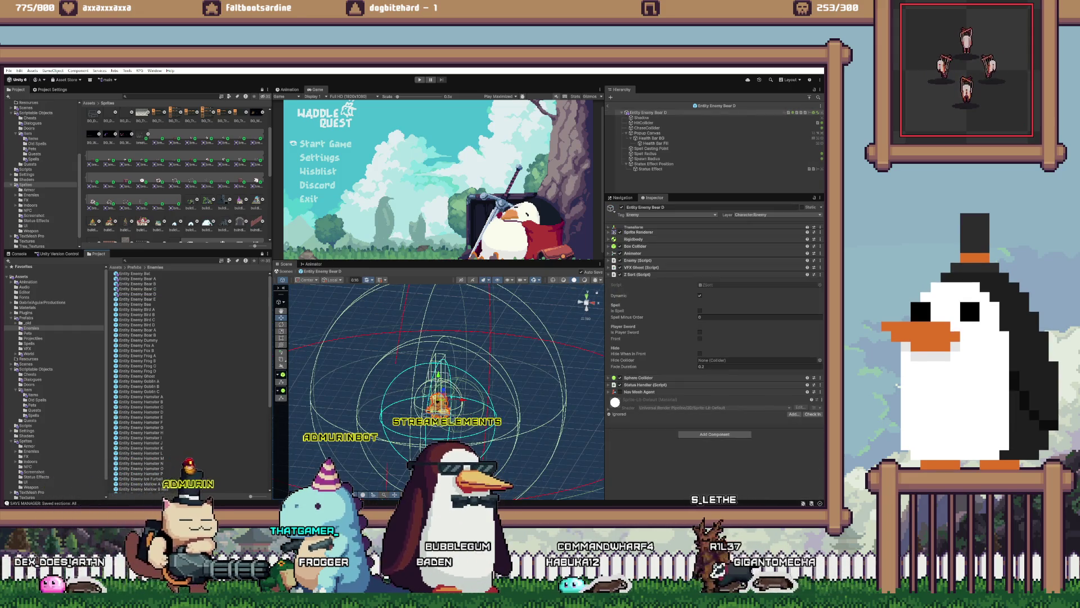
{"action": "left_click", "coordinate": [647, 132]}
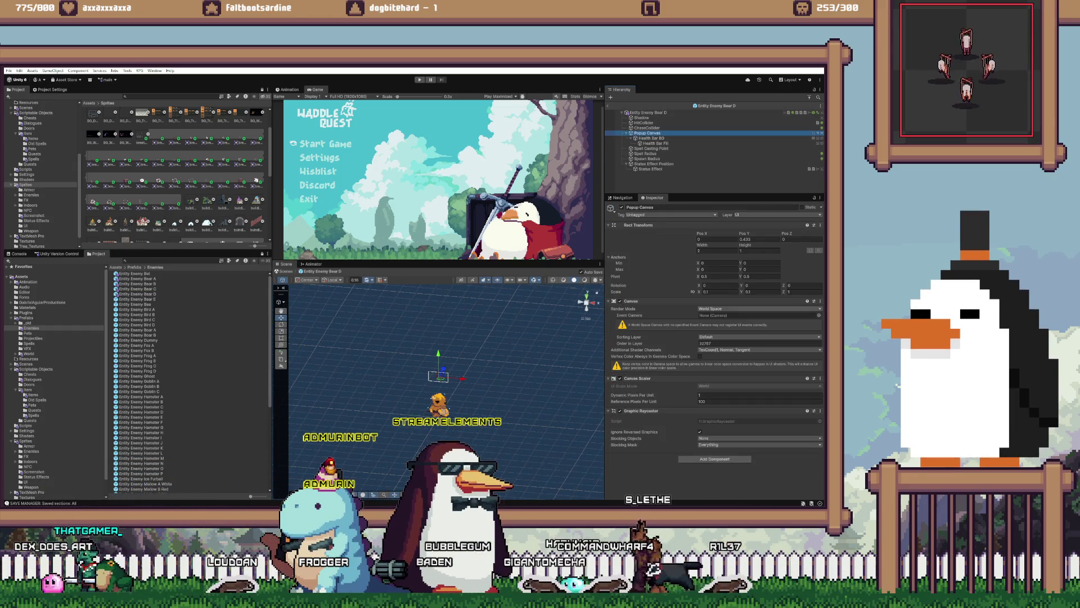
{"action": "left_click", "coordinate": [650, 168]}
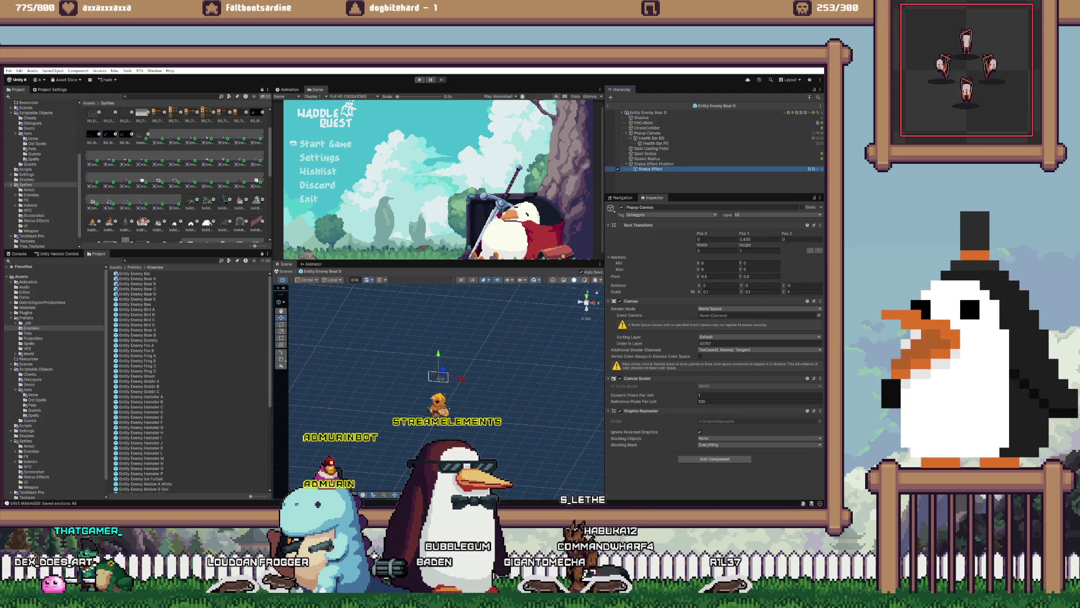
{"action": "double_click", "coordinate": [137, 298]}
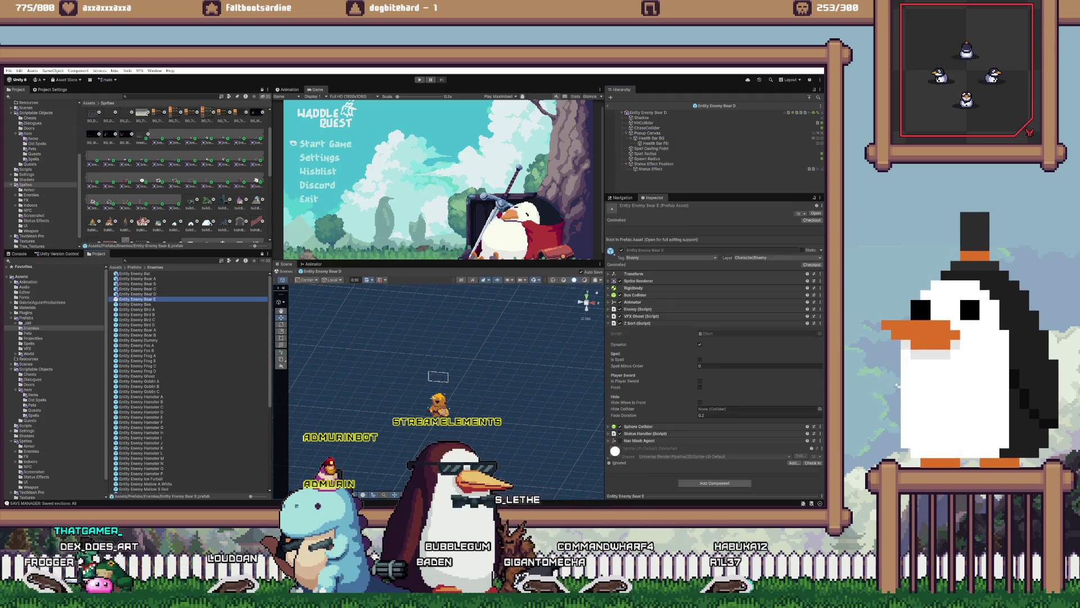
- Set Bear E's Popup Canvas Order in Layer to 32767 and uncheck Is Spell on its Status Effect
{"action": "left_click", "coordinate": [647, 133]}
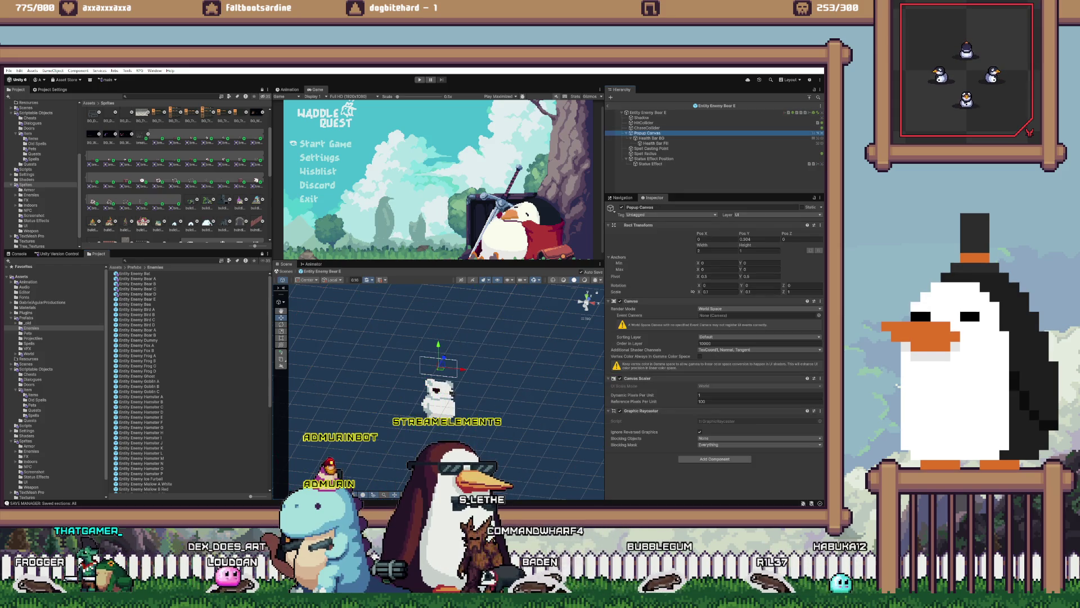
{"action": "type", "text": "32767"}
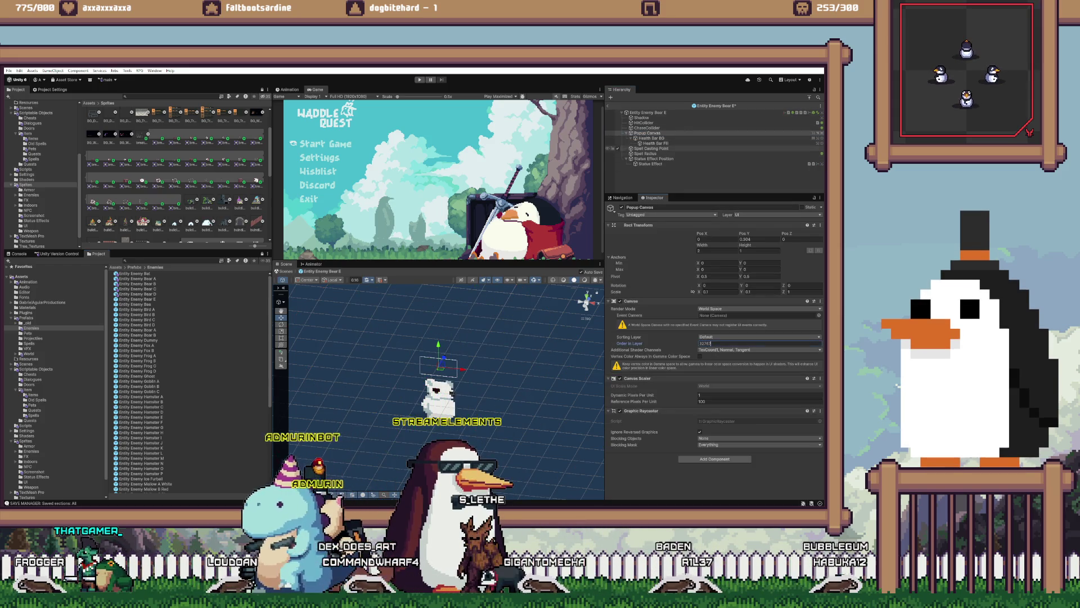
{"action": "left_click", "coordinate": [651, 164]}
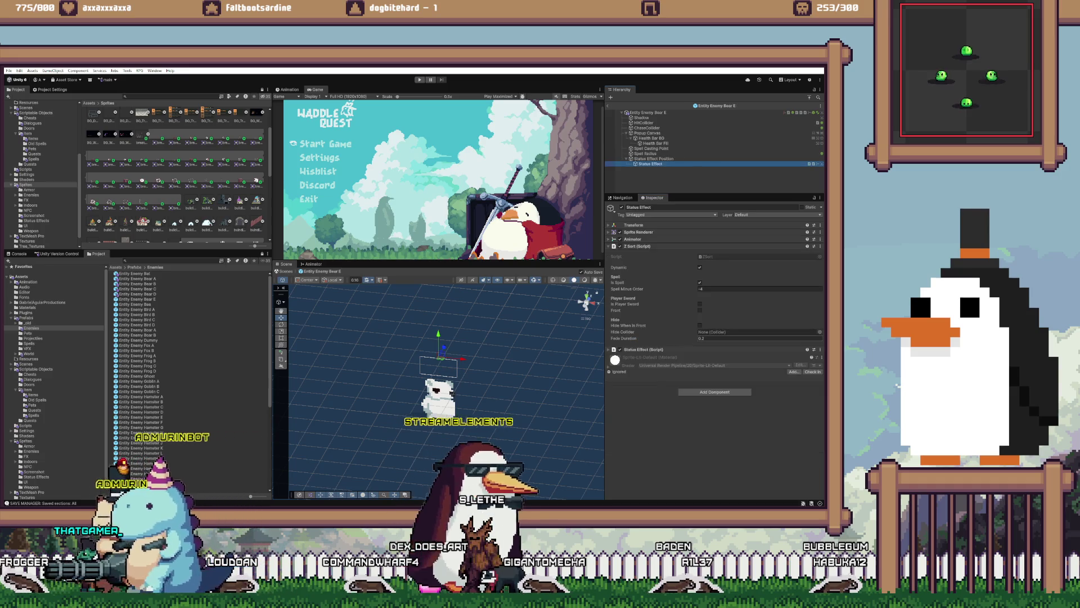
{"action": "left_click", "coordinate": [699, 282]}
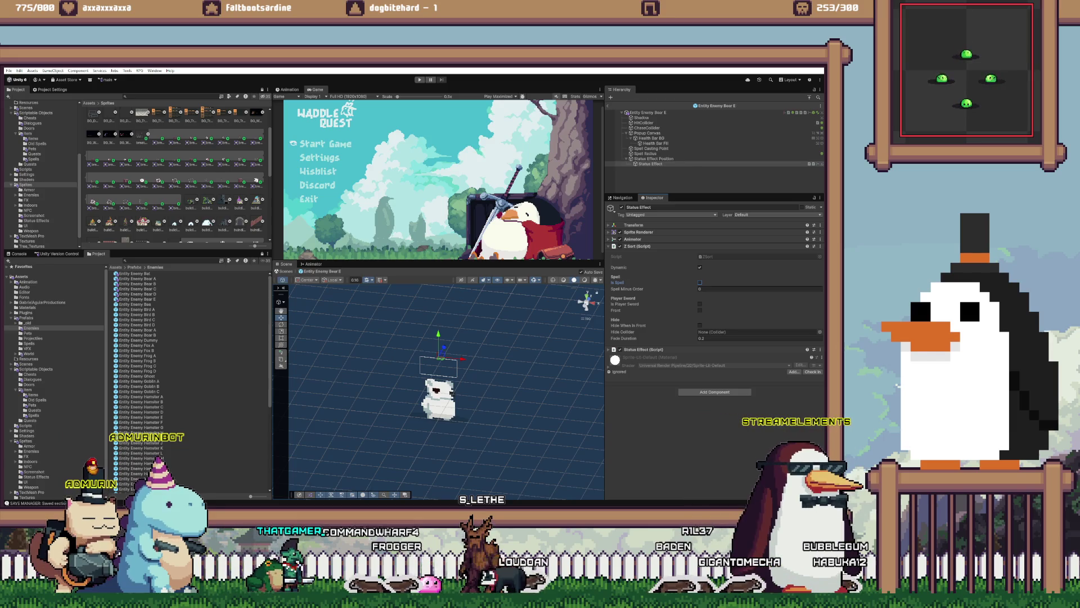
- Set the Bee's Popup Canvas Order in Layer to 32767 on the Default layer, then open Bird A
{"action": "double_click", "coordinate": [135, 304]}
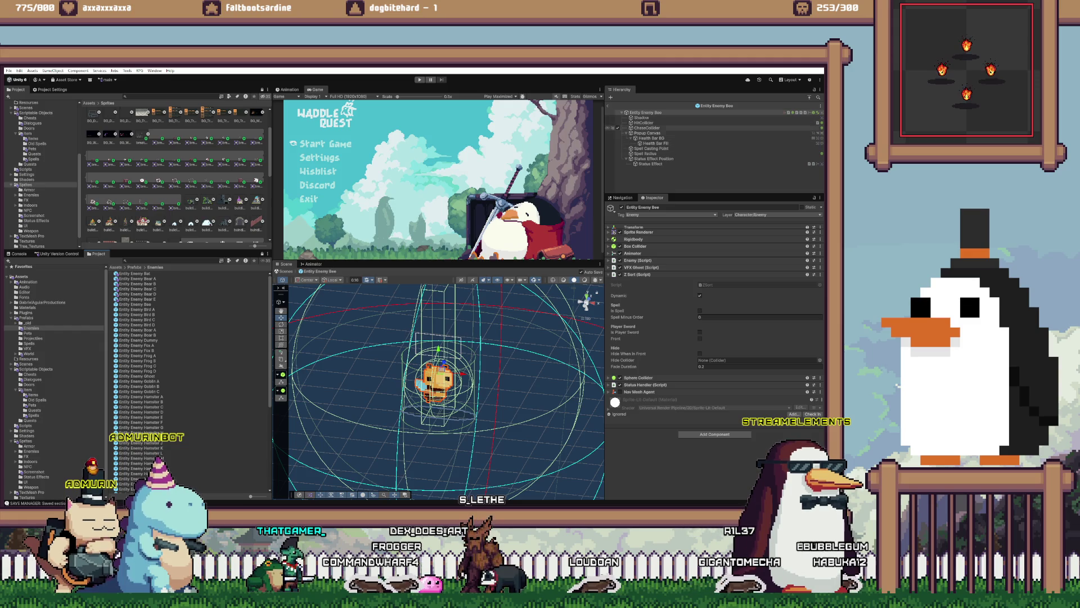
{"action": "left_click", "coordinate": [647, 133]}
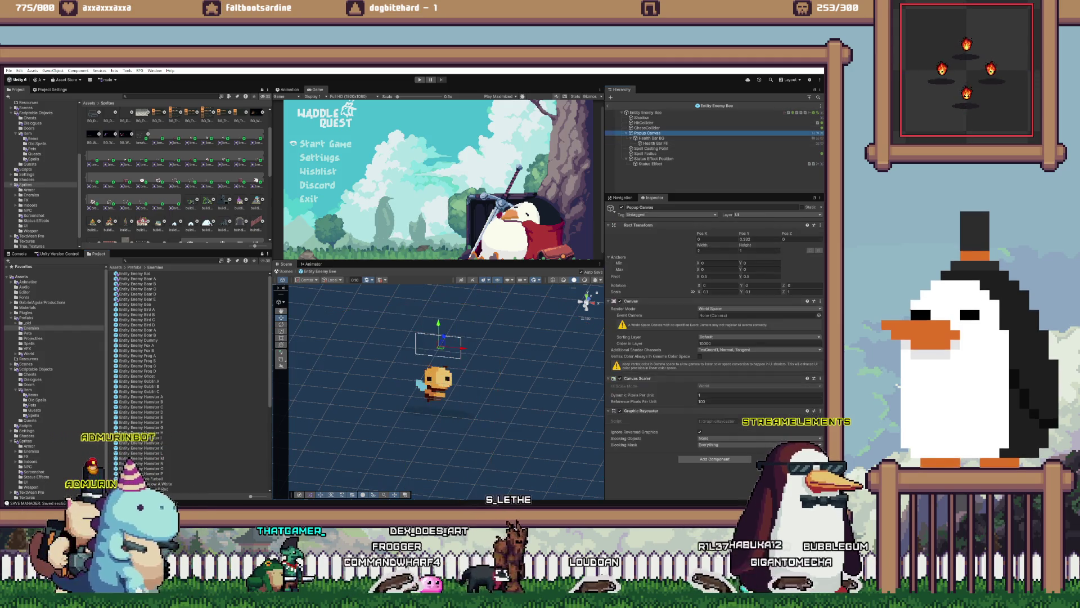
{"action": "left_click", "coordinate": [732, 336]}
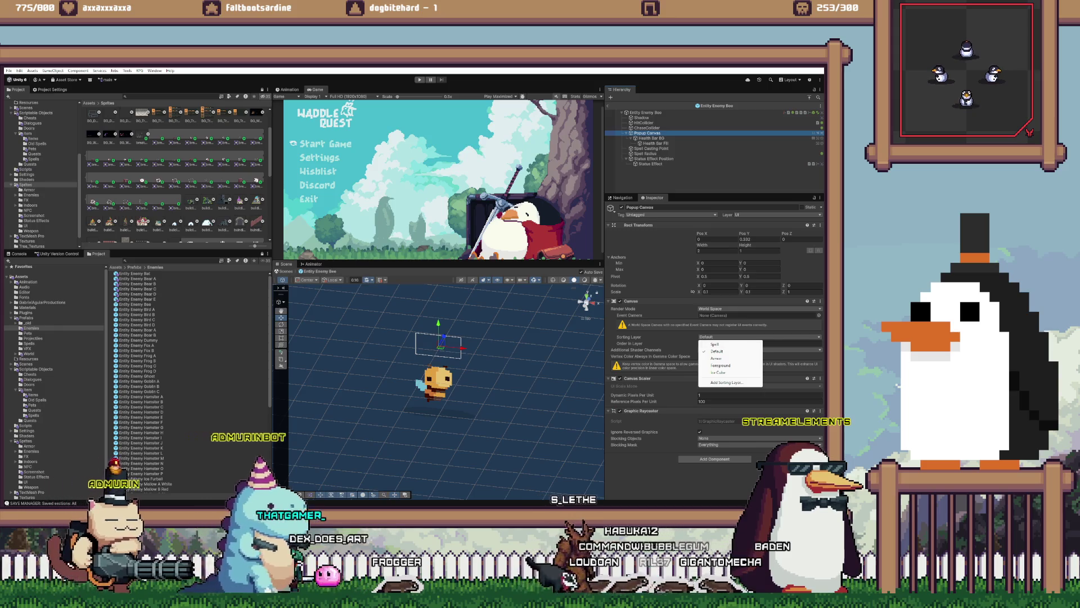
{"action": "left_click", "coordinate": [732, 343]}
{"action": "type", "text": "32767"}
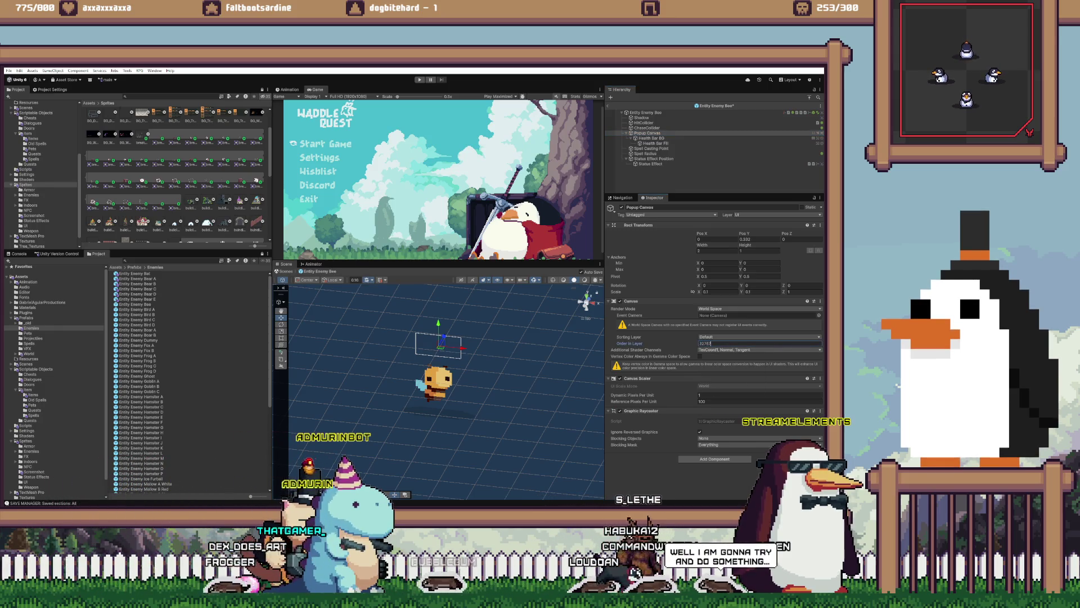
{"action": "double_click", "coordinate": [137, 309]}
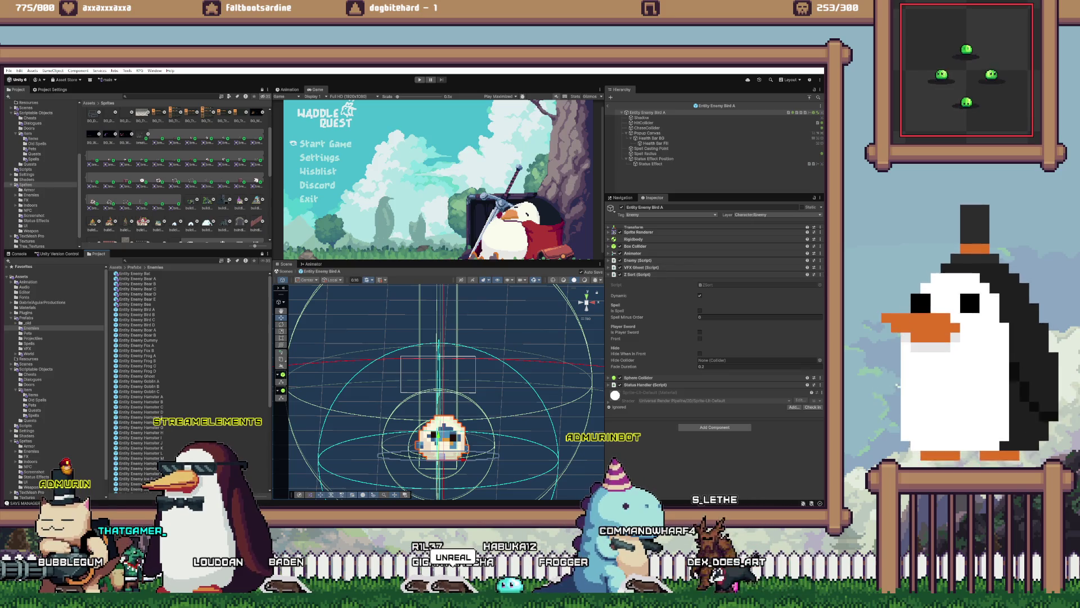
{"action": "key", "text": "super"}
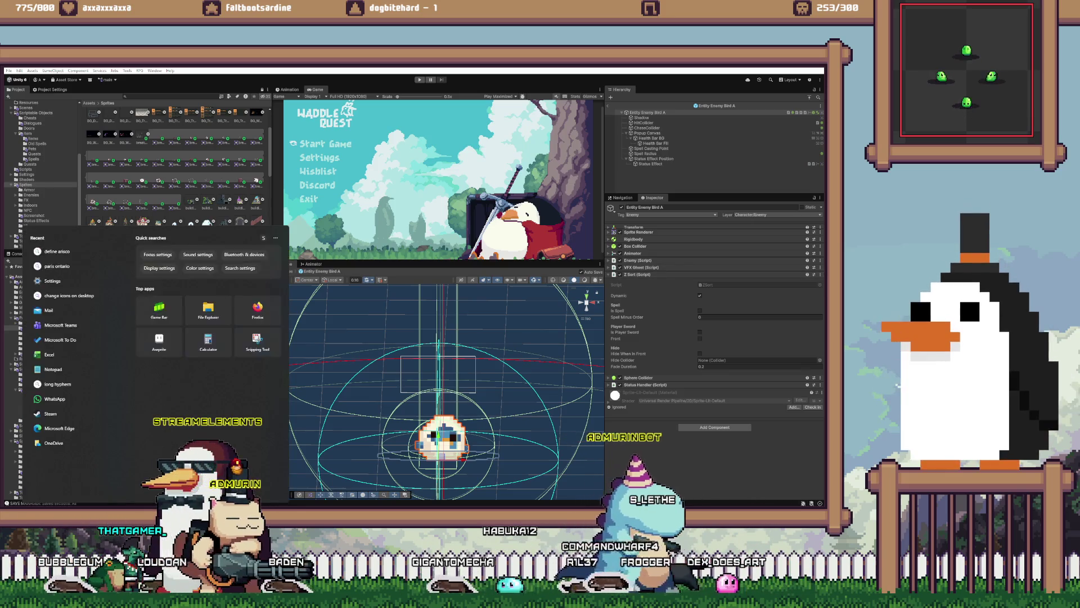
{"action": "type", "text": "croctile"}
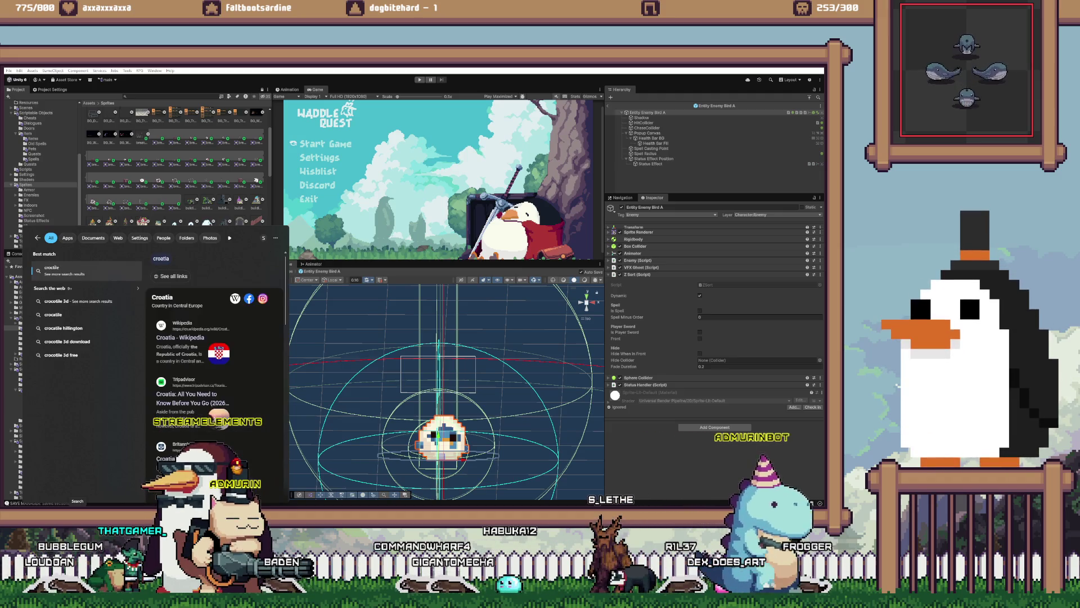
{"action": "key", "text": "Return"}
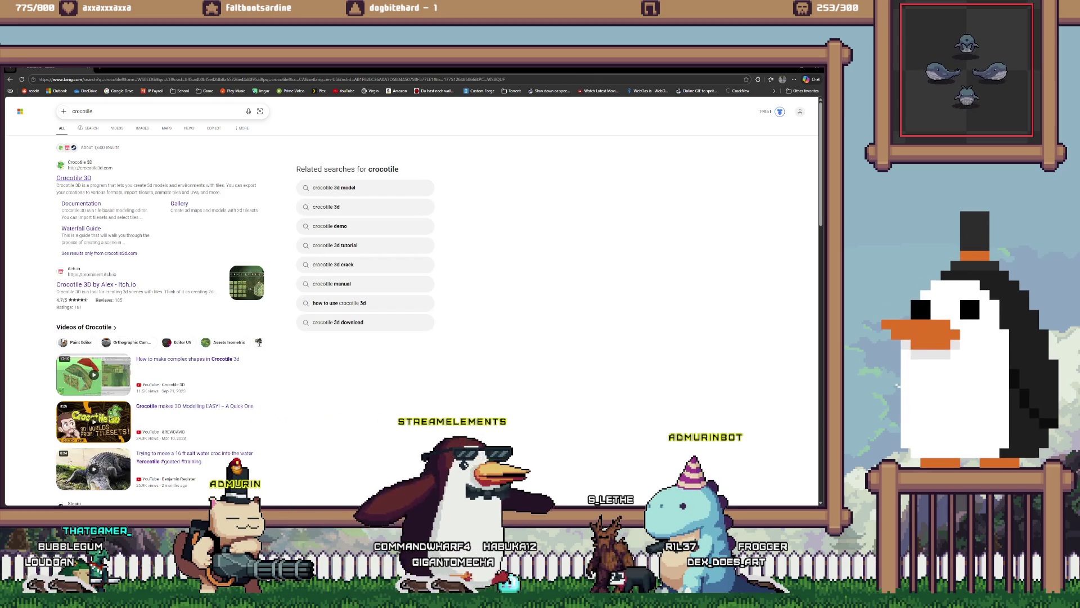
{"action": "left_click", "coordinate": [74, 178]}
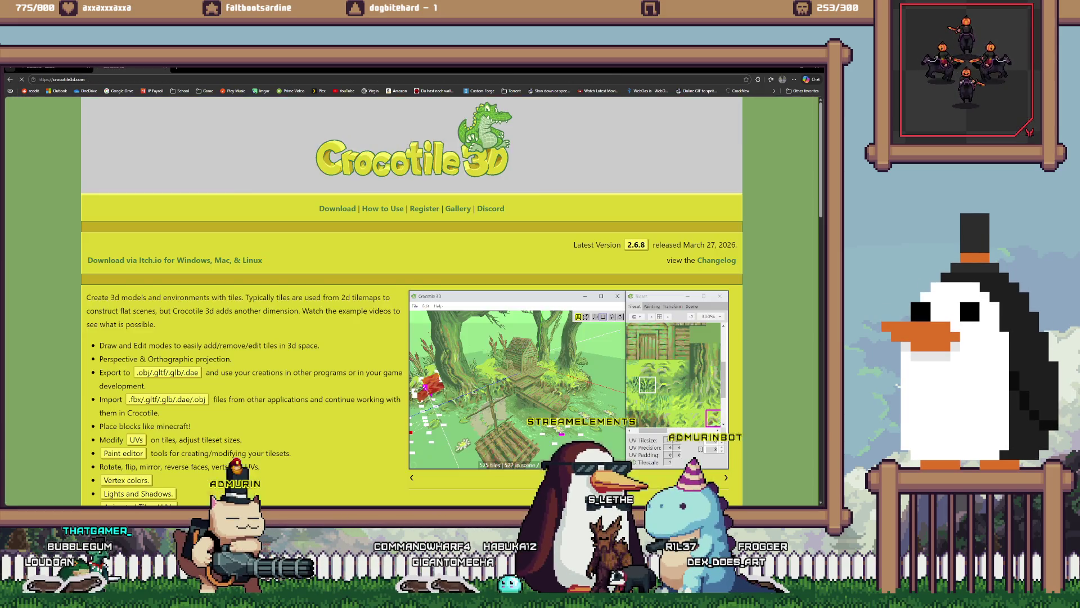
{"action": "key", "text": "ctrl+l"}
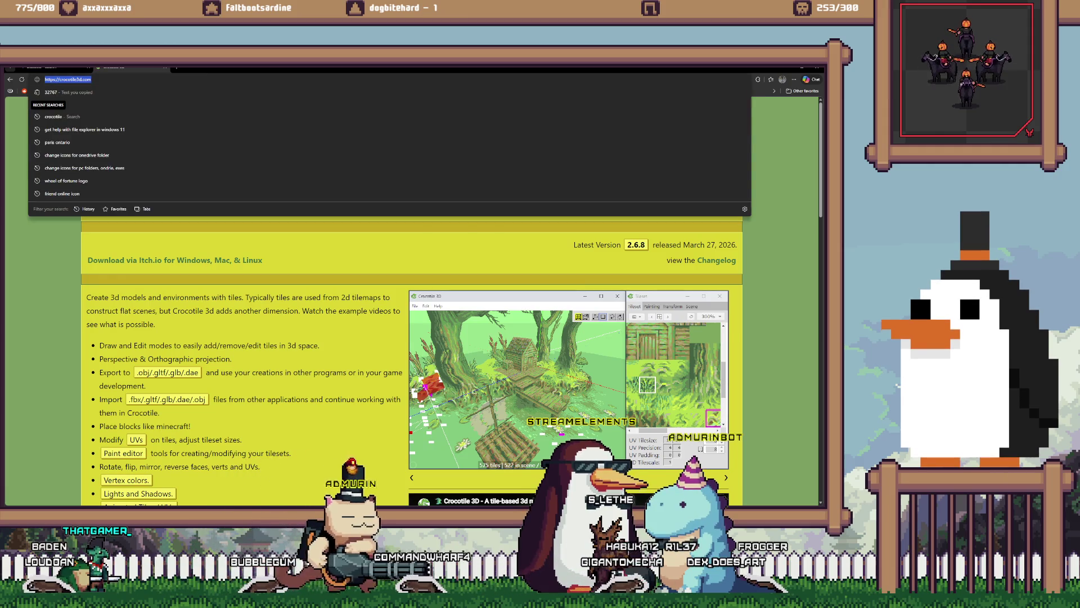
{"action": "key", "text": "Escape"}
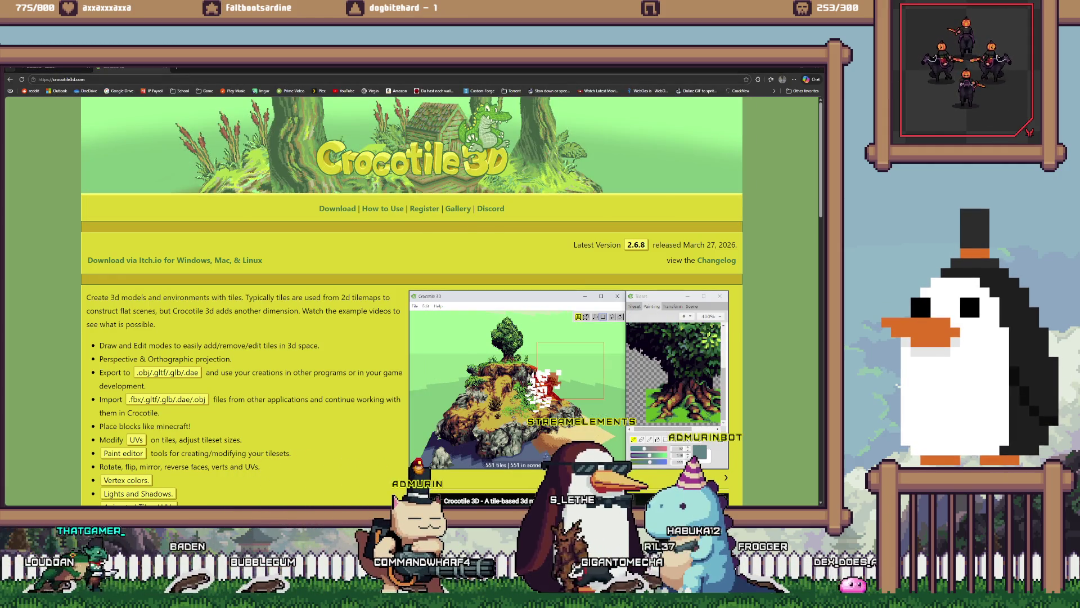
{"action": "scroll", "coordinate": [412, 298], "scroll_direction": "down", "scroll_amount": 2}
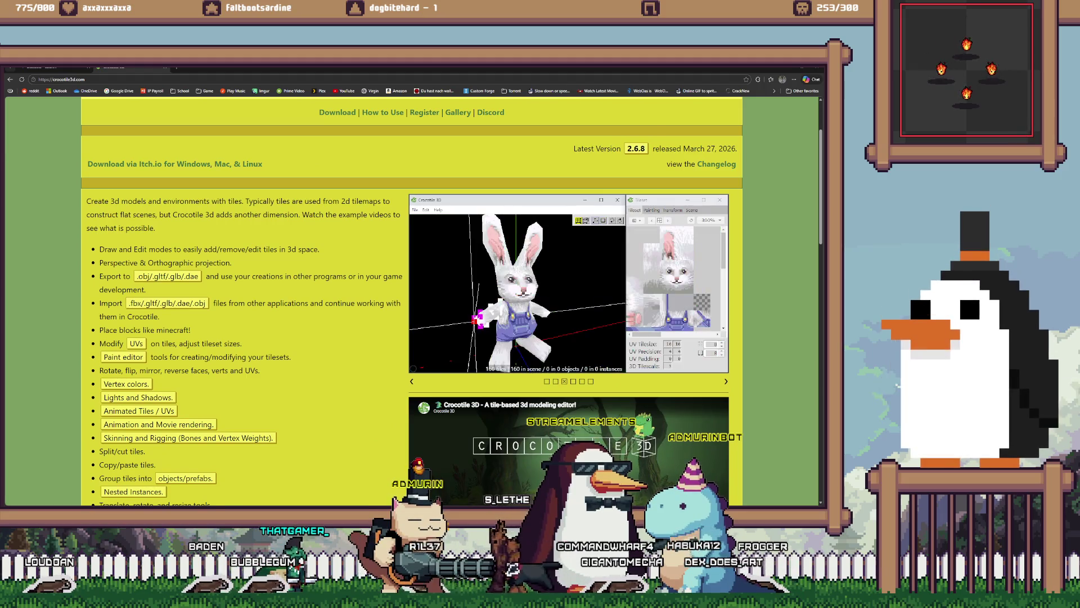
{"action": "scroll", "coordinate": [412, 298], "scroll_direction": "down", "scroll_amount": 1}
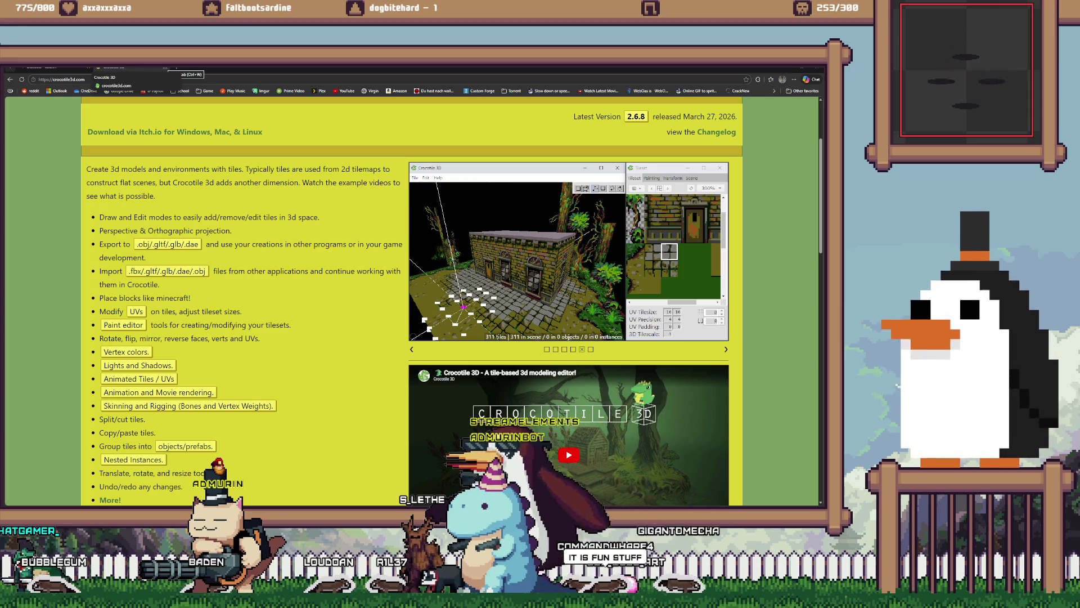
{"action": "left_click", "coordinate": [166, 67]}
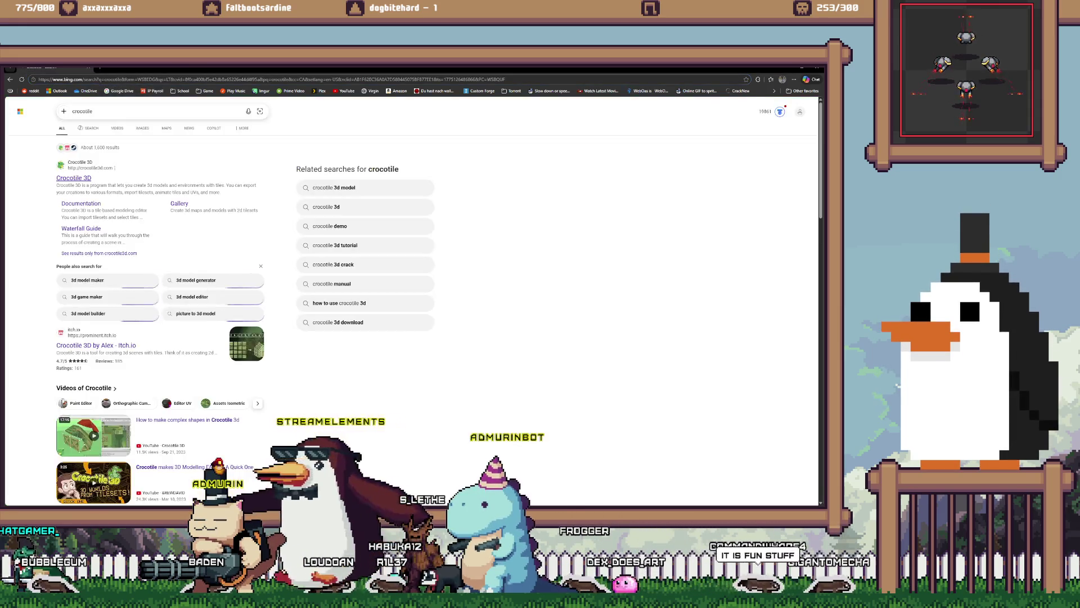
{"action": "key", "text": "alt+Tab"}
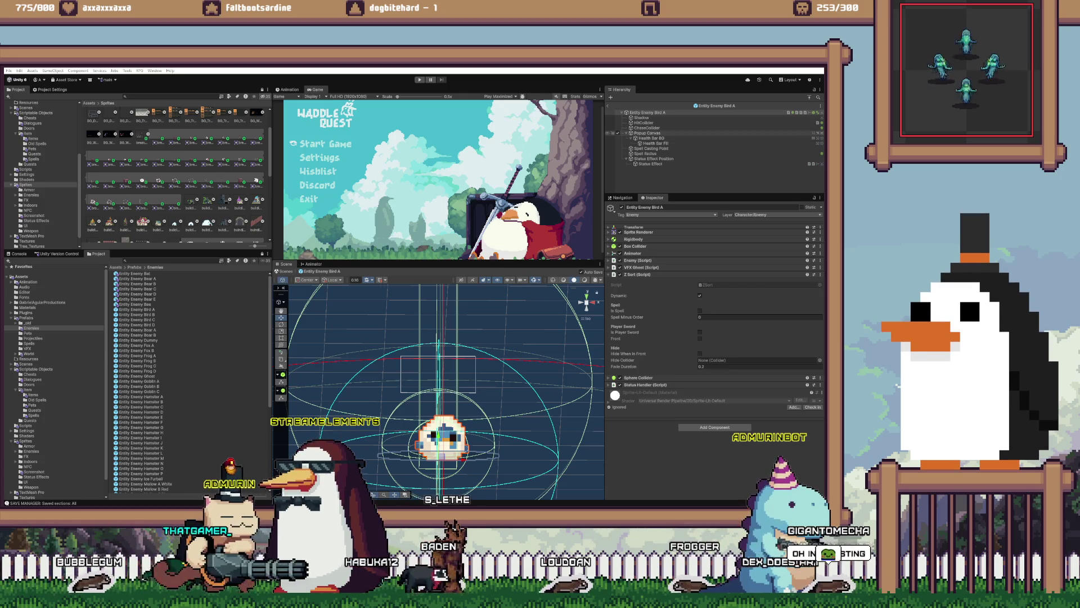
- Set Bird A's Popup Canvas Order in Layer to 32767 and check its Status Effect
{"action": "left_click", "coordinate": [647, 133]}
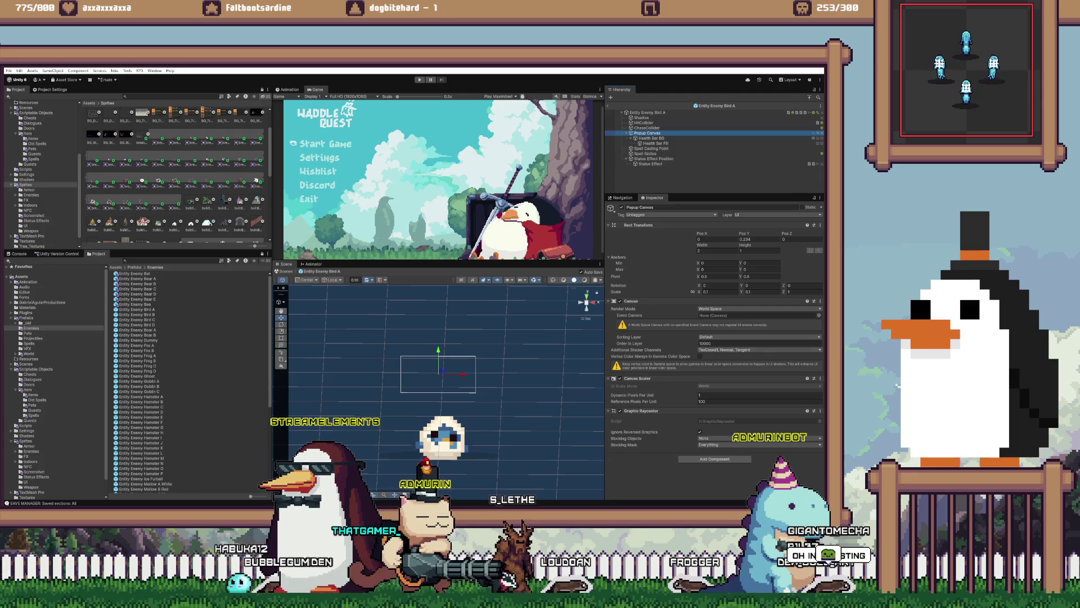
{"action": "left_click", "coordinate": [705, 343]}
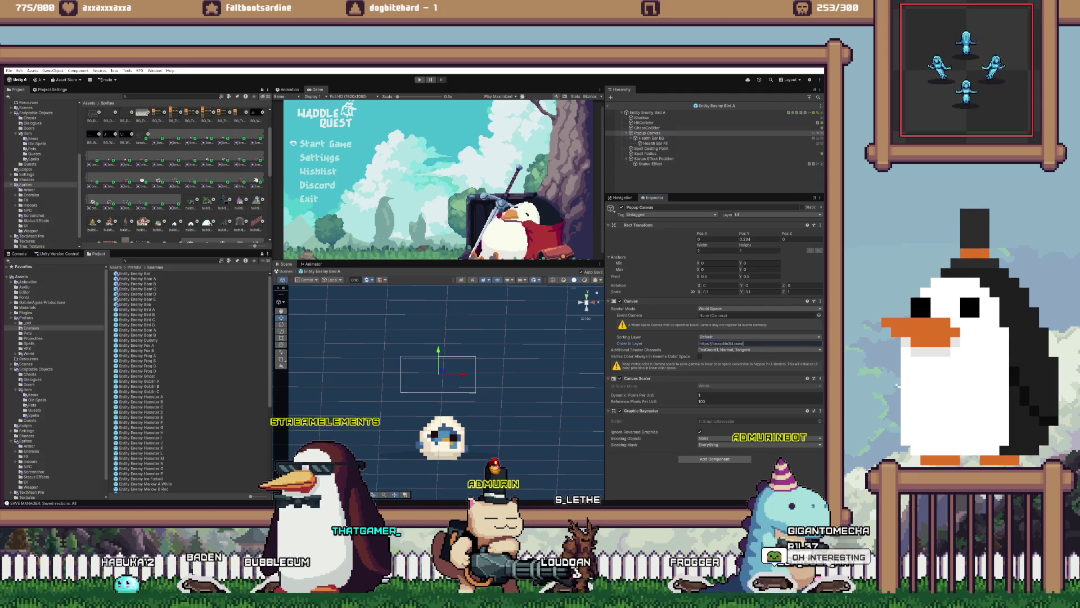
{"action": "type", "text": "32767"}
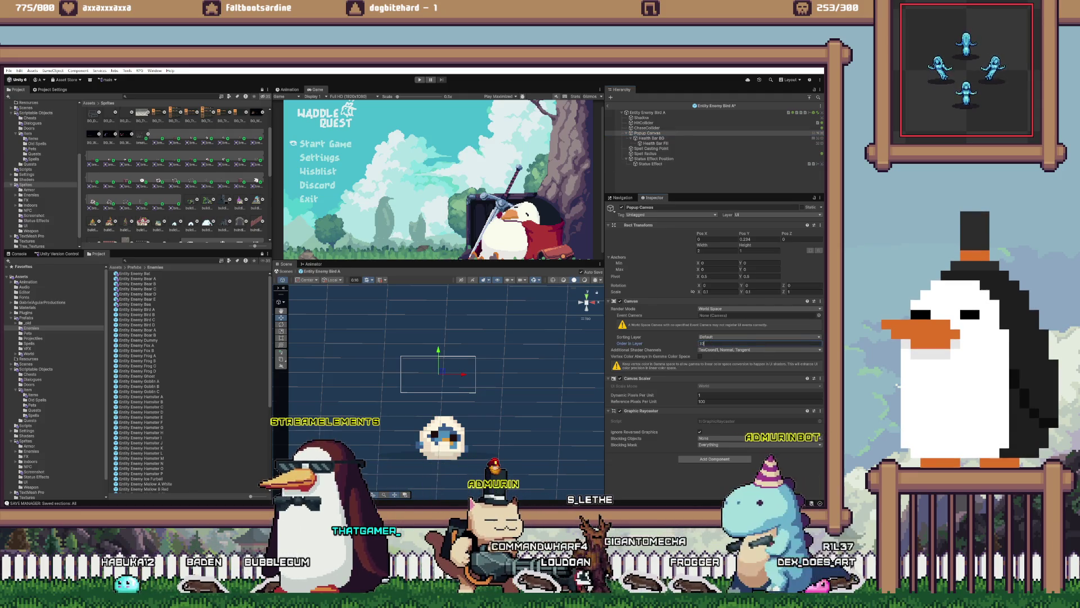
{"action": "key", "text": "Return"}
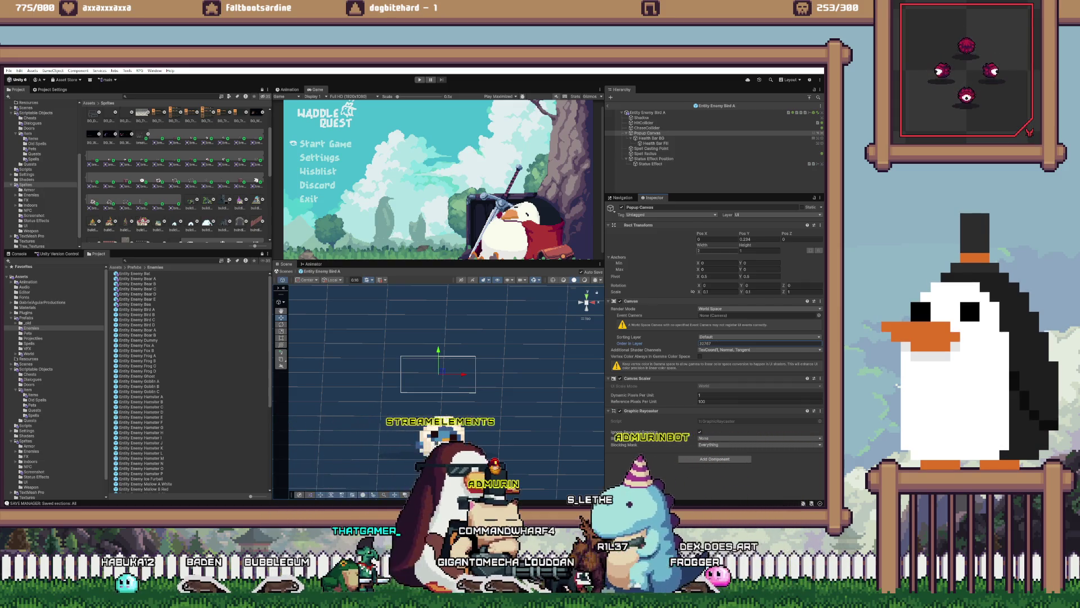
{"action": "left_click", "coordinate": [650, 164]}
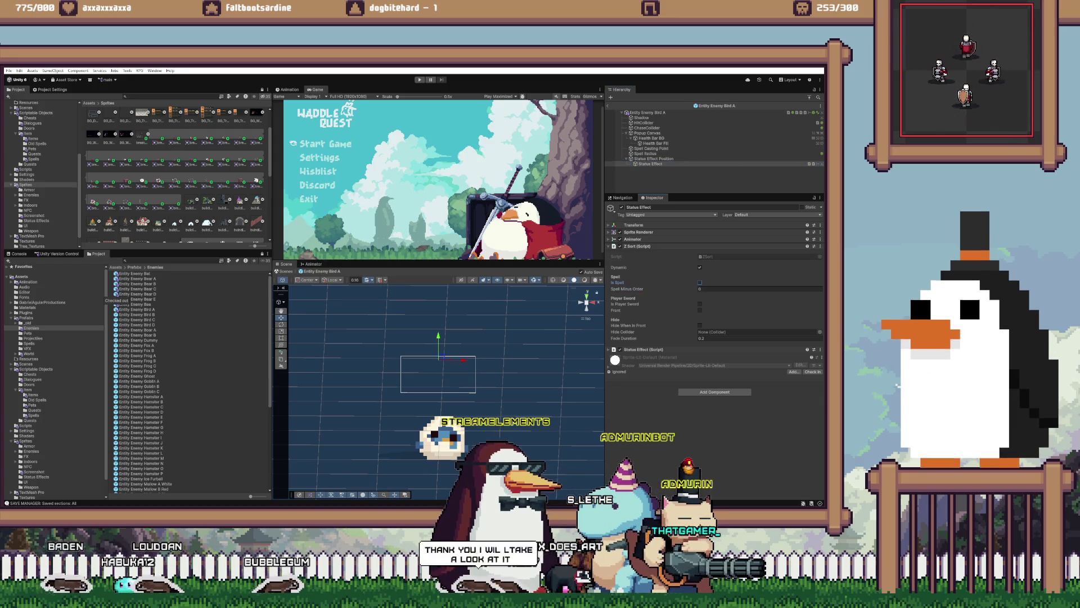
- Check Bird B's Status Effect, set its Popup Canvas Order in Layer to 32767, then open Bat
{"action": "double_click", "coordinate": [136, 315]}
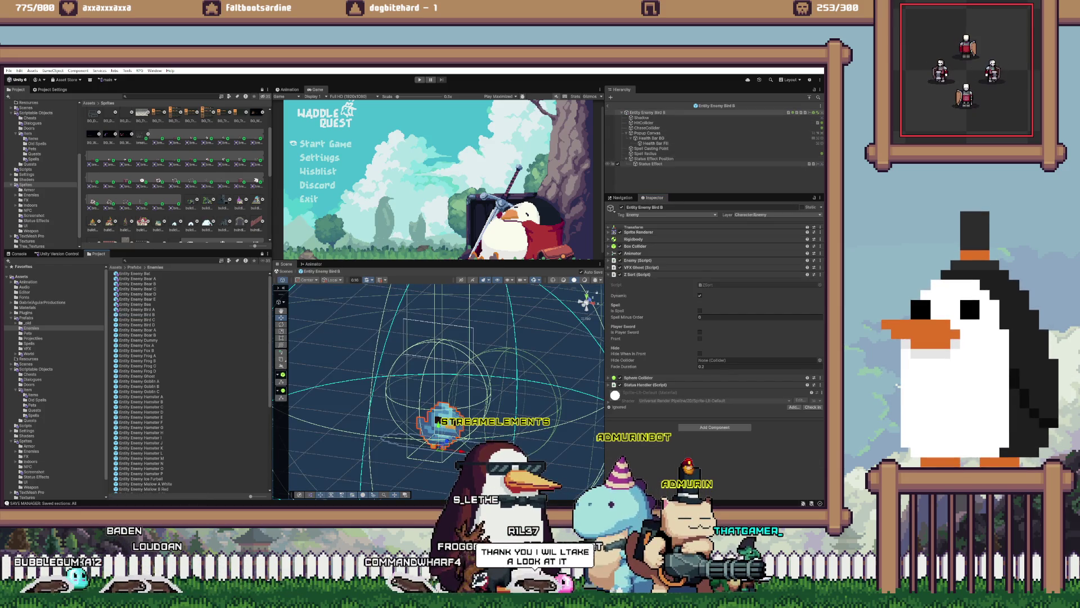
{"action": "left_click", "coordinate": [650, 164]}
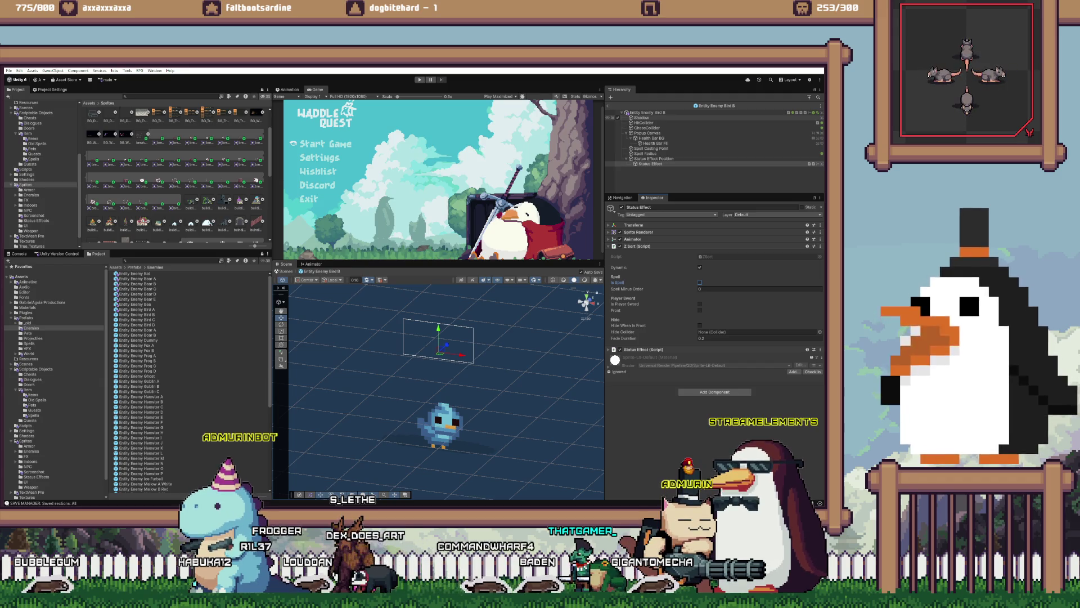
{"action": "left_click", "coordinate": [647, 133]}
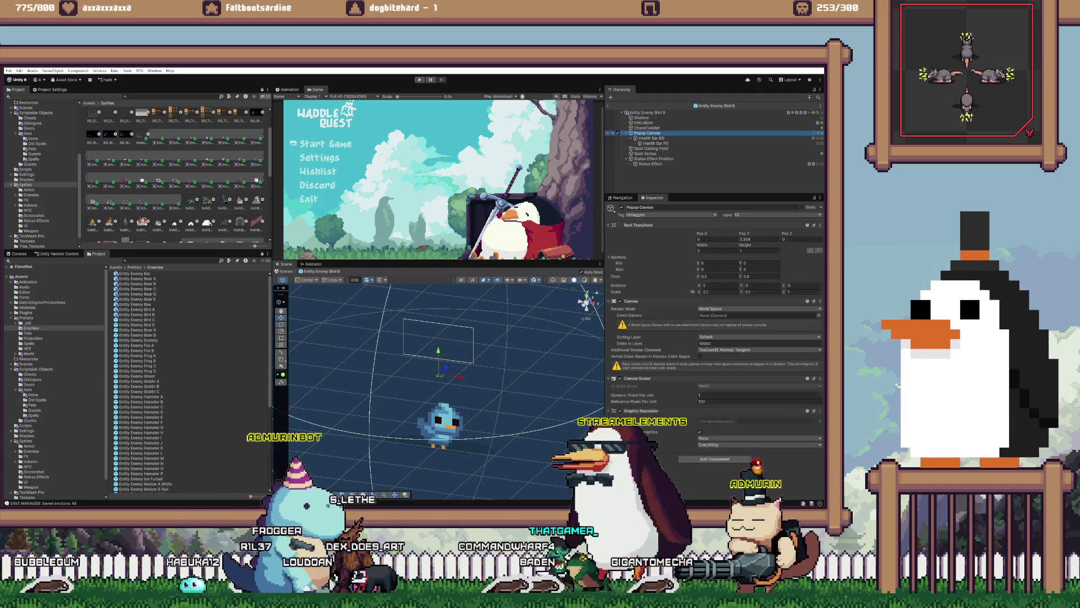
{"action": "double_click", "coordinate": [725, 344]}
{"action": "type", "text": "32767"}
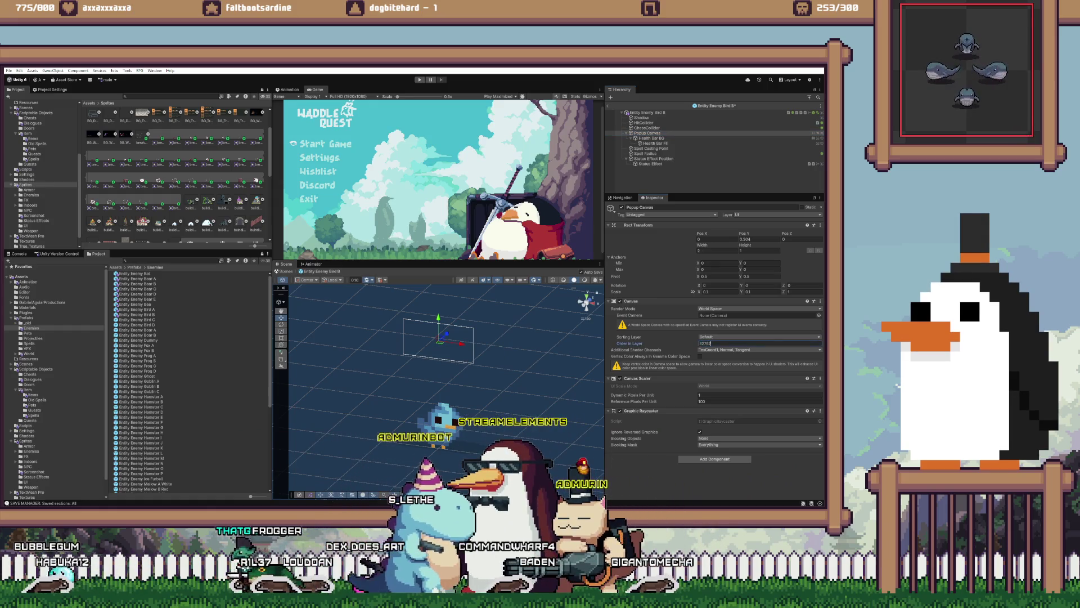
{"action": "left_click", "coordinate": [135, 273]}
{"action": "double_click", "coordinate": [135, 273]}
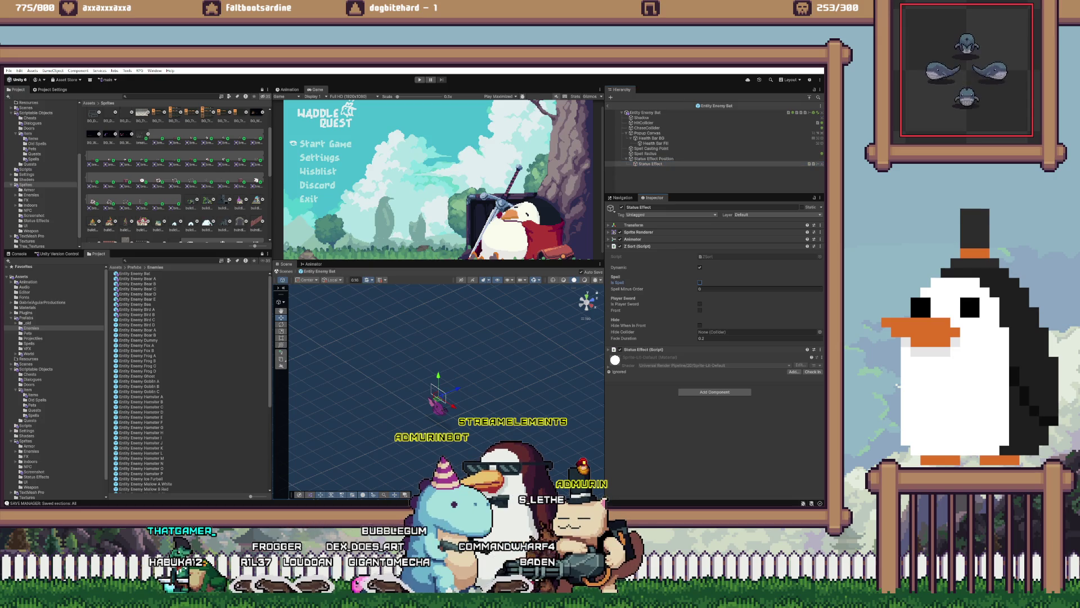
- Review Bear A and Bear B status effects, then on Bear C uncheck Is Spell and set Spell Minus Order 0
{"action": "double_click", "coordinate": [137, 279]}
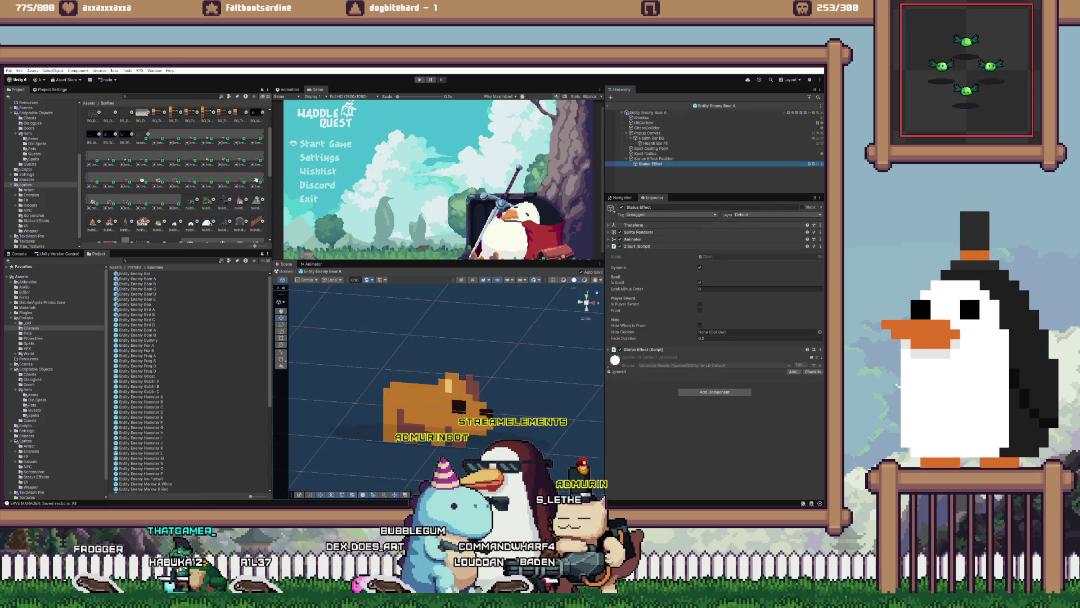
{"action": "left_click", "coordinate": [651, 163]}
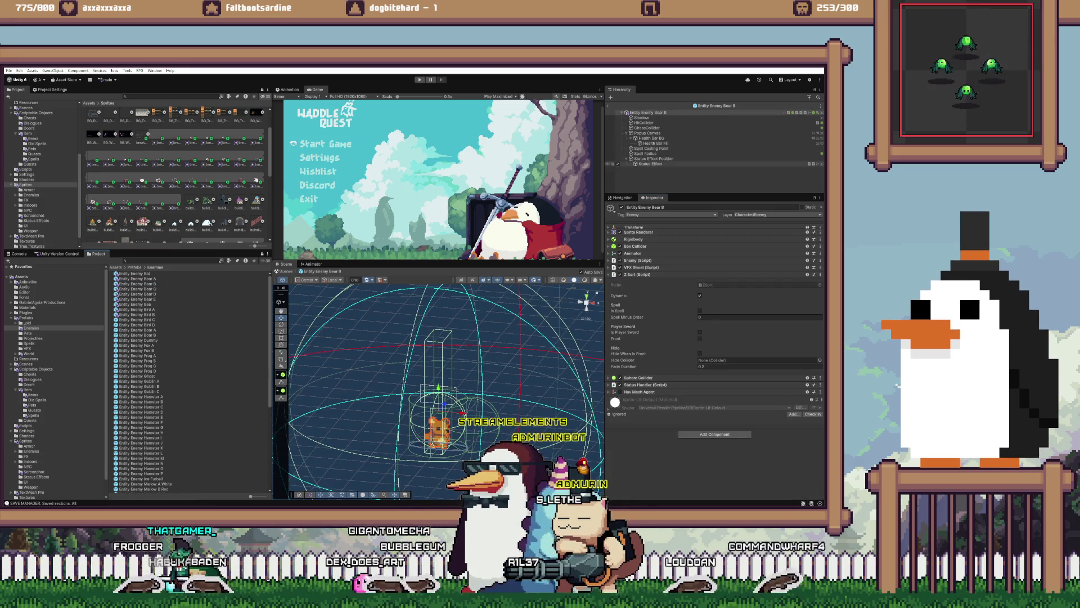
{"action": "left_click", "coordinate": [650, 164]}
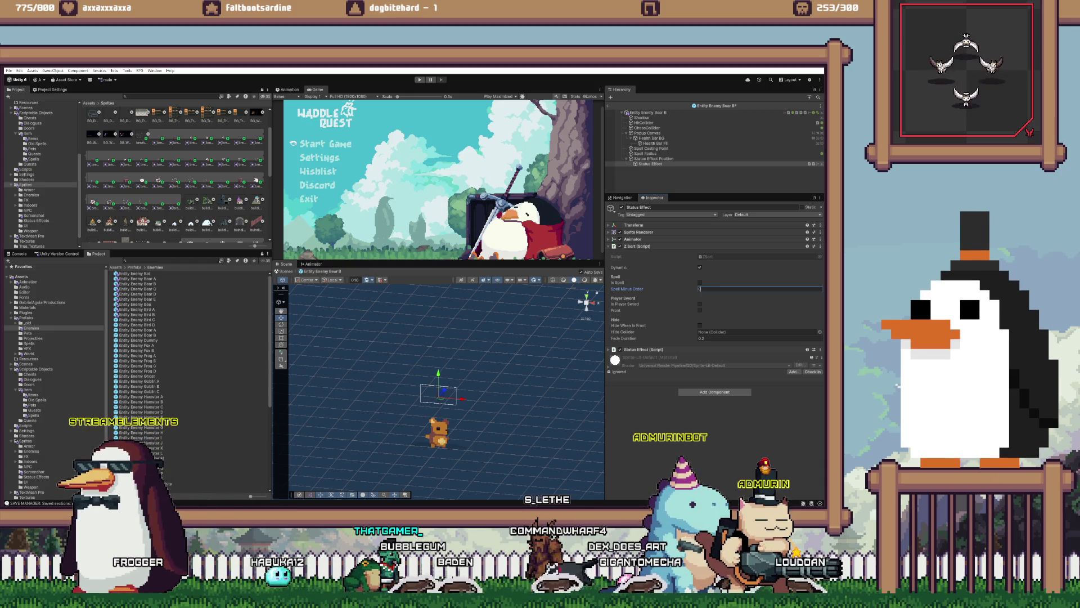
{"action": "double_click", "coordinate": [138, 289]}
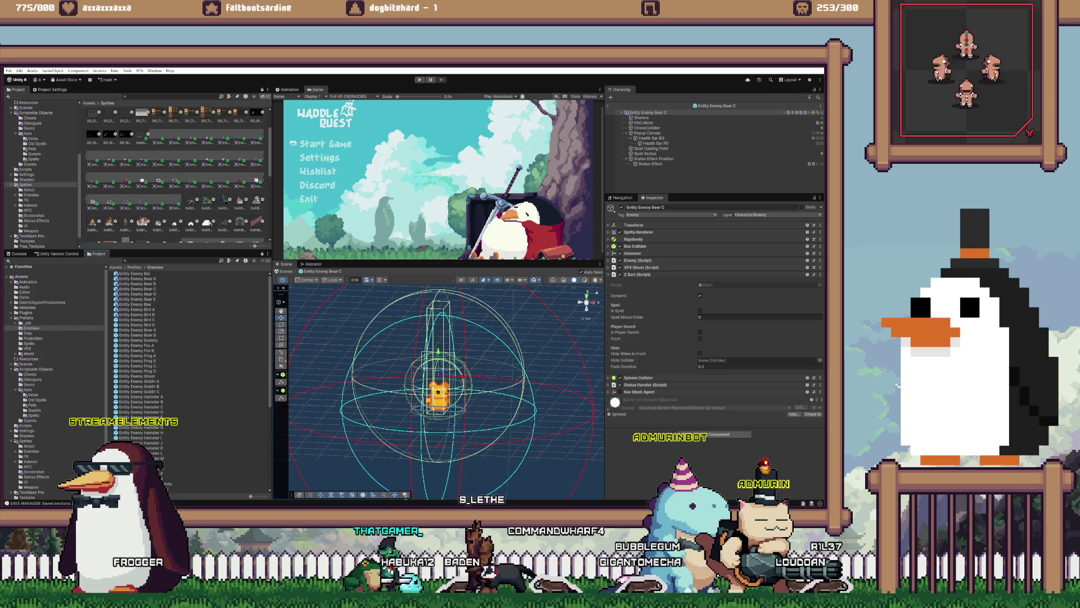
{"action": "left_click", "coordinate": [650, 164]}
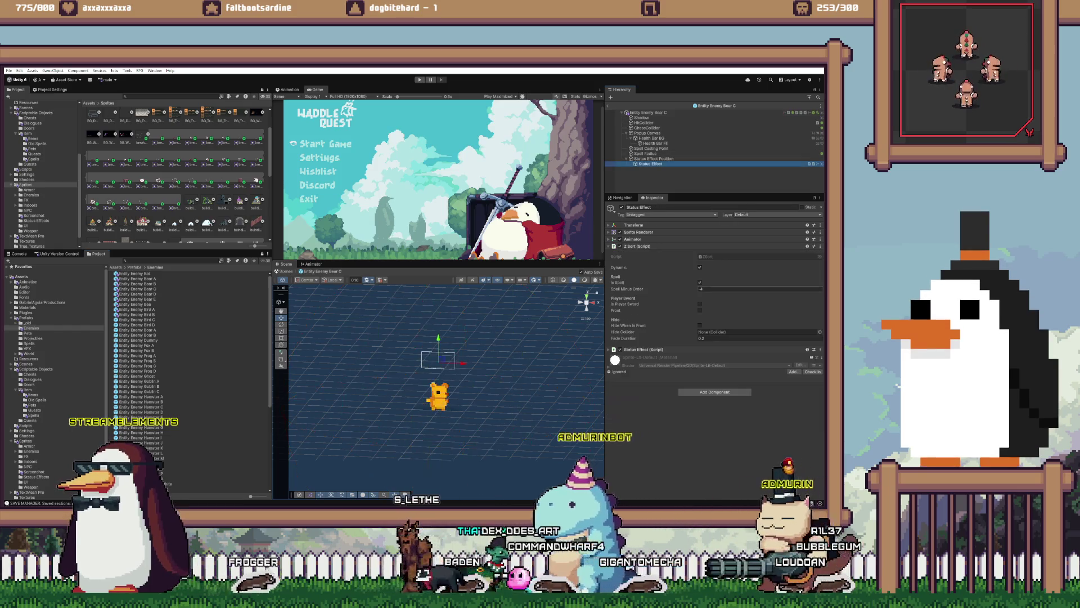
{"action": "left_click", "coordinate": [700, 283]}
{"action": "left_click", "coordinate": [732, 288]}
{"action": "type", "text": "0"}
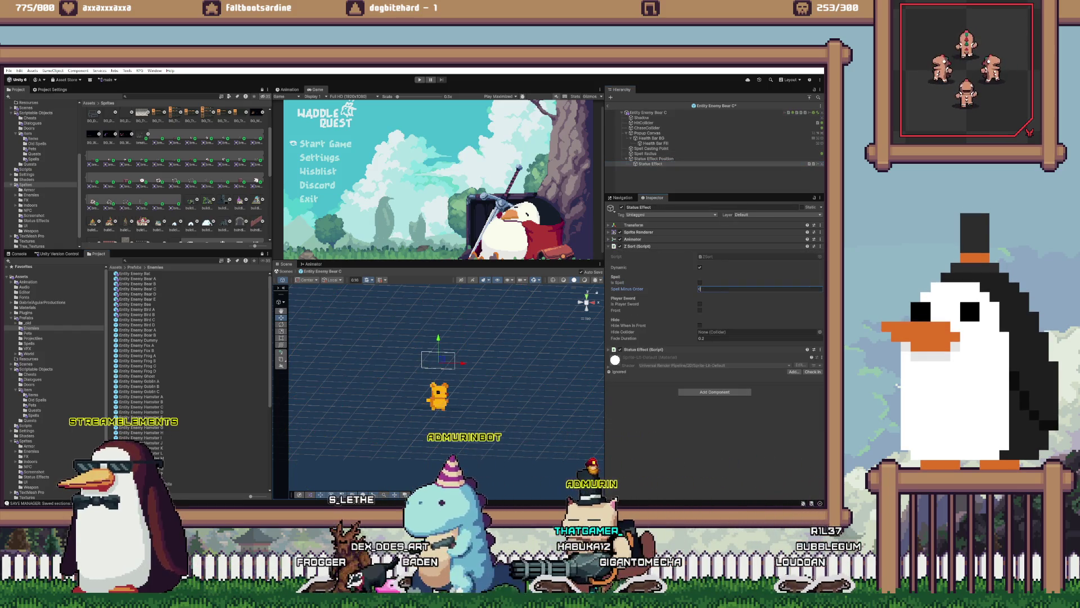
- Review the Bear D and Bear E status effects, then open the Bee prefab
{"action": "double_click", "coordinate": [138, 294]}
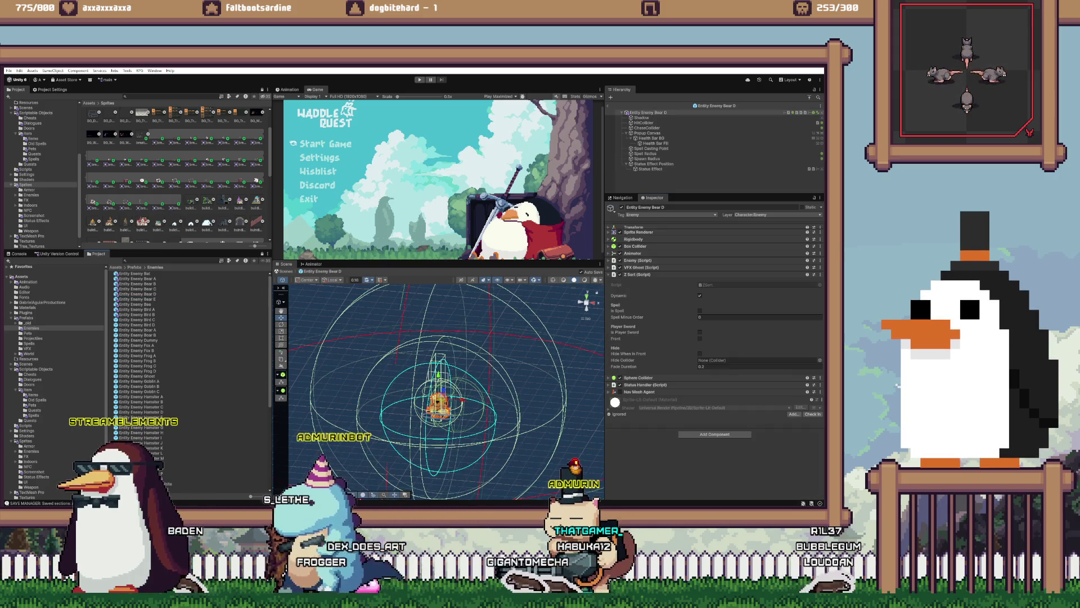
{"action": "left_click", "coordinate": [650, 168]}
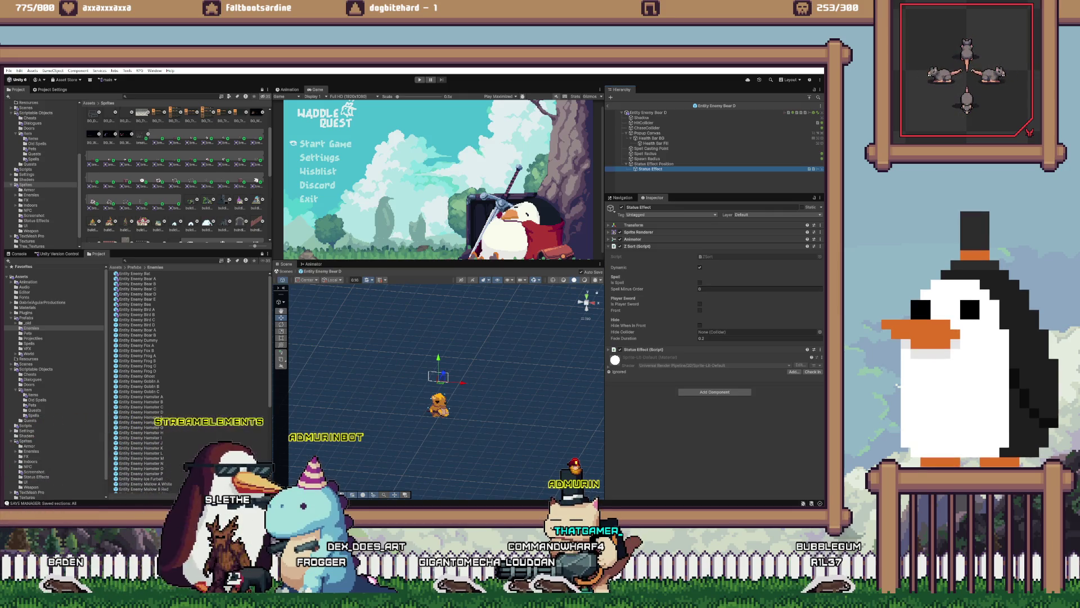
{"action": "double_click", "coordinate": [138, 299]}
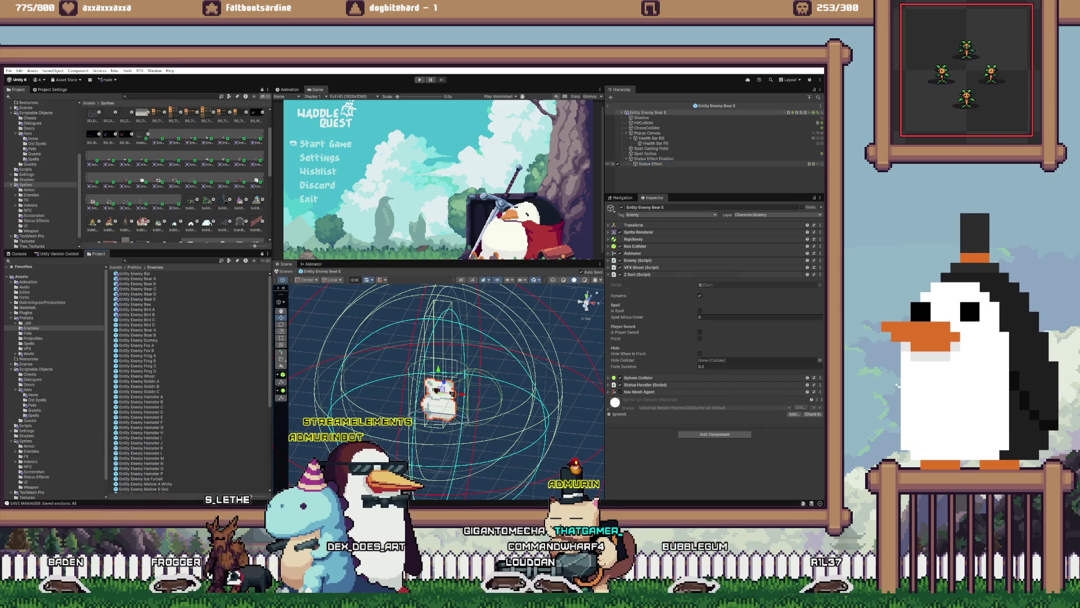
{"action": "left_click", "coordinate": [650, 164]}
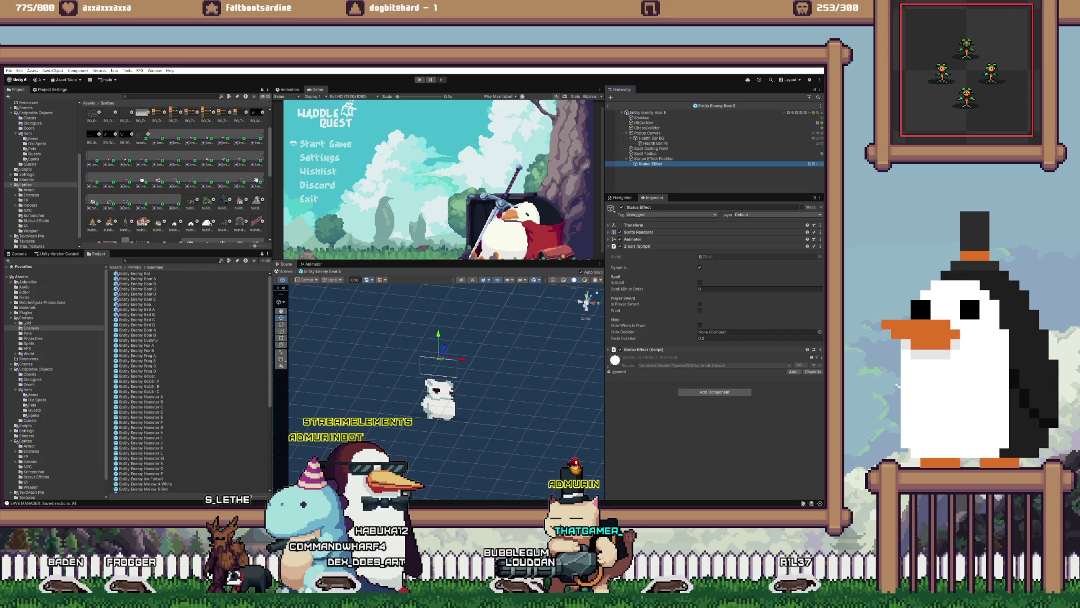
{"action": "double_click", "coordinate": [135, 304]}
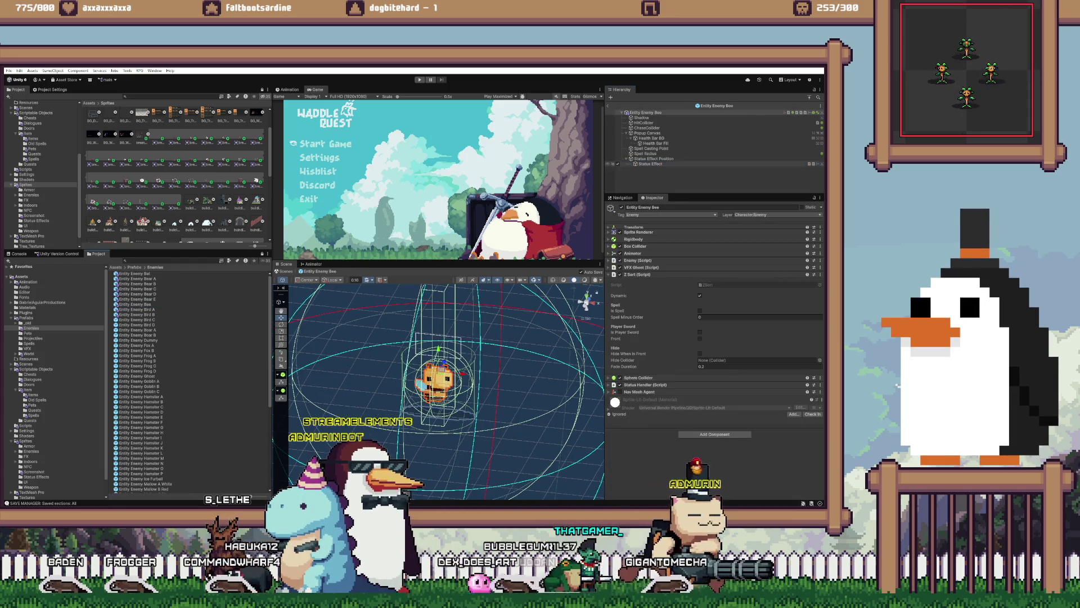
- Review the Status Effect settings of the Bee, Bird A and Bird B prefabs
{"action": "left_click", "coordinate": [650, 163]}
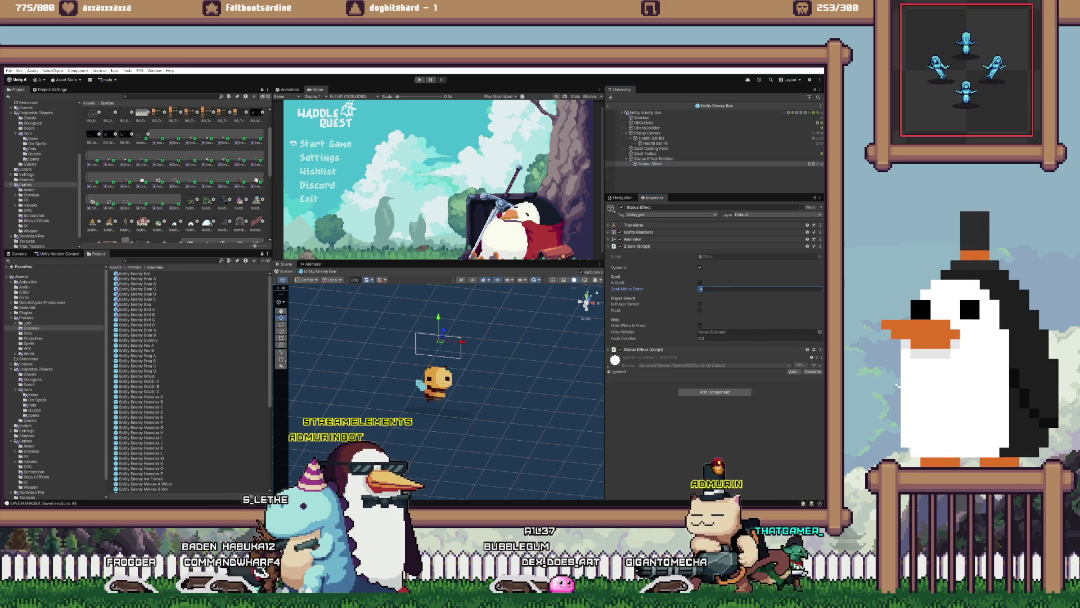
{"action": "double_click", "coordinate": [135, 310]}
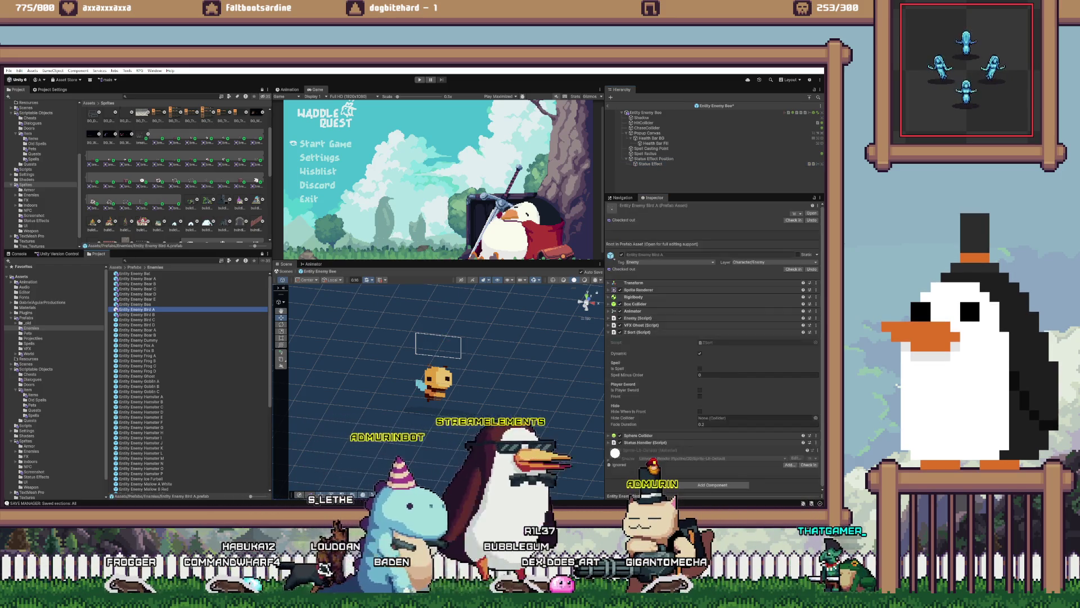
{"action": "left_click", "coordinate": [650, 163]}
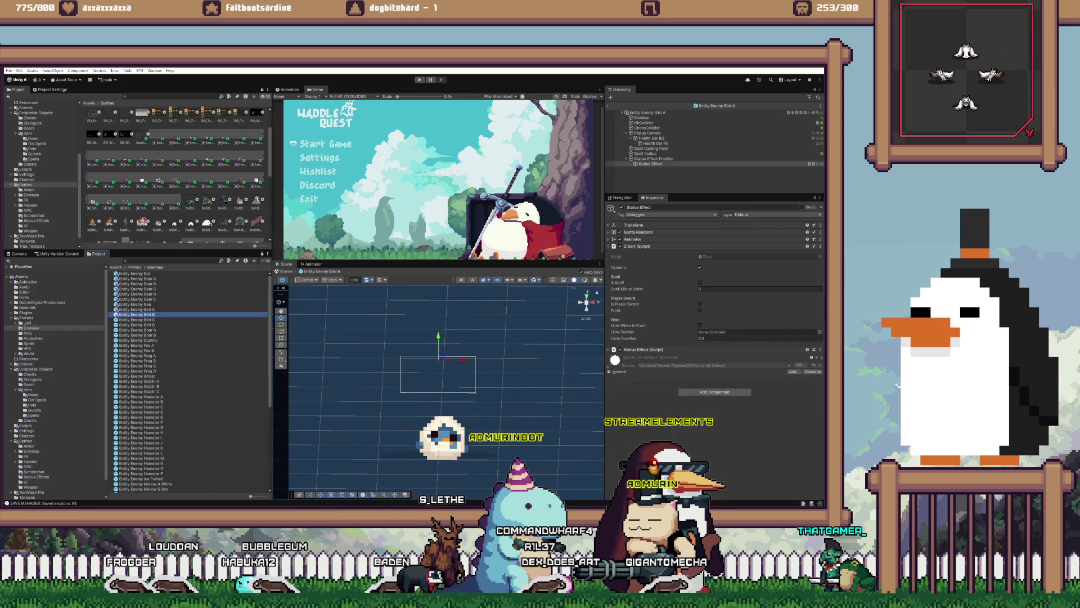
{"action": "double_click", "coordinate": [135, 314]}
{"action": "left_click", "coordinate": [650, 164]}
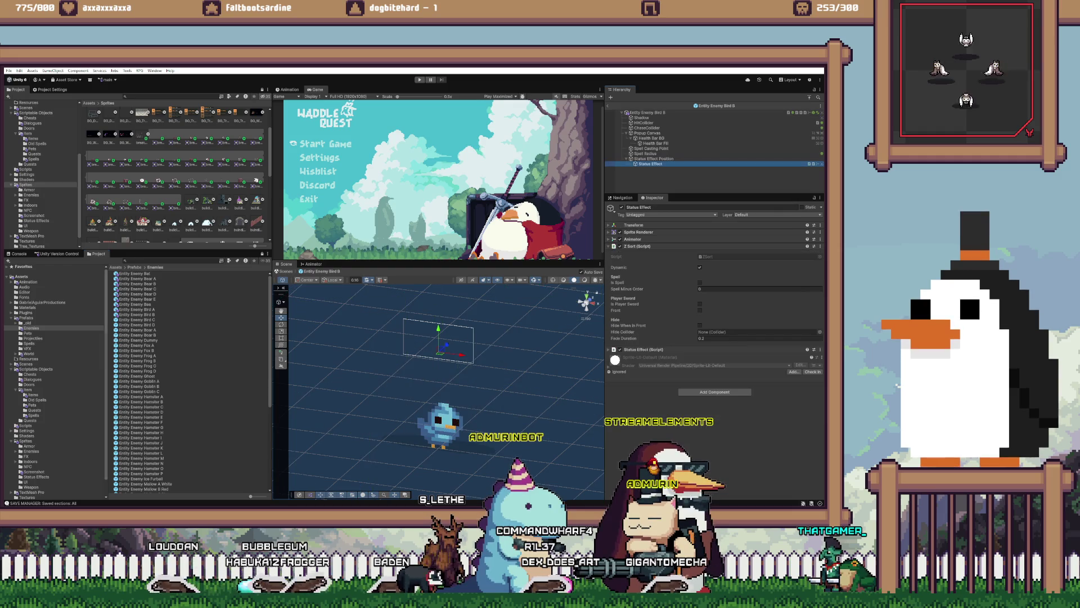
- On Bird C, uncheck Is Spell, clear the -4 Spell Minus Order, and check its Popup Canvas
{"action": "double_click", "coordinate": [135, 320]}
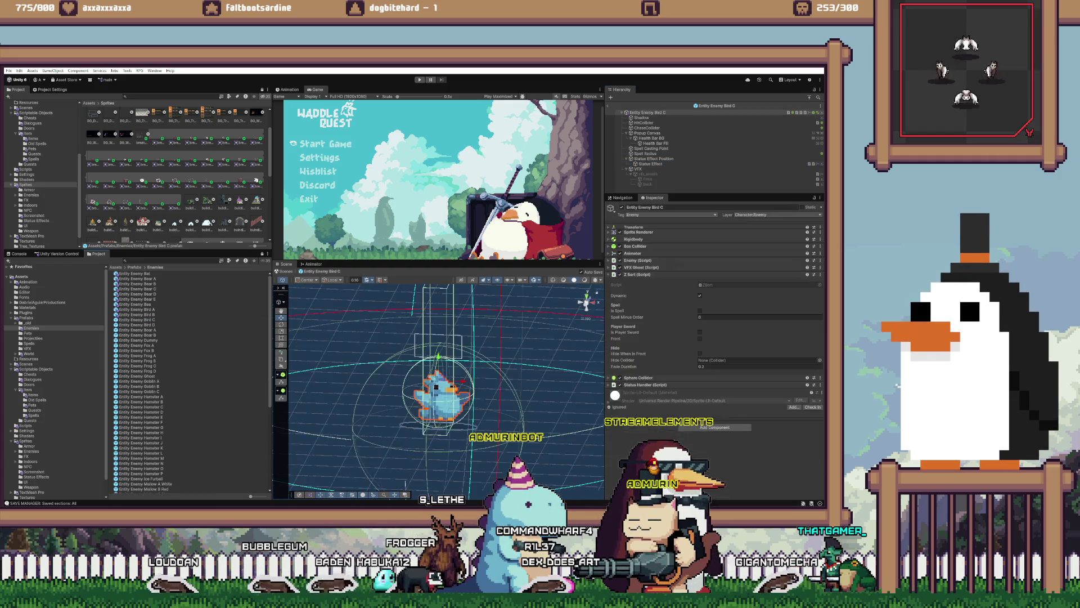
{"action": "left_click", "coordinate": [650, 164]}
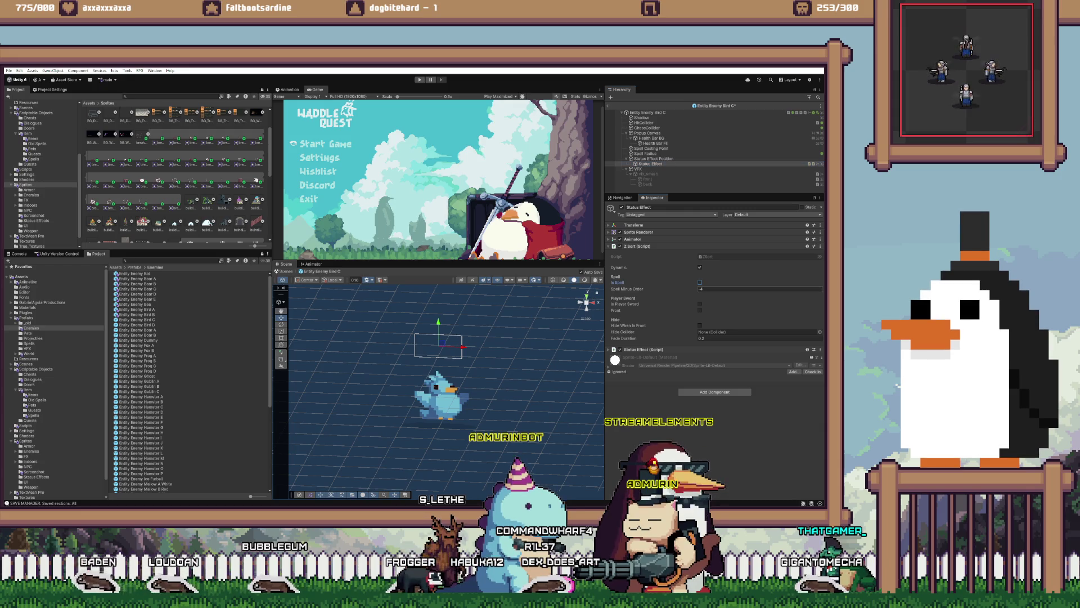
{"action": "left_click", "coordinate": [700, 283]}
{"action": "left_click", "coordinate": [703, 289]}
{"action": "key", "text": "BackSpace"}
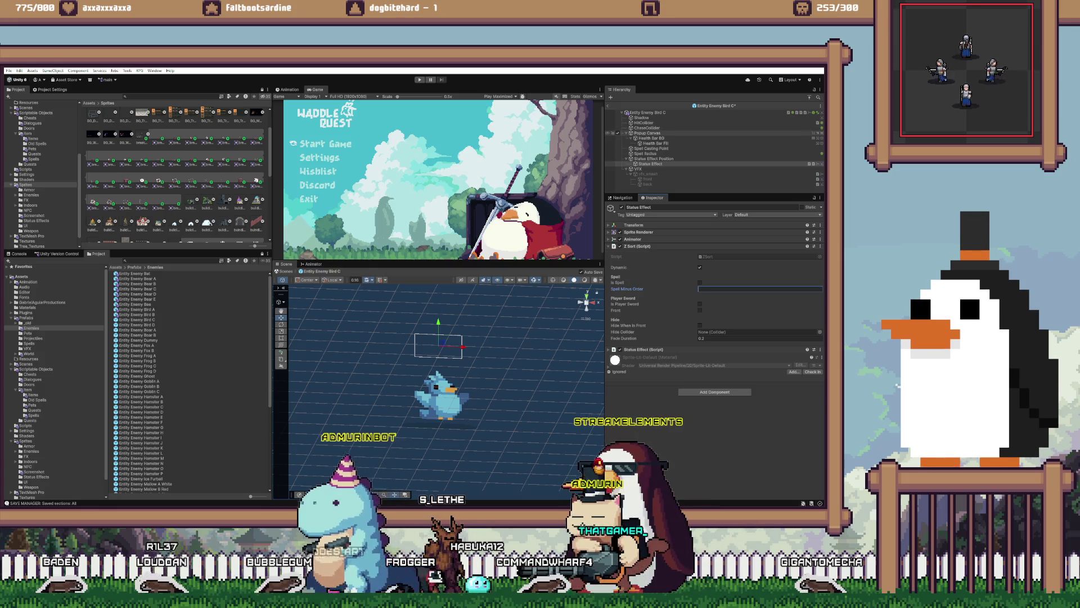
{"action": "left_click", "coordinate": [647, 133]}
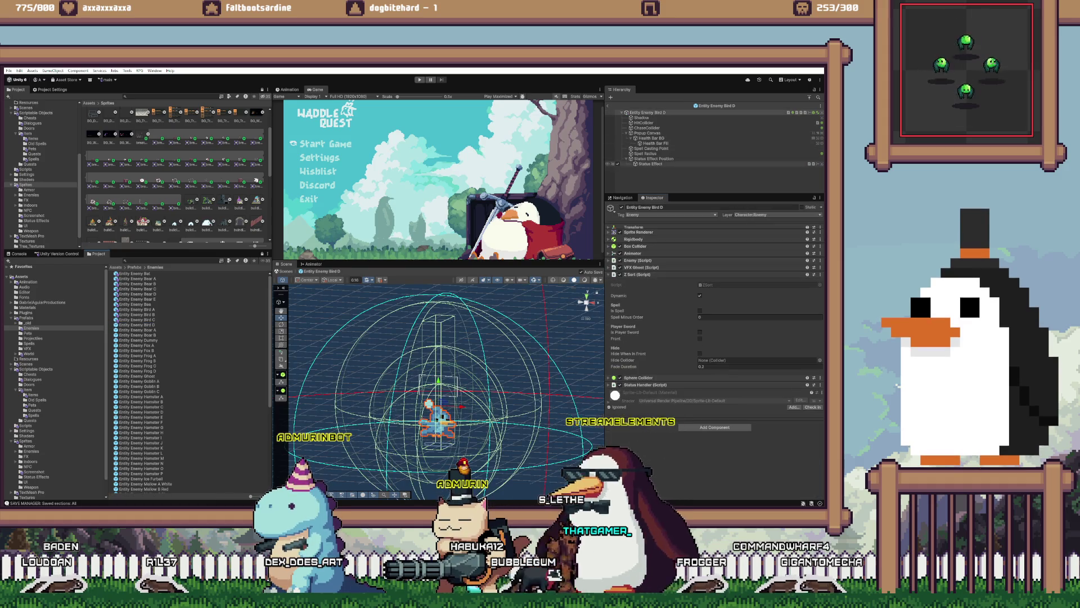
- On Bird D's Status Effect, set Spell Minus Order to 0 and uncheck Is Spell
{"action": "left_click", "coordinate": [650, 164]}
{"action": "left_click", "coordinate": [732, 289]}
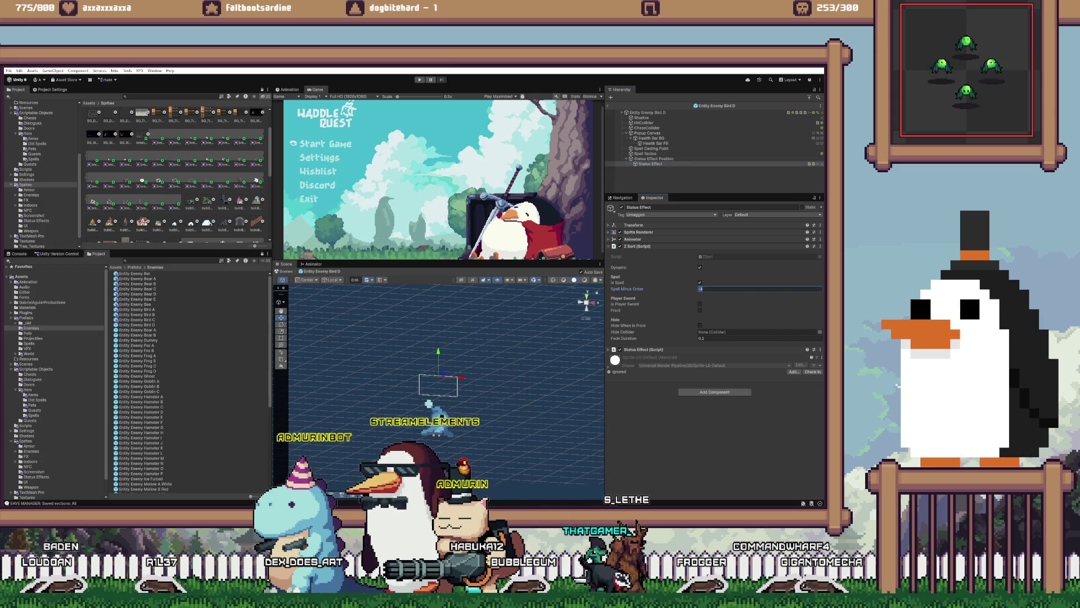
{"action": "type", "text": "0"}
{"action": "left_click", "coordinate": [699, 283]}
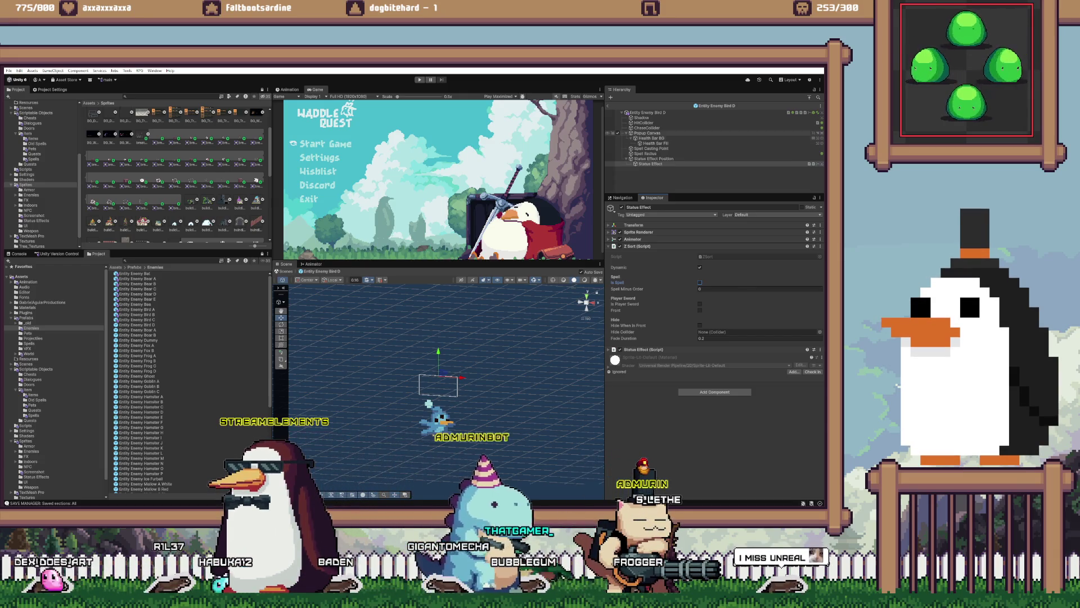
- Check Bird D's Popup Canvas, edit Boar A's Spell Minus Order, and review Boar A and Boar B canvases
{"action": "left_click", "coordinate": [647, 133]}
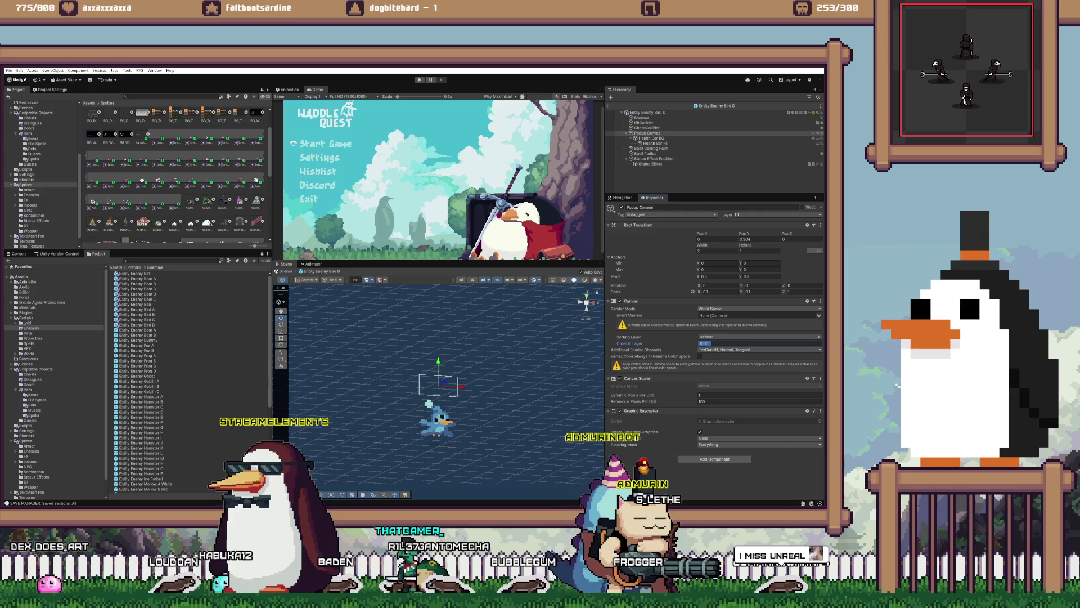
{"action": "double_click", "coordinate": [138, 340]}
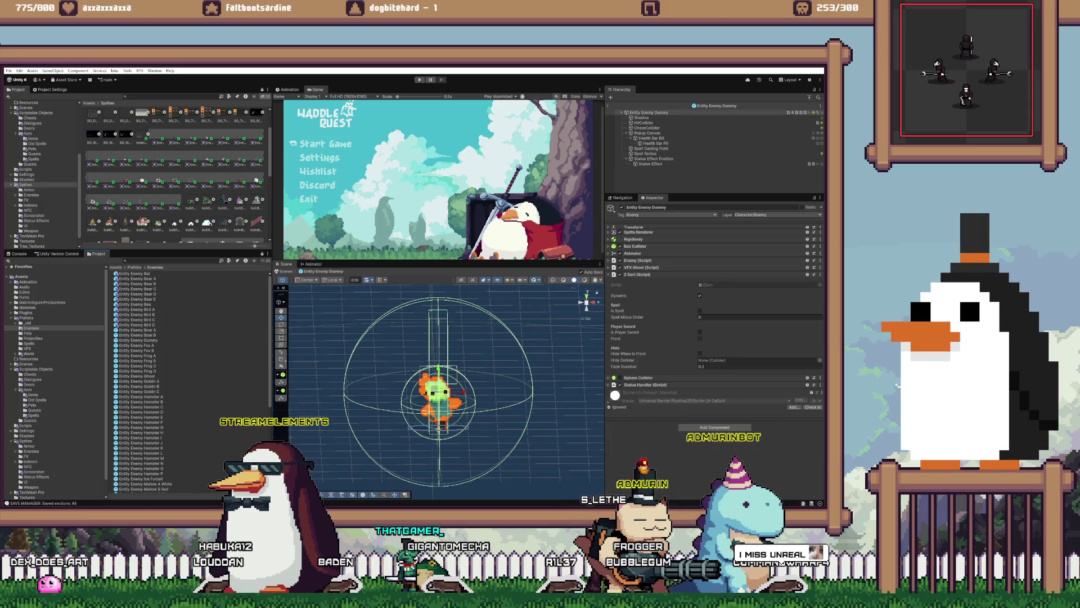
{"action": "double_click", "coordinate": [137, 329]}
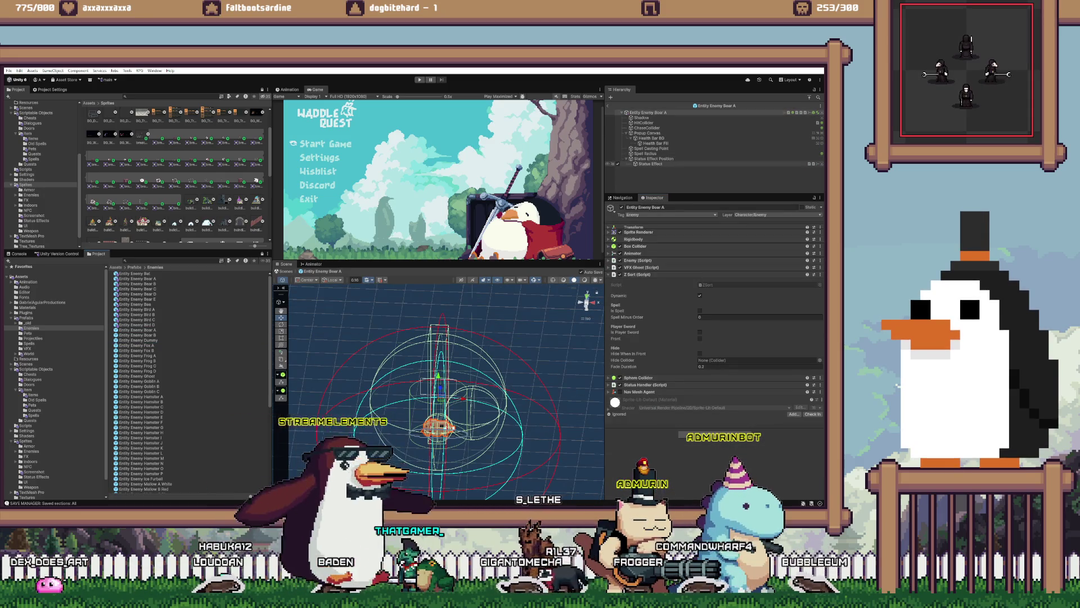
{"action": "left_click", "coordinate": [651, 163]}
{"action": "left_click", "coordinate": [760, 288]}
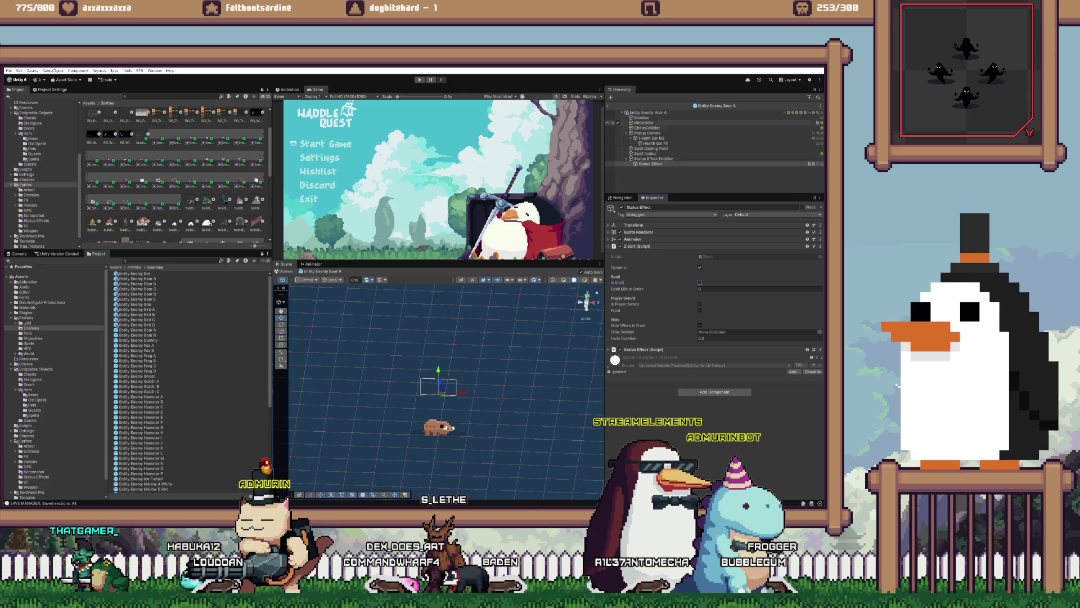
{"action": "left_click", "coordinate": [647, 133]}
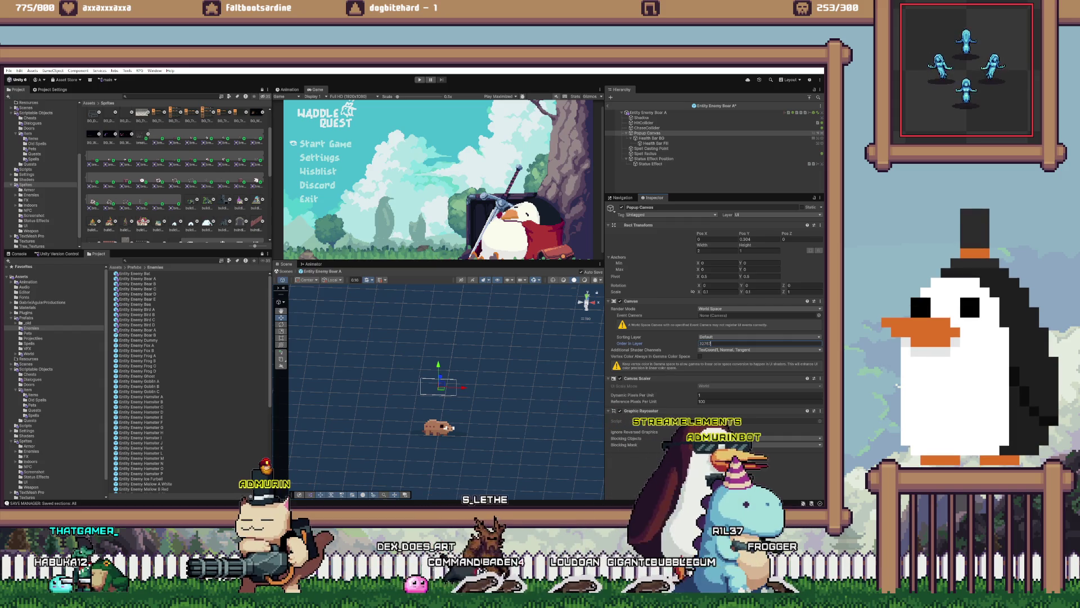
{"action": "double_click", "coordinate": [138, 283]}
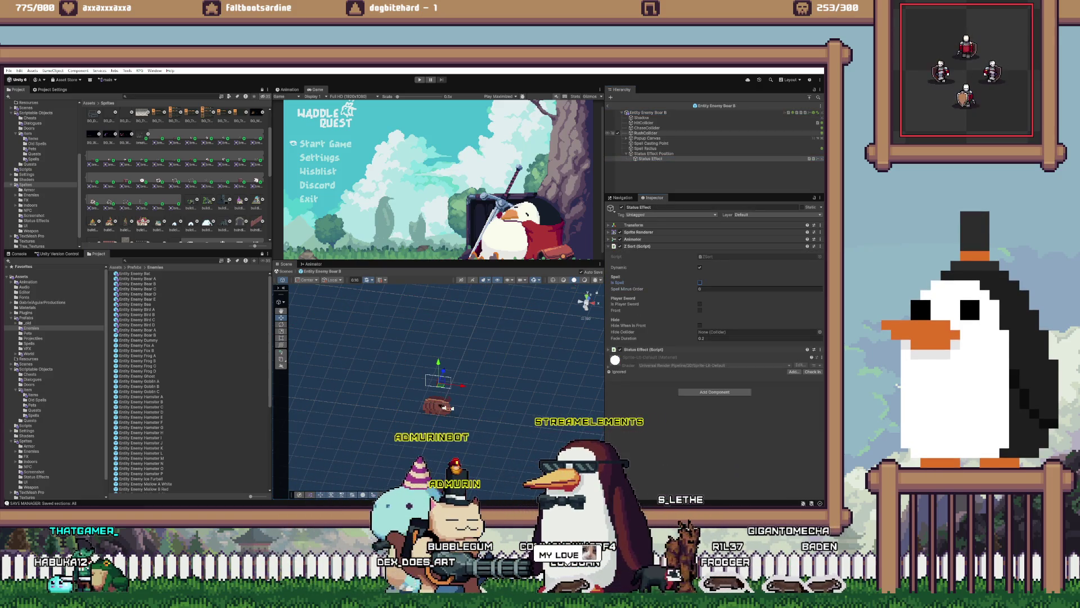
{"action": "left_click", "coordinate": [647, 138]}
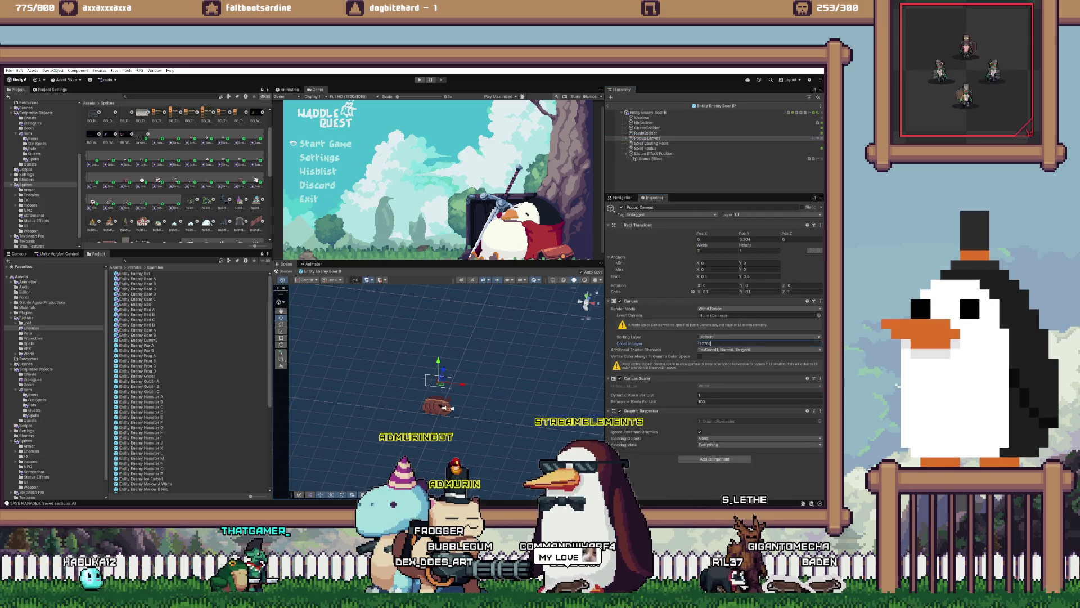
- Set the Dummy's Popup Canvas Order in Layer to 32767, then open Fox A
{"action": "double_click", "coordinate": [137, 340]}
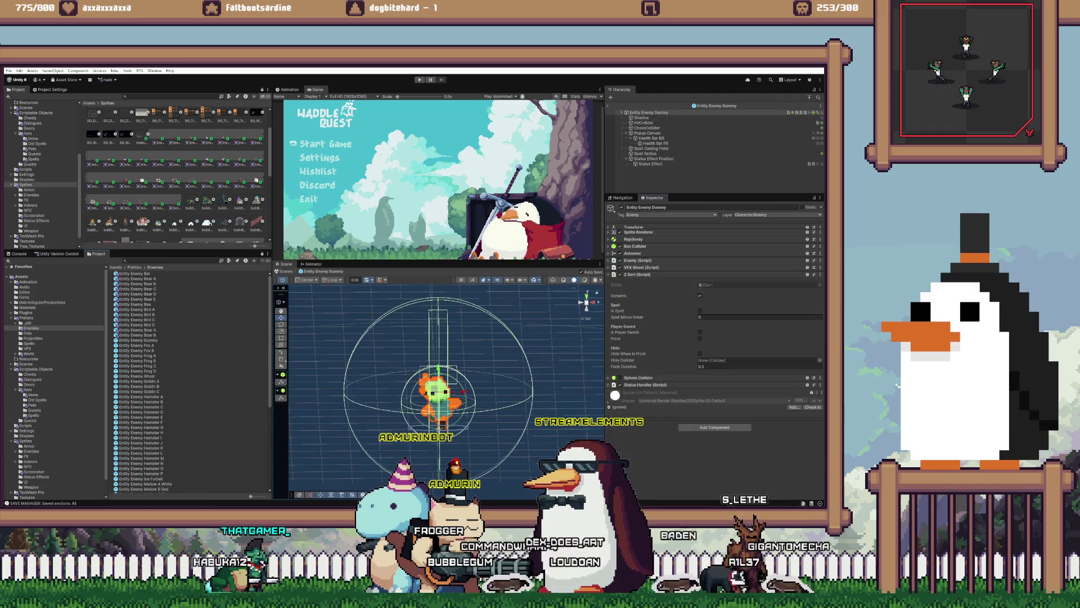
{"action": "left_click", "coordinate": [650, 163]}
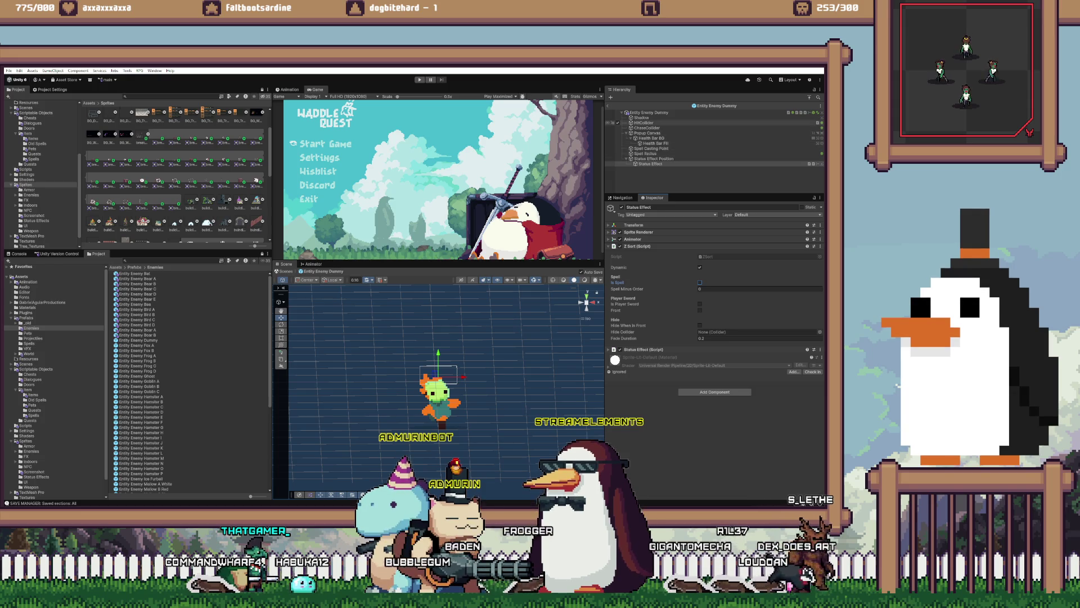
{"action": "left_click", "coordinate": [647, 133]}
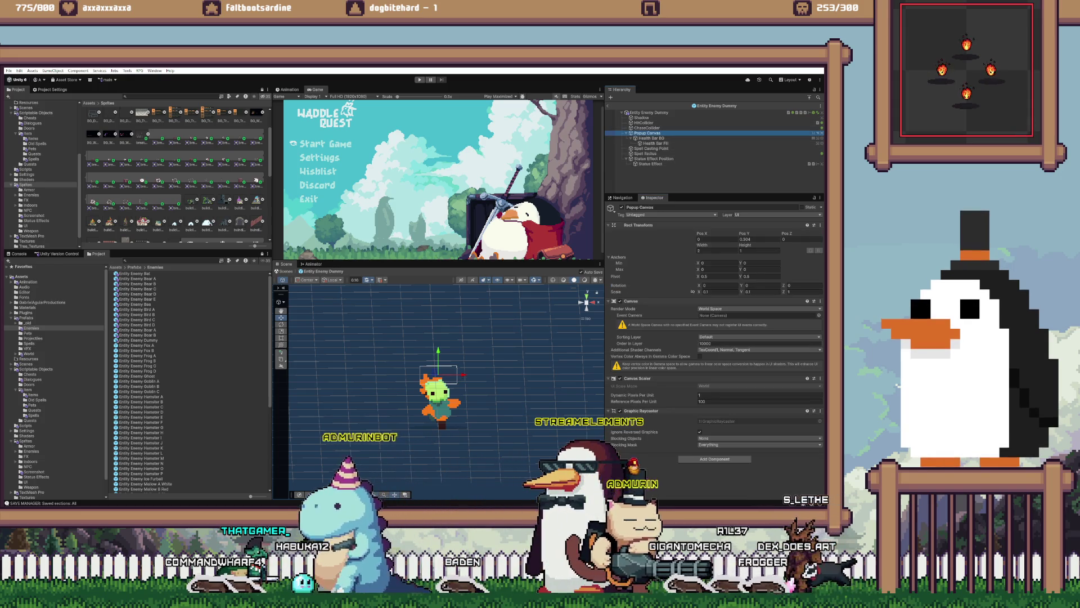
{"action": "left_click", "coordinate": [731, 343]}
{"action": "type", "text": "32767"}
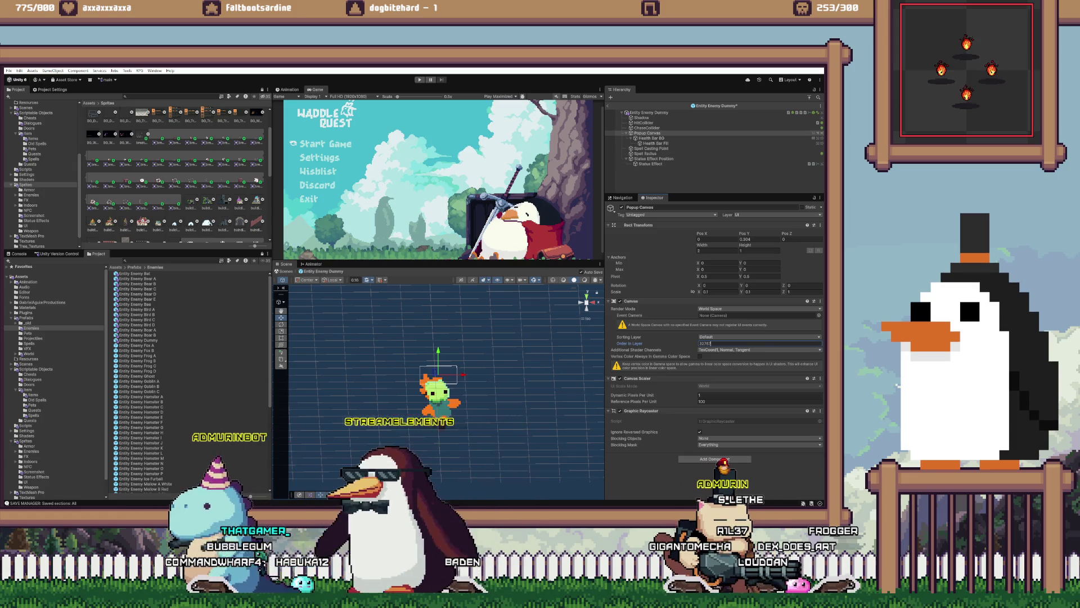
{"action": "double_click", "coordinate": [136, 344]}
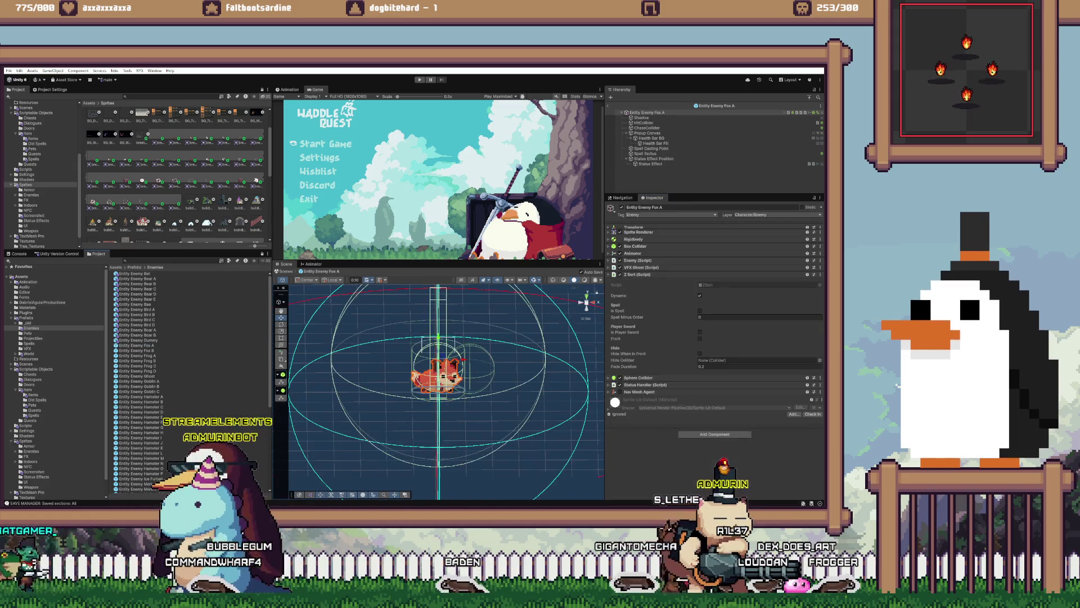
- Uncheck Is Spell on Fox A's Status Effect and check its Popup Canvas
{"action": "left_click", "coordinate": [651, 164]}
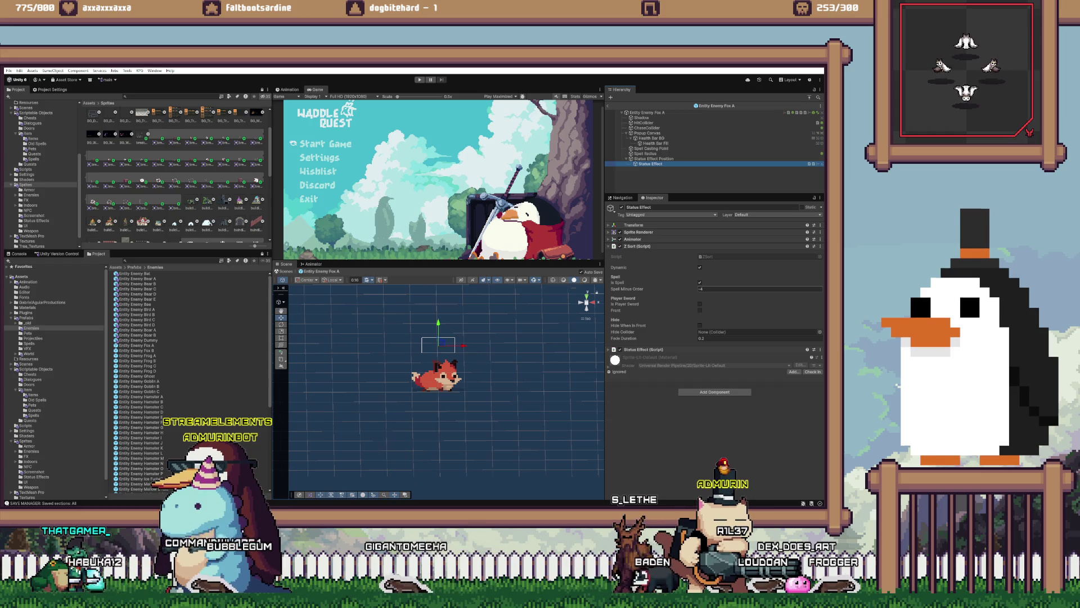
{"action": "left_click", "coordinate": [700, 282]}
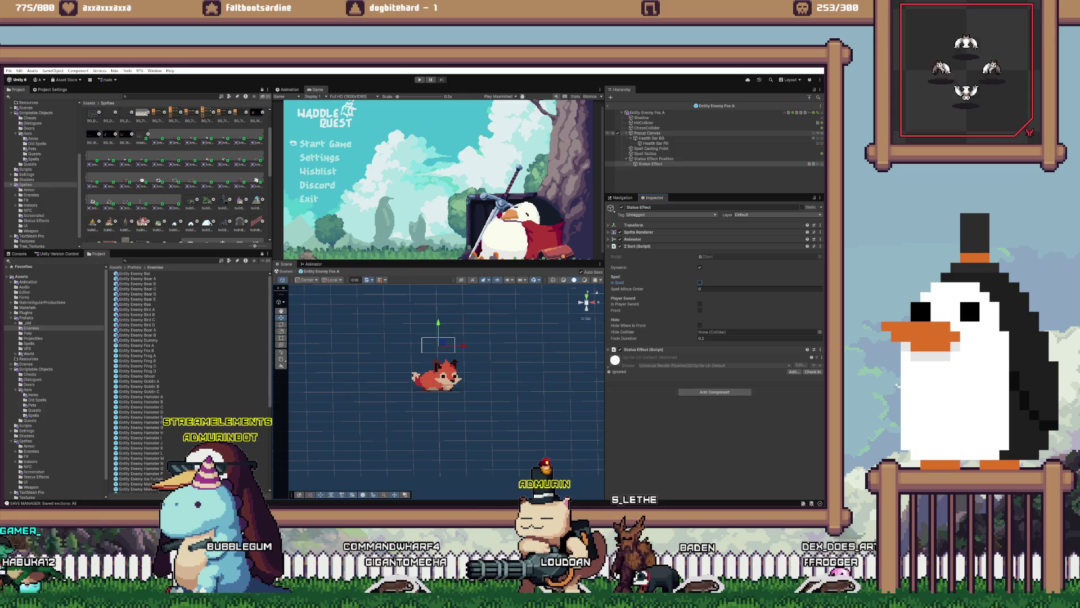
{"action": "left_click", "coordinate": [647, 133]}
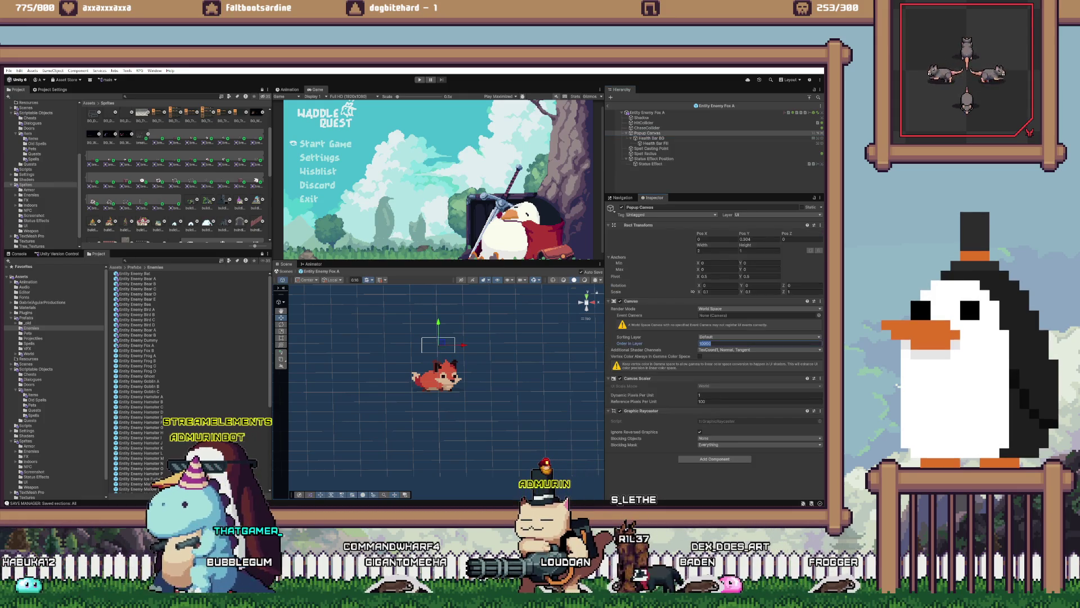
- On Fox B, uncheck Is Spell and set Popup Canvas Order in Layer to 32767
{"action": "left_click", "coordinate": [135, 350]}
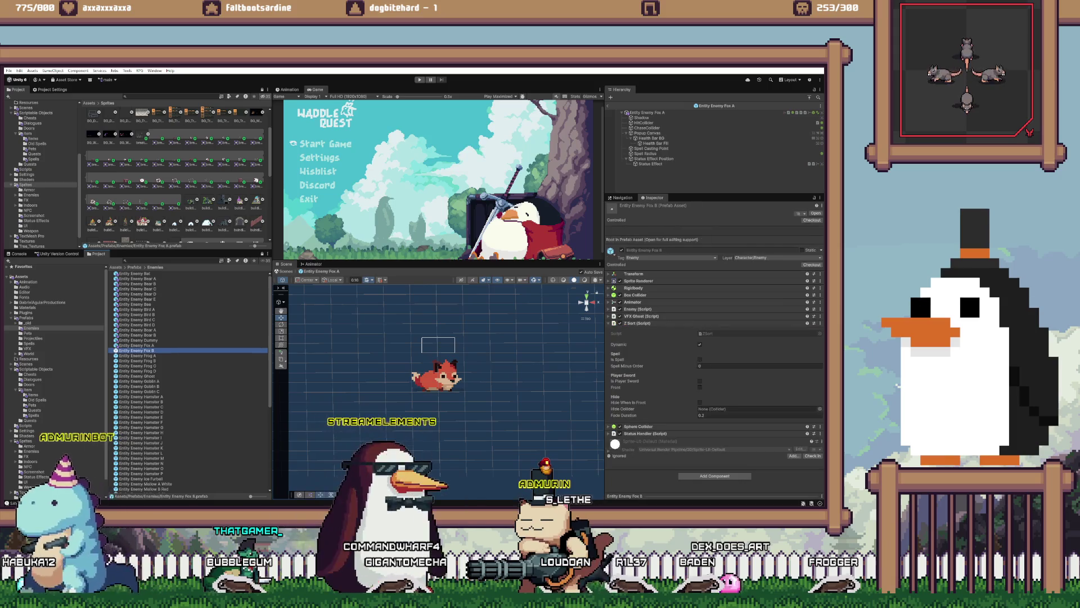
{"action": "double_click", "coordinate": [135, 350]}
{"action": "left_click", "coordinate": [650, 164]}
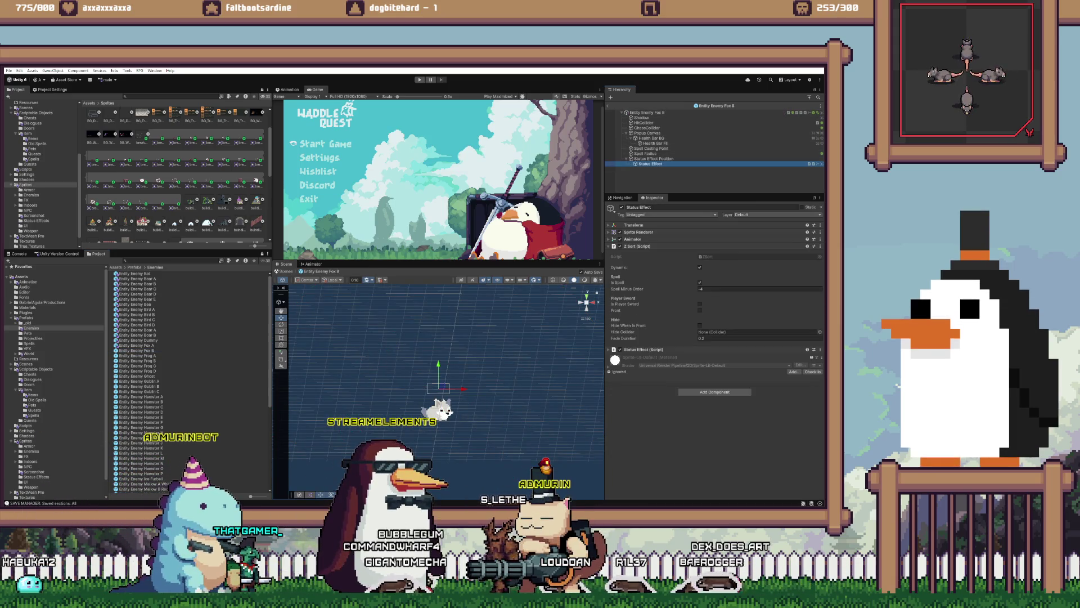
{"action": "left_click", "coordinate": [699, 283]}
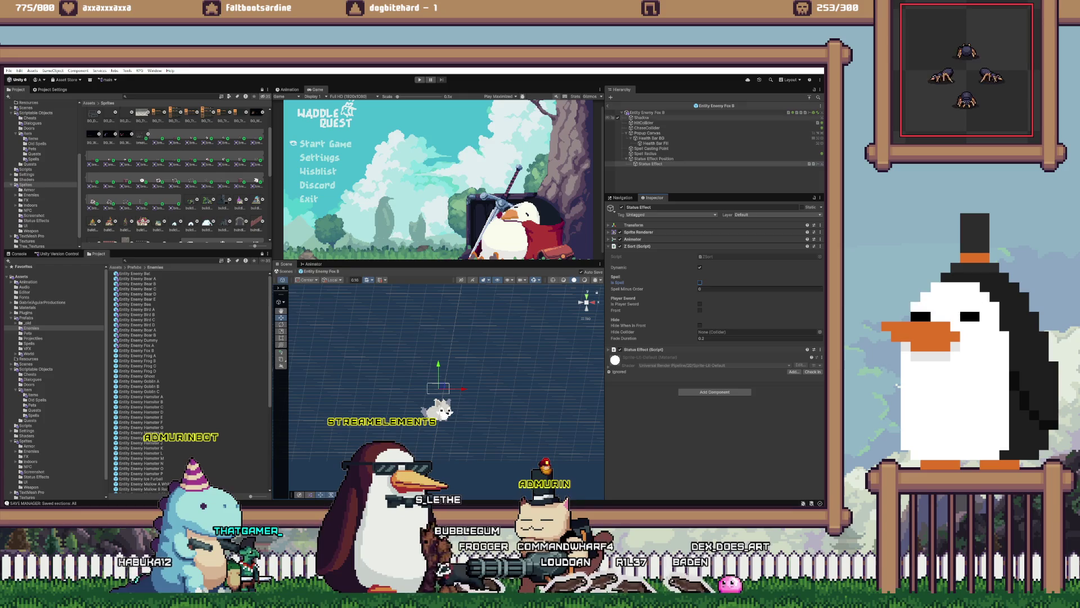
{"action": "left_click", "coordinate": [647, 132]}
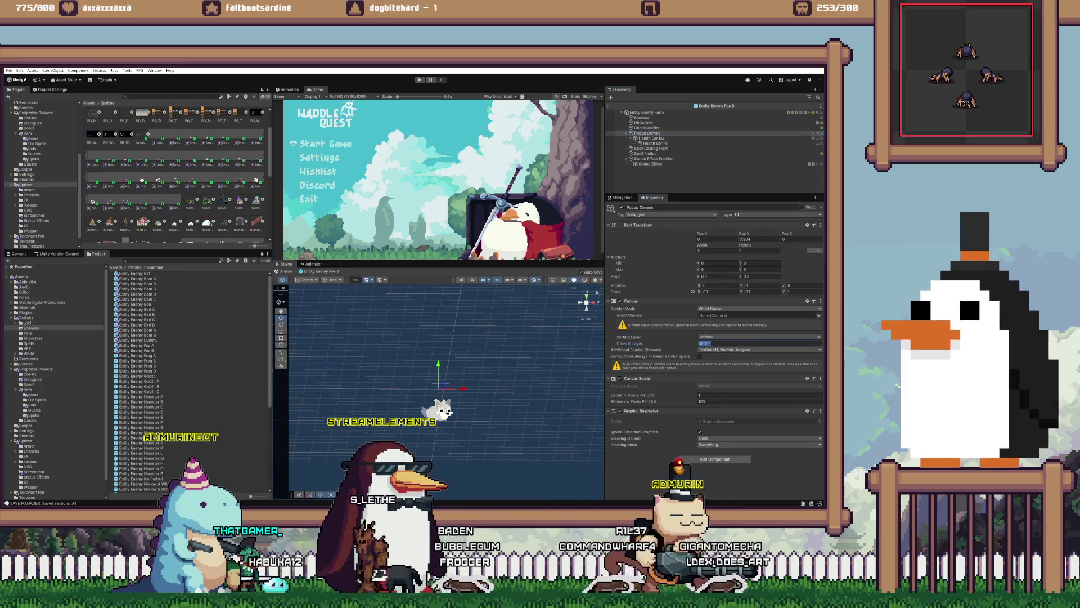
{"action": "type", "text": "32767"}
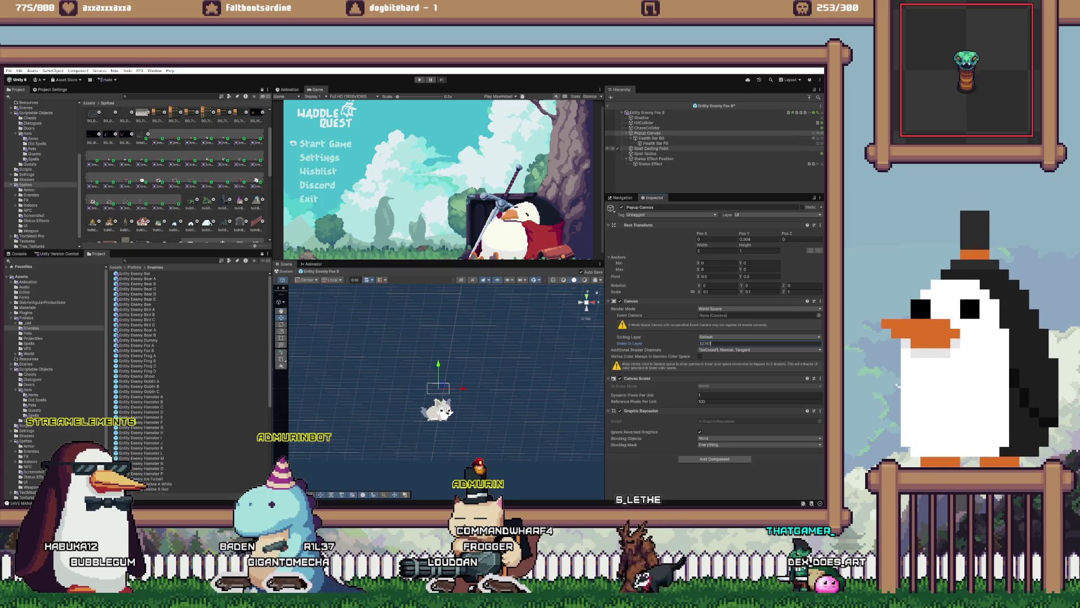
{"action": "left_click", "coordinate": [651, 164]}
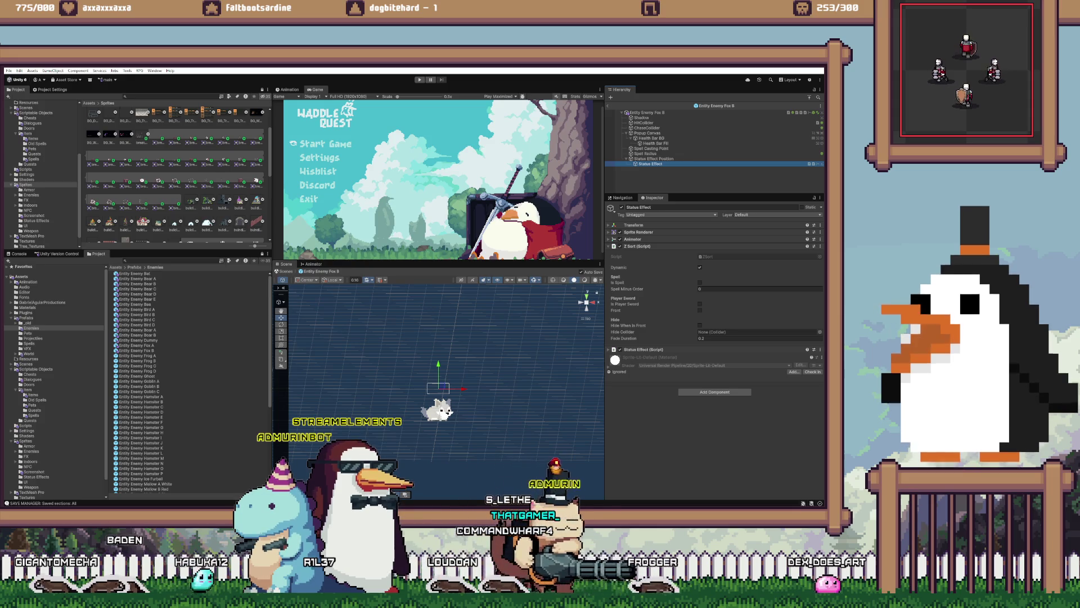
- Review the Status Effect and Popup Canvas settings on Frog A and Frog B
{"action": "double_click", "coordinate": [136, 355]}
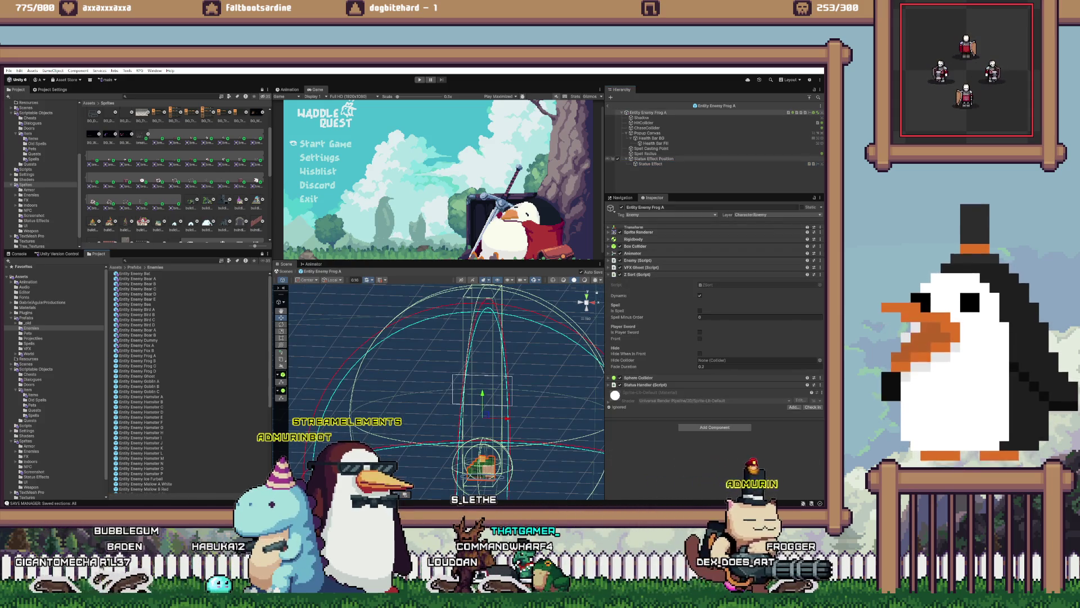
{"action": "left_click", "coordinate": [650, 164]}
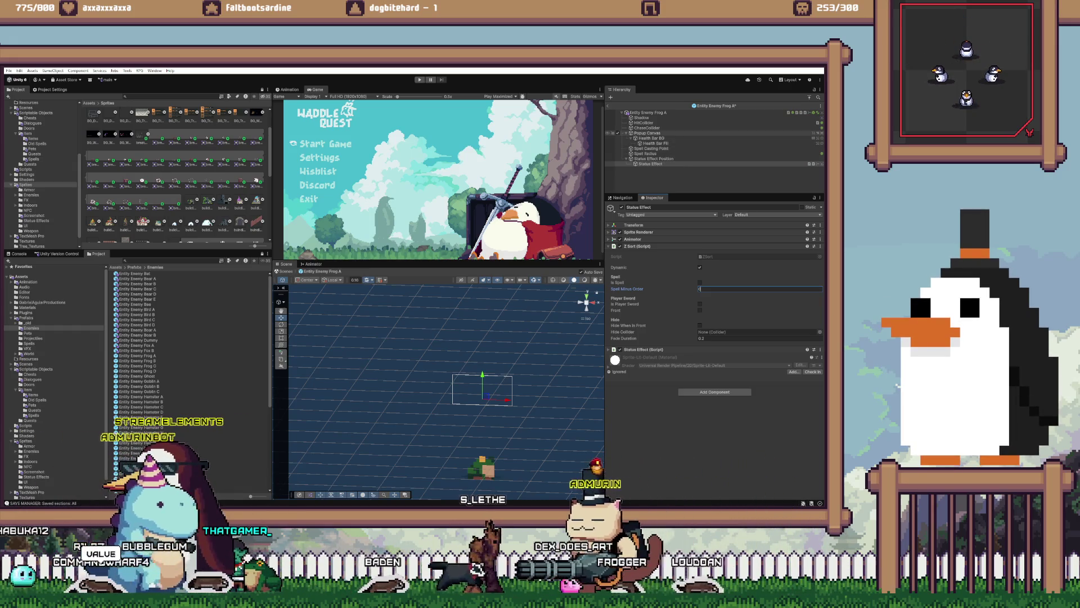
{"action": "left_click", "coordinate": [647, 133]}
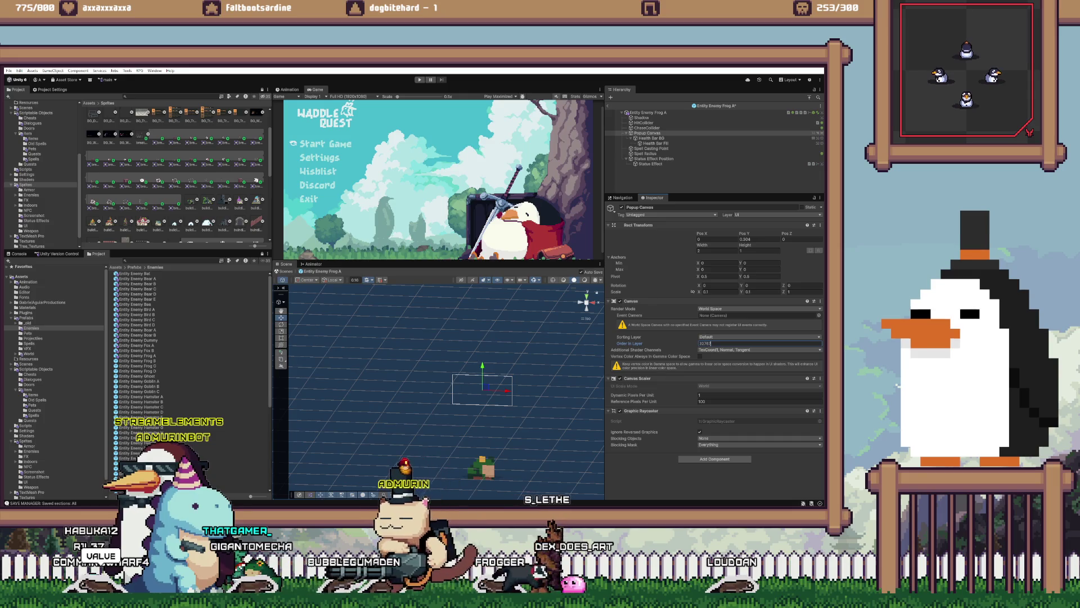
{"action": "double_click", "coordinate": [138, 361]}
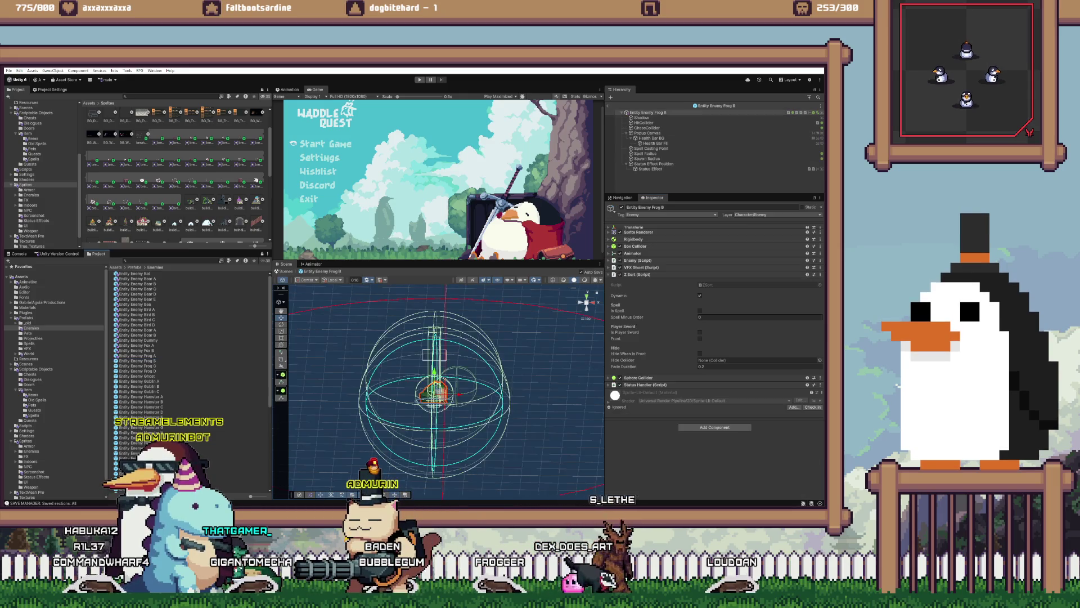
{"action": "left_click", "coordinate": [650, 169]}
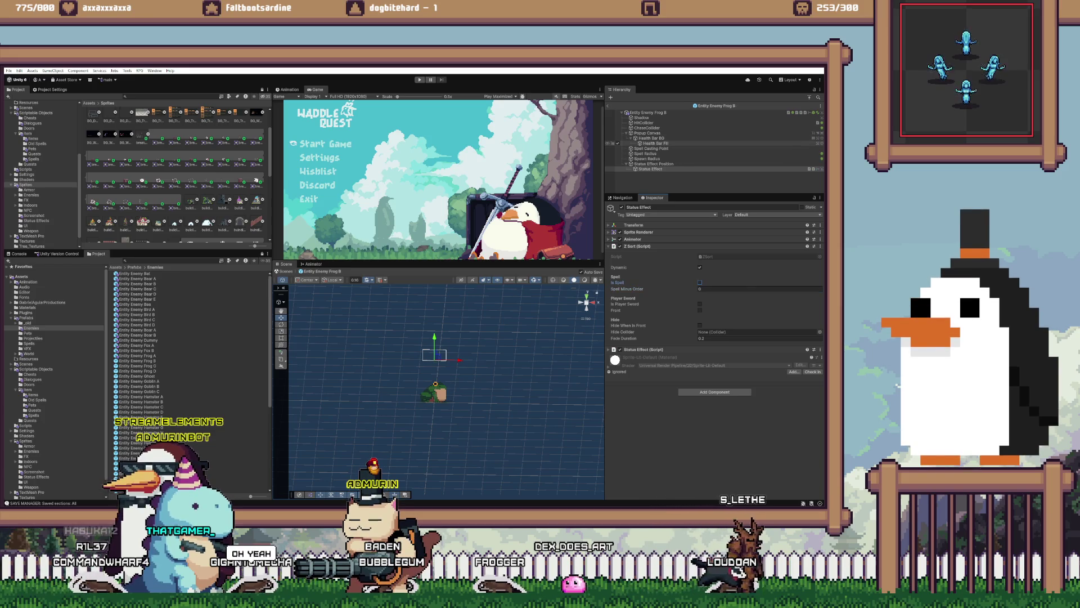
{"action": "left_click", "coordinate": [647, 132]}
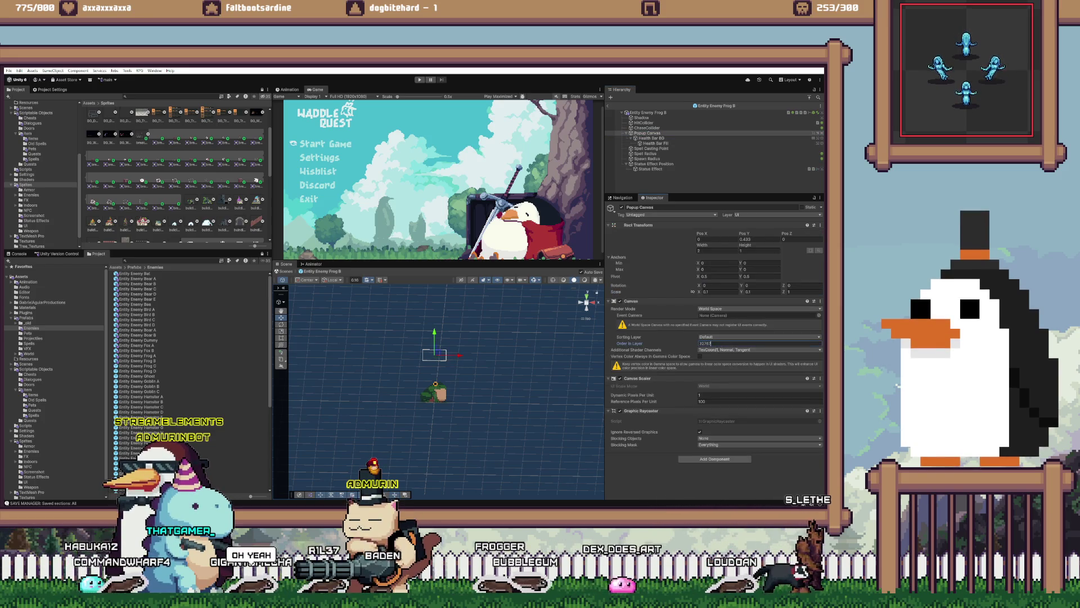
- Edit Frog C's Status Effect Spell Minus Order and its Popup Canvas Order in Layer
{"action": "left_click", "coordinate": [138, 366]}
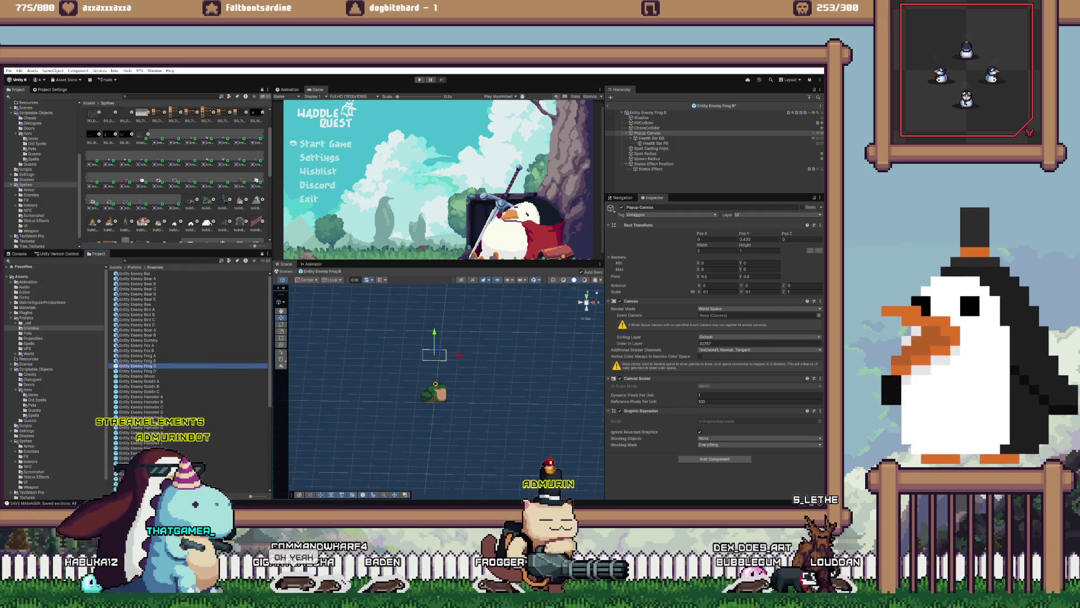
{"action": "double_click", "coordinate": [138, 366]}
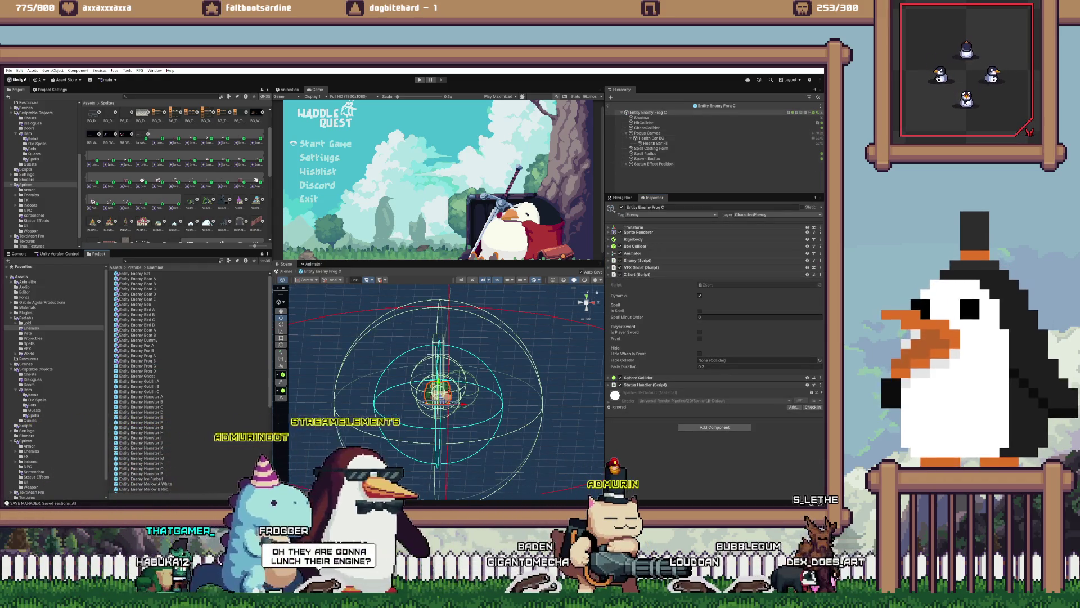
{"action": "left_click", "coordinate": [653, 163]}
{"action": "left_click", "coordinate": [651, 169]}
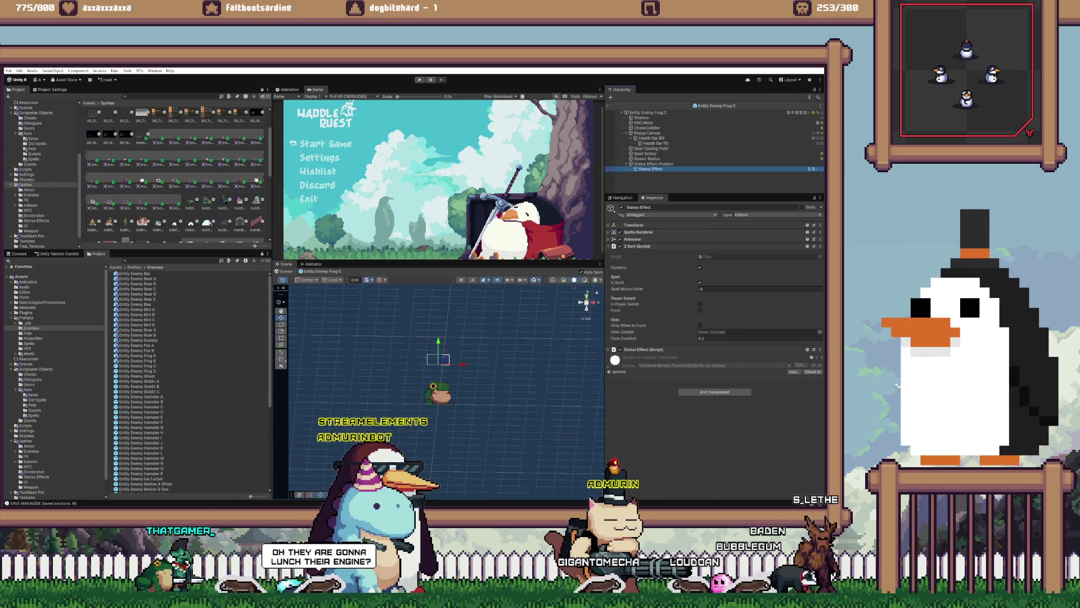
{"action": "left_click", "coordinate": [726, 289]}
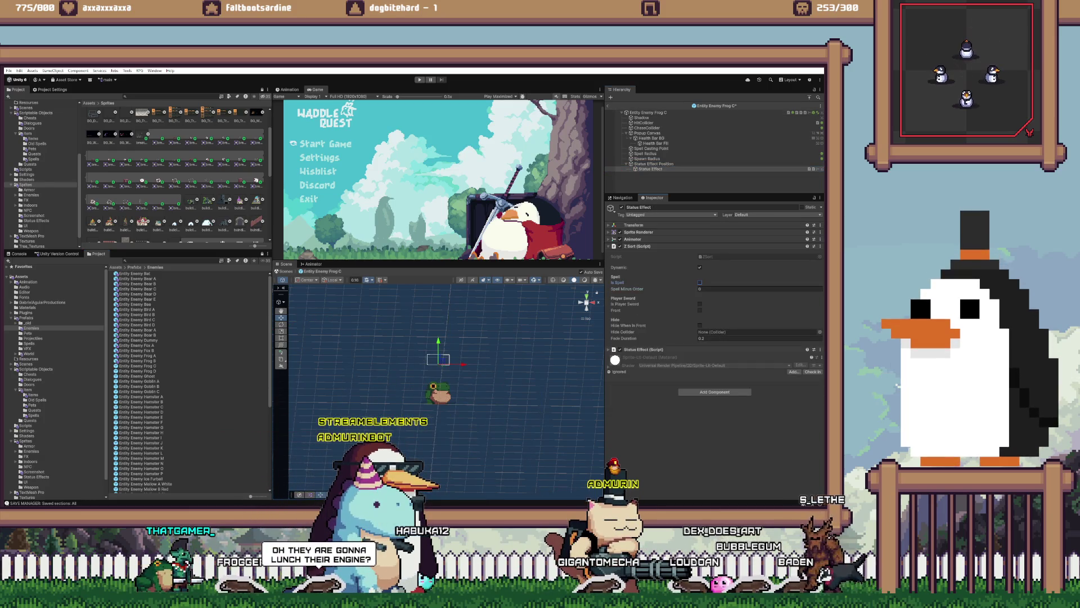
{"action": "left_click", "coordinate": [647, 112]}
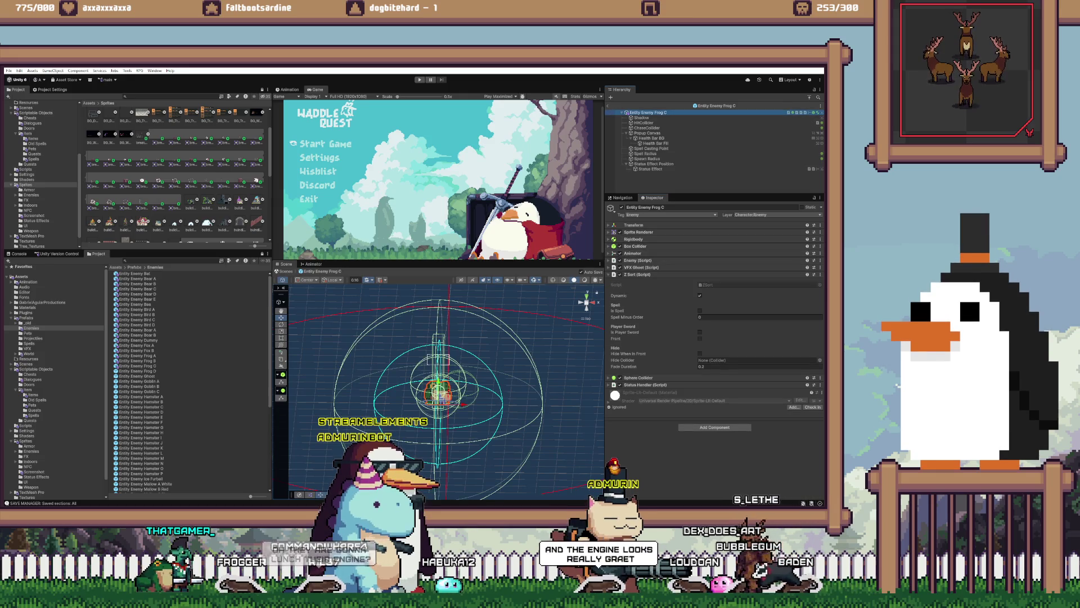
{"action": "left_click", "coordinate": [647, 133]}
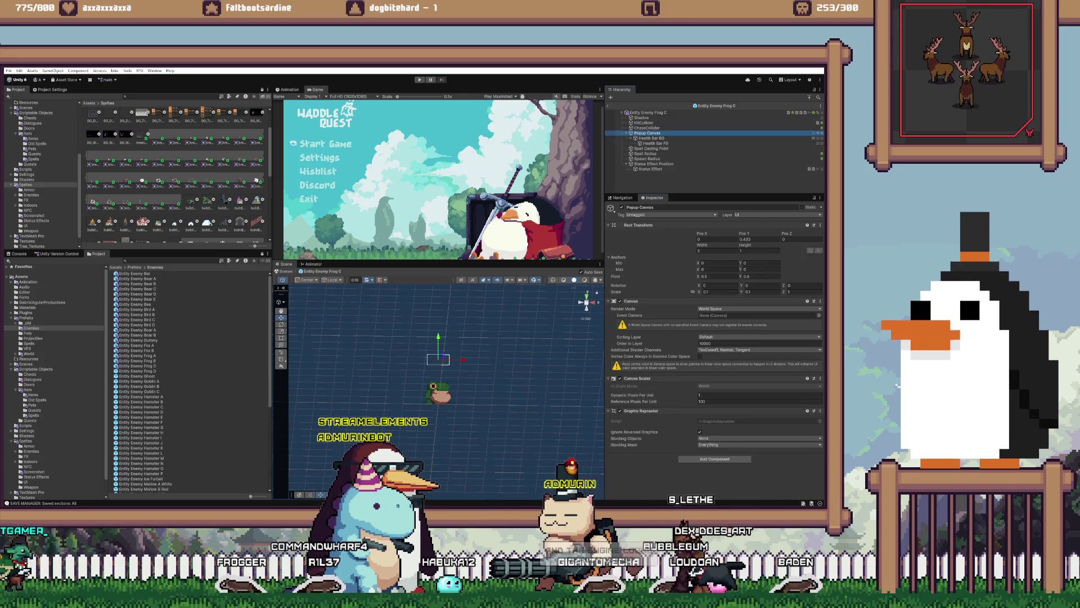
{"action": "left_click", "coordinate": [709, 343]}
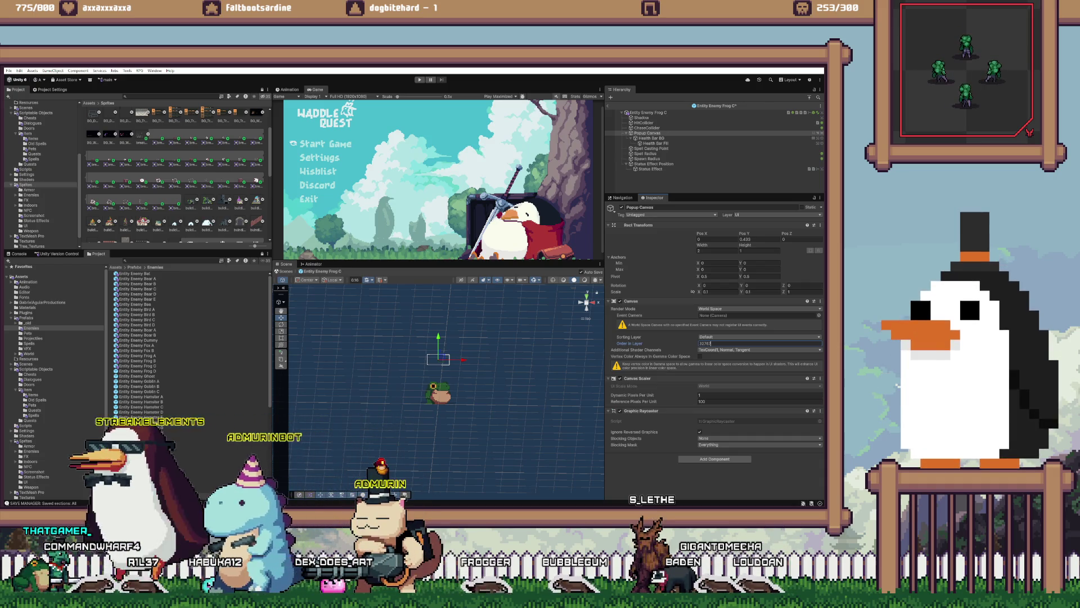
- On Frog D, set Popup Canvas Order in Layer to 32767 and uncheck Is Spell, then open Ghost
{"action": "double_click", "coordinate": [137, 371]}
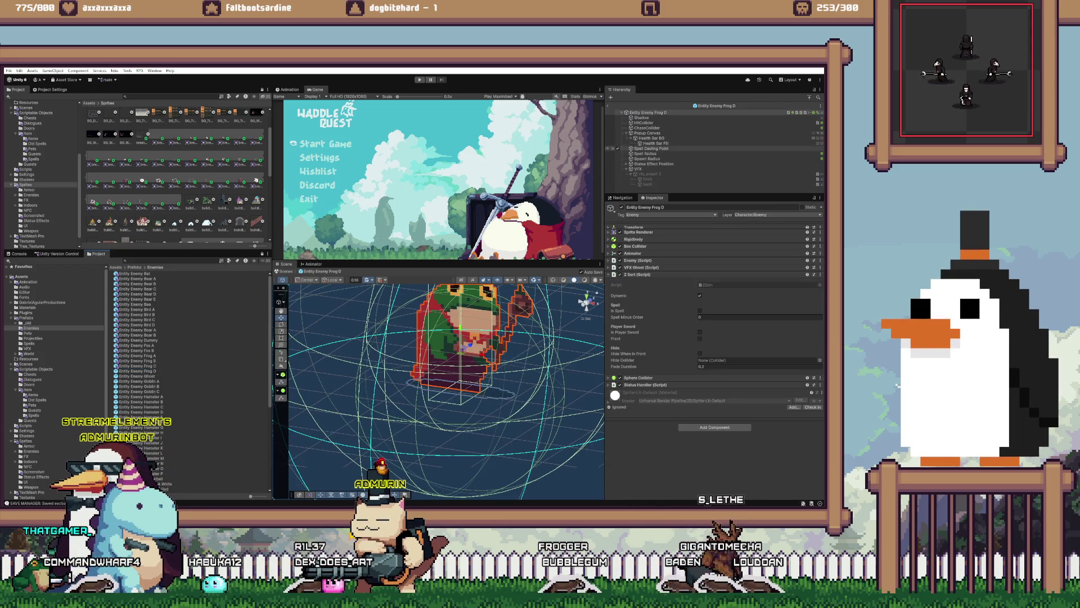
{"action": "left_click", "coordinate": [647, 133]}
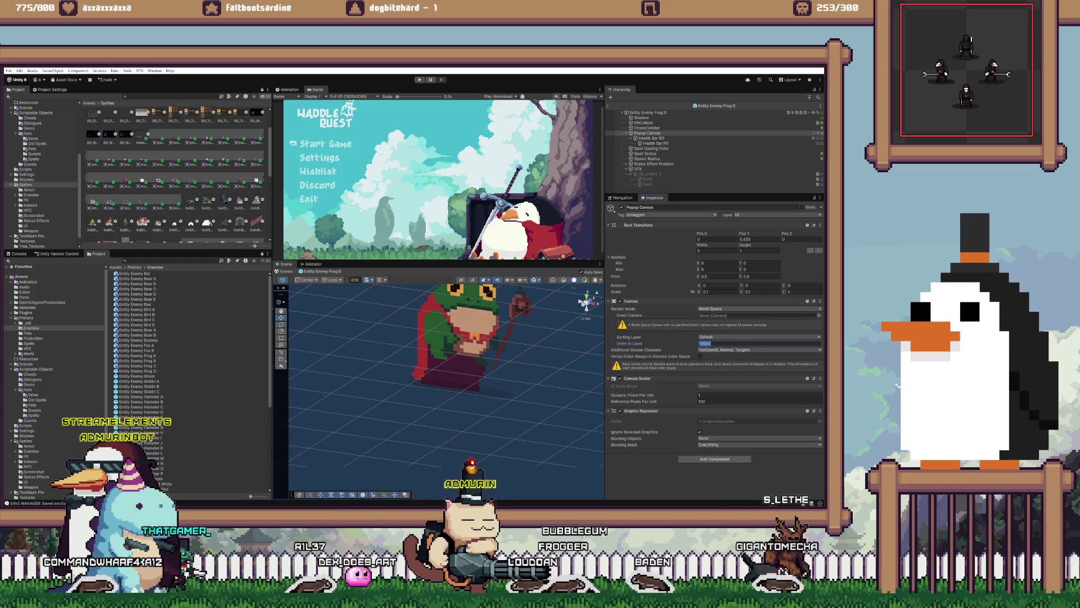
{"action": "left_click", "coordinate": [732, 343]}
{"action": "type", "text": "32767"}
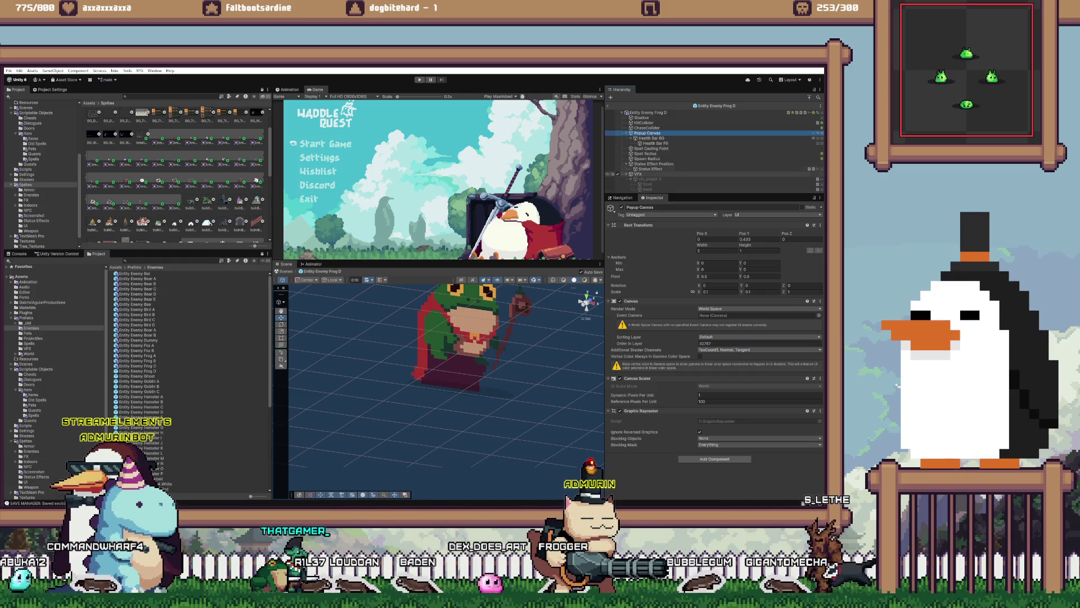
{"action": "left_click", "coordinate": [650, 169]}
{"action": "left_click", "coordinate": [700, 283]}
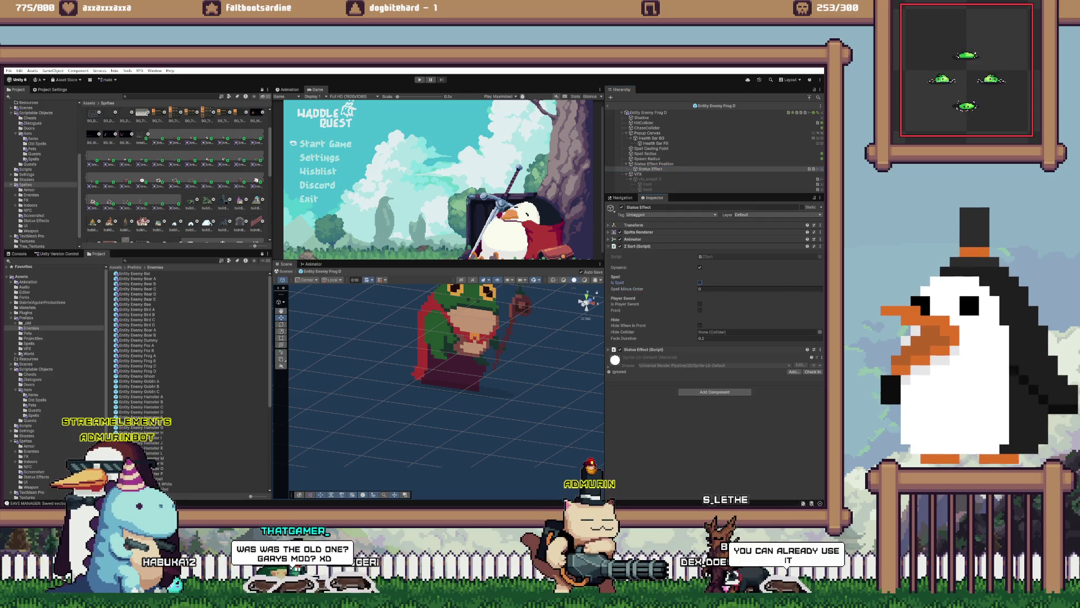
{"action": "double_click", "coordinate": [136, 376]}
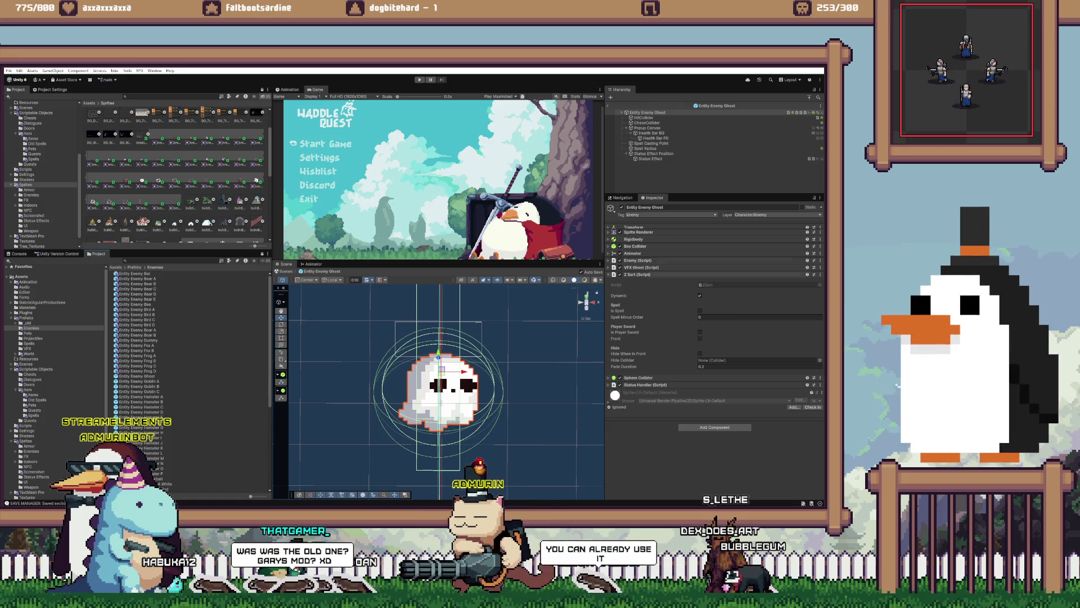
- Set the Ghost's Status Effect Spell Minus Order to 0, then select its Popup Canvas
{"action": "left_click", "coordinate": [651, 159]}
{"action": "left_click", "coordinate": [760, 289]}
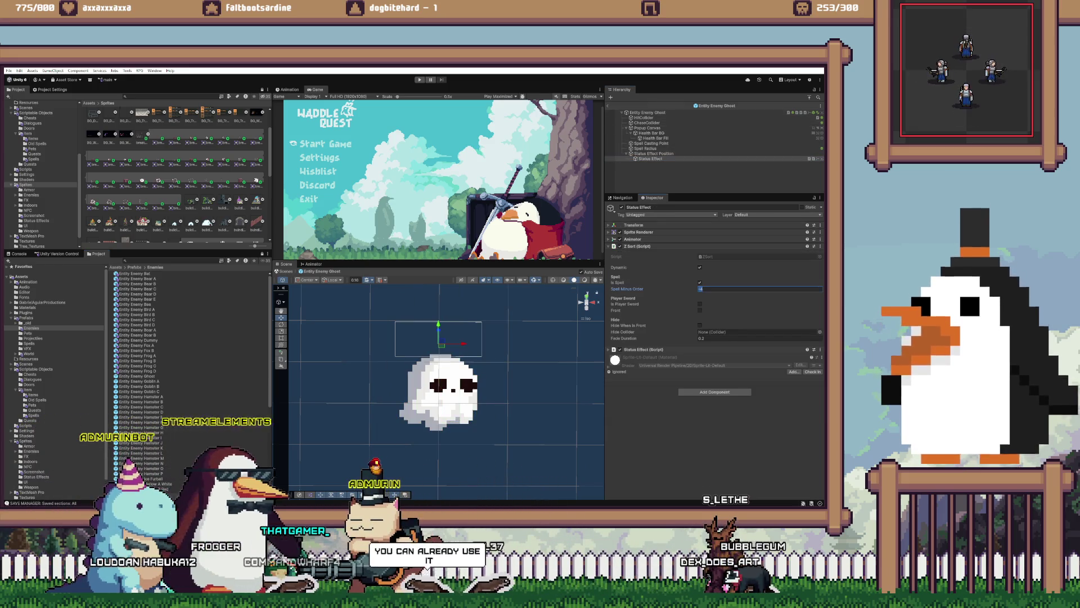
{"action": "type", "text": "0"}
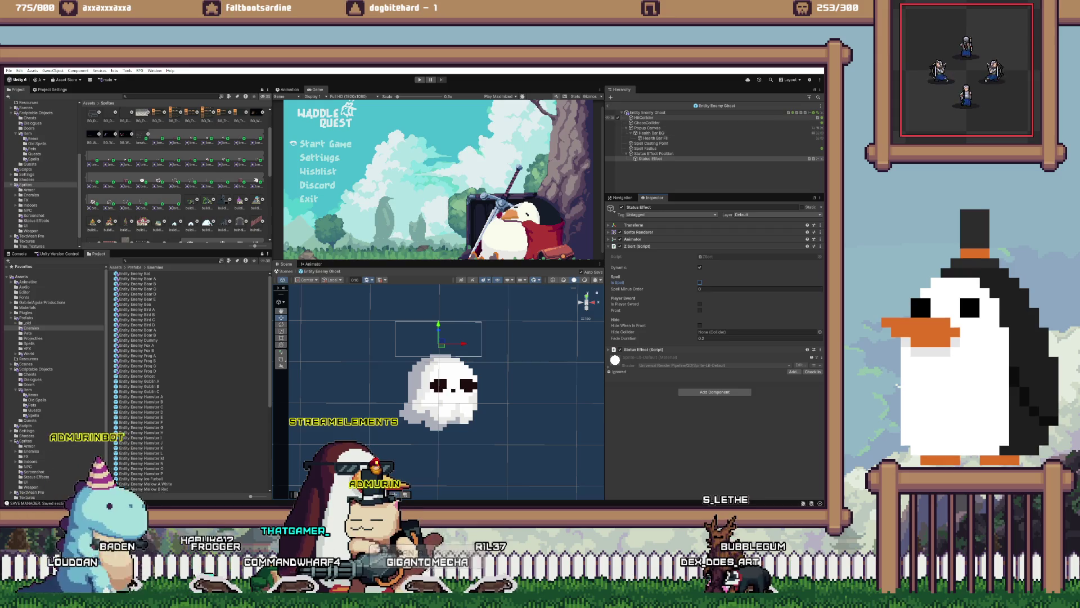
{"action": "left_click", "coordinate": [647, 127]}
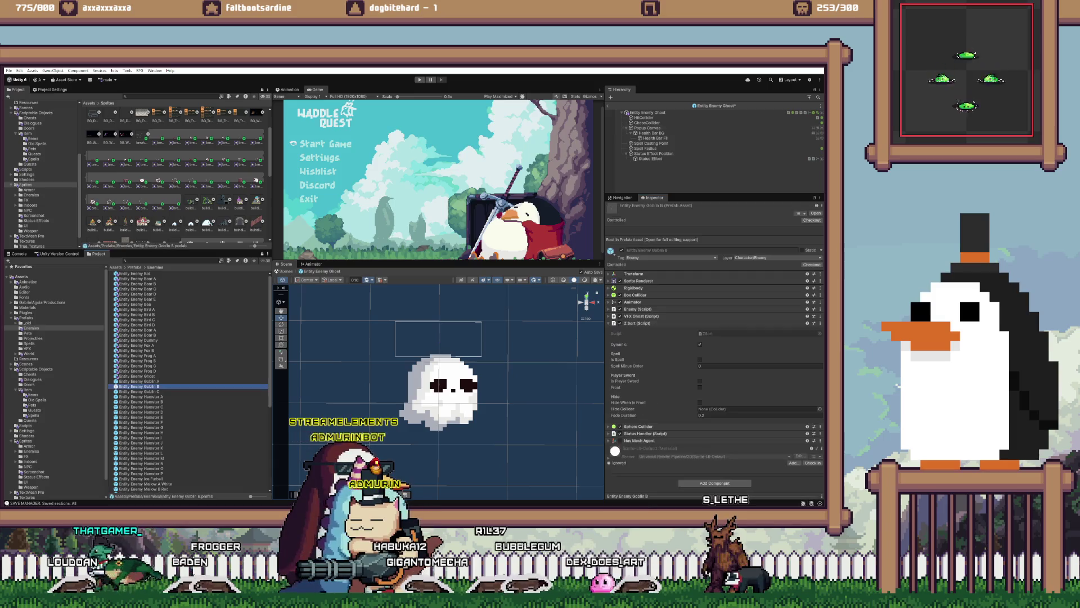
- Clear the spell sort settings on Goblin A's and Goblin B's Status Effect and Popup Canvas objects
{"action": "double_click", "coordinate": [139, 381]}
{"action": "left_click", "coordinate": [650, 164]}
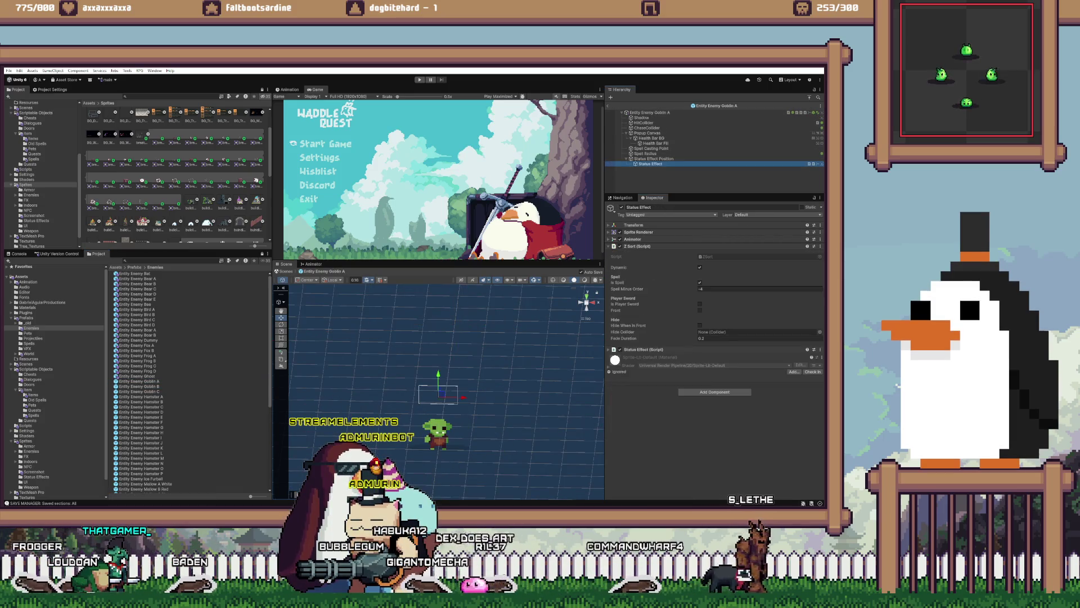
{"action": "mouse_move", "coordinate": [650, 164]}
{"action": "left_mouse_down"}
{"action": "mouse_move", "coordinate": [647, 123]}
{"action": "mouse_move", "coordinate": [647, 132]}
{"action": "left_mouse_up"}
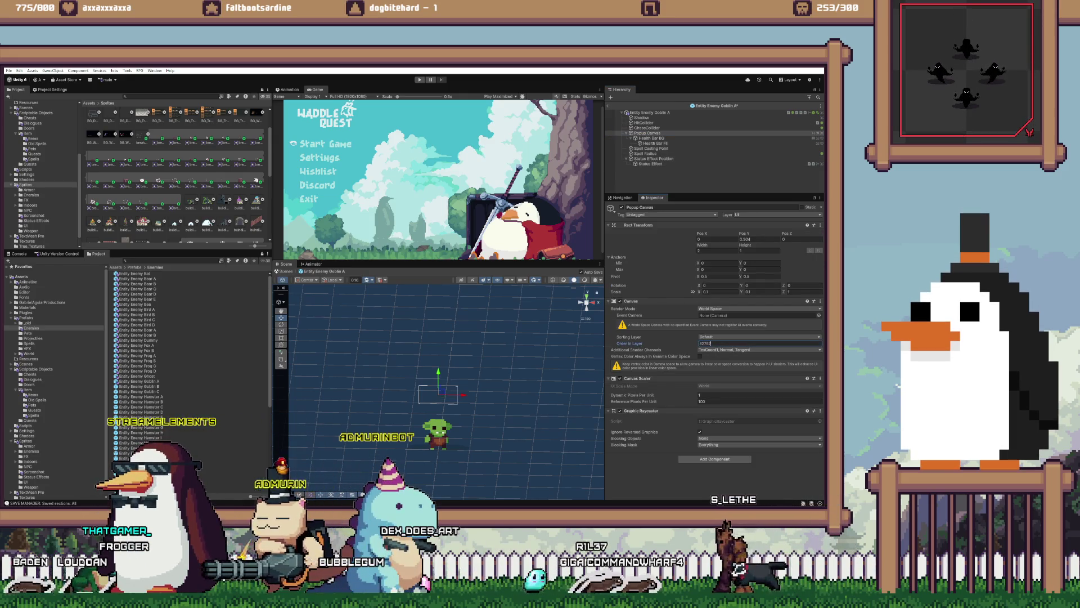
{"action": "double_click", "coordinate": [137, 386]}
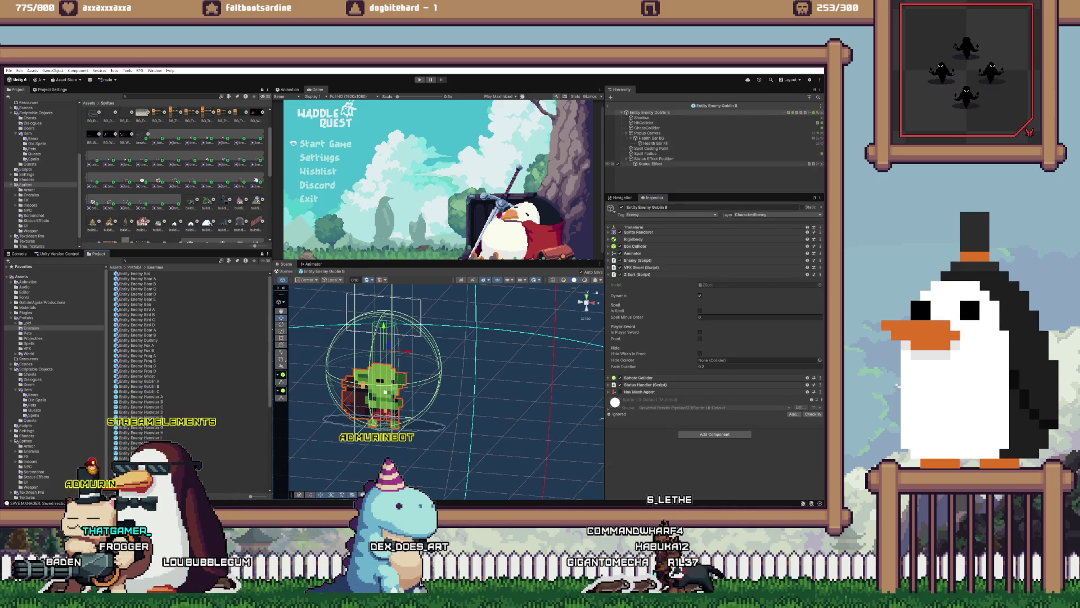
{"action": "left_click", "coordinate": [650, 164]}
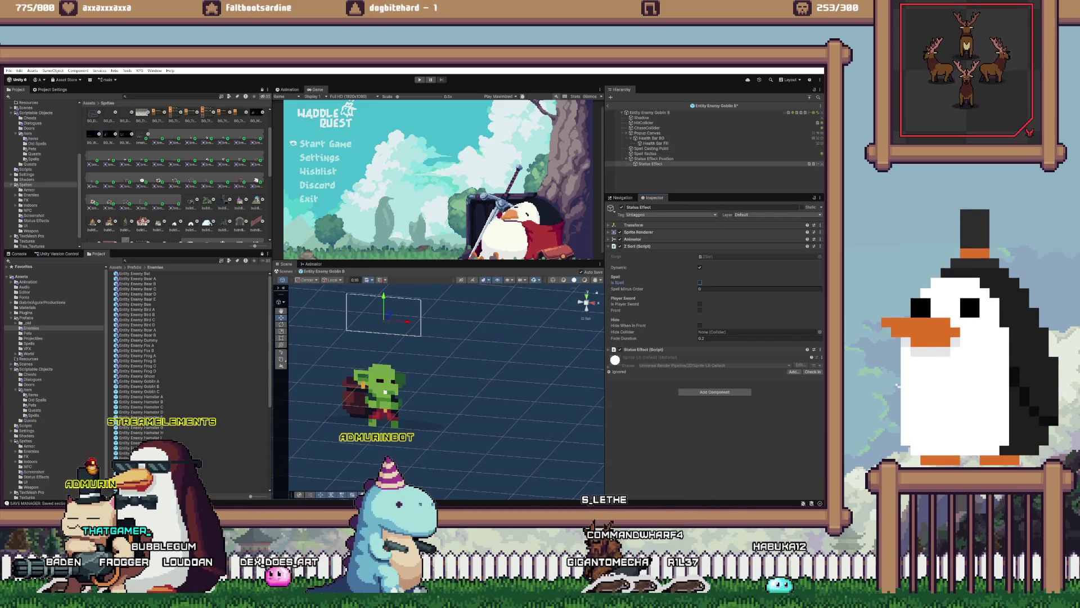
{"action": "left_click", "coordinate": [647, 132]}
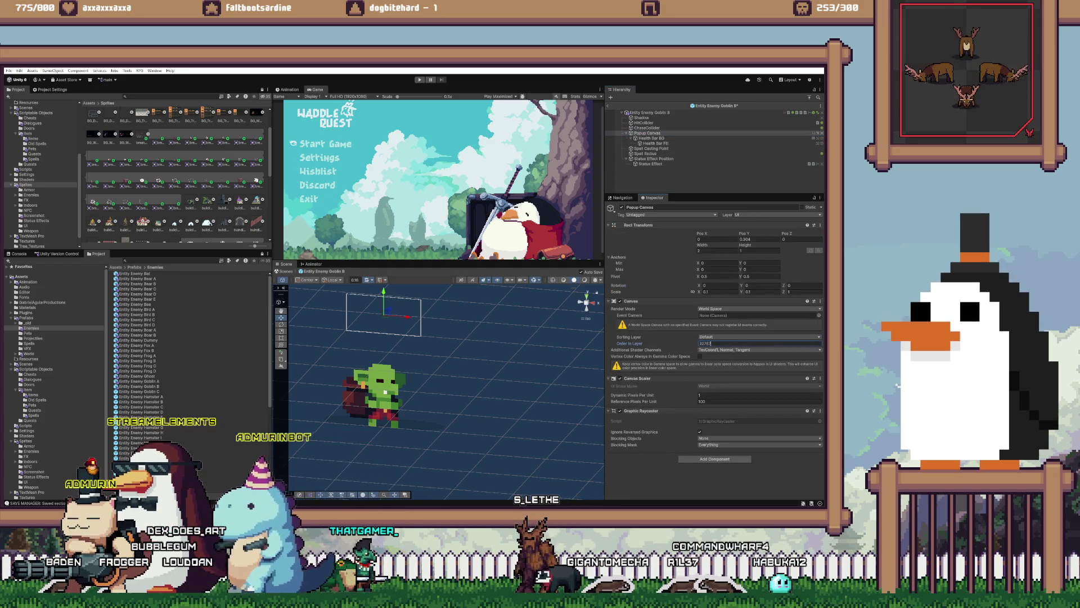
- In the Goblin C prefab, edit the Popup Canvas Order in Layer
{"action": "double_click", "coordinate": [138, 391]}
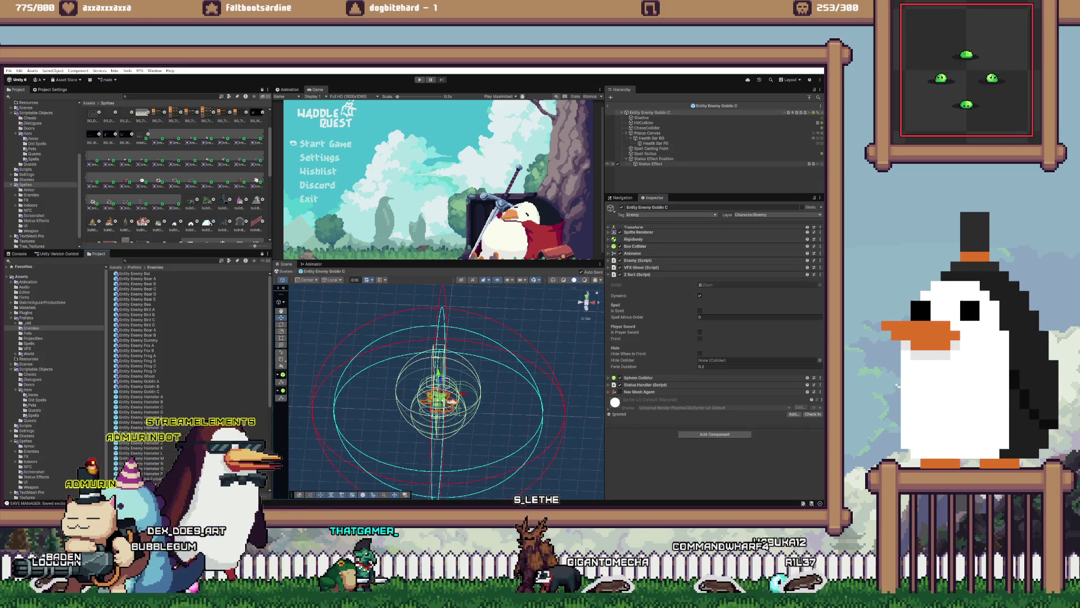
{"action": "left_click", "coordinate": [650, 163]}
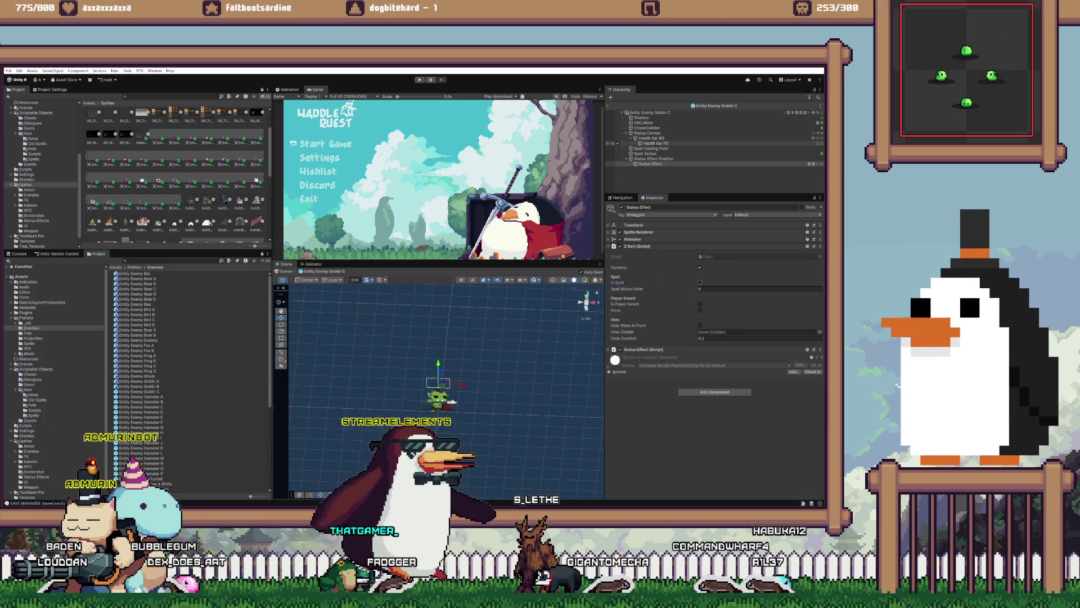
{"action": "left_click", "coordinate": [647, 133]}
{"action": "left_click", "coordinate": [731, 343]}
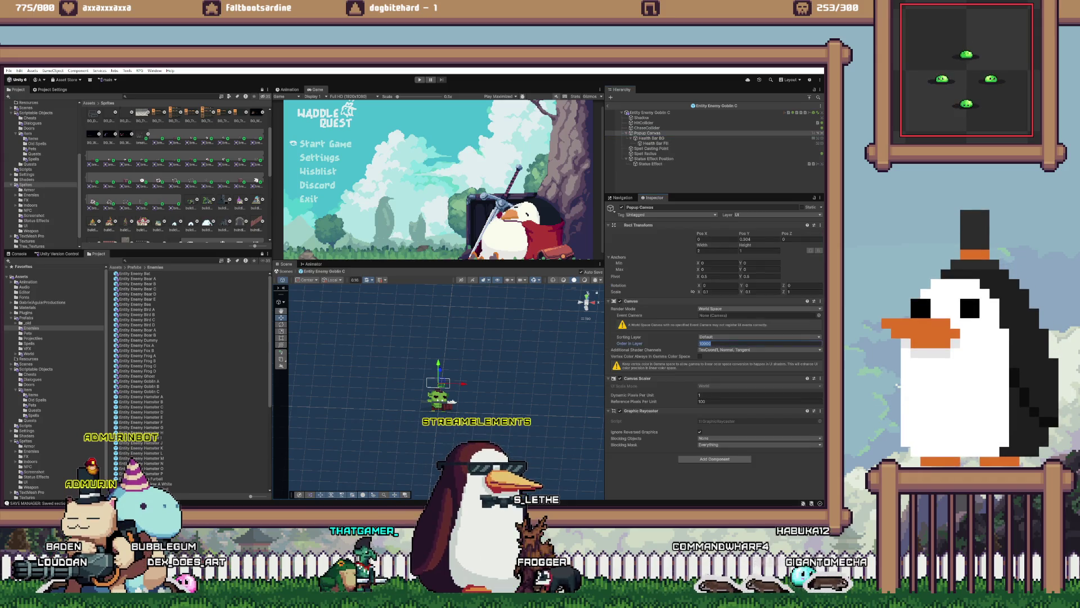
- Check Hamster A's Status Effect and Popup Canvas, then load the Hamster A prefab for editing
{"action": "left_click", "coordinate": [141, 396]}
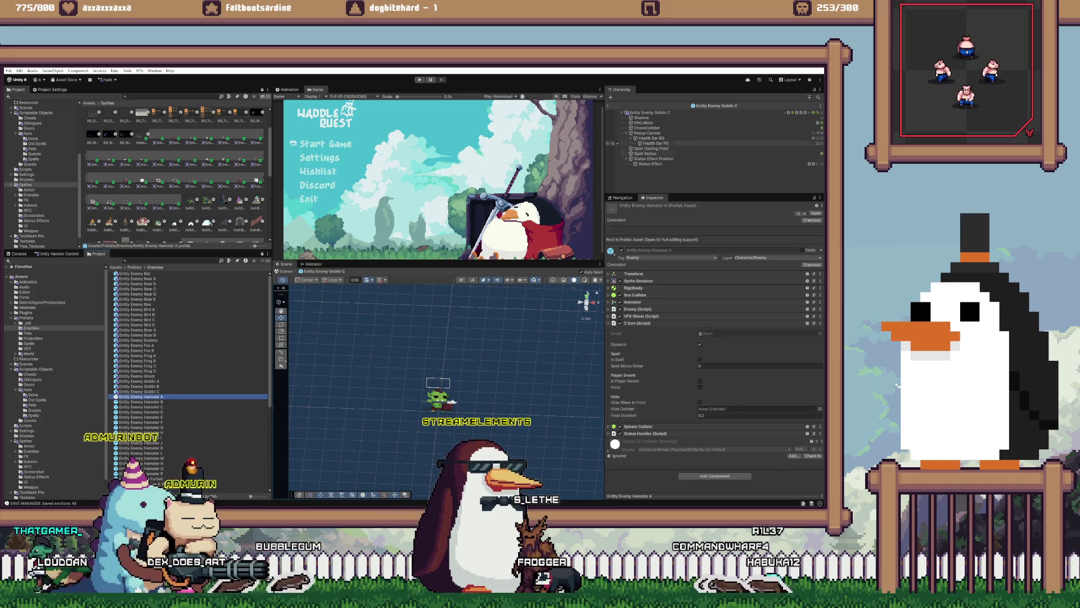
{"action": "left_click", "coordinate": [650, 164]}
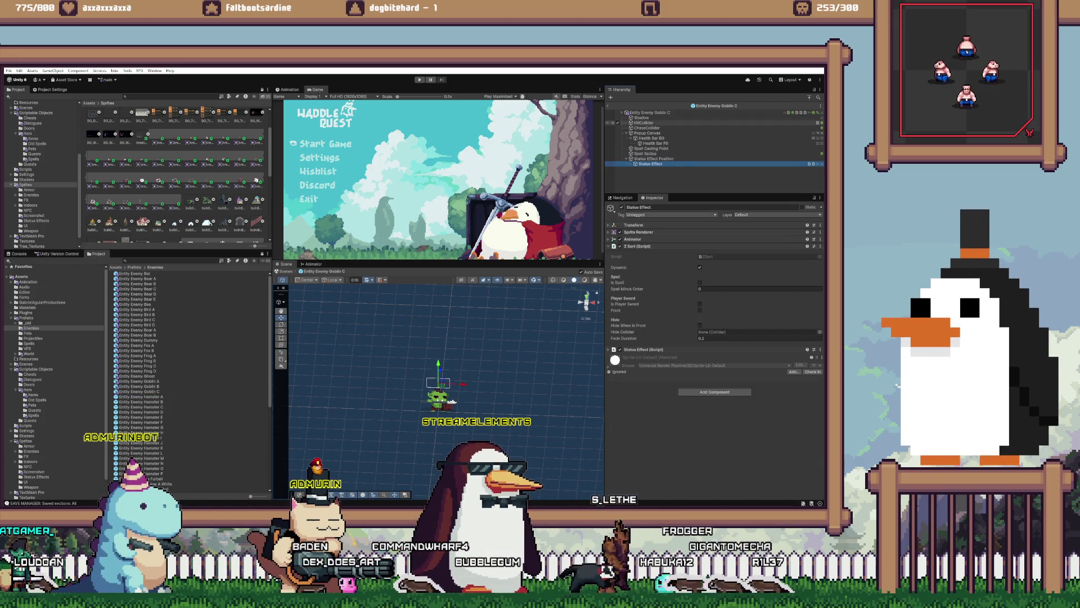
{"action": "left_click", "coordinate": [648, 132]}
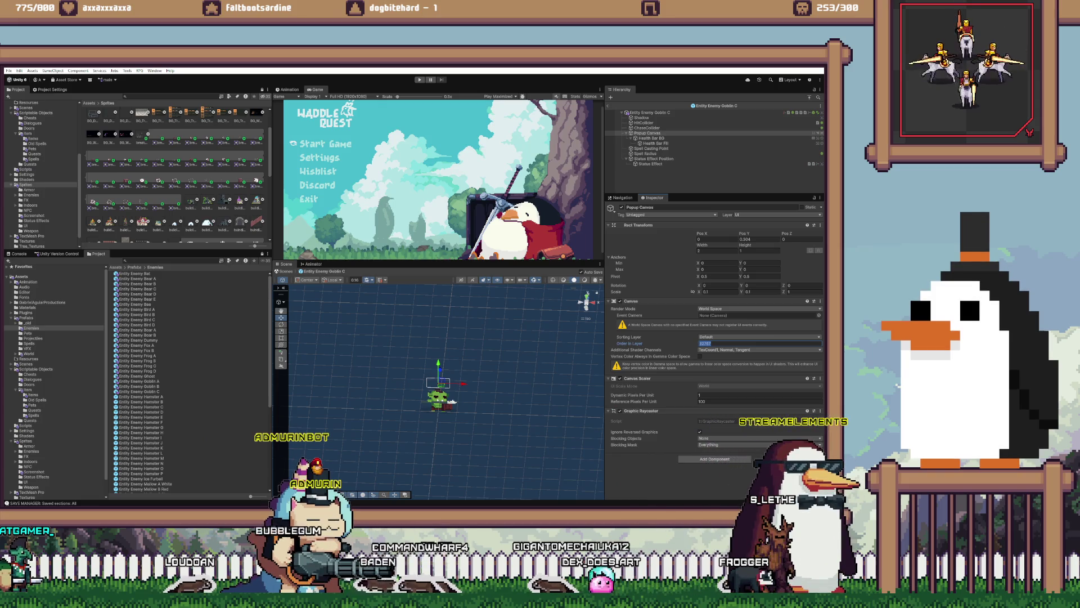
{"action": "double_click", "coordinate": [141, 397]}
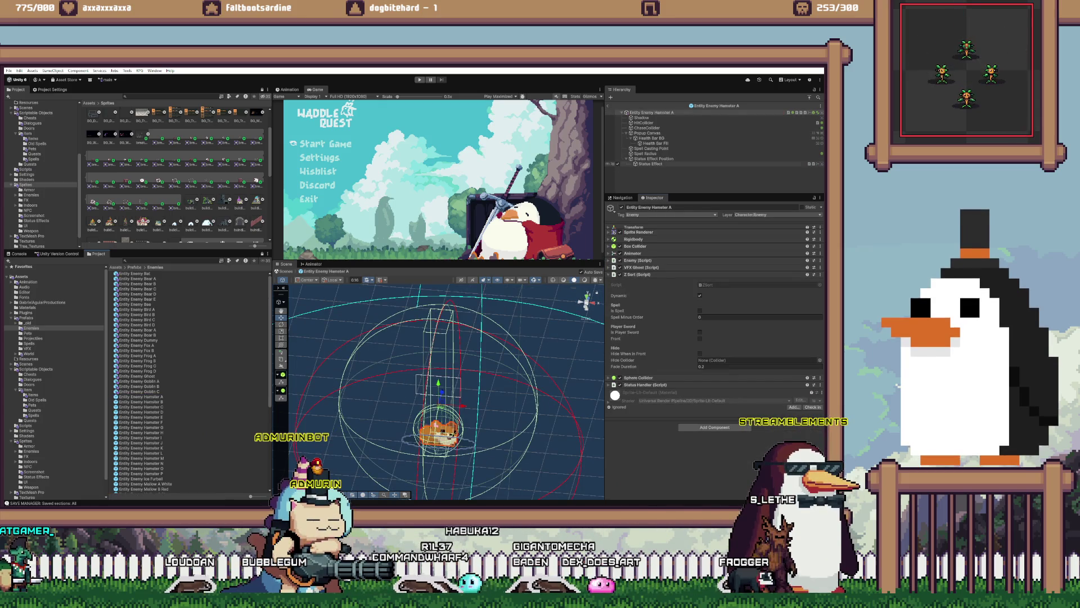
- Turn off Hamster B's Status Effect spell setting and copy its Z Sort component
{"action": "left_click", "coordinate": [650, 164]}
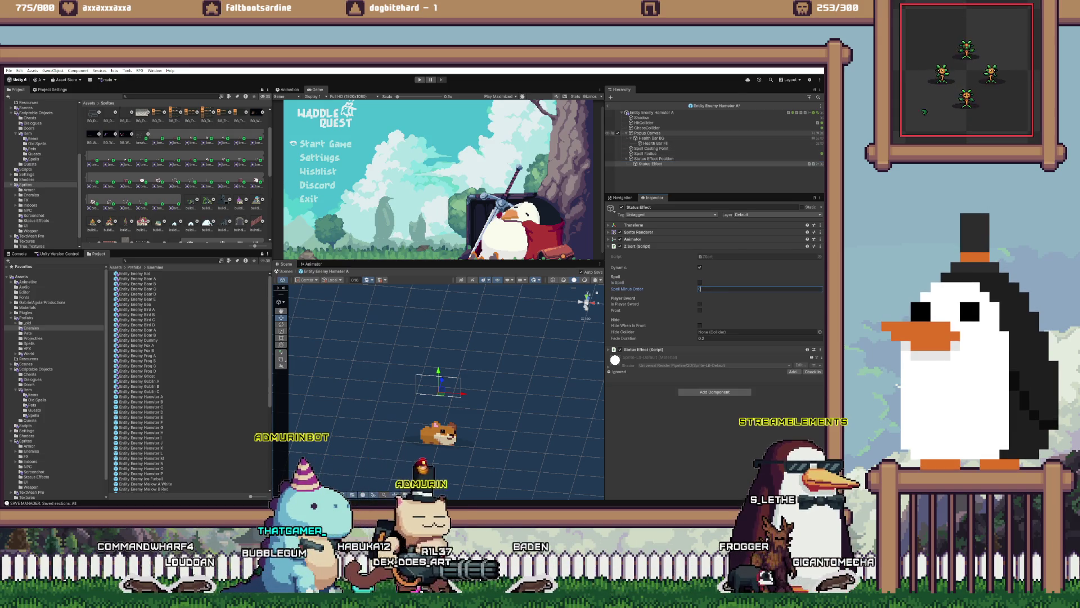
{"action": "left_click", "coordinate": [647, 133]}
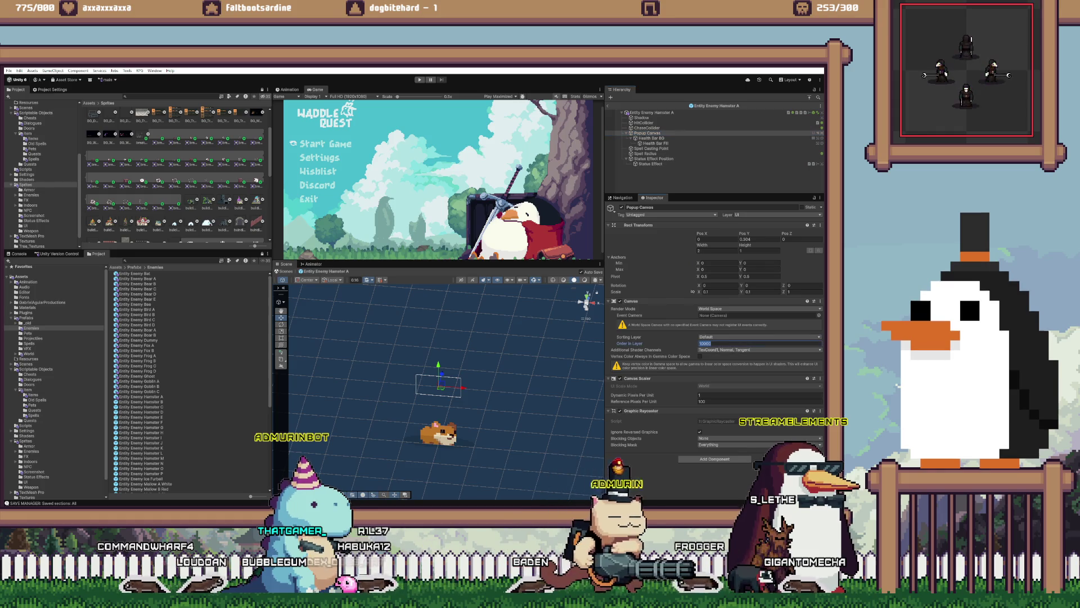
{"action": "double_click", "coordinate": [141, 402]}
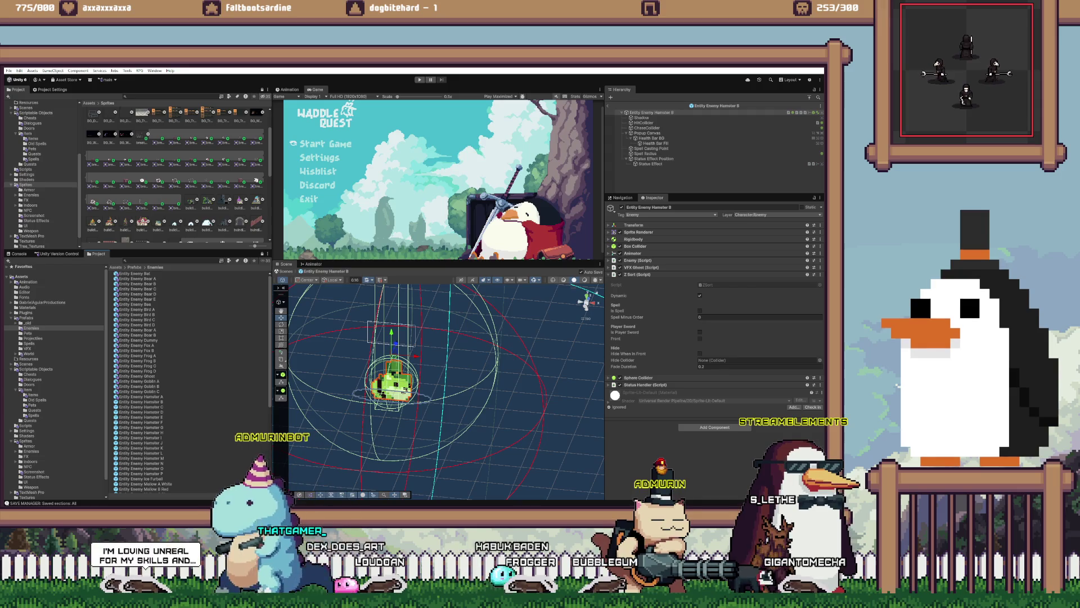
{"action": "left_click", "coordinate": [650, 164]}
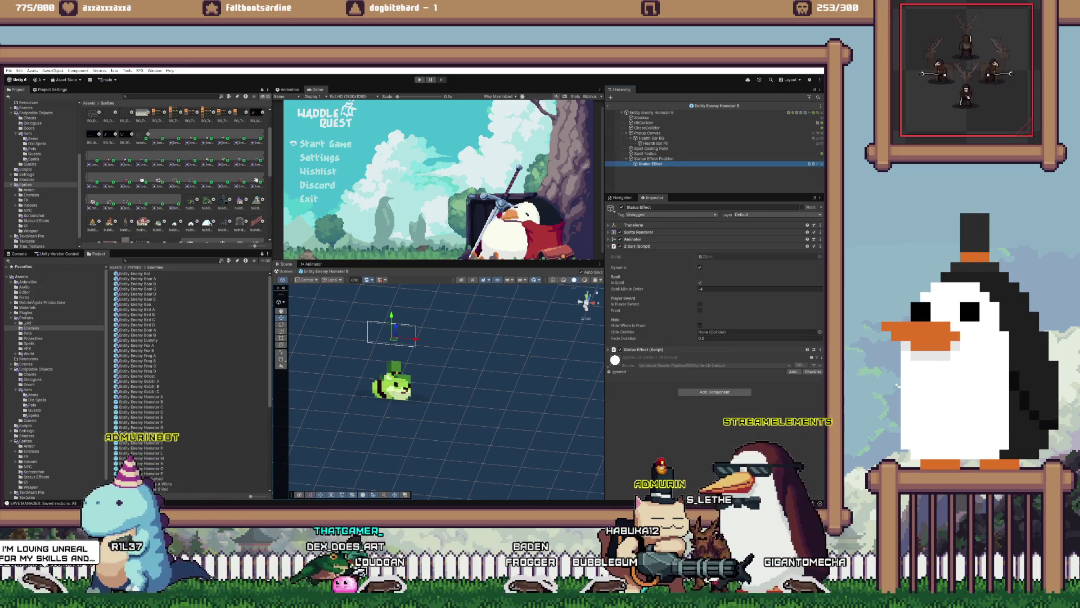
{"action": "left_click", "coordinate": [700, 282]}
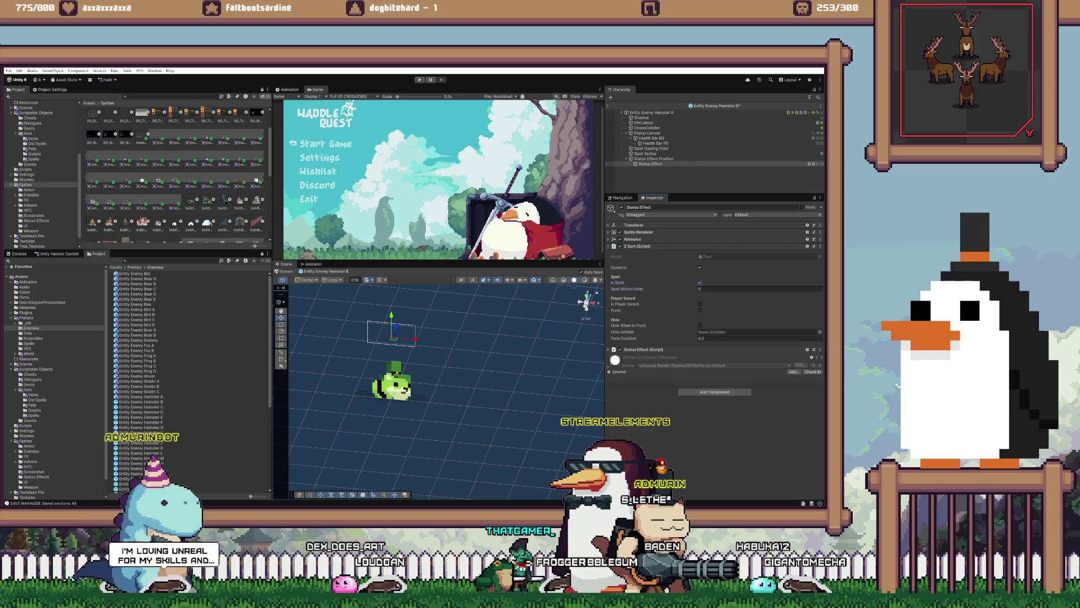
{"action": "right_click", "coordinate": [637, 246]}
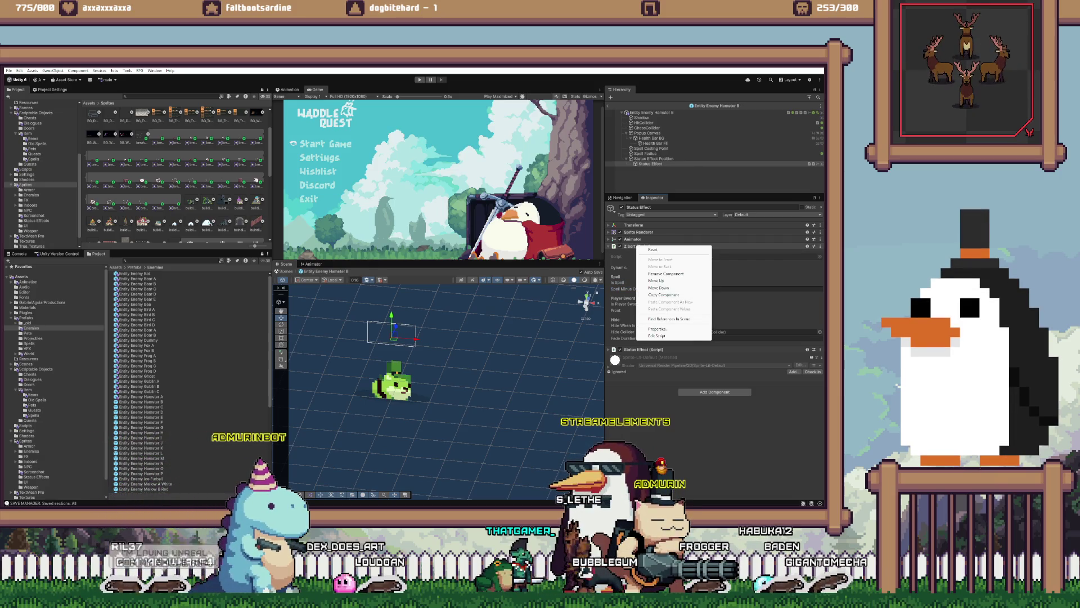
{"action": "left_click", "coordinate": [664, 295]}
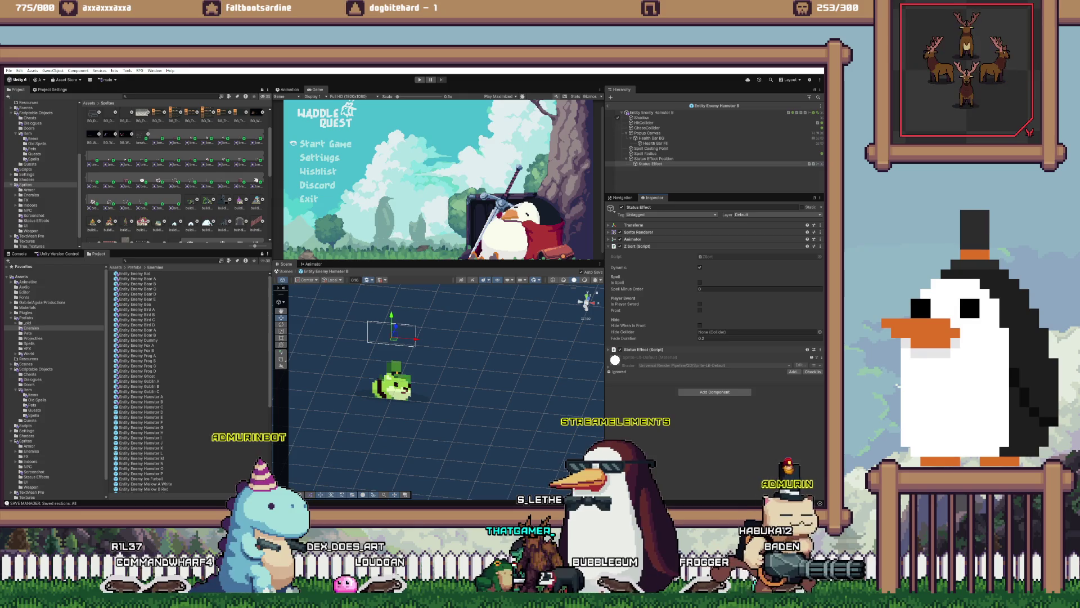
{"action": "left_click", "coordinate": [647, 133]}
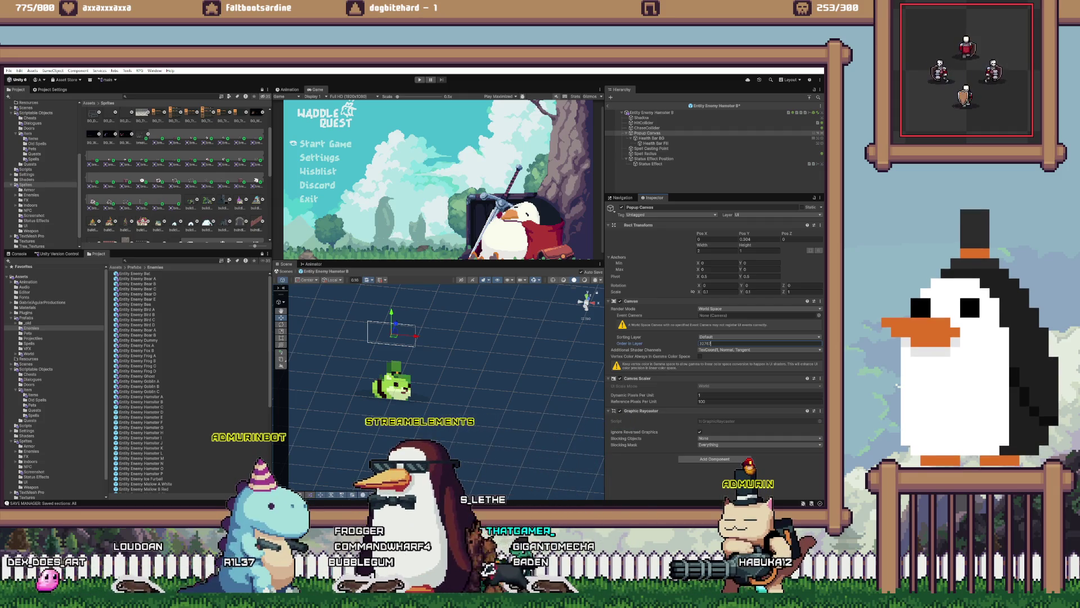
- Paste Z Sort values onto Hamster C's Status Effect and set Popup Canvas Order in Layer to 32767
{"action": "double_click", "coordinate": [141, 407]}
{"action": "left_click", "coordinate": [651, 163]}
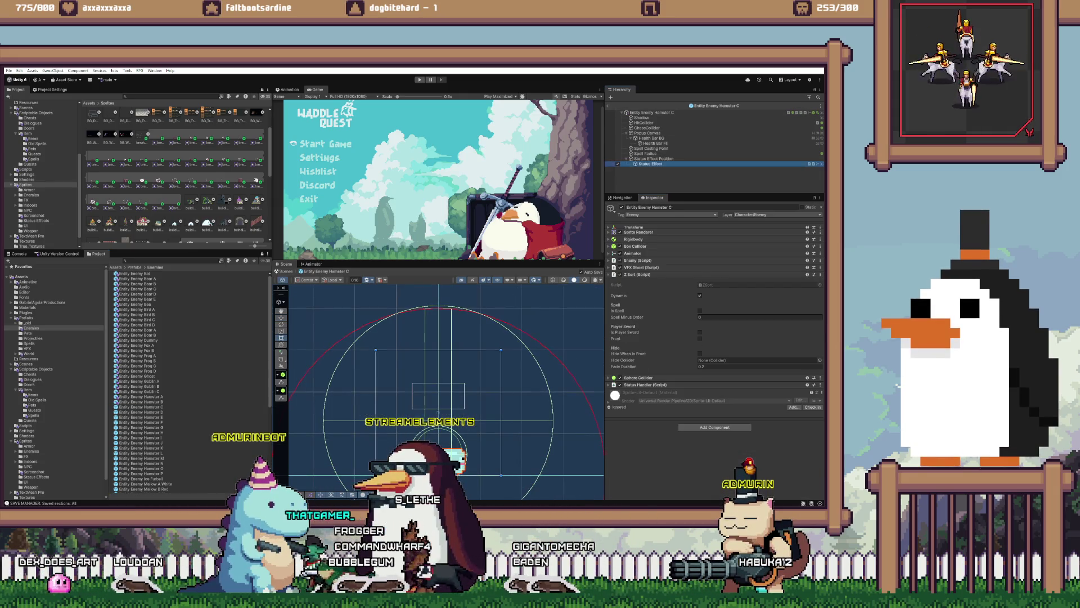
{"action": "right_click", "coordinate": [642, 246]}
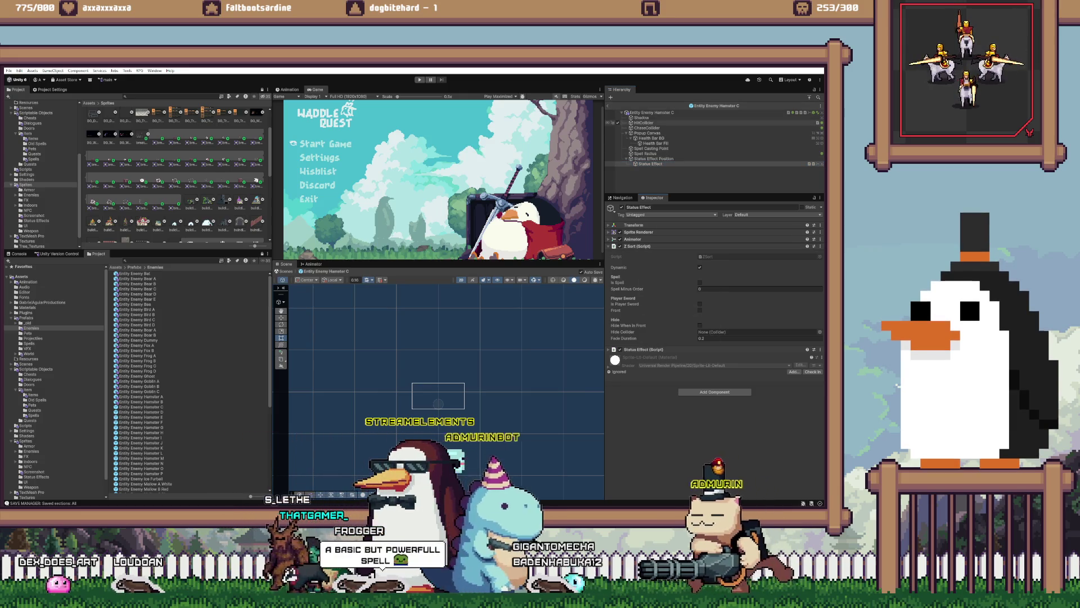
{"action": "left_click", "coordinate": [647, 133]}
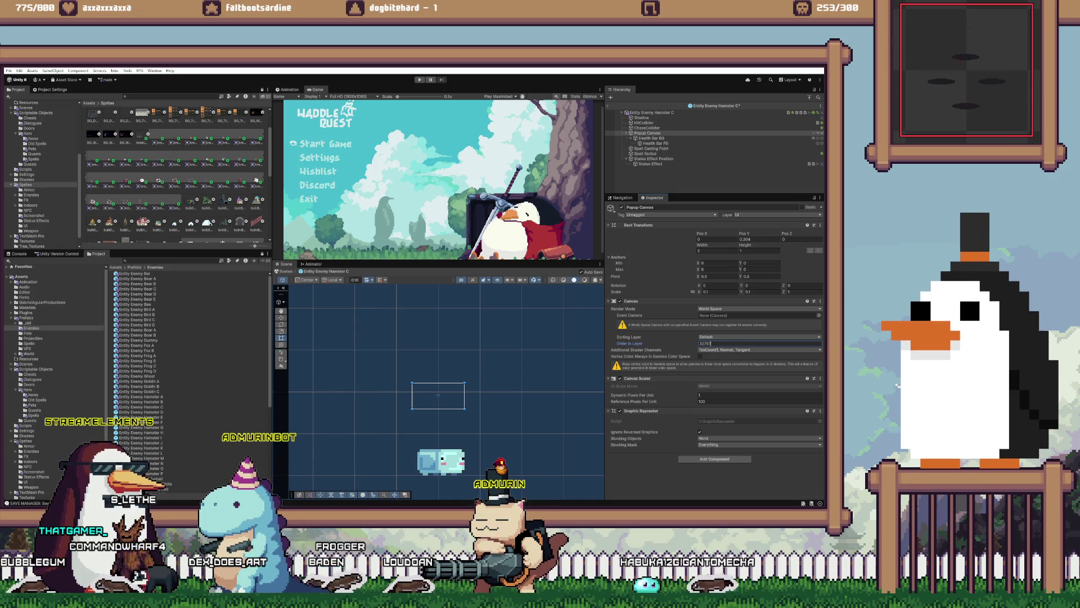
{"action": "key", "text": "Return"}
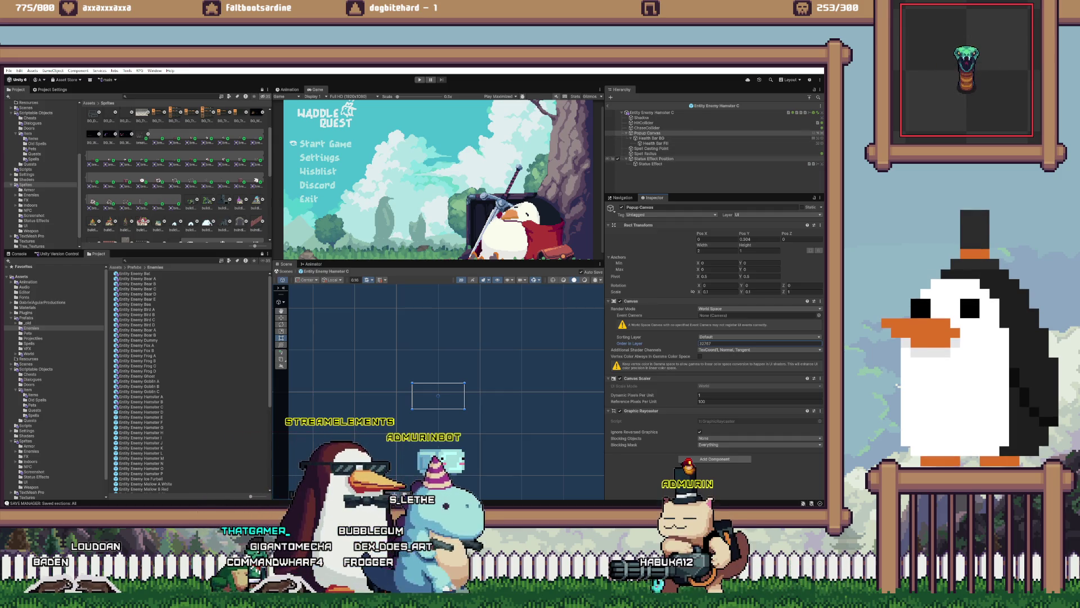
- Paste the copied Z Sort values onto Hamster D's Status Effect and select its Popup Canvas
{"action": "left_click", "coordinate": [650, 163]}
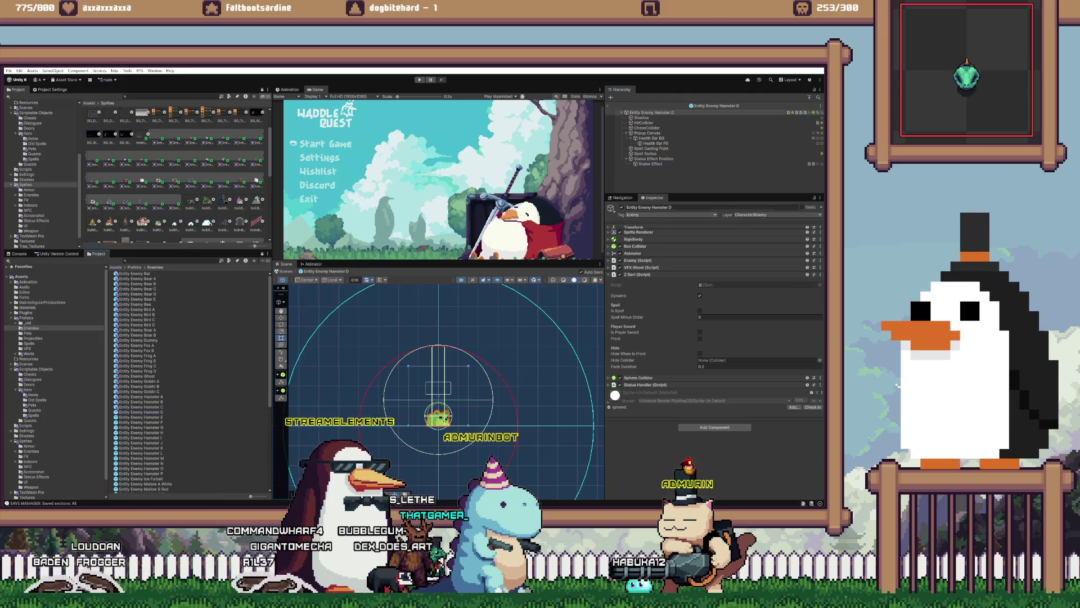
{"action": "left_click", "coordinate": [650, 164]}
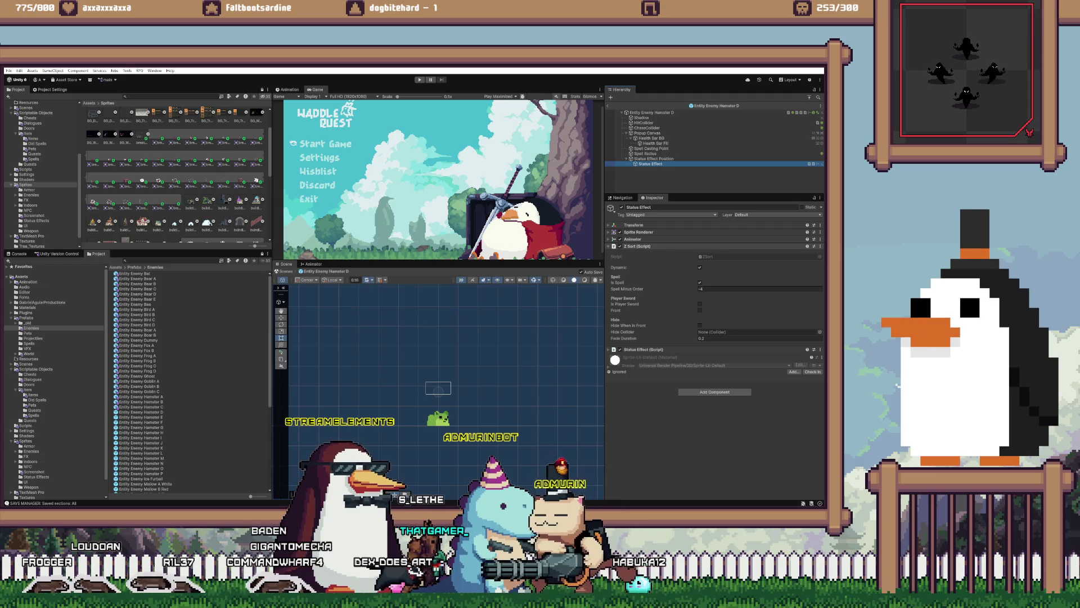
{"action": "right_click", "coordinate": [654, 247]}
{"action": "left_click", "coordinate": [687, 310]}
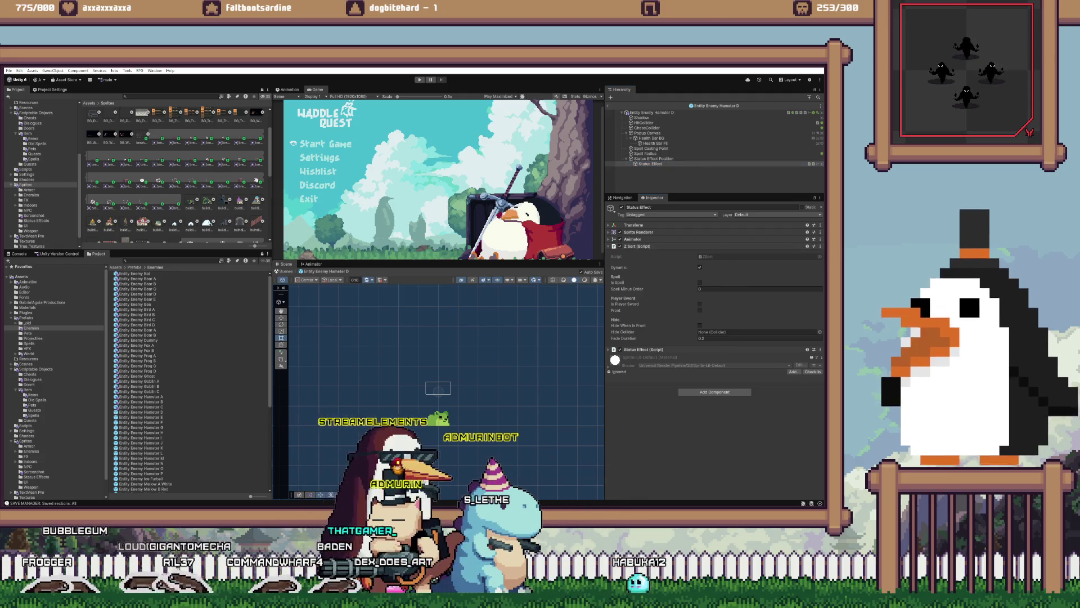
{"action": "left_click", "coordinate": [647, 132]}
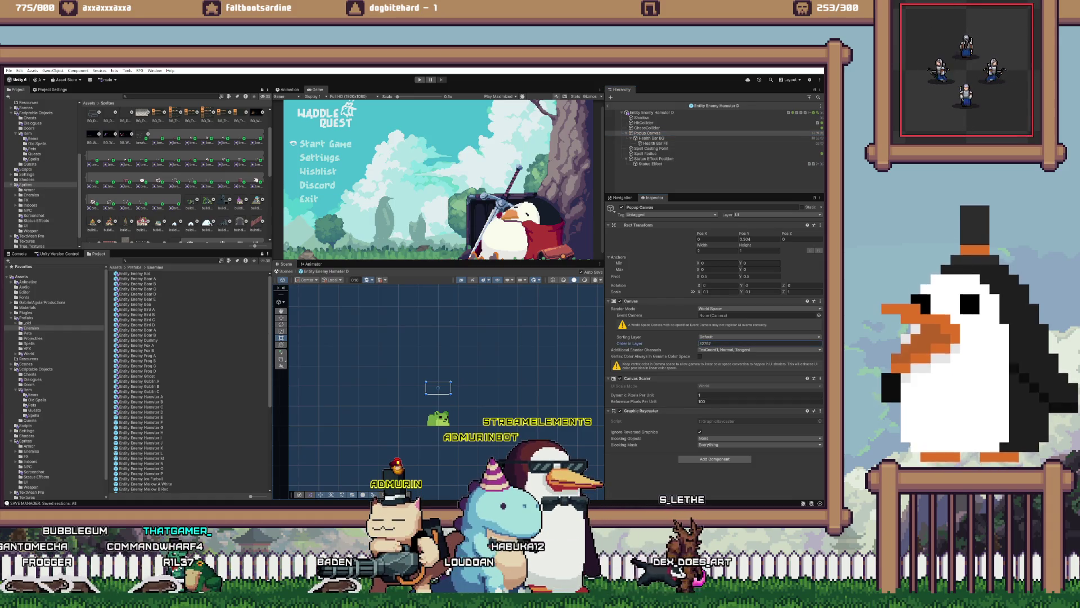
- Paste the copied Z Sort values onto Hamster E's Status Effect and select its Popup Canvas
{"action": "double_click", "coordinate": [140, 417]}
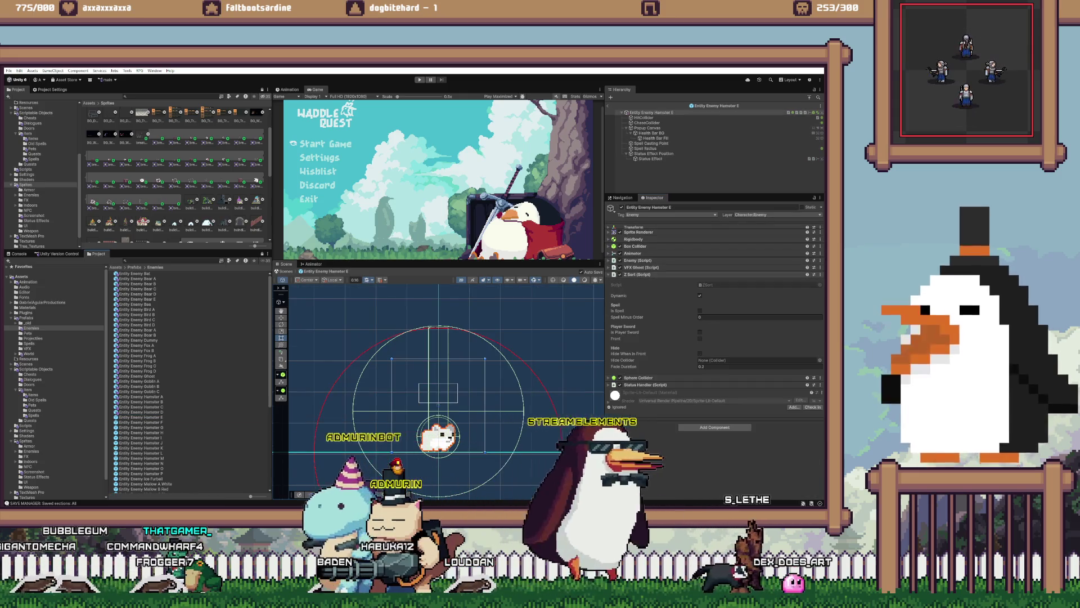
{"action": "left_click", "coordinate": [650, 159]}
{"action": "right_click", "coordinate": [635, 246]}
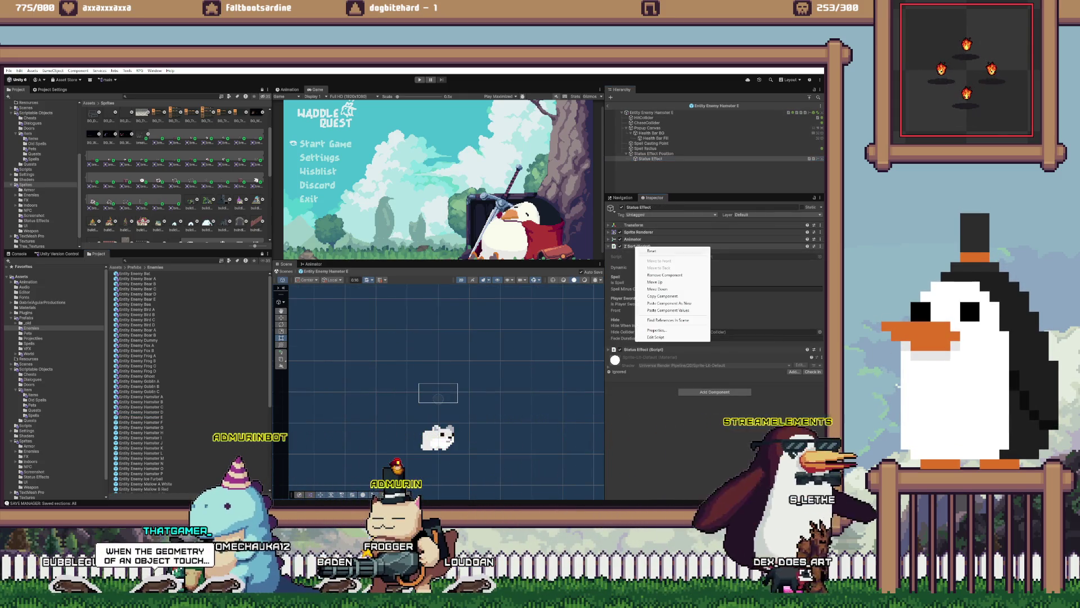
{"action": "left_click", "coordinate": [668, 310]}
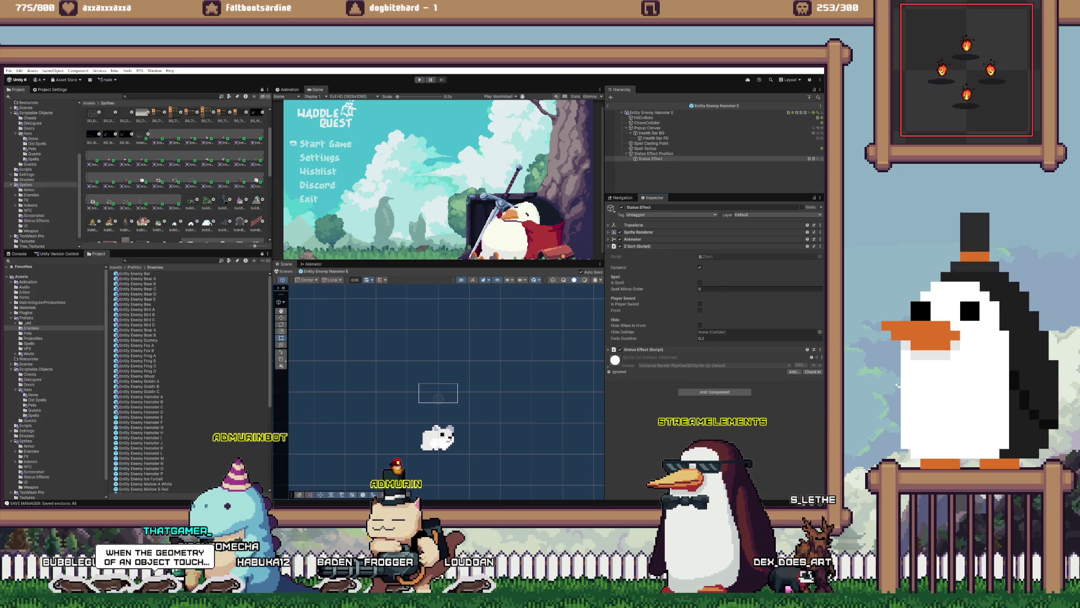
{"action": "left_click", "coordinate": [647, 128]}
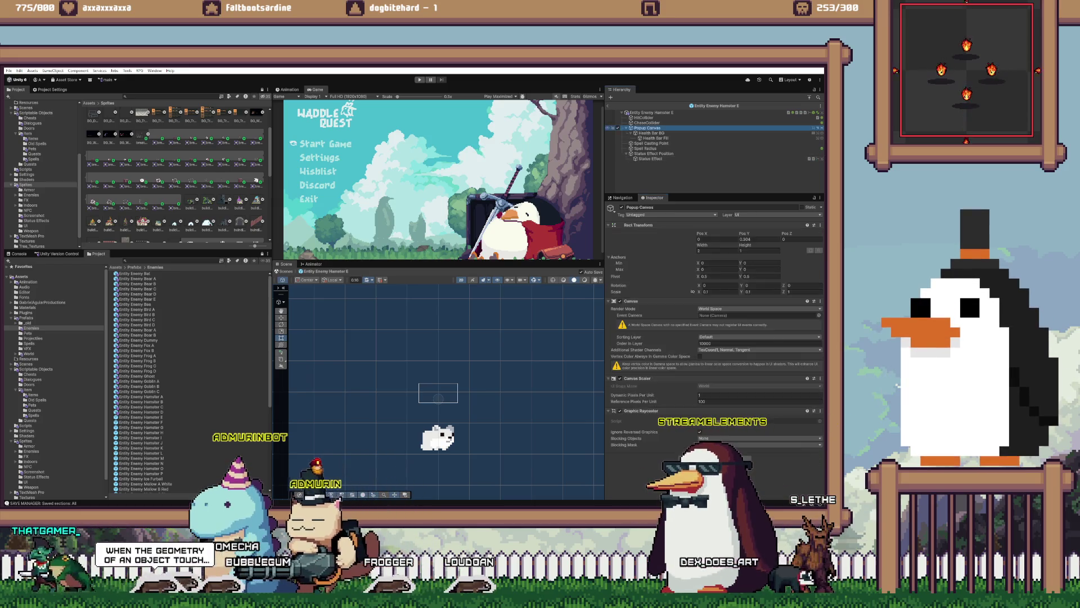
- Set Hamster F's Popup Canvas Order in Layer to 32767
{"action": "double_click", "coordinate": [141, 422]}
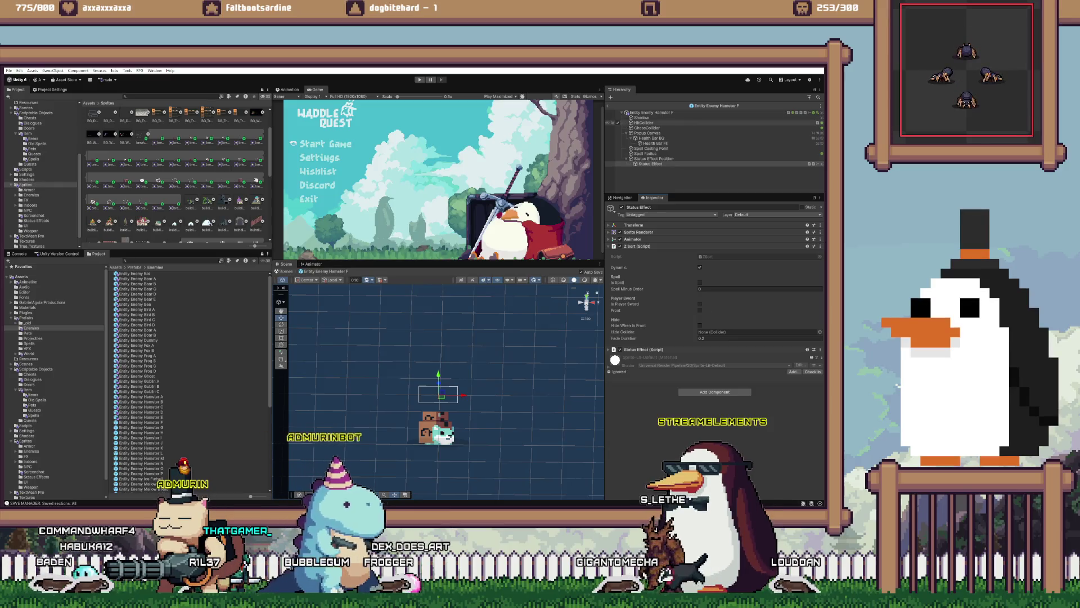
{"action": "left_click", "coordinate": [647, 133]}
{"action": "left_click", "coordinate": [731, 343]}
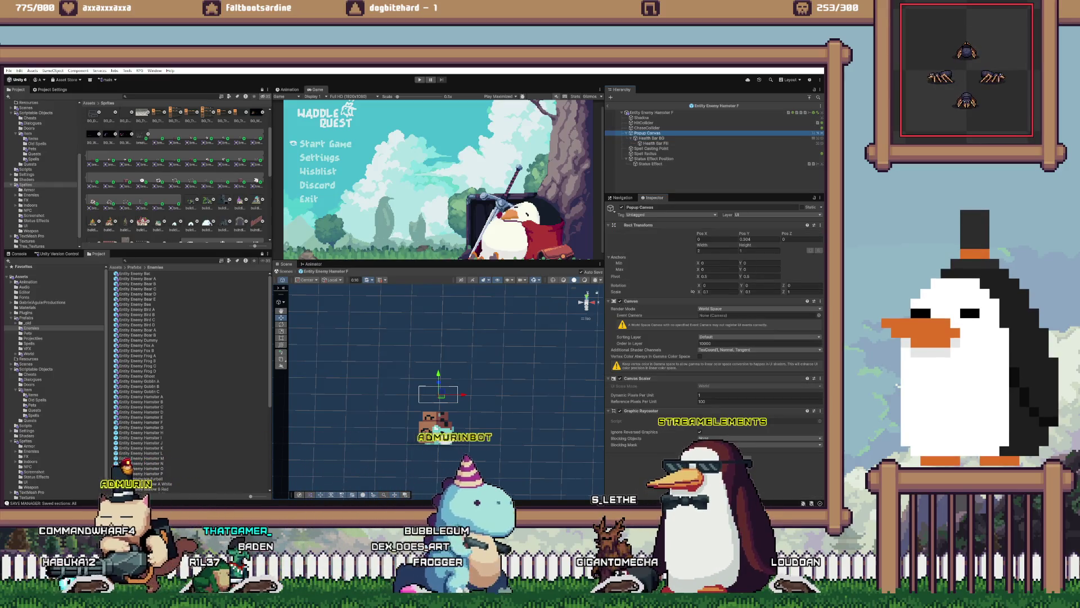
{"action": "type", "text": "32767"}
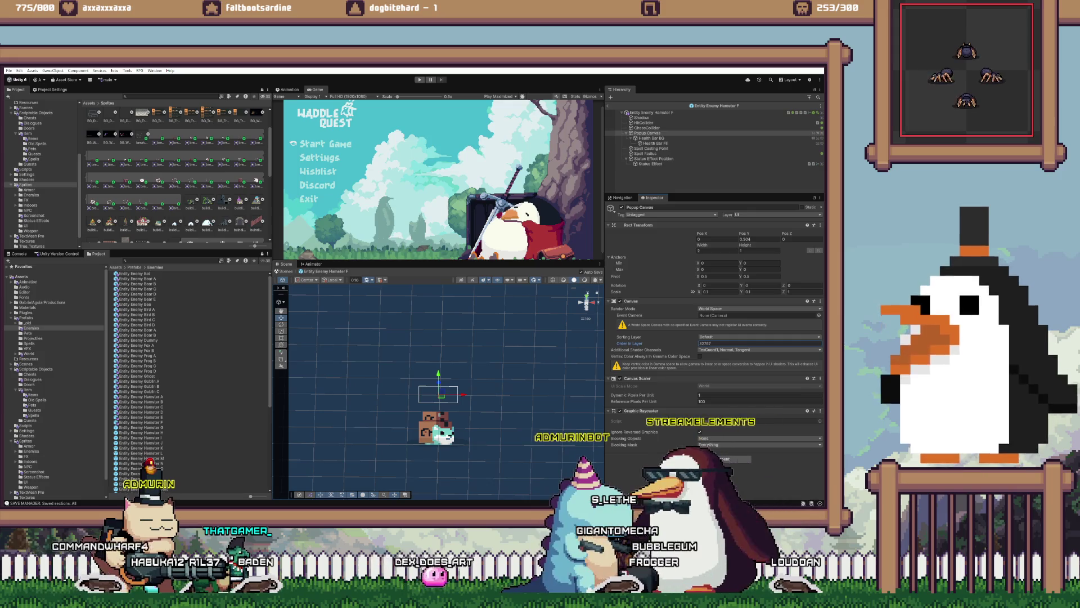
- Paste Z Sort values onto Hamster G's Status Effect and set Popup Canvas Order in Layer to 32767
{"action": "left_click", "coordinate": [141, 427]}
{"action": "double_click", "coordinate": [141, 428]}
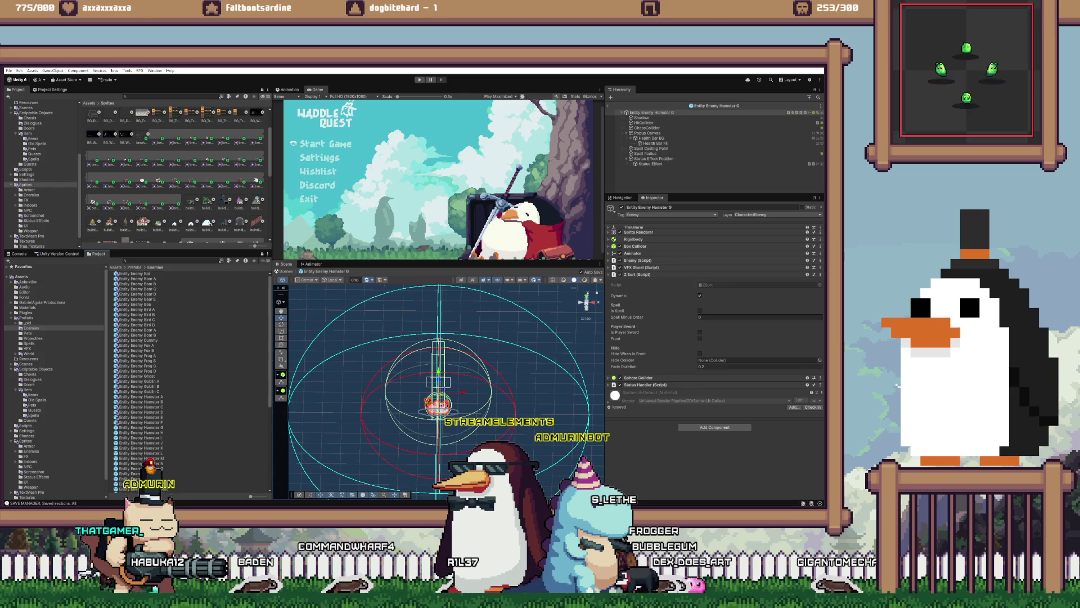
{"action": "left_click", "coordinate": [650, 164]}
{"action": "right_click", "coordinate": [640, 247]}
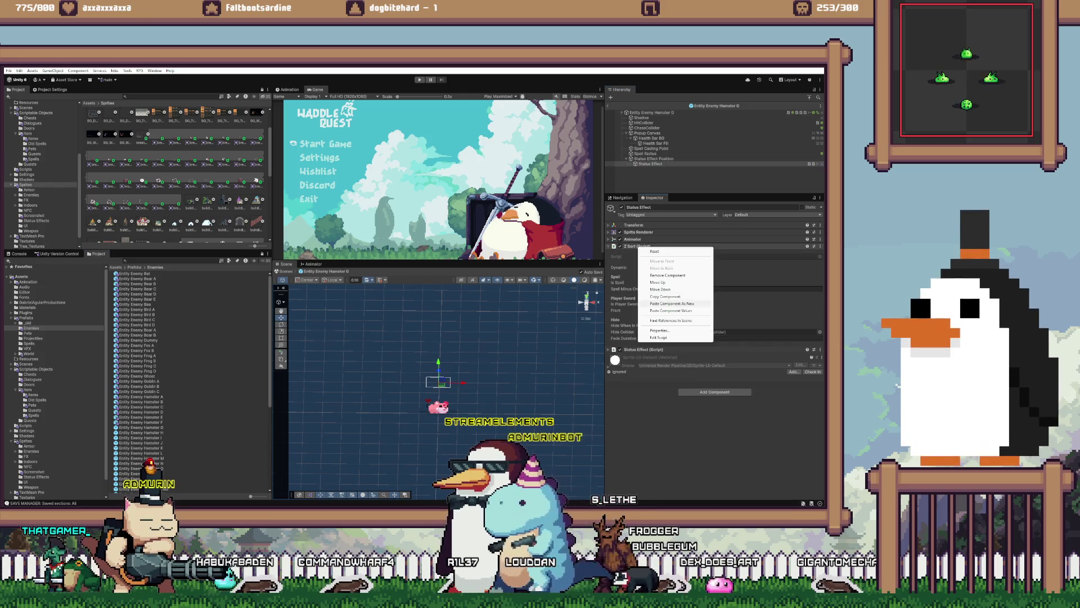
{"action": "left_click", "coordinate": [650, 252]}
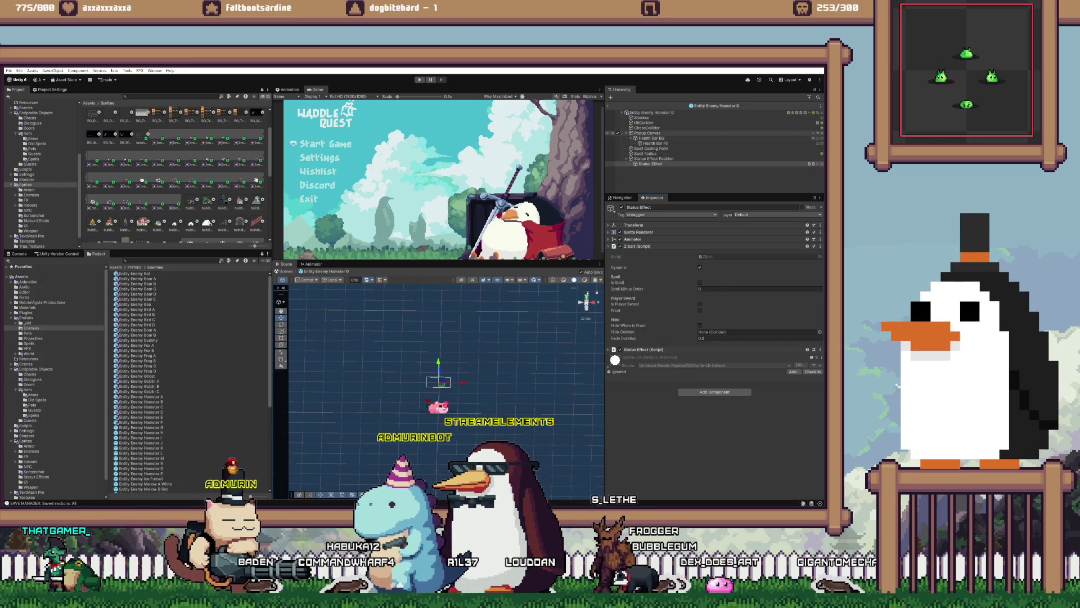
{"action": "left_click", "coordinate": [647, 133]}
{"action": "left_click", "coordinate": [732, 343]}
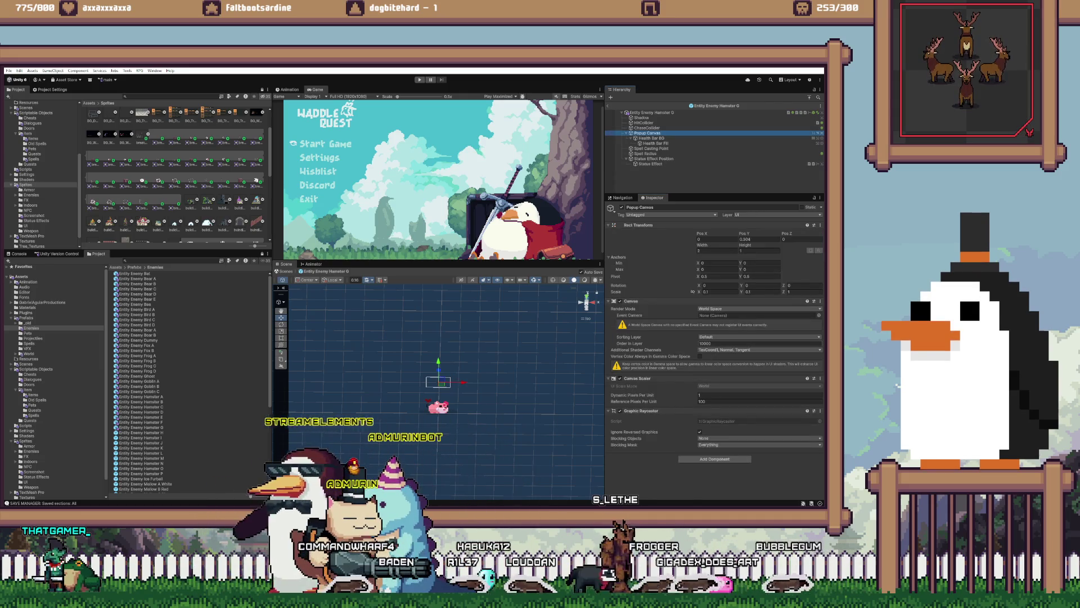
{"action": "type", "text": "32767"}
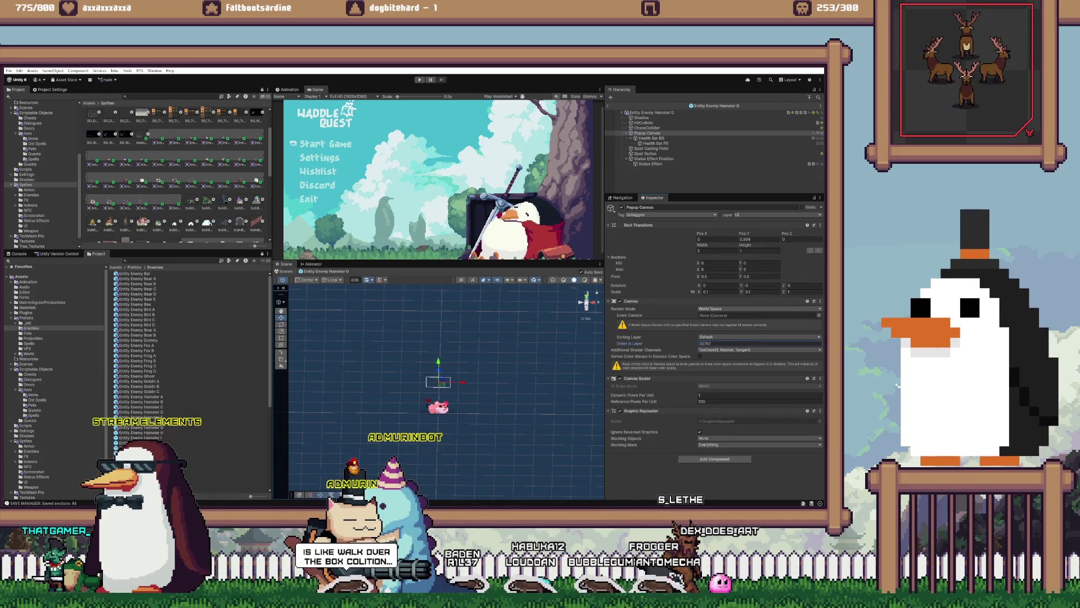
- Paste Z Sort values onto Hamster H's Status Effect and edit its Popup Canvas Order in Layer
{"action": "double_click", "coordinate": [141, 432]}
{"action": "left_click", "coordinate": [650, 164]}
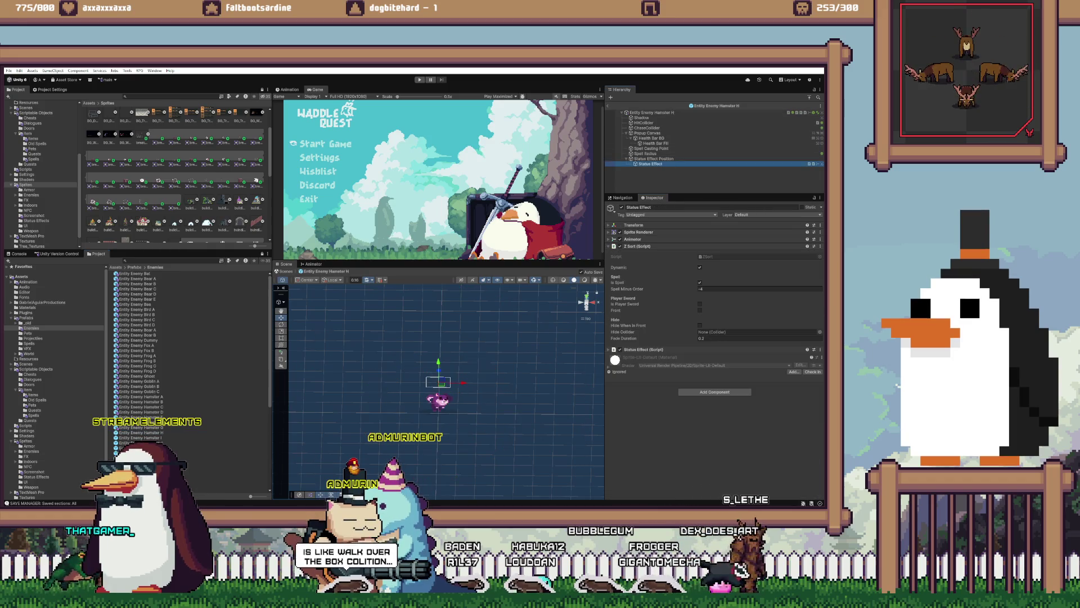
{"action": "right_click", "coordinate": [642, 247]}
{"action": "left_click", "coordinate": [675, 312]}
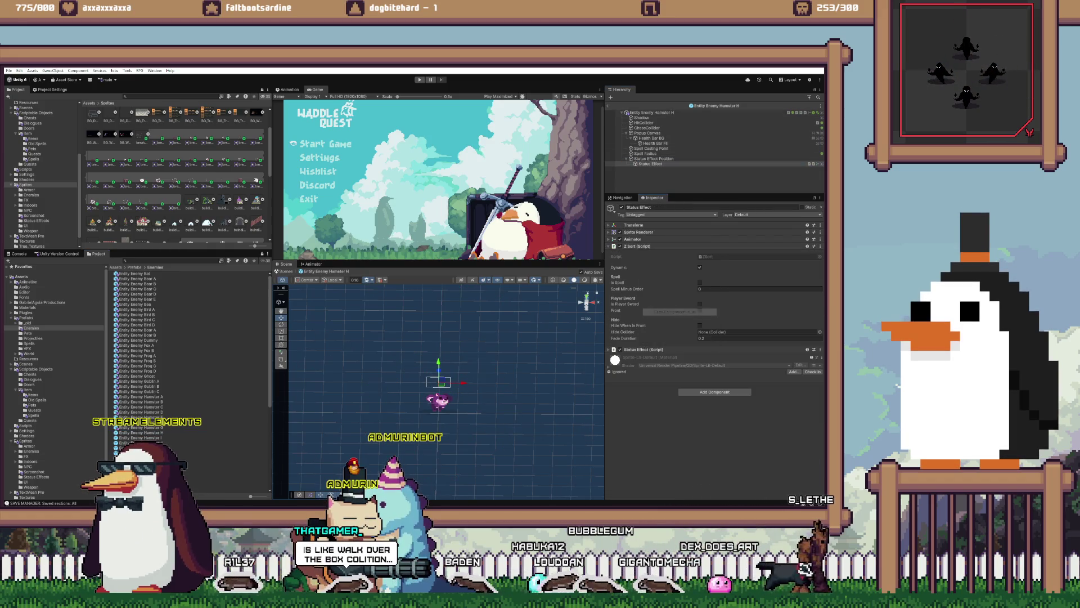
{"action": "left_click", "coordinate": [647, 133]}
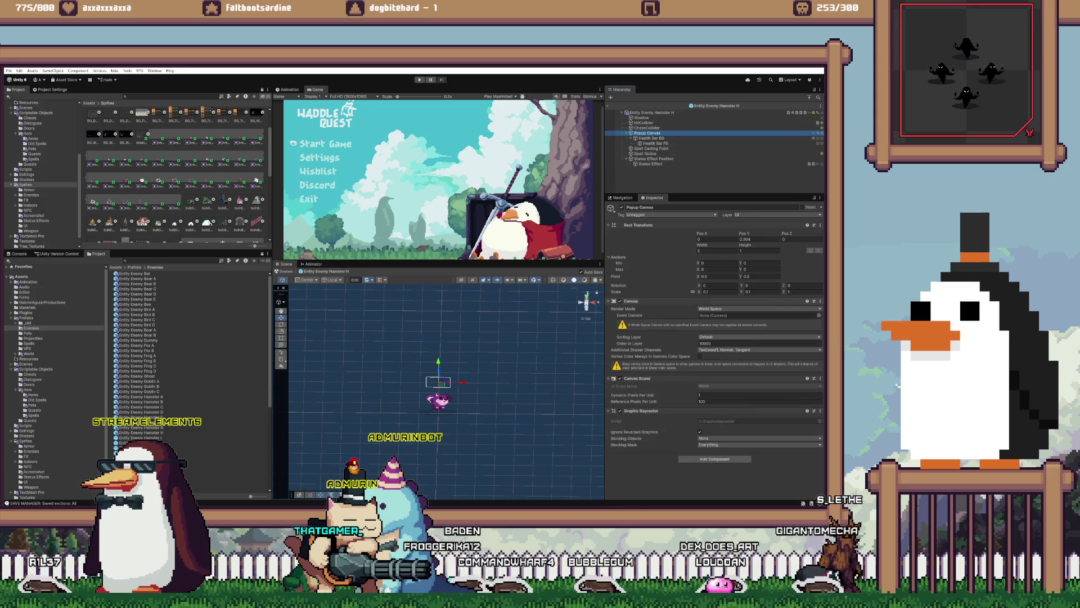
{"action": "left_click", "coordinate": [731, 343]}
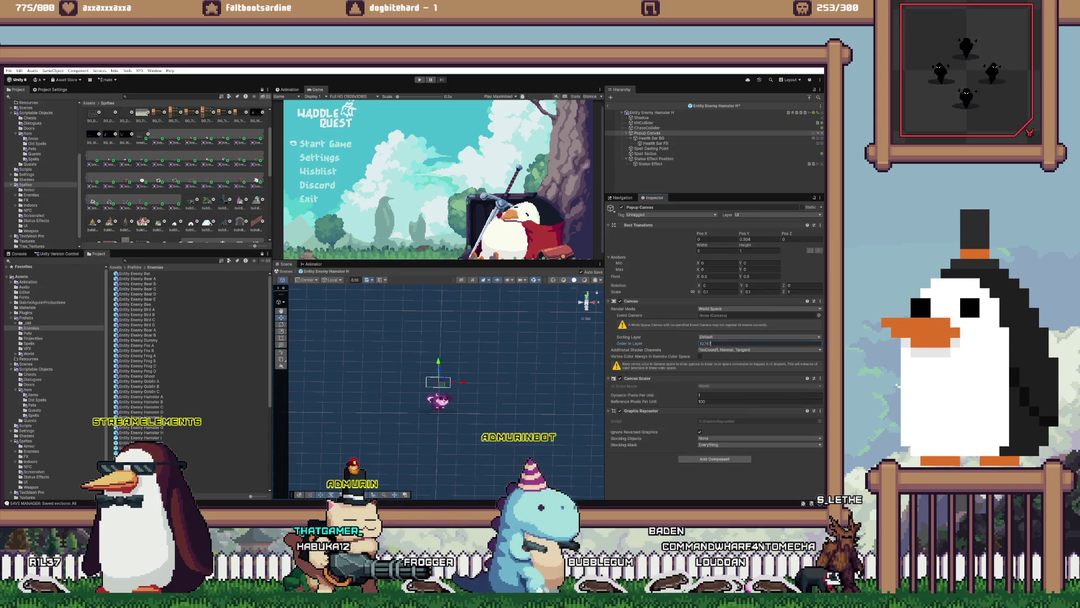
{"action": "double_click", "coordinate": [140, 437]}
- Paste Z Sort values onto Hamster I's Status Effect and set Popup Canvas Order in Layer to 32767
{"action": "left_click", "coordinate": [650, 164]}
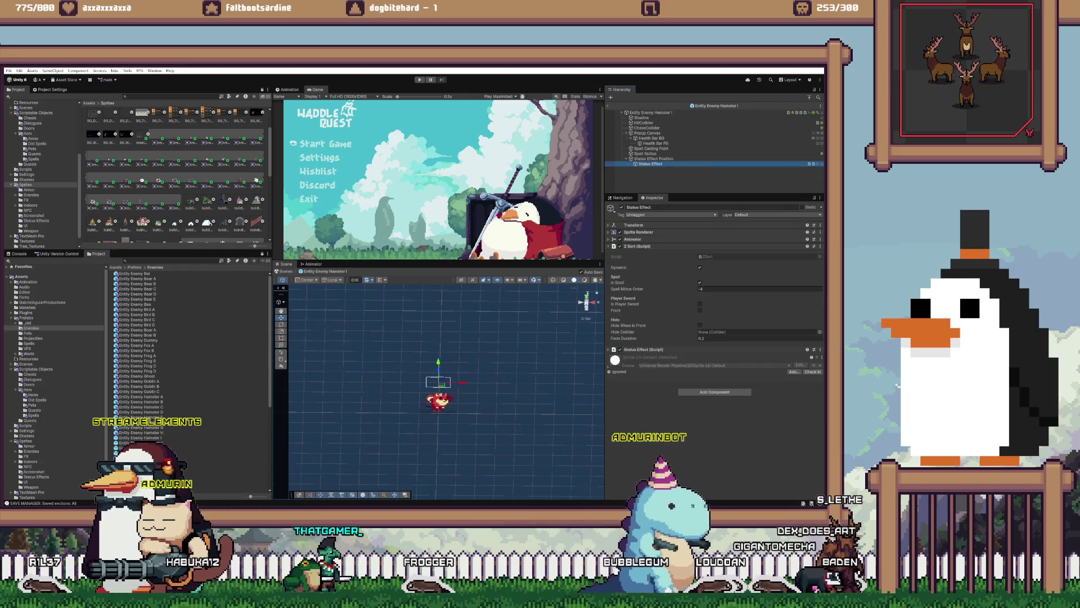
{"action": "right_click", "coordinate": [644, 247]}
{"action": "left_click", "coordinate": [677, 311]}
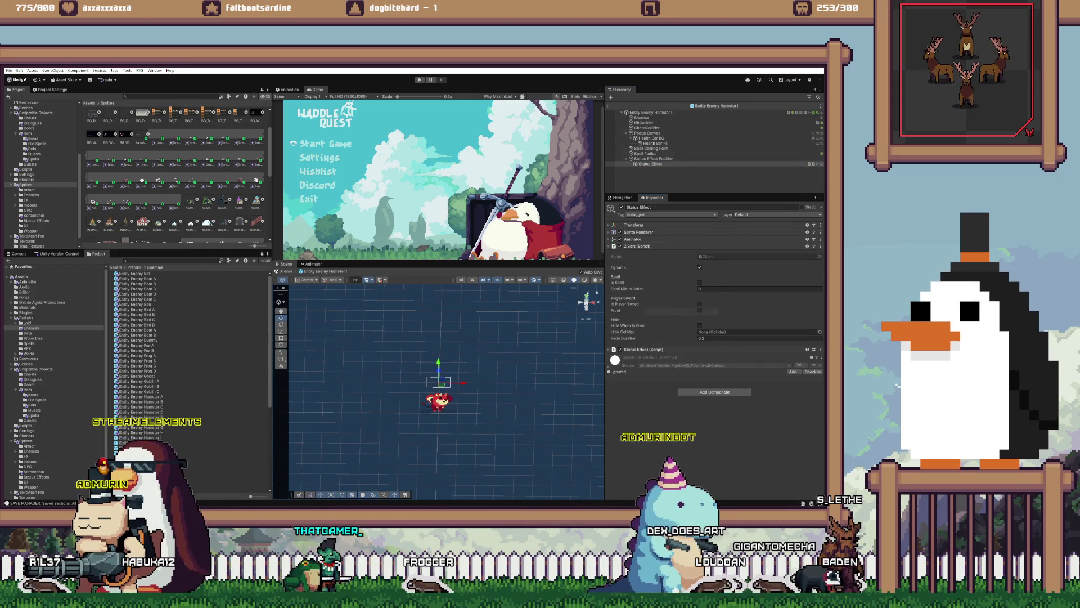
{"action": "left_click", "coordinate": [647, 132]}
{"action": "left_click", "coordinate": [732, 344]}
{"action": "type", "text": "32767"}
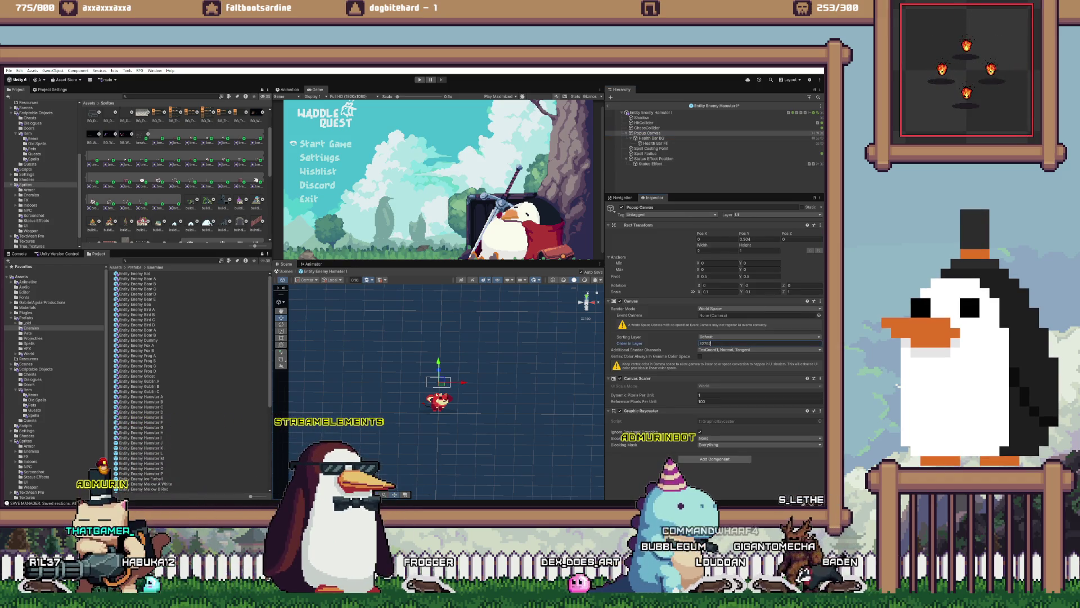
- Paste the copied Z Sort values onto Hamster J's Status Effect and select its Popup Canvas
{"action": "double_click", "coordinate": [139, 443]}
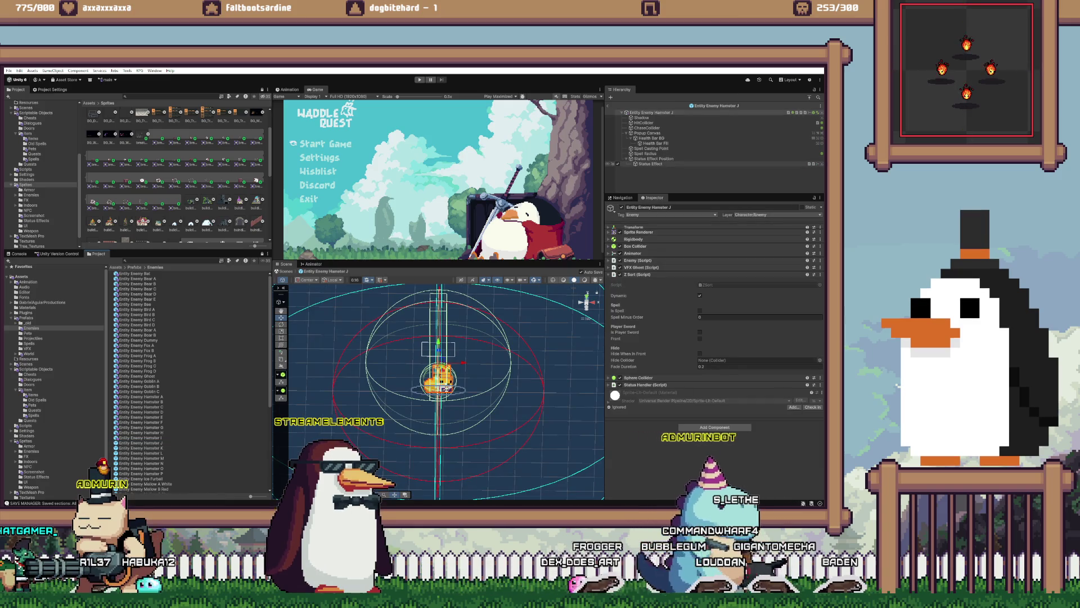
{"action": "left_click", "coordinate": [650, 164]}
{"action": "right_click", "coordinate": [639, 246]}
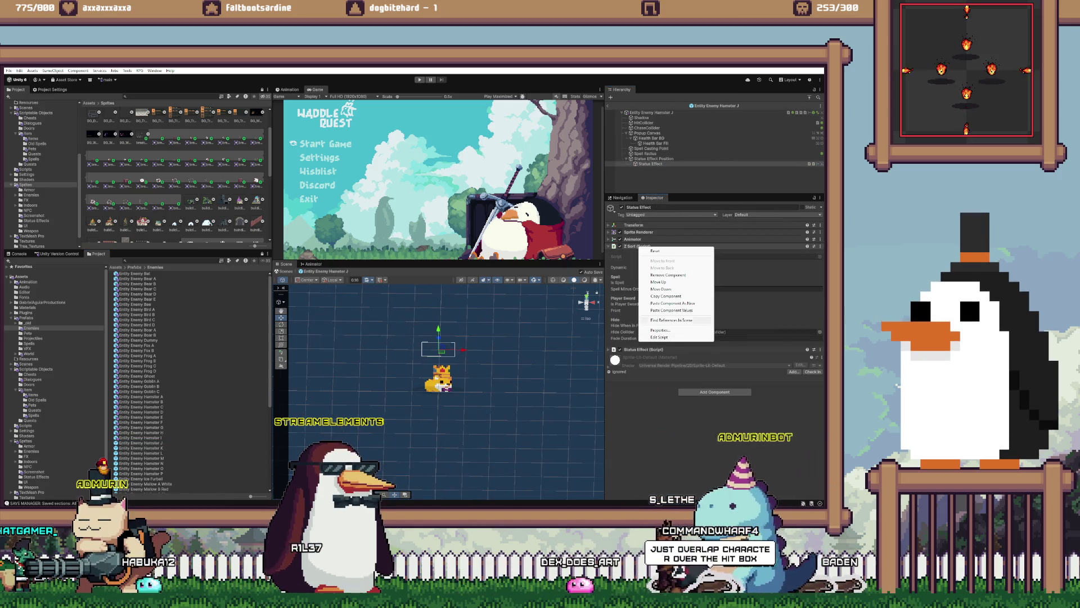
{"action": "left_click", "coordinate": [672, 310]}
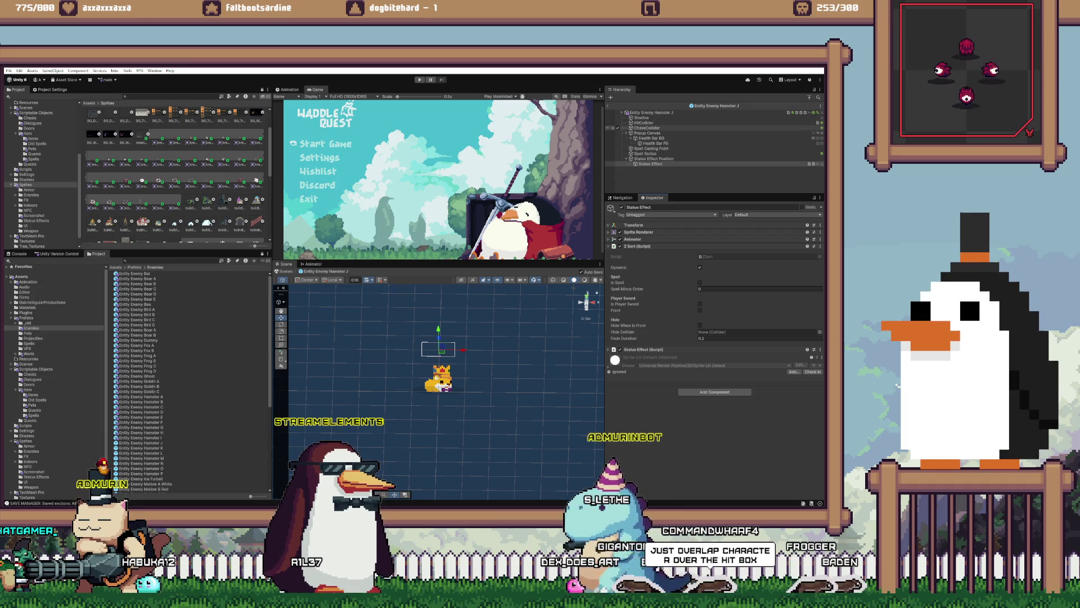
{"action": "left_click", "coordinate": [647, 133]}
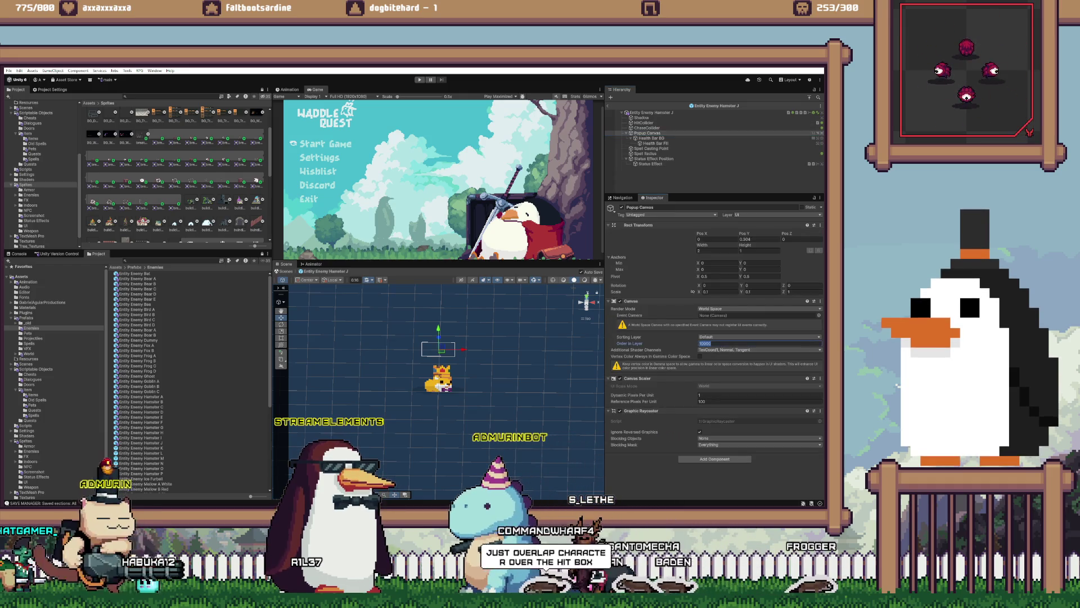
- Paste the copied Z Sort values onto Hamster K's Status Effect and select its Popup Canvas
{"action": "left_click", "coordinate": [141, 448]}
{"action": "double_click", "coordinate": [140, 448]}
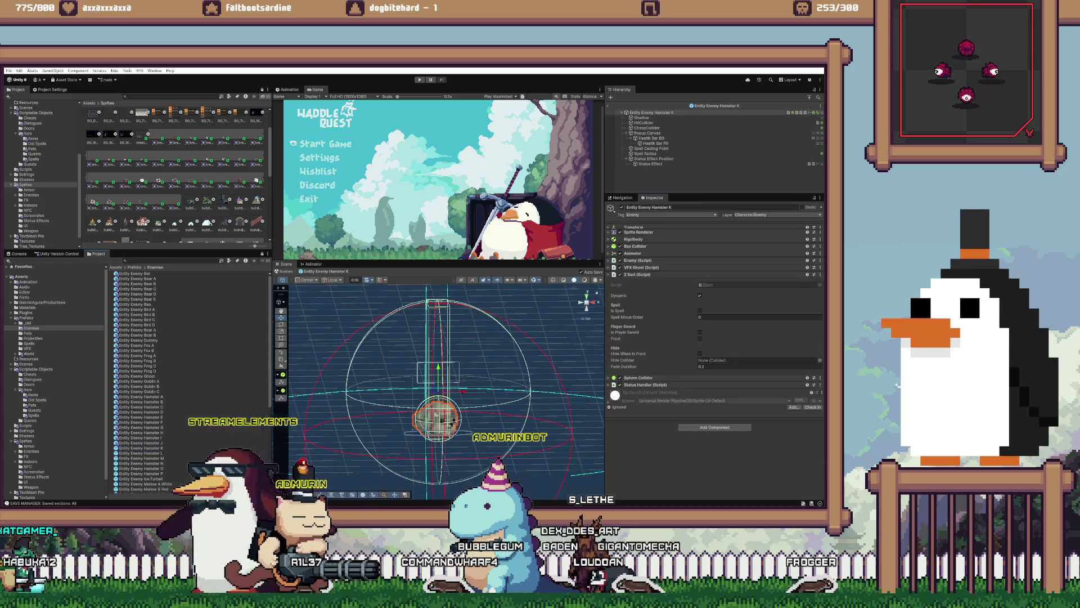
{"action": "left_click", "coordinate": [650, 163]}
{"action": "right_click", "coordinate": [634, 247]}
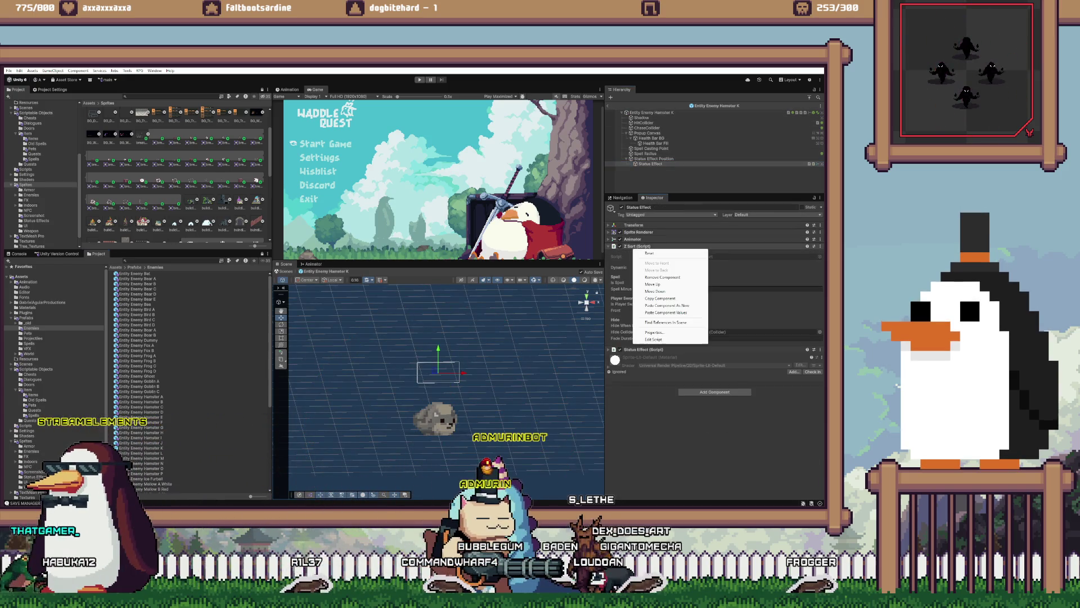
{"action": "left_click", "coordinate": [667, 312]}
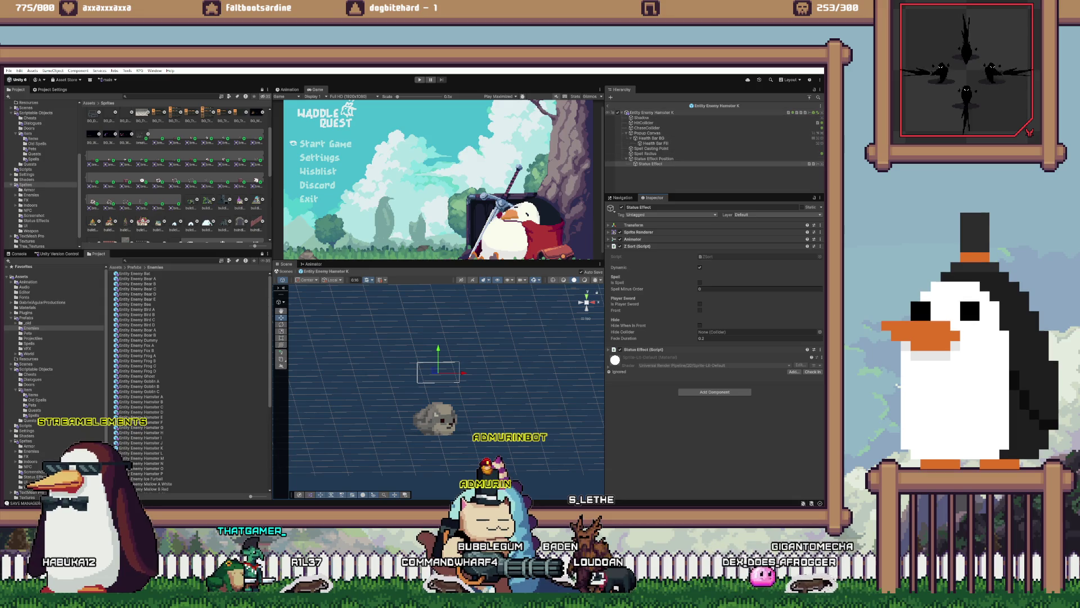
{"action": "left_click", "coordinate": [647, 133]}
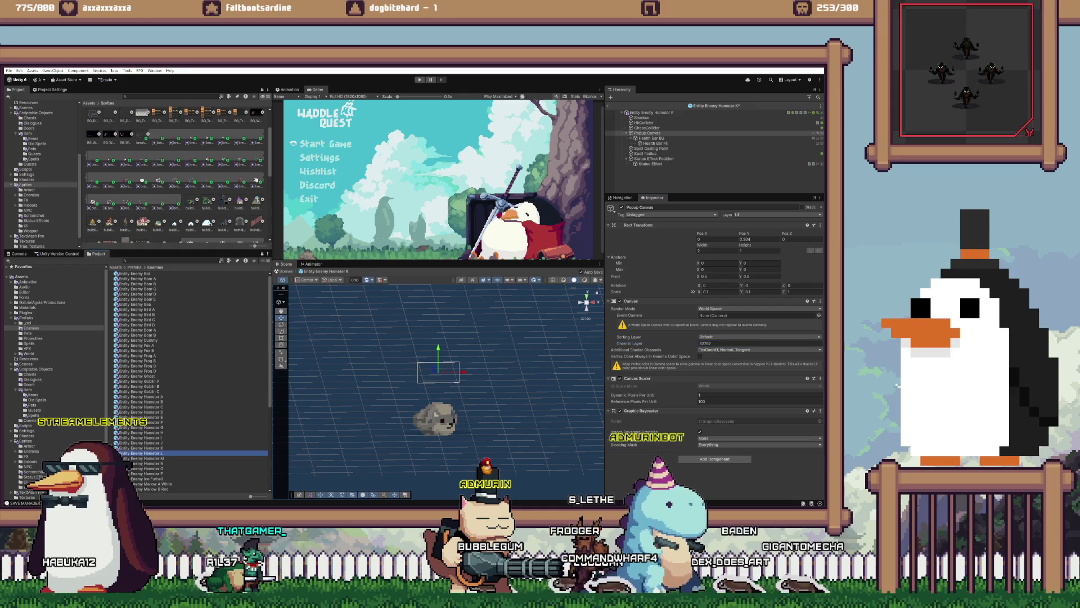
- Check Hamster L's Status Effect Z Sort and review its Popup Canvas with Canvas Scaler, Graphic Raycaster, Rect Transform collapsed
{"action": "double_click", "coordinate": [141, 452]}
{"action": "left_click", "coordinate": [650, 164]}
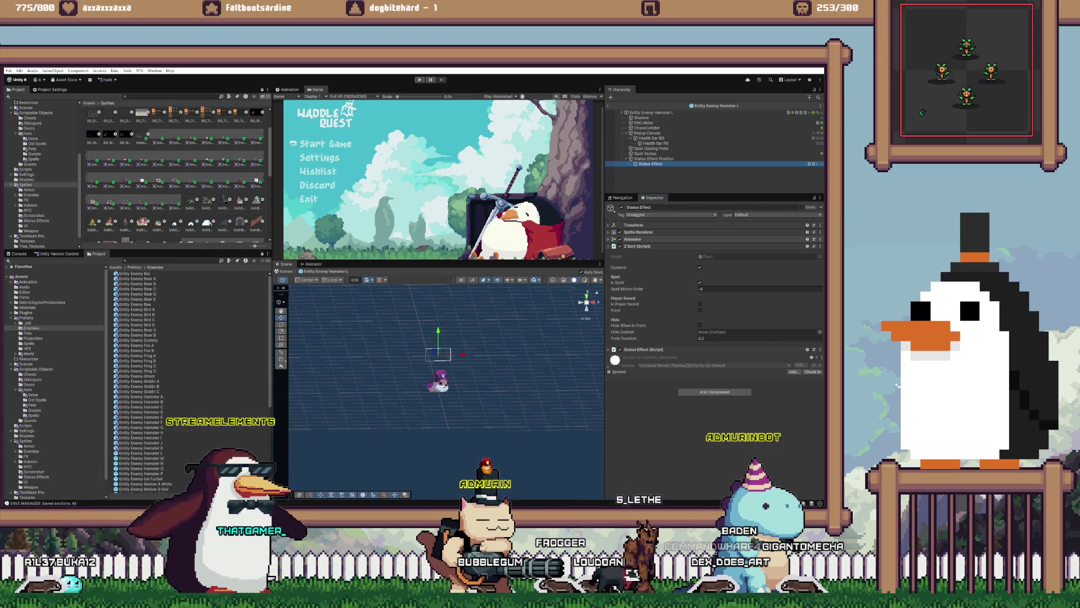
{"action": "right_click", "coordinate": [636, 246]}
{"action": "key", "text": "Escape"}
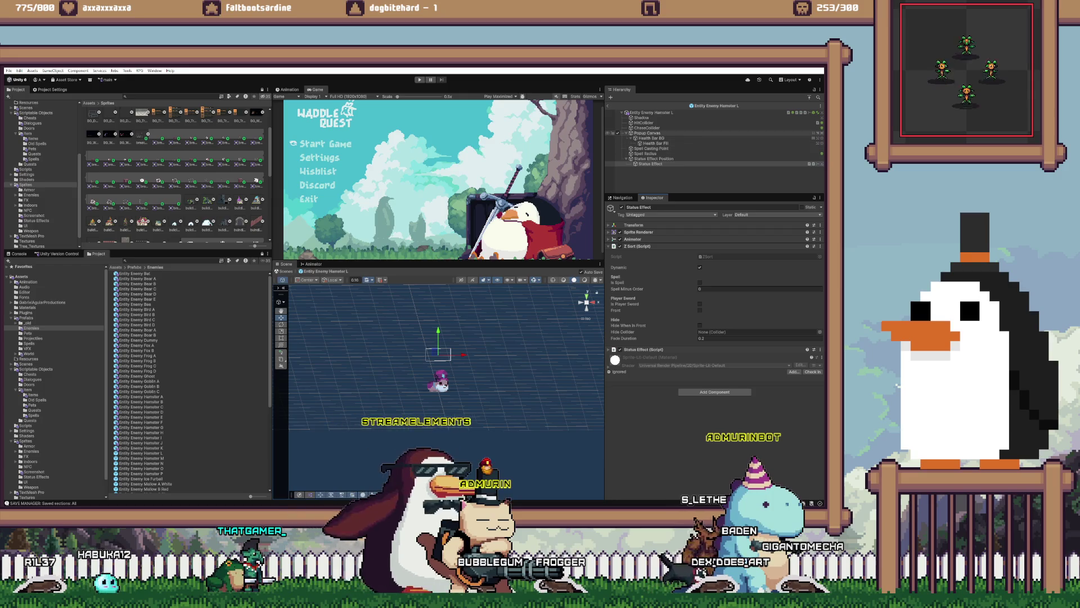
{"action": "left_click", "coordinate": [647, 133]}
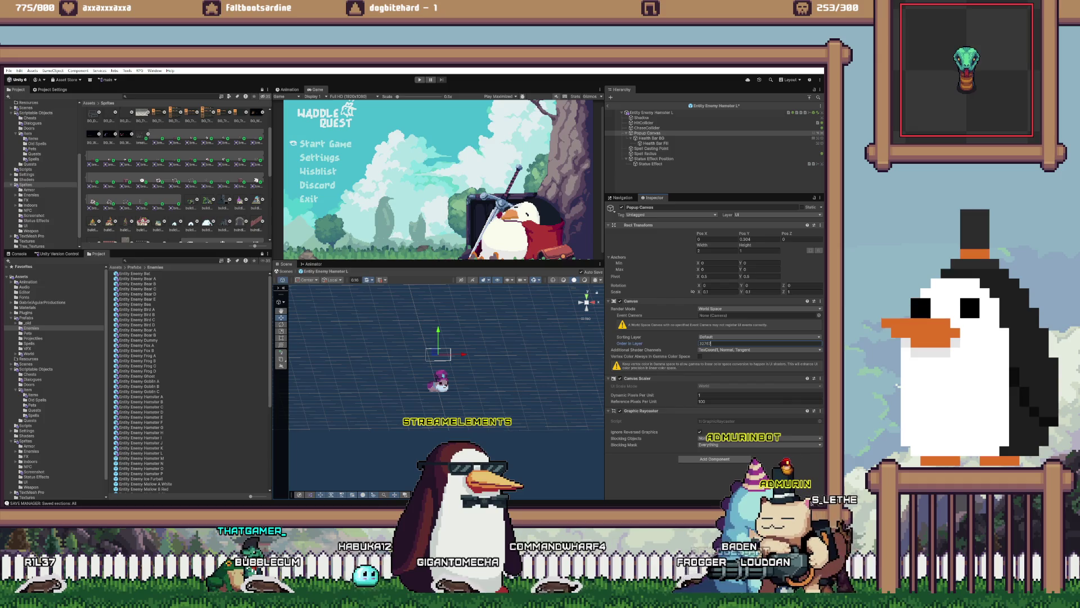
{"action": "left_click", "coordinate": [631, 378]}
{"action": "left_click", "coordinate": [636, 385]}
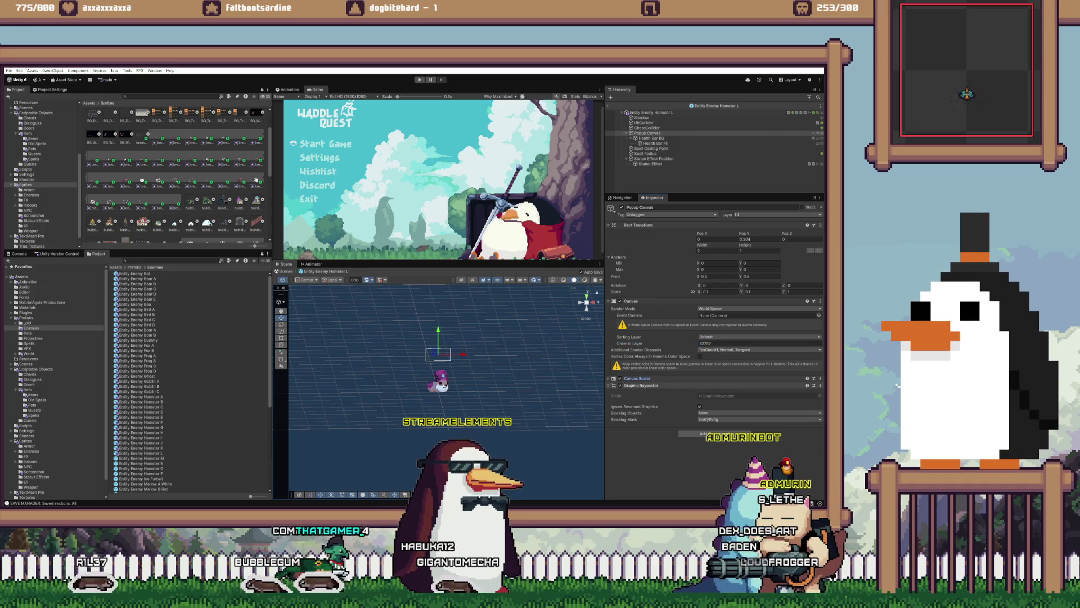
{"action": "left_click", "coordinate": [638, 225]}
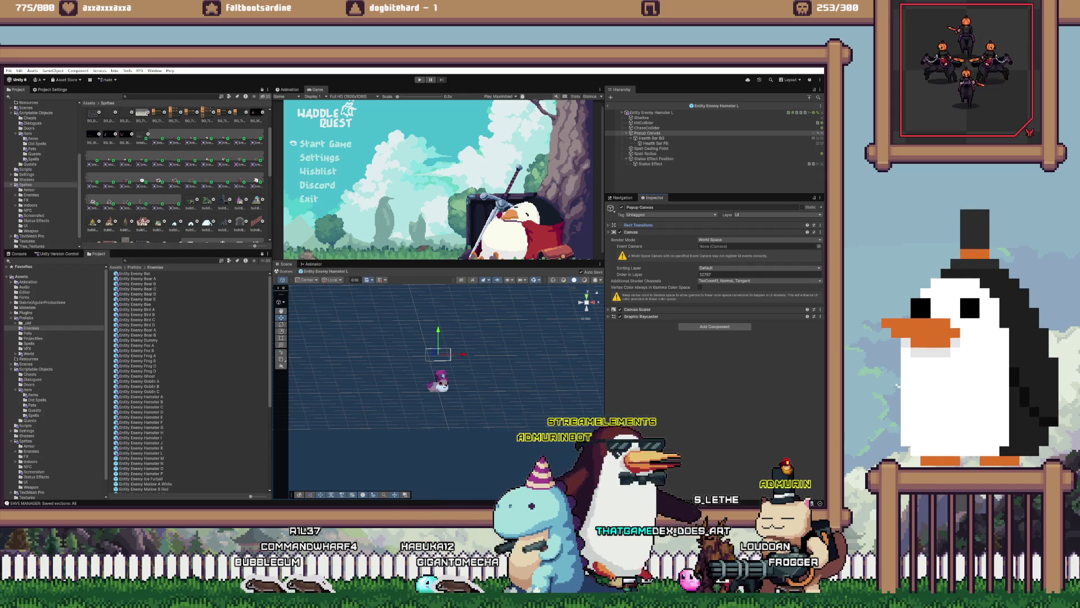
- Paste the copied Z Sort values onto Hamster M's Status Effect and select its Popup Canvas
{"action": "double_click", "coordinate": [141, 458]}
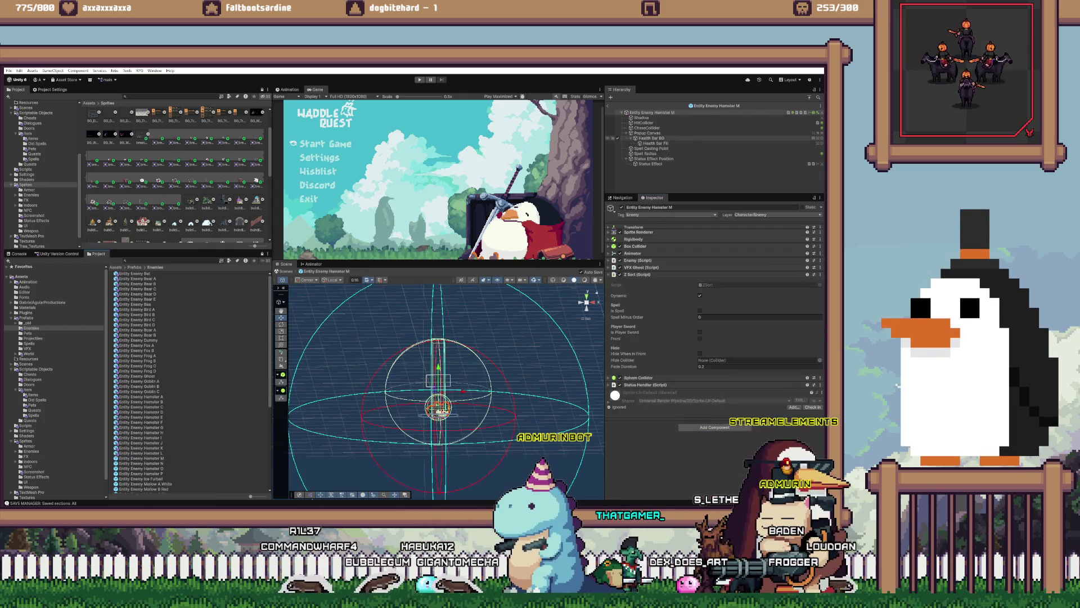
{"action": "left_click", "coordinate": [650, 164]}
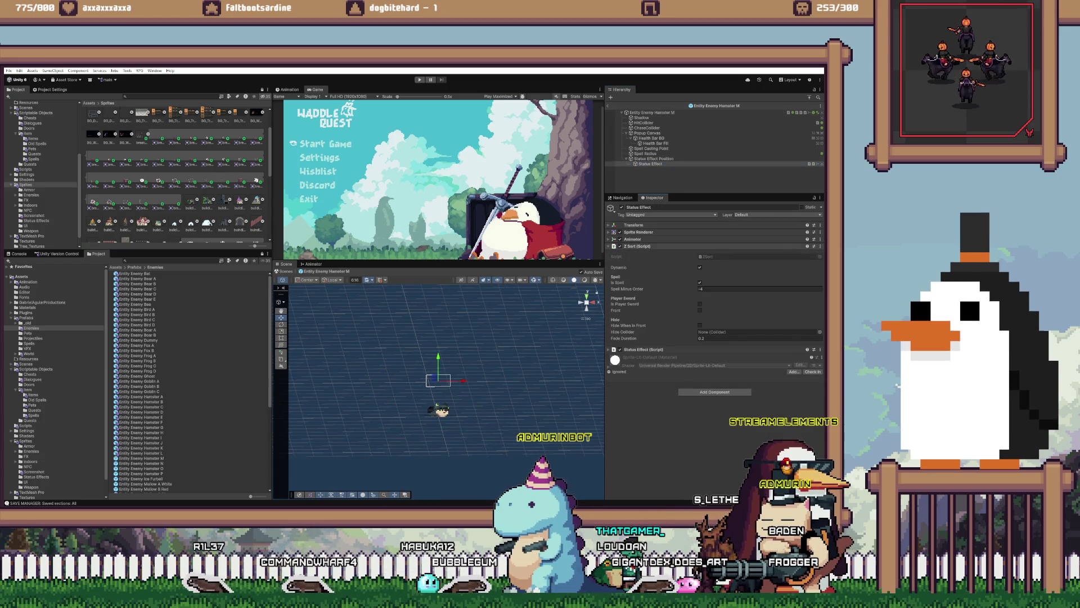
{"action": "right_click", "coordinate": [703, 247]}
{"action": "left_click", "coordinate": [737, 310]}
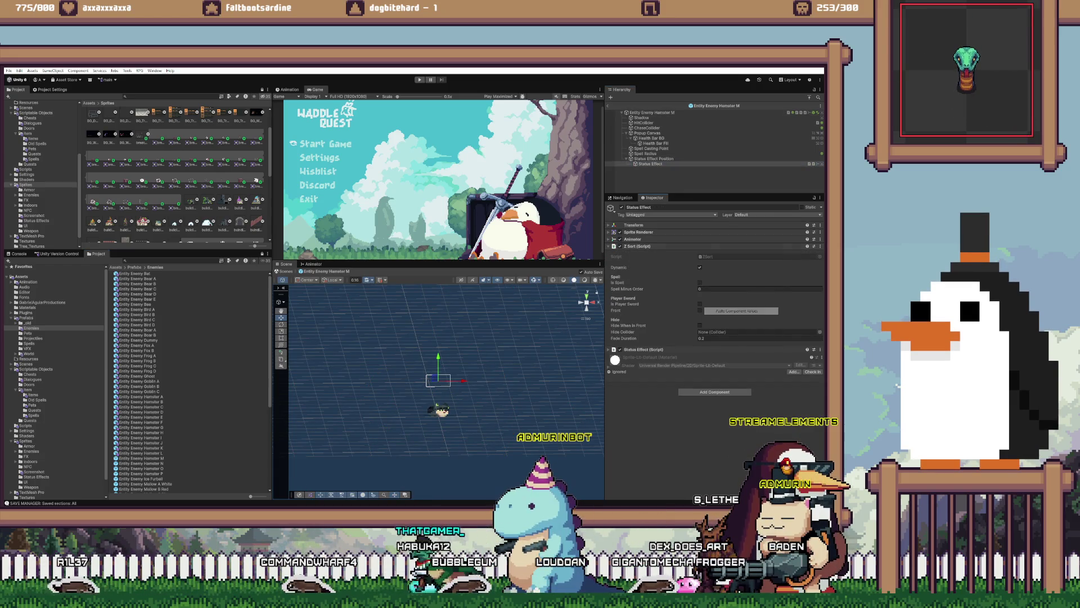
{"action": "left_click", "coordinate": [647, 133]}
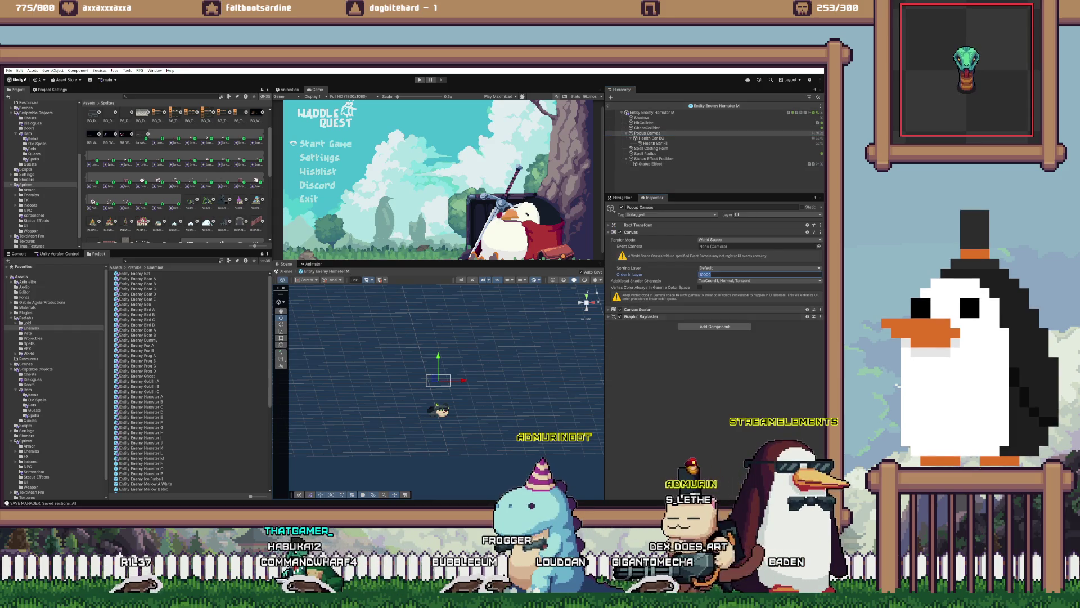
- Check Hamster N's Status Effect Z Sort options and select its Popup Canvas
{"action": "left_click", "coordinate": [141, 463]}
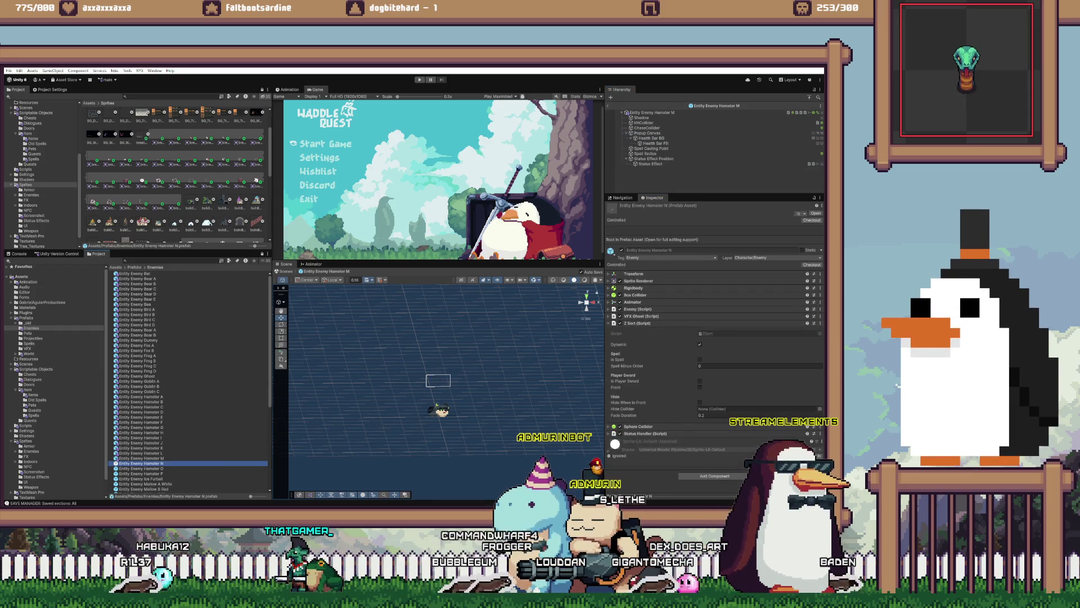
{"action": "double_click", "coordinate": [141, 463]}
{"action": "left_click", "coordinate": [650, 163]}
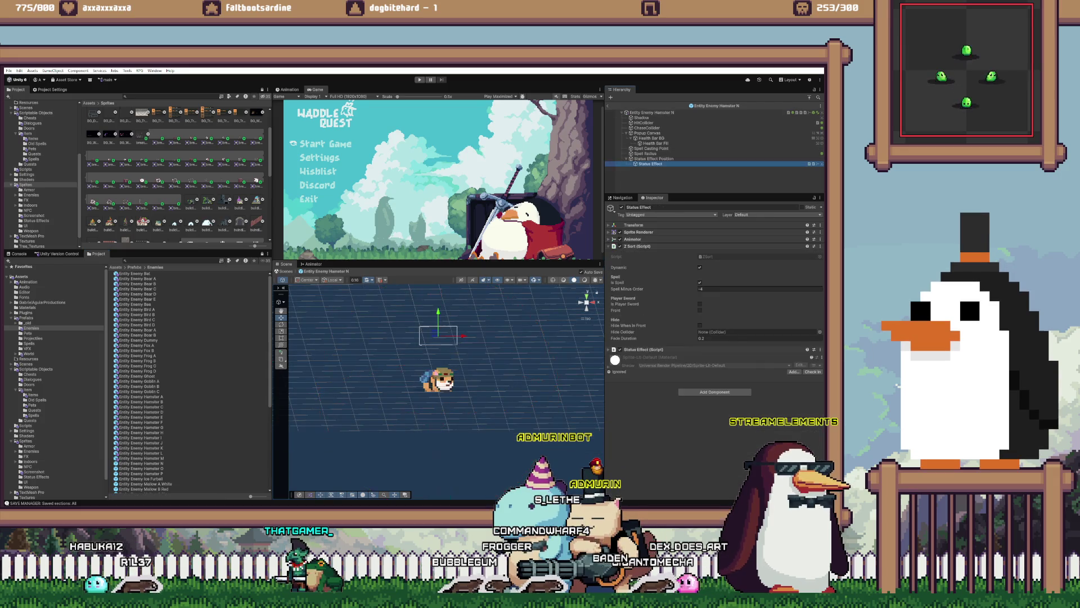
{"action": "right_click", "coordinate": [649, 246]}
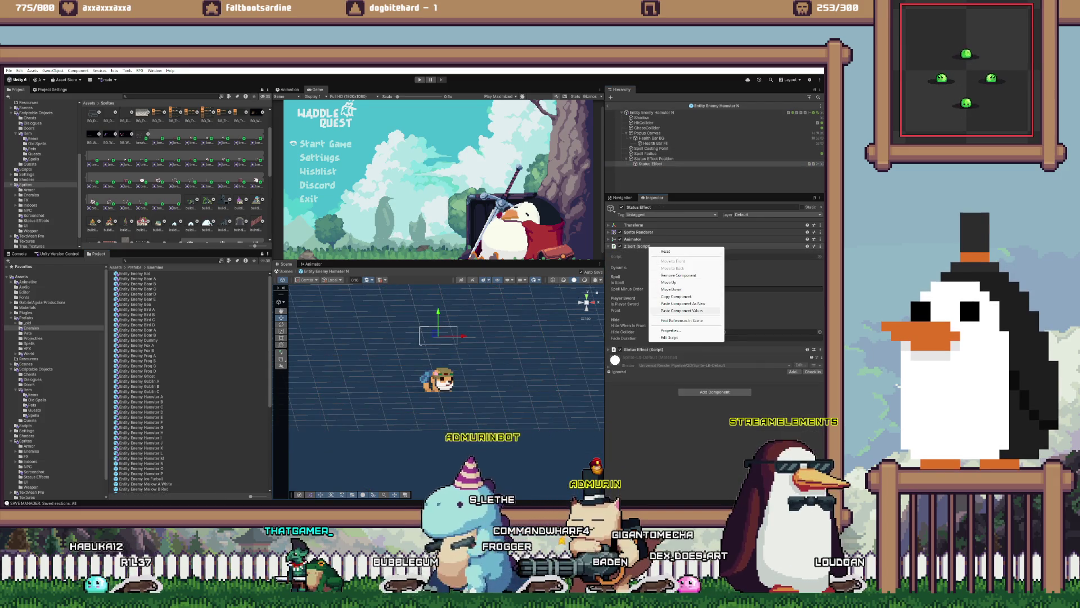
{"action": "key", "text": "Escape"}
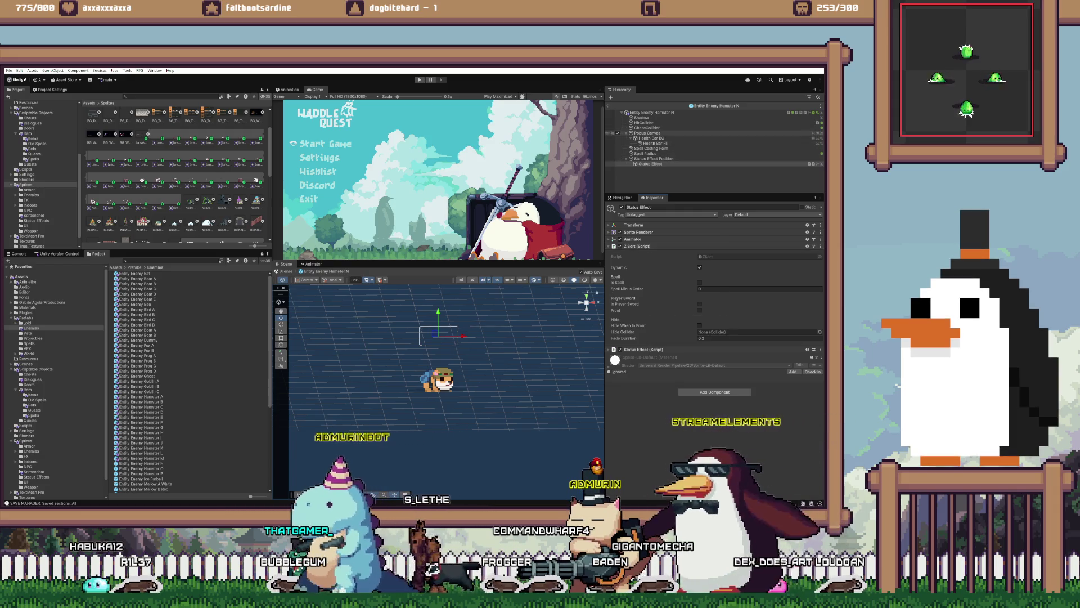
{"action": "left_click", "coordinate": [616, 133]}
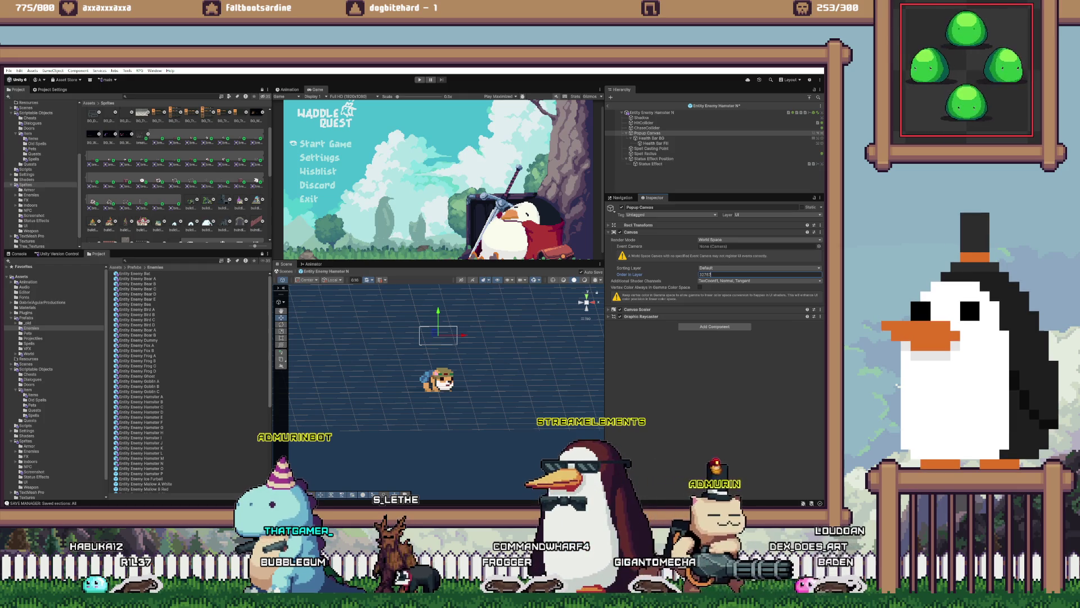
- In the Hamster O prefab, edit the Popup Canvas Order in Layer value
{"action": "double_click", "coordinate": [141, 468]}
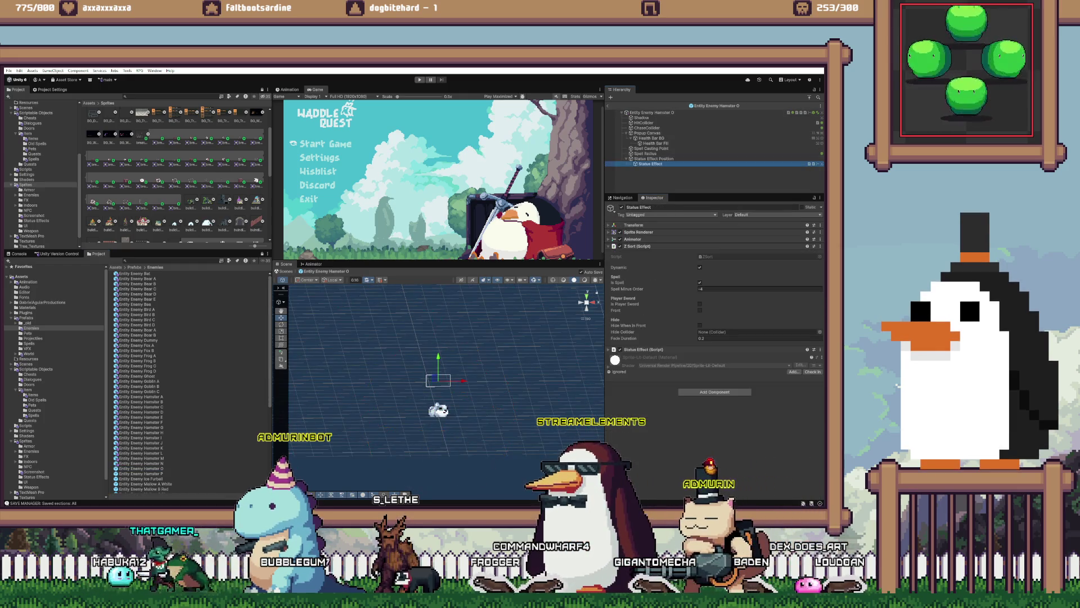
{"action": "right_click", "coordinate": [635, 247]}
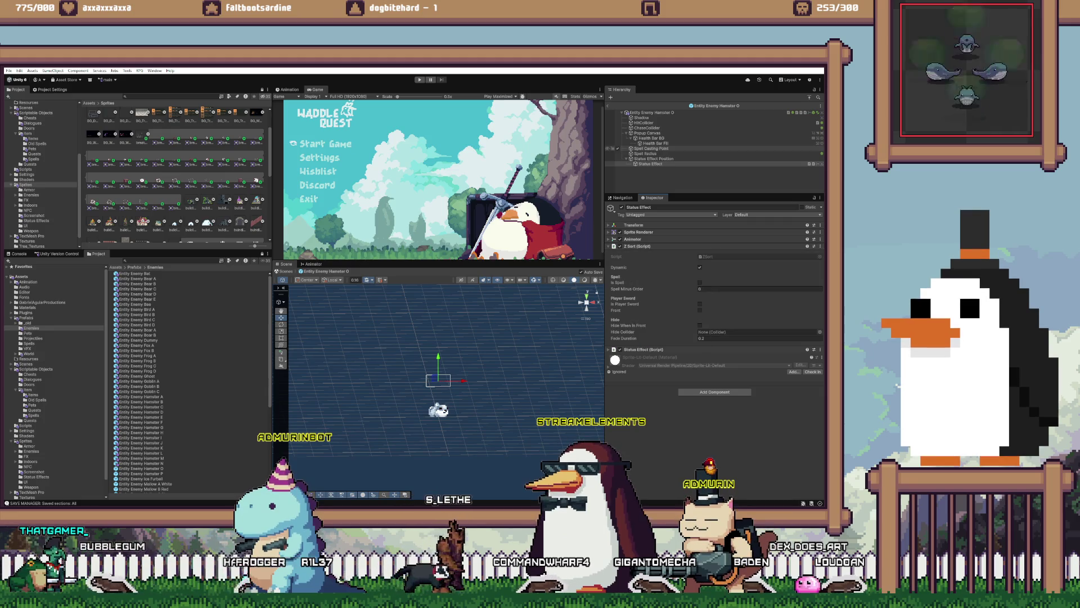
{"action": "left_click", "coordinate": [647, 133]}
{"action": "left_click", "coordinate": [731, 274]}
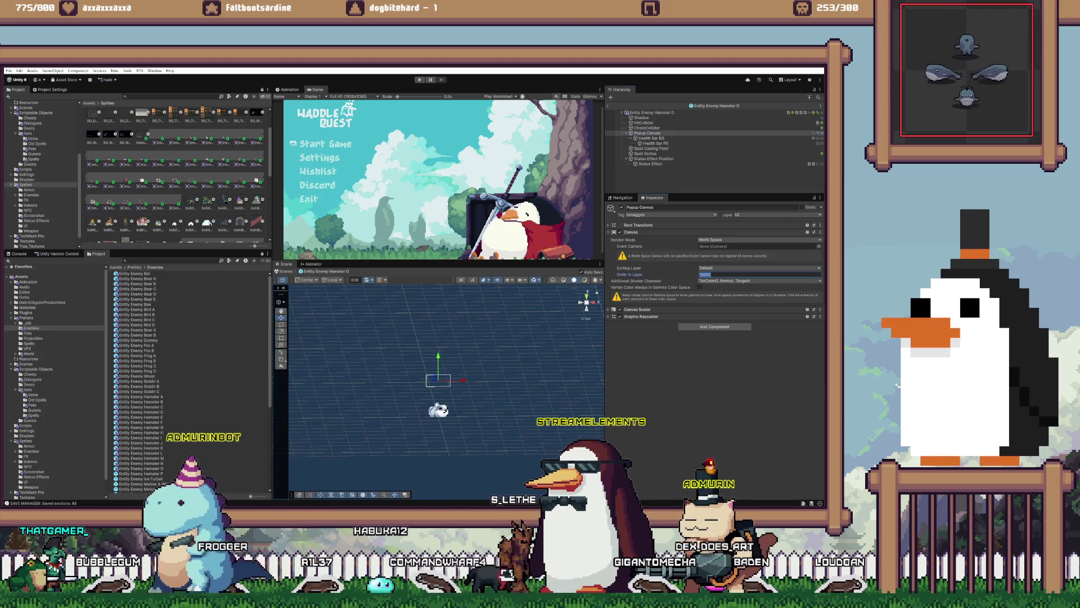
{"action": "scroll", "coordinate": [169, 382], "scroll_direction": "down", "scroll_amount": 5}
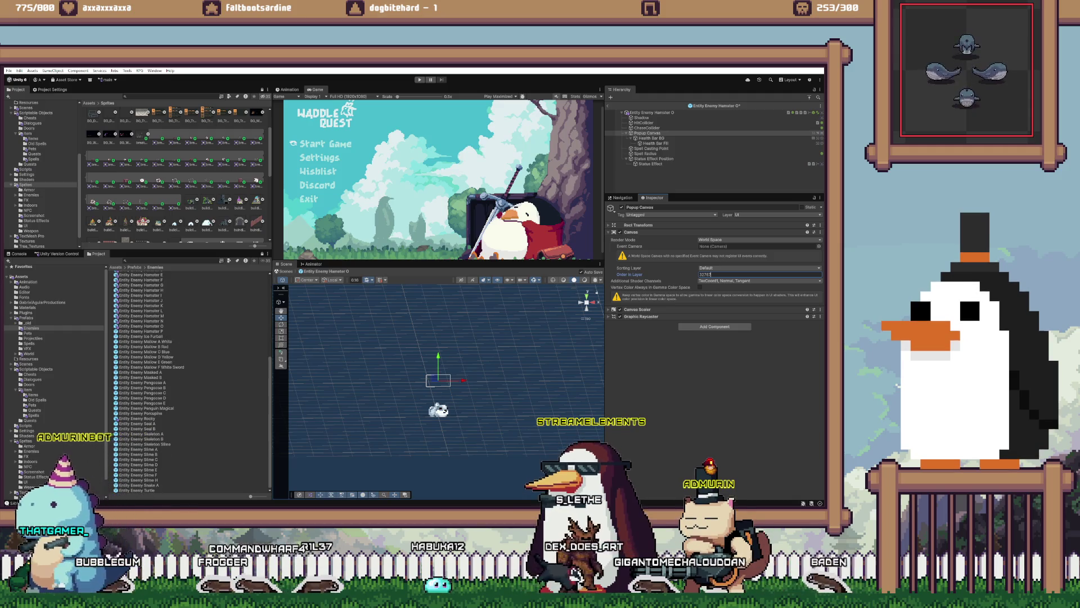
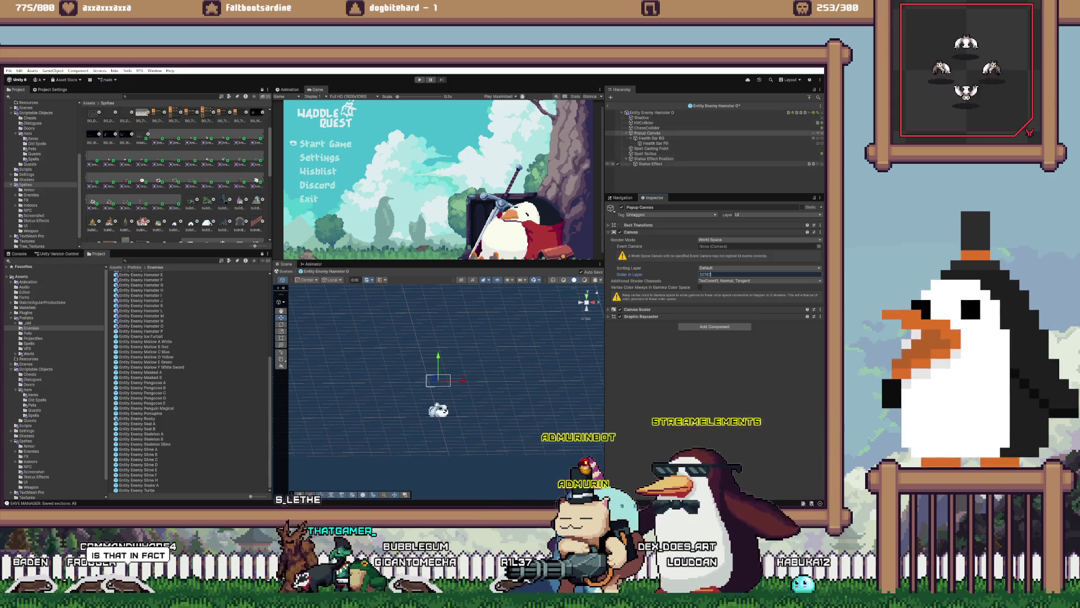
- Confirm Hamster O's Popup Canvas order in layer of 32767, then review Hamster P's Status Effect and Popup Canvas
{"action": "key", "text": "Return"}
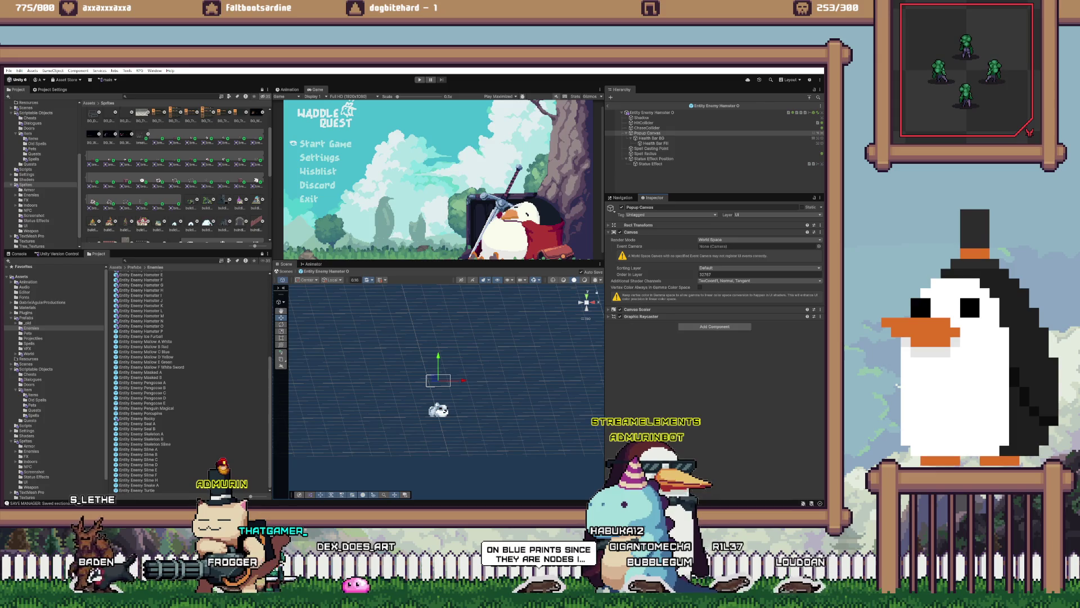
{"action": "left_click", "coordinate": [140, 331]}
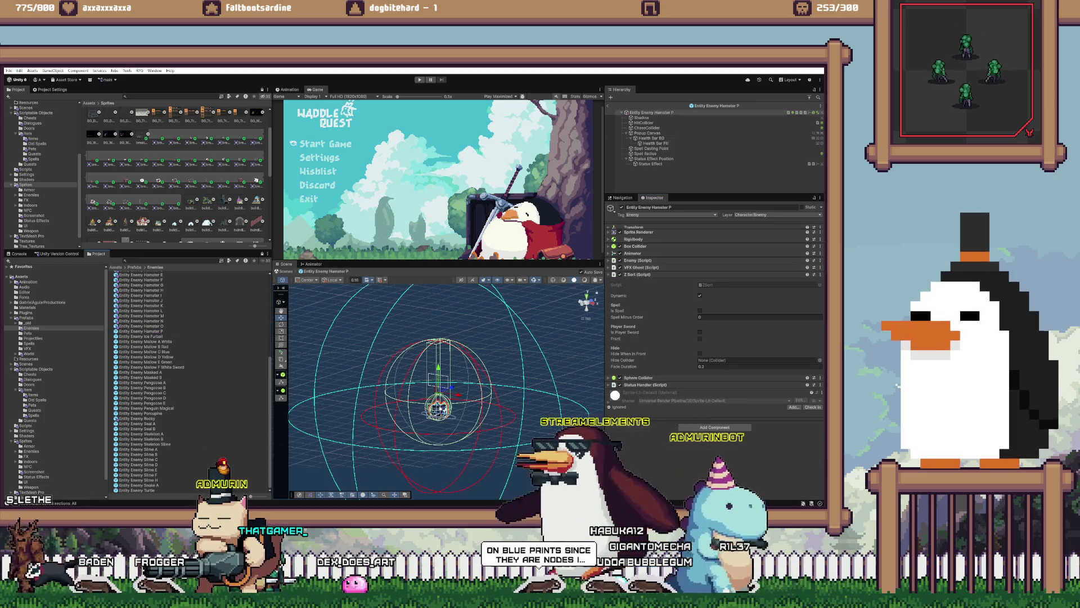
{"action": "left_click", "coordinate": [651, 164]}
{"action": "right_click", "coordinate": [638, 246]}
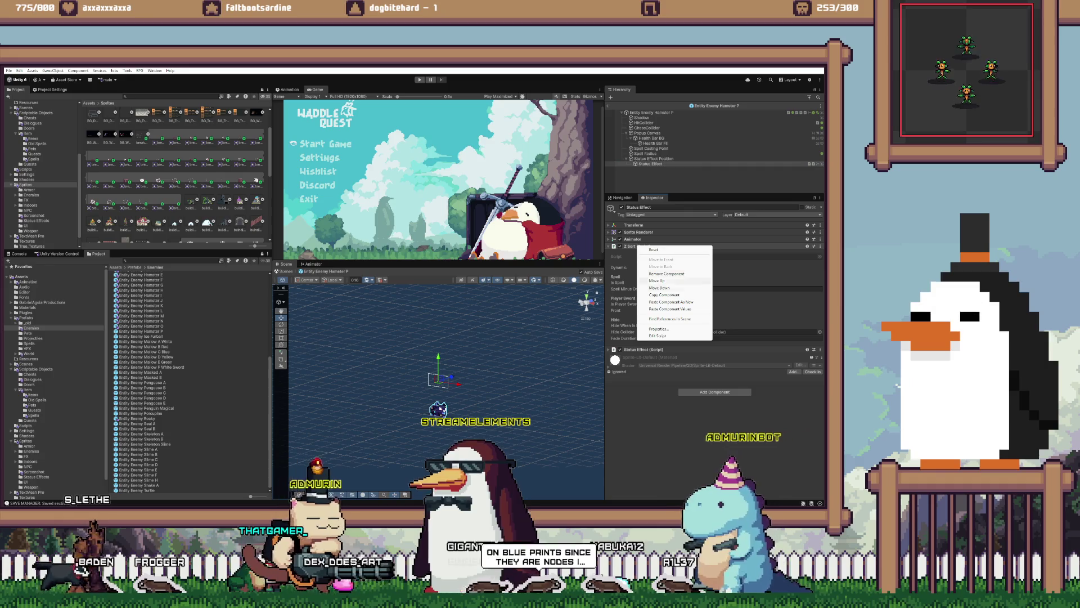
{"action": "key", "text": "Escape"}
{"action": "left_click", "coordinate": [647, 133]}
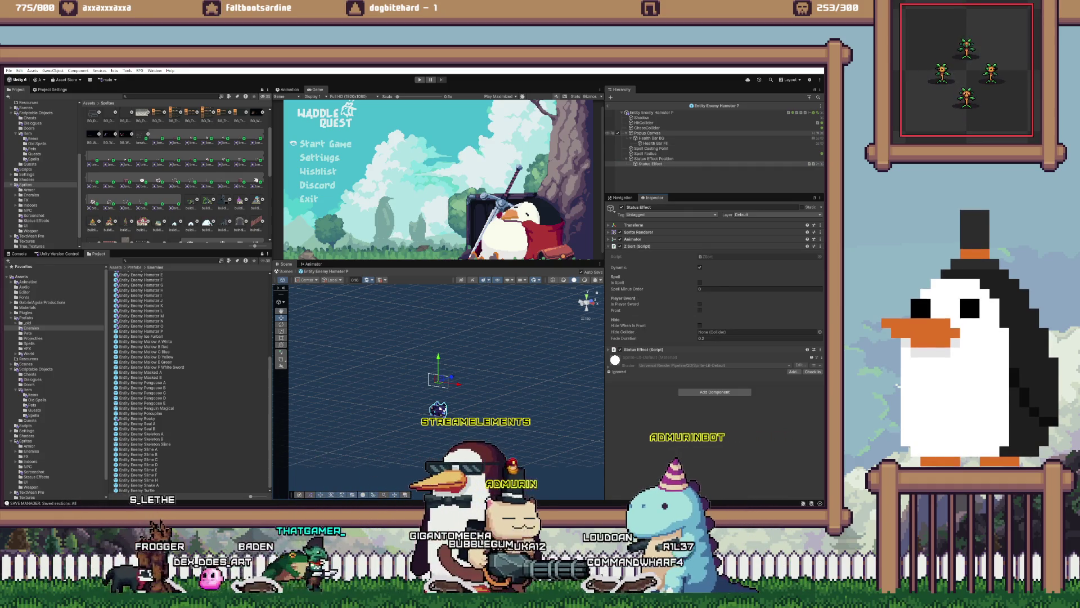
- Set the Ice Furball prefab's Popup Canvas order in layer to 32767
{"action": "left_click", "coordinate": [141, 336]}
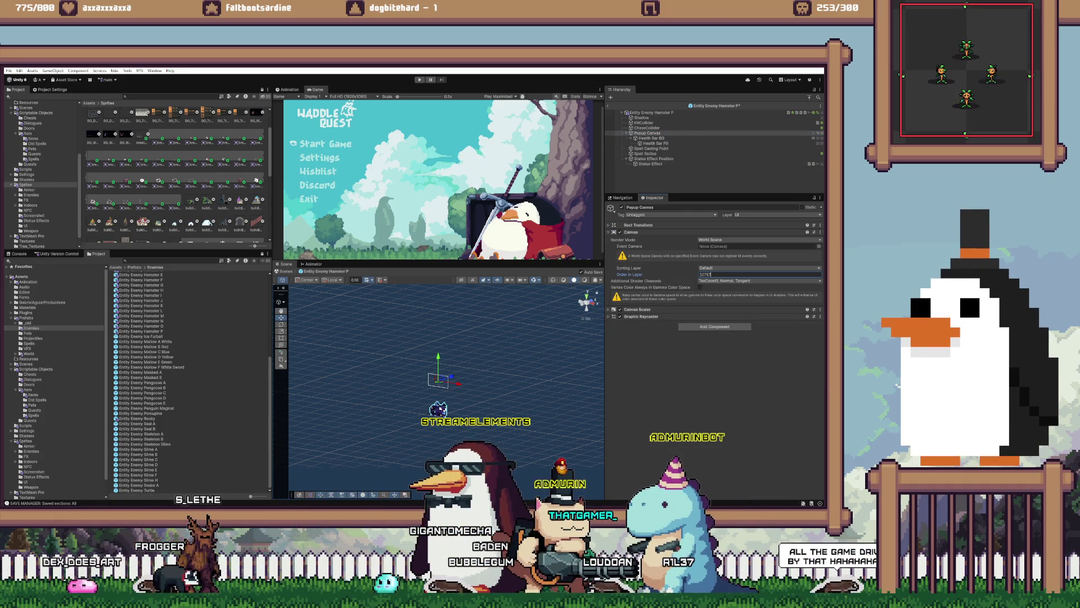
{"action": "double_click", "coordinate": [140, 336]}
{"action": "left_click", "coordinate": [654, 158]}
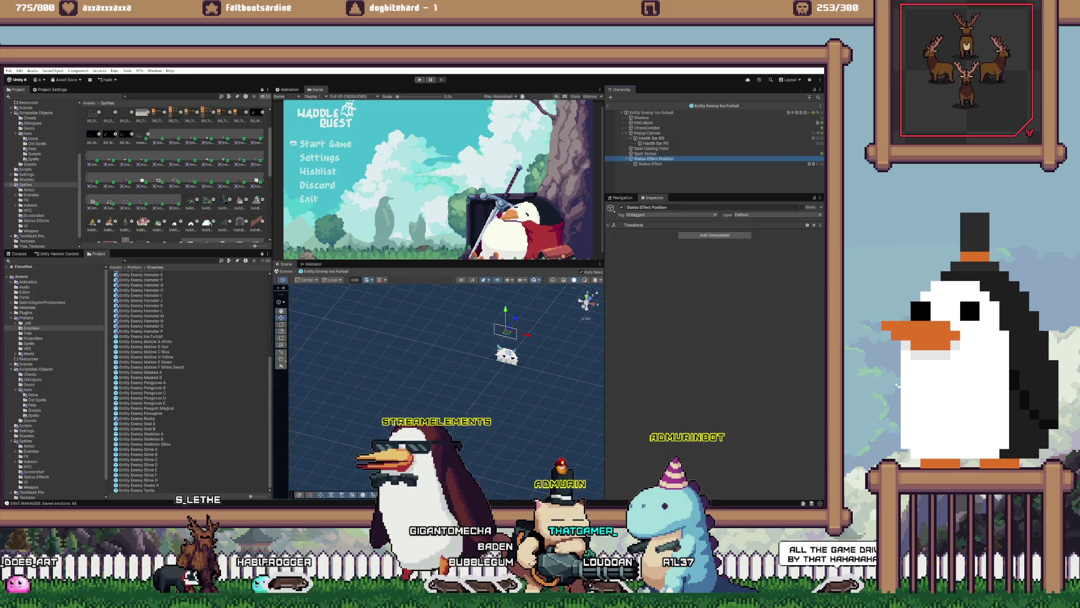
{"action": "left_click", "coordinate": [651, 164]}
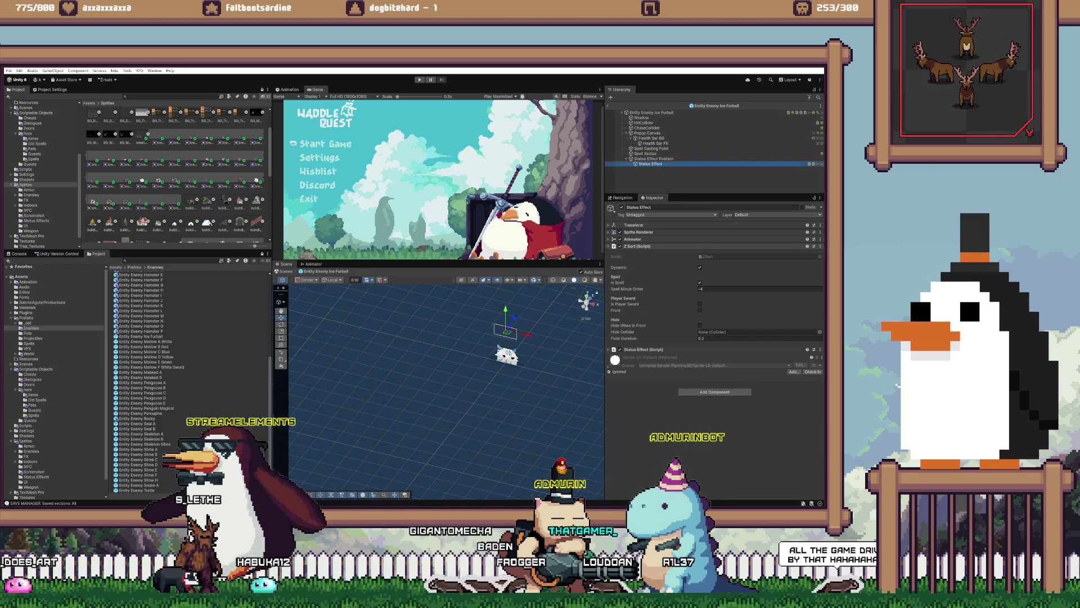
{"action": "right_click", "coordinate": [641, 246]}
{"action": "key", "text": "Escape"}
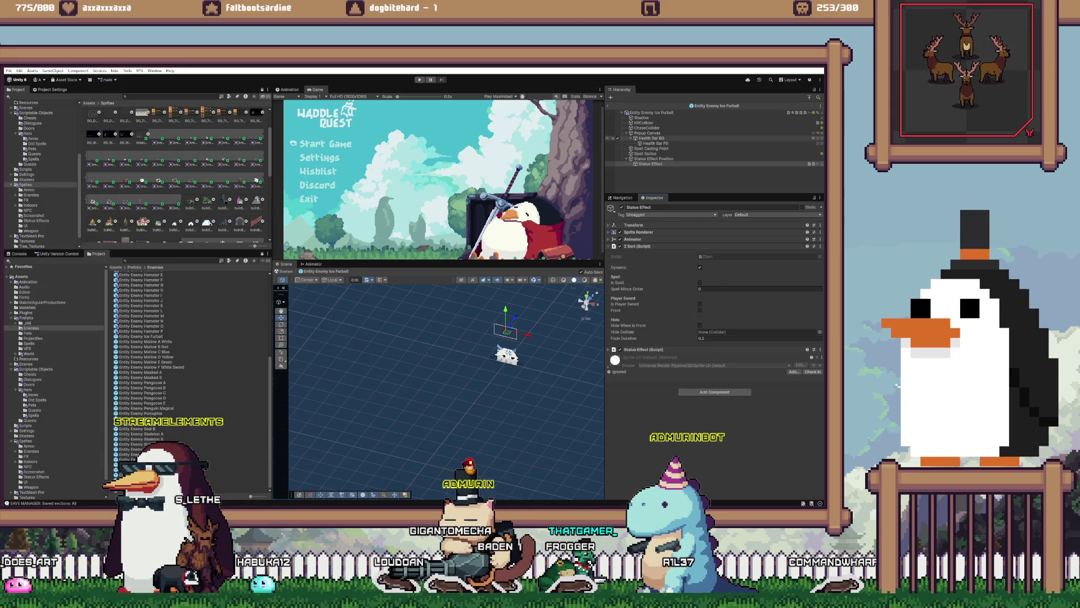
{"action": "left_click", "coordinate": [647, 133]}
{"action": "left_click", "coordinate": [731, 274]}
{"action": "type", "text": "32767"}
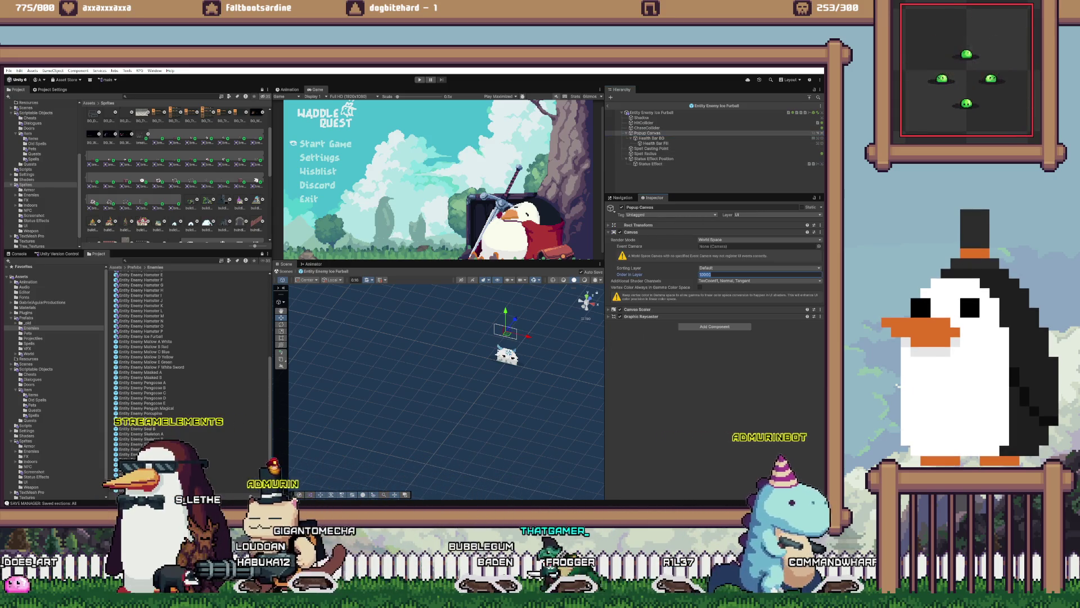
{"action": "left_click", "coordinate": [145, 341]}
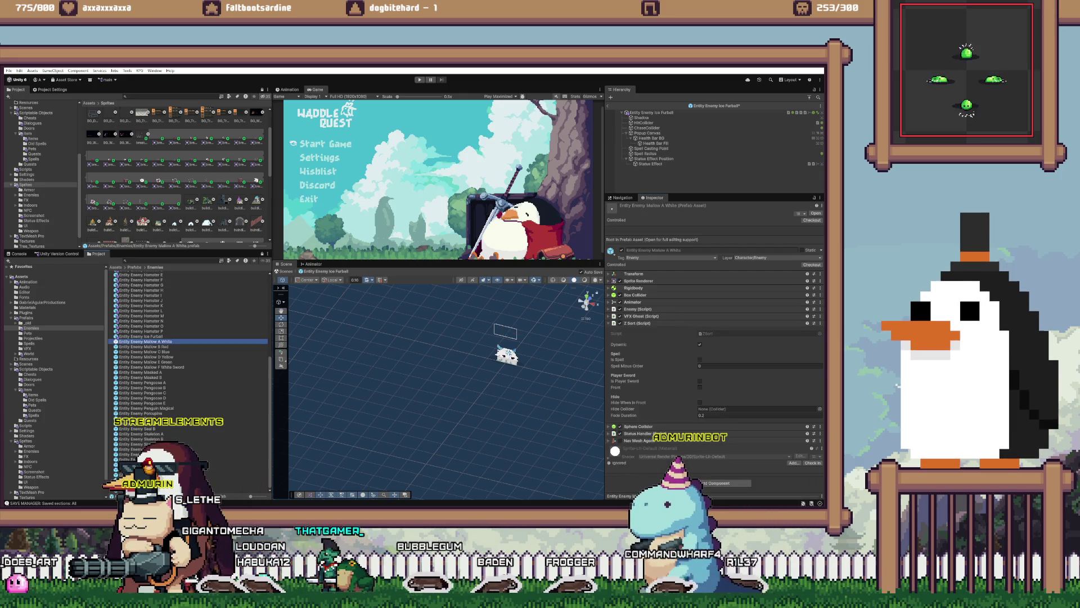
- In the Mallow A White prefab, review the Status Effect's Z Sort and edit the Popup Canvas order in layer
{"action": "double_click", "coordinate": [145, 341]}
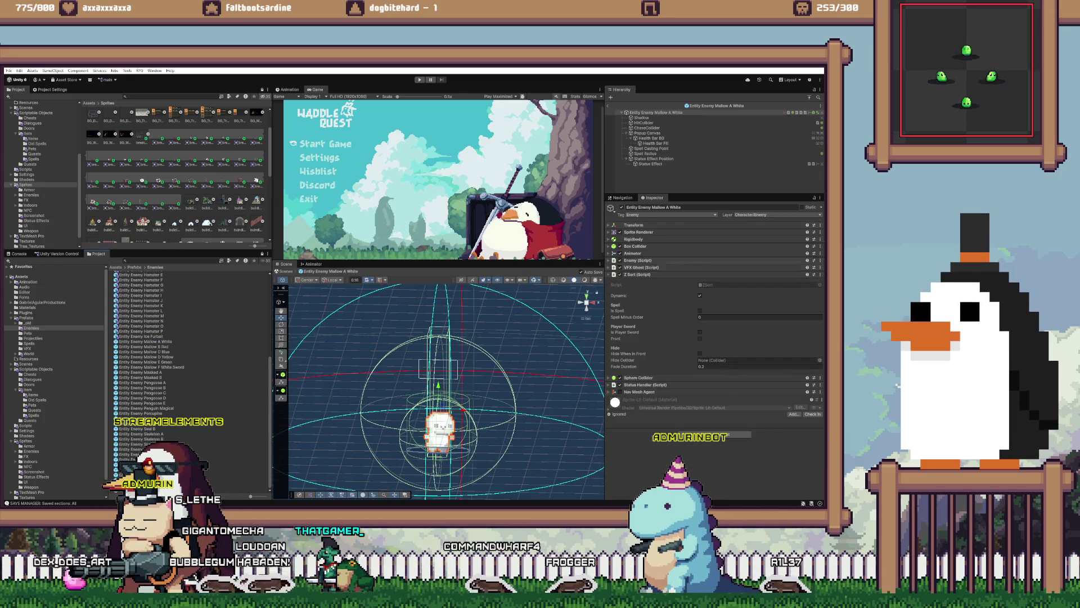
{"action": "left_click", "coordinate": [650, 163]}
{"action": "right_click", "coordinate": [645, 246]}
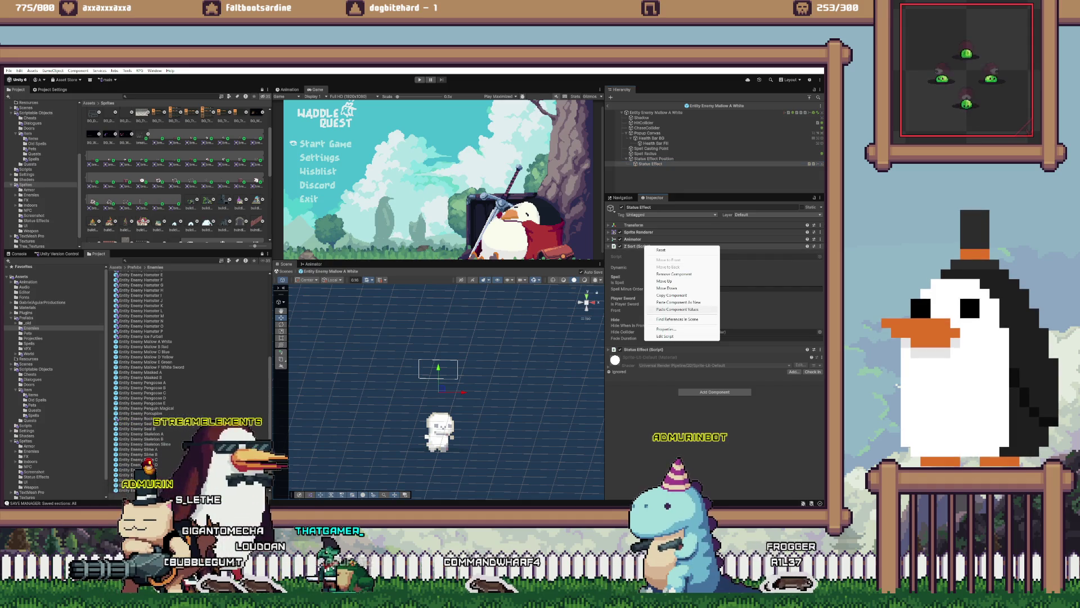
{"action": "key", "text": "Escape"}
{"action": "left_click", "coordinate": [647, 133]}
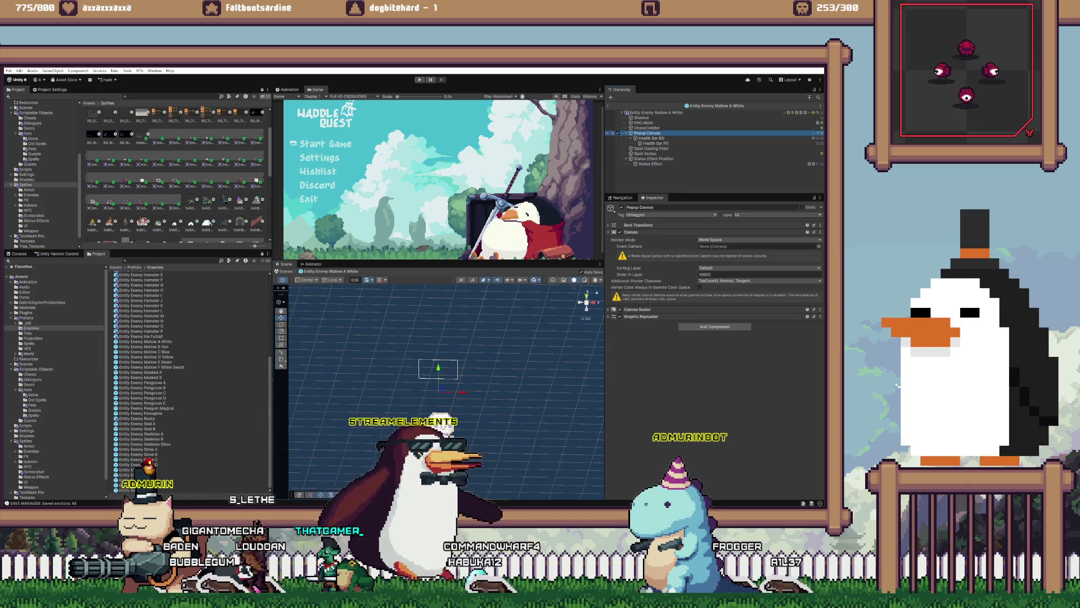
{"action": "left_click", "coordinate": [731, 274]}
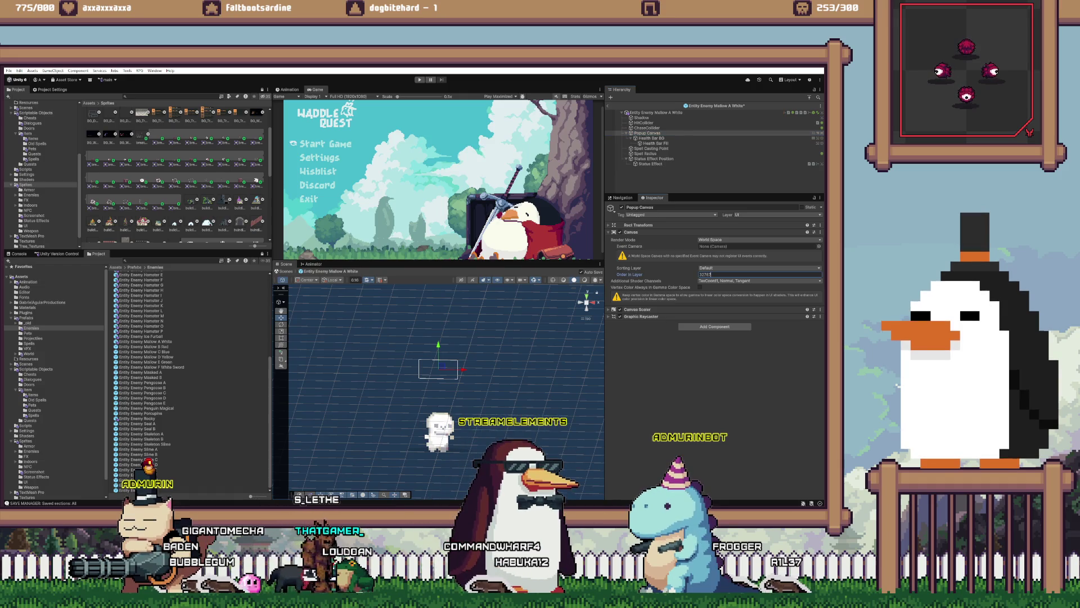
- Review the Mallow B Red prefab's Z Sort actions and Popup Canvas
{"action": "double_click", "coordinate": [144, 346]}
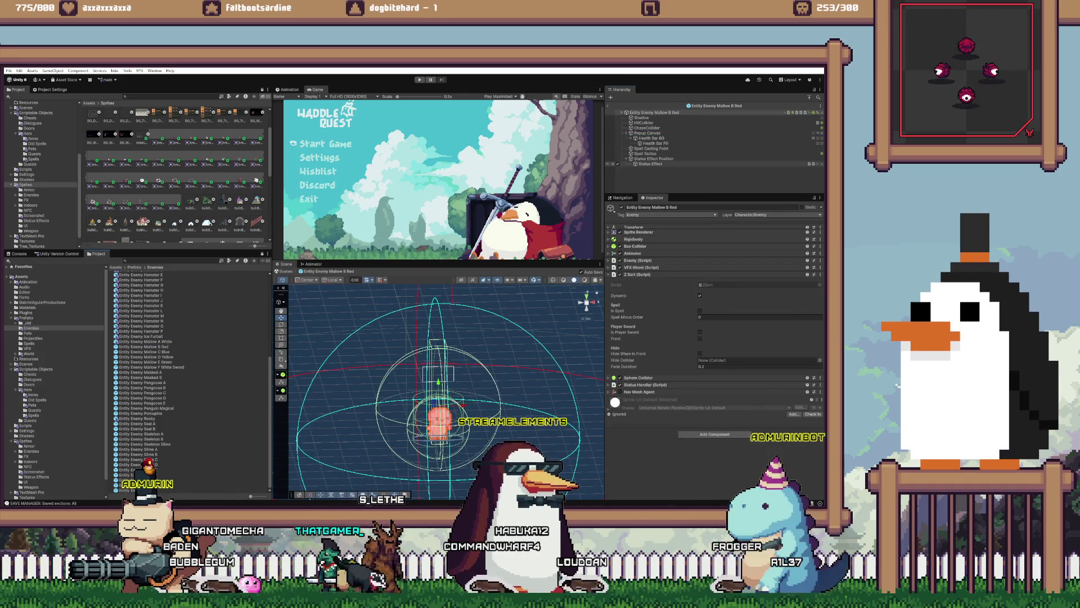
{"action": "right_click", "coordinate": [654, 247]}
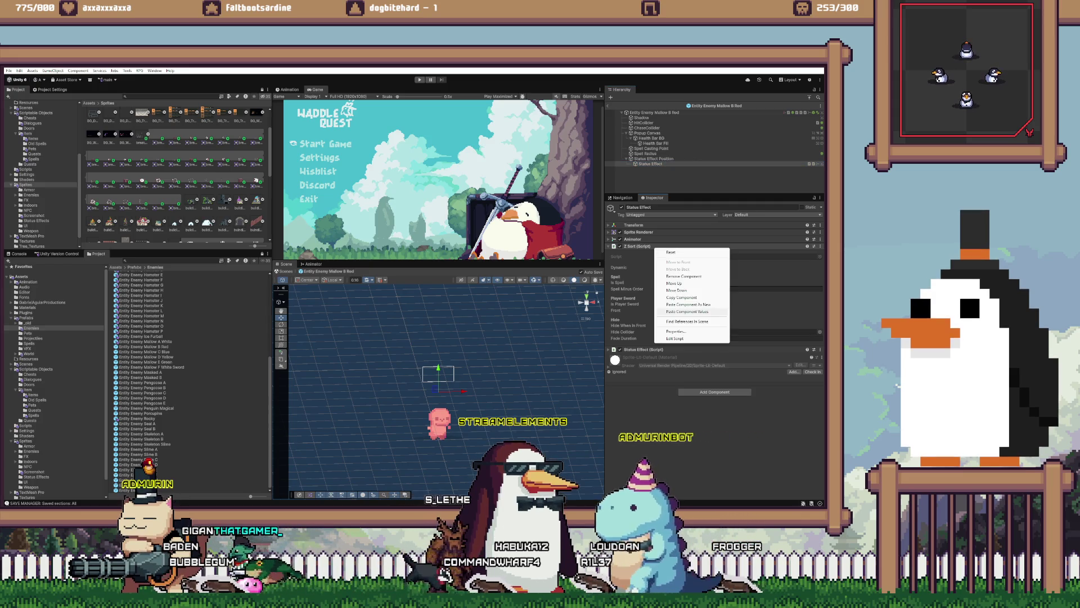
{"action": "key", "text": "Escape"}
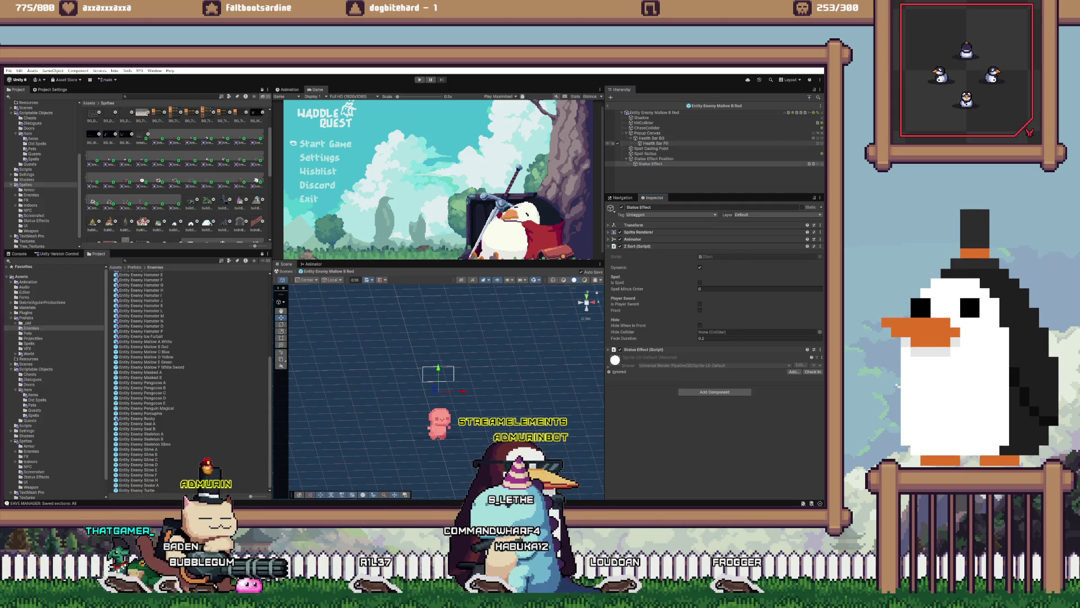
{"action": "left_click", "coordinate": [647, 133]}
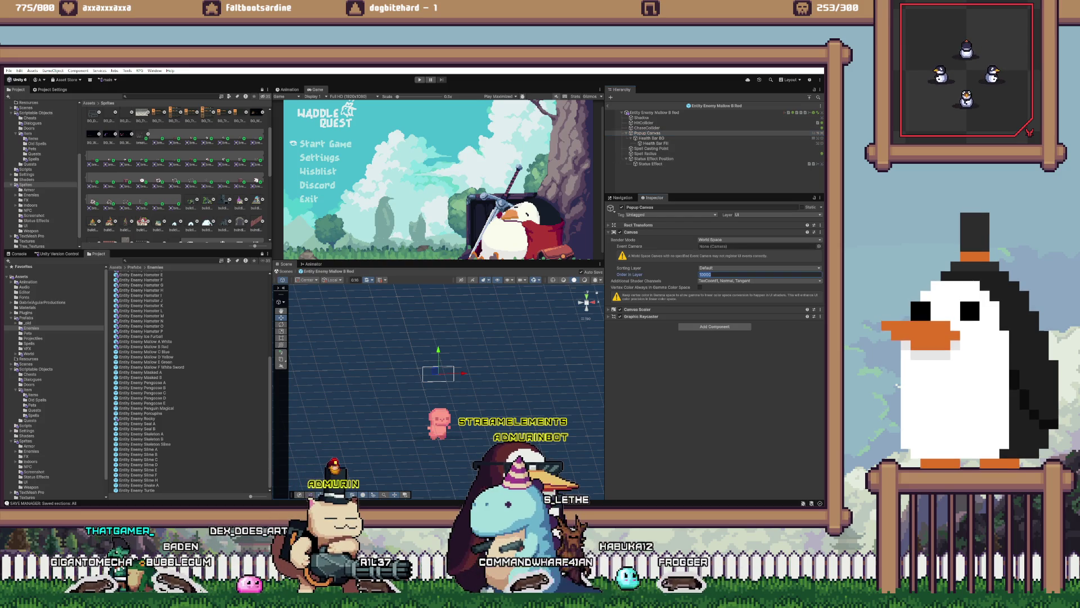
- Set the Mallow C Blue prefab's Popup Canvas order in layer to 32767
{"action": "double_click", "coordinate": [144, 352]}
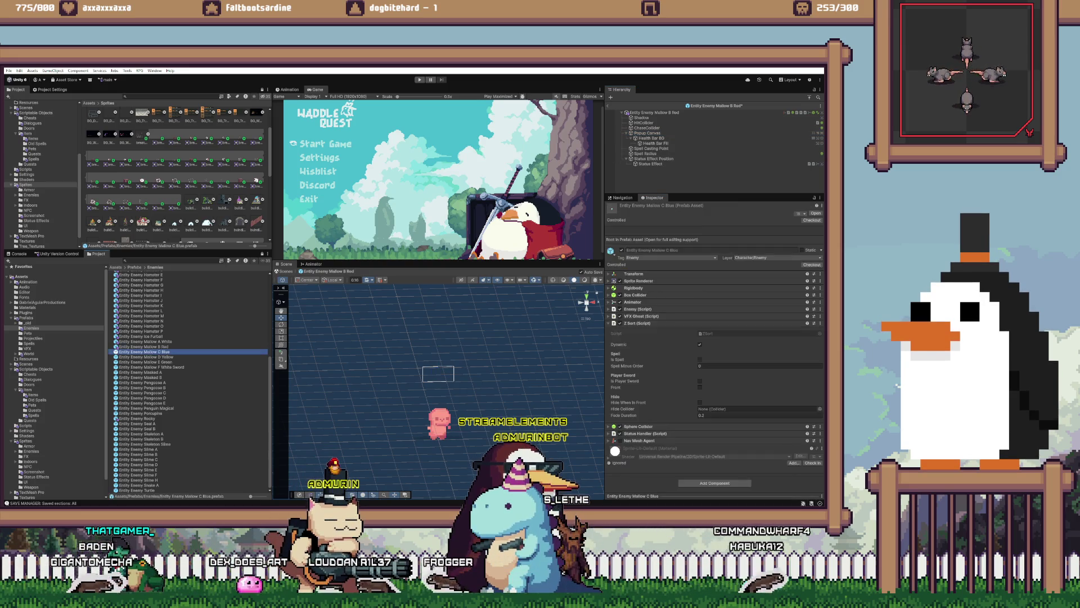
{"action": "right_click", "coordinate": [646, 274]}
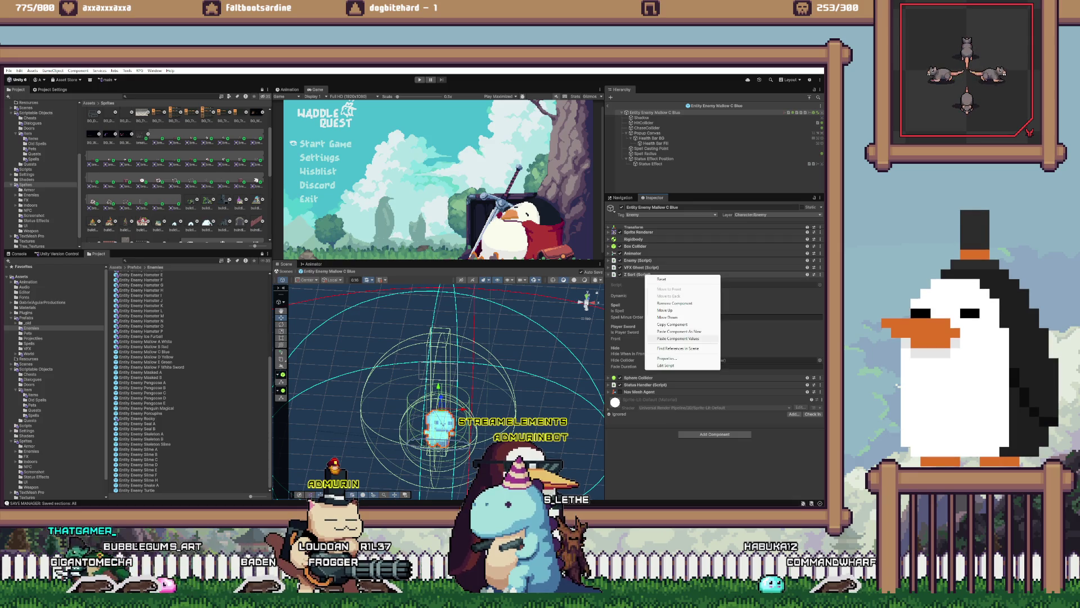
{"action": "left_click", "coordinate": [681, 339]}
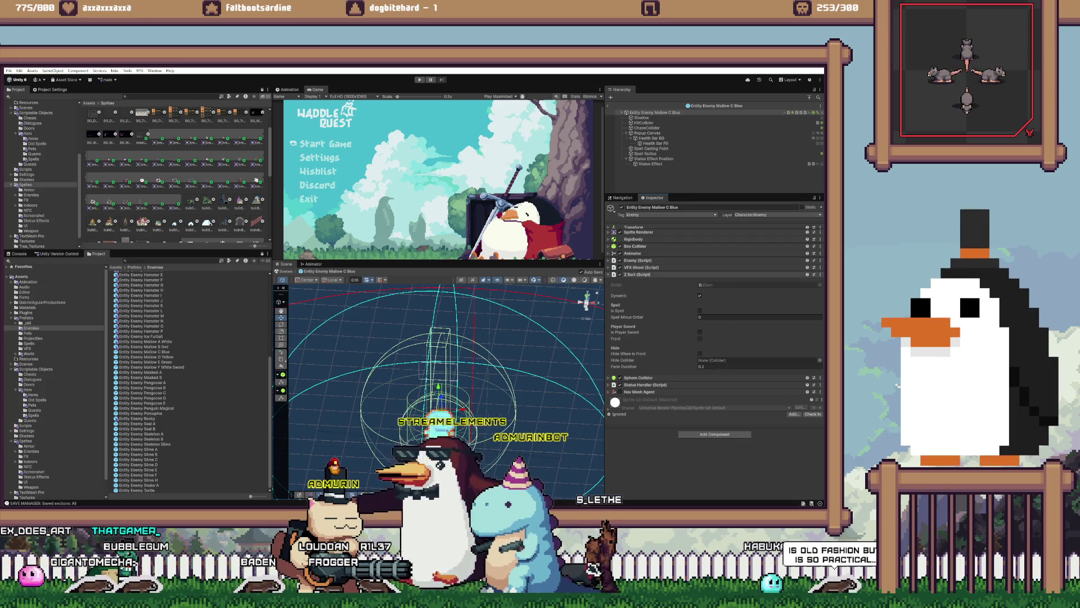
{"action": "left_click", "coordinate": [144, 352]}
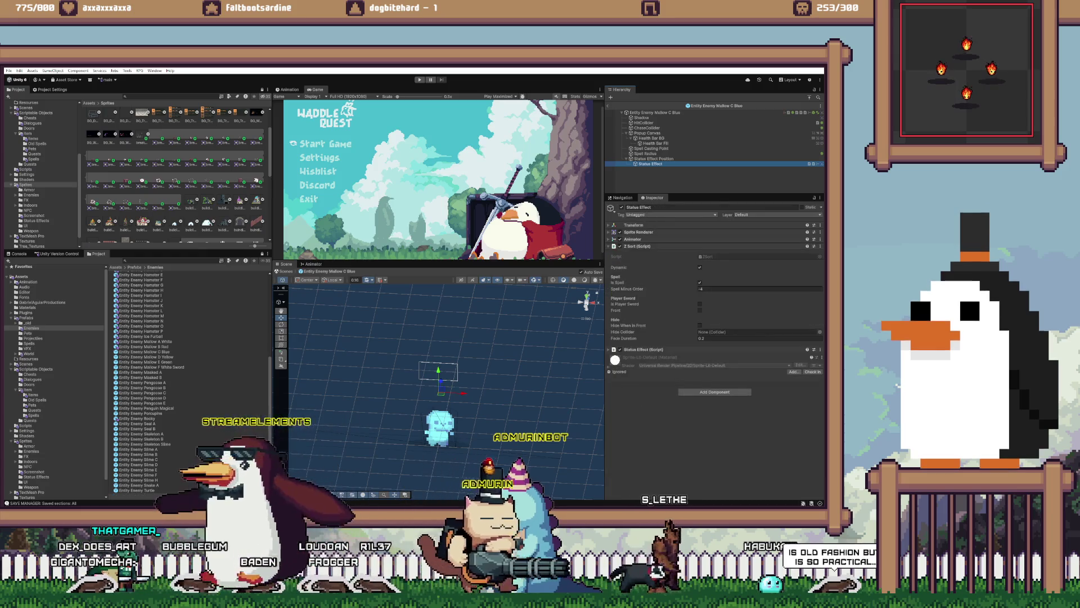
{"action": "right_click", "coordinate": [639, 246]}
{"action": "key", "text": "Escape"}
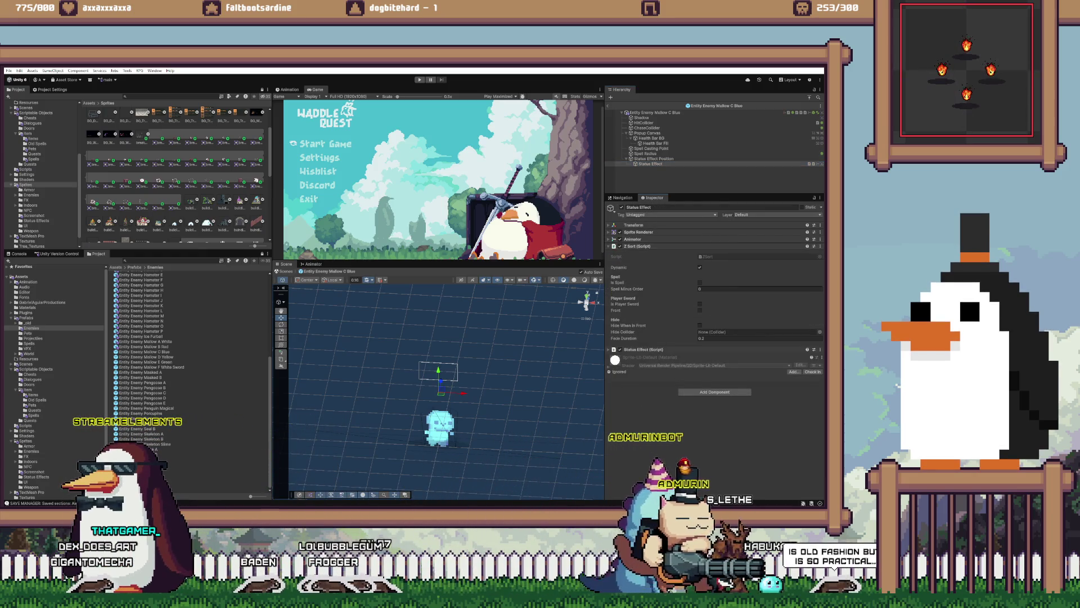
{"action": "left_click", "coordinate": [647, 133]}
{"action": "right_click", "coordinate": [650, 231]}
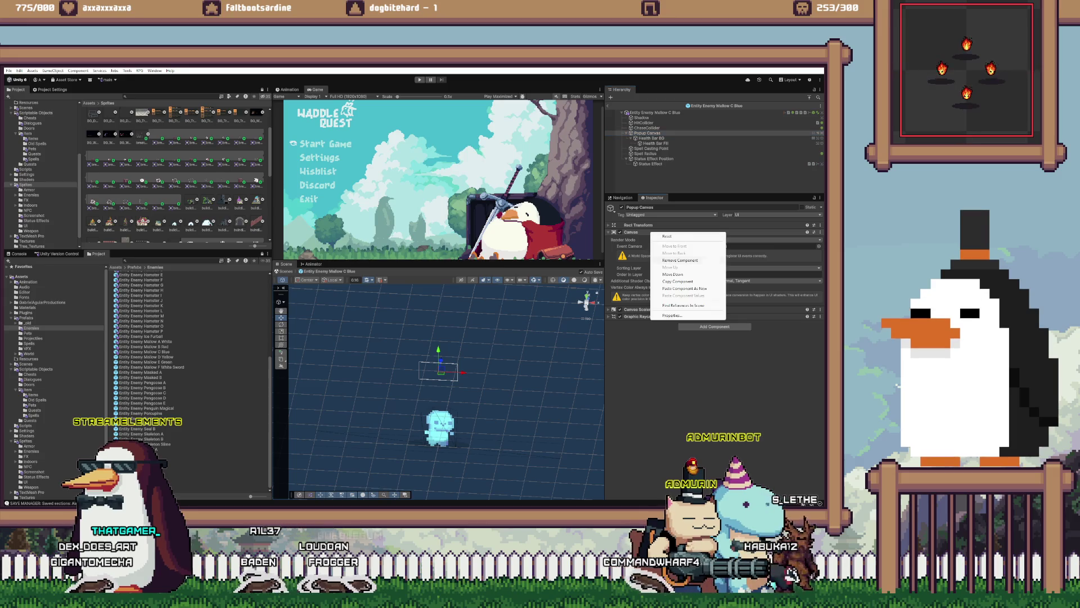
{"action": "left_click", "coordinate": [732, 274]}
{"action": "type", "text": "32767"}
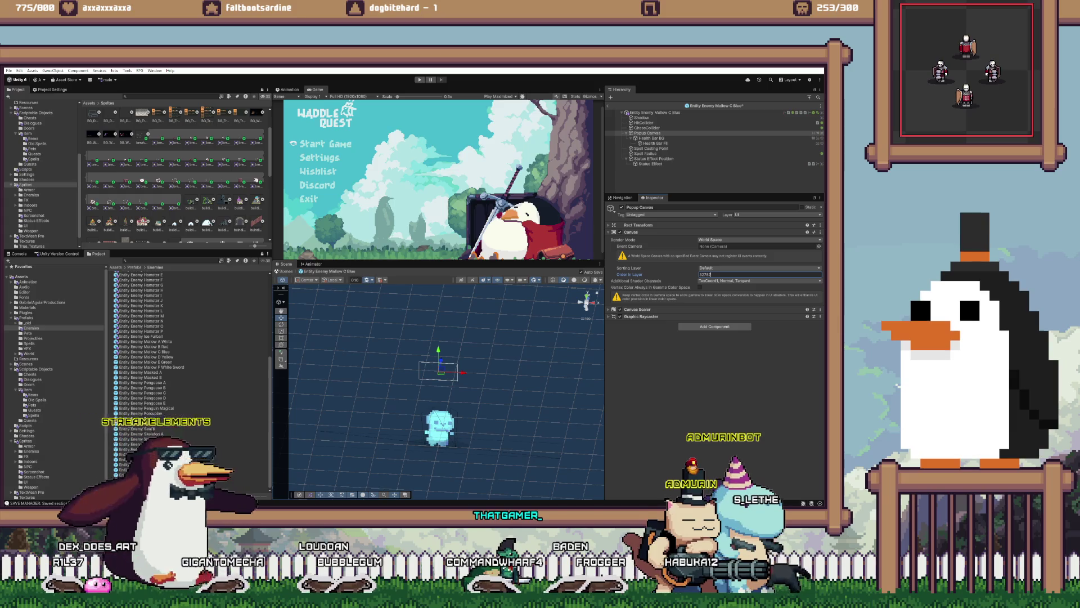
- Verify the Popup Canvas settings on the Mallow B Red, A White and C Blue prefabs
{"action": "left_click", "coordinate": [143, 346]}
{"action": "double_click", "coordinate": [144, 347]}
{"action": "left_click", "coordinate": [647, 133]}
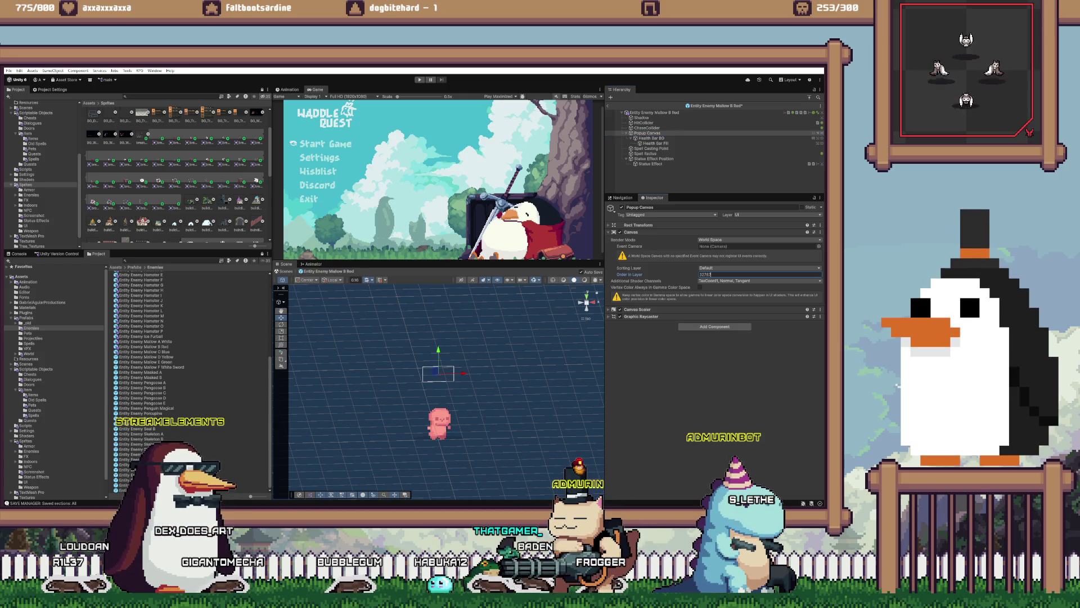
{"action": "double_click", "coordinate": [143, 342]}
{"action": "left_click", "coordinate": [647, 133]}
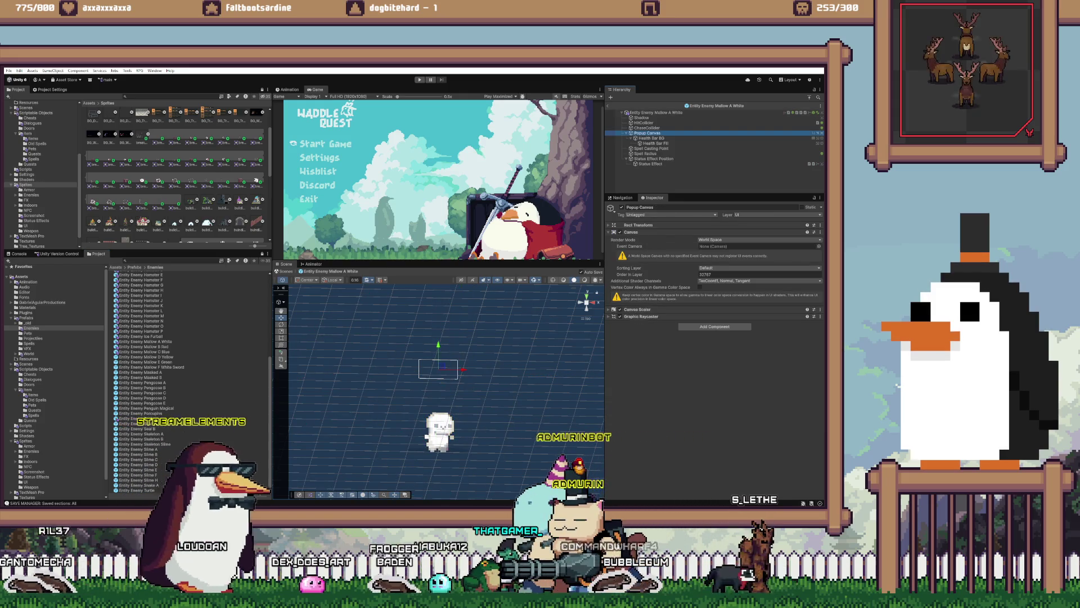
{"action": "double_click", "coordinate": [144, 351]}
{"action": "left_click", "coordinate": [647, 133]}
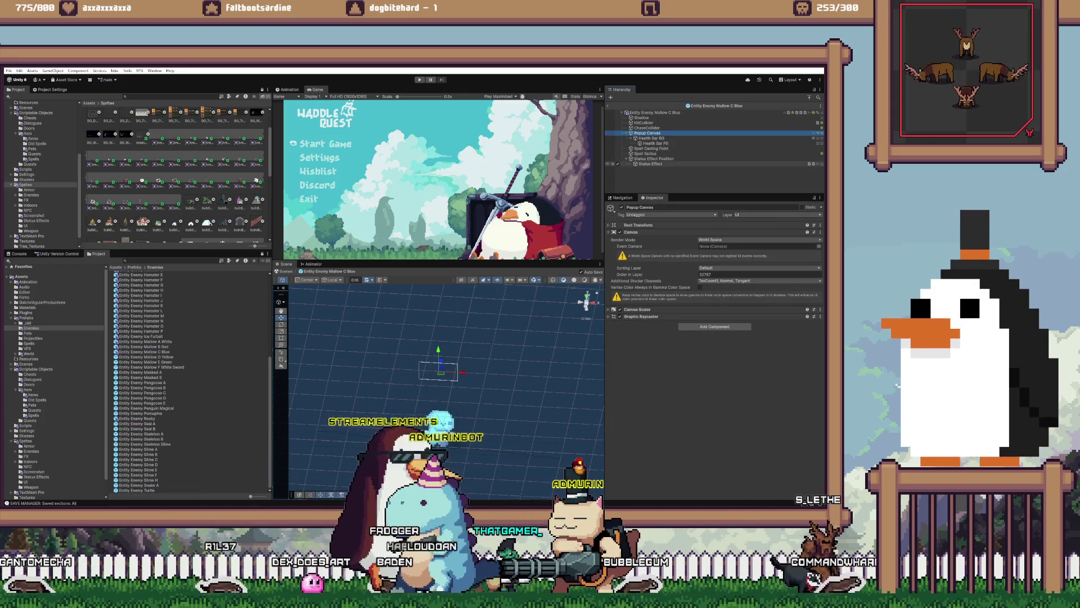
{"action": "left_click", "coordinate": [650, 164]}
- On Mallow D Yellow, paste the copied Z Sort values into Status Effect and set Popup Canvas order to 32767
{"action": "left_click", "coordinate": [145, 357]}
{"action": "double_click", "coordinate": [146, 356]}
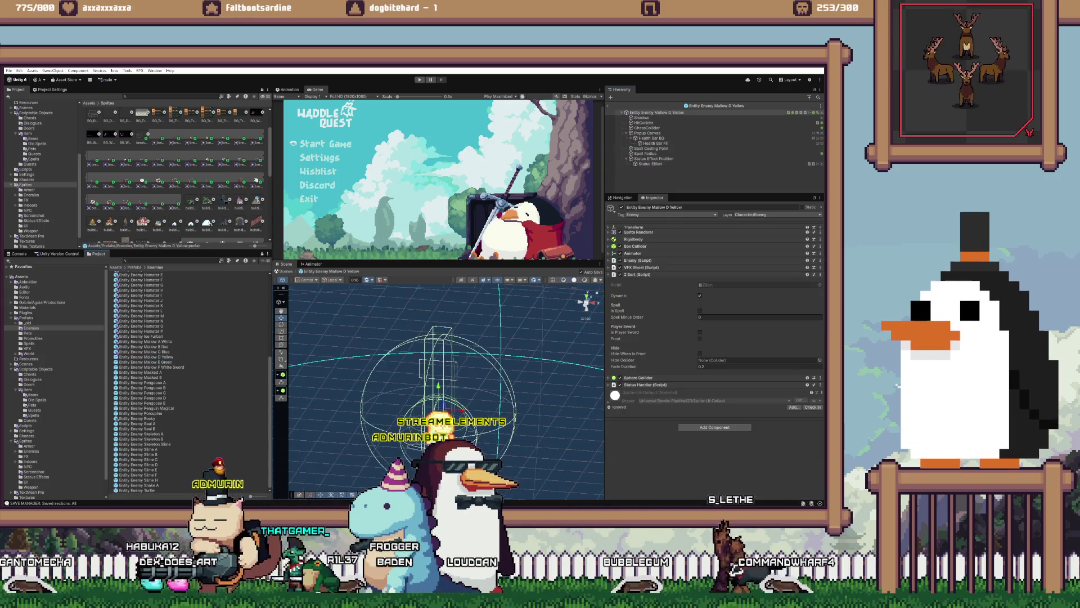
{"action": "left_click", "coordinate": [650, 164]}
{"action": "right_click", "coordinate": [634, 246]}
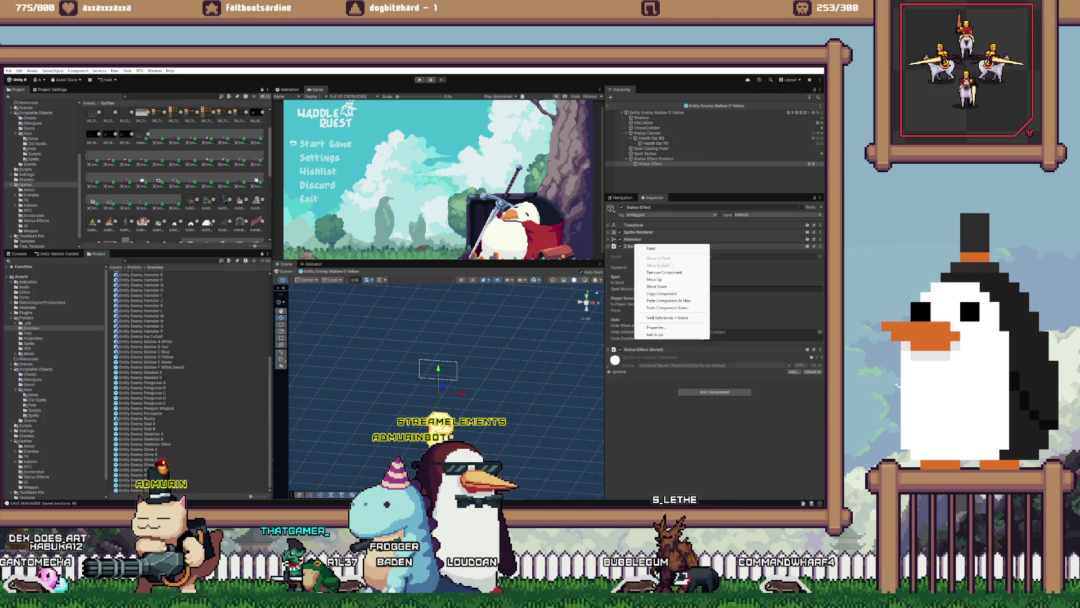
{"action": "left_click", "coordinate": [647, 249]}
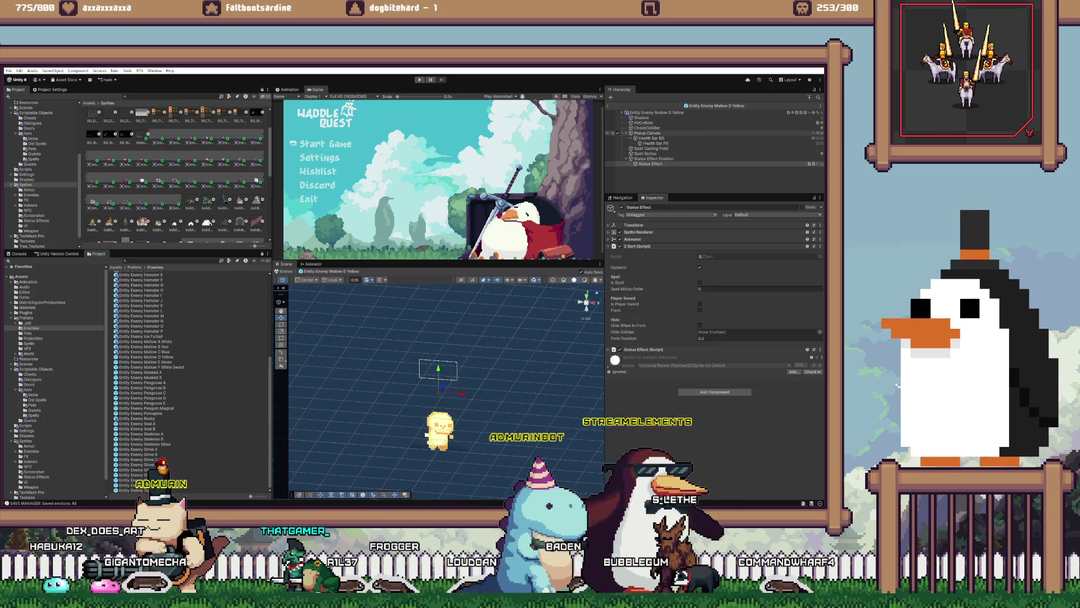
{"action": "left_click", "coordinate": [647, 133]}
{"action": "double_click", "coordinate": [731, 274]}
{"action": "type", "text": "32767"}
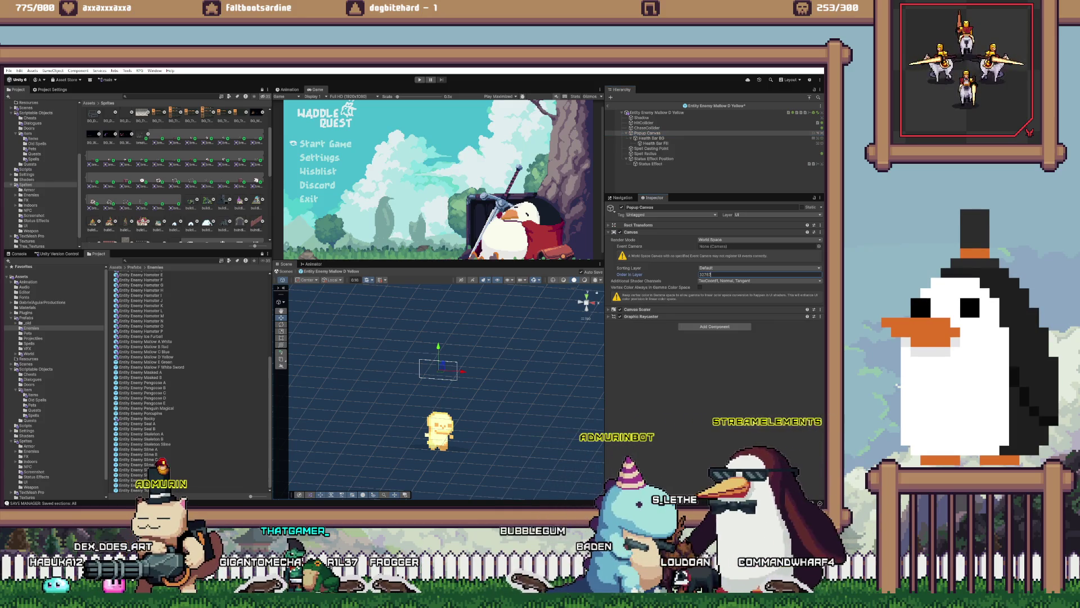
{"action": "double_click", "coordinate": [145, 362]}
{"action": "left_click", "coordinate": [650, 163]}
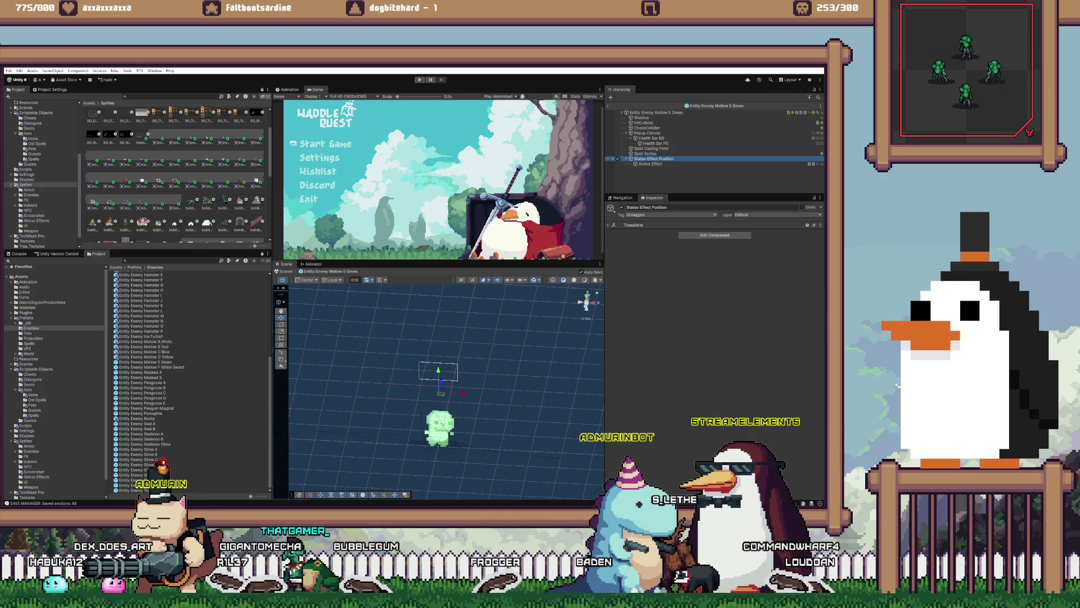
- Set the Mallow E Green Popup Canvas order in layer to 32767
{"action": "right_click", "coordinate": [637, 247]}
{"action": "key", "text": "Escape"}
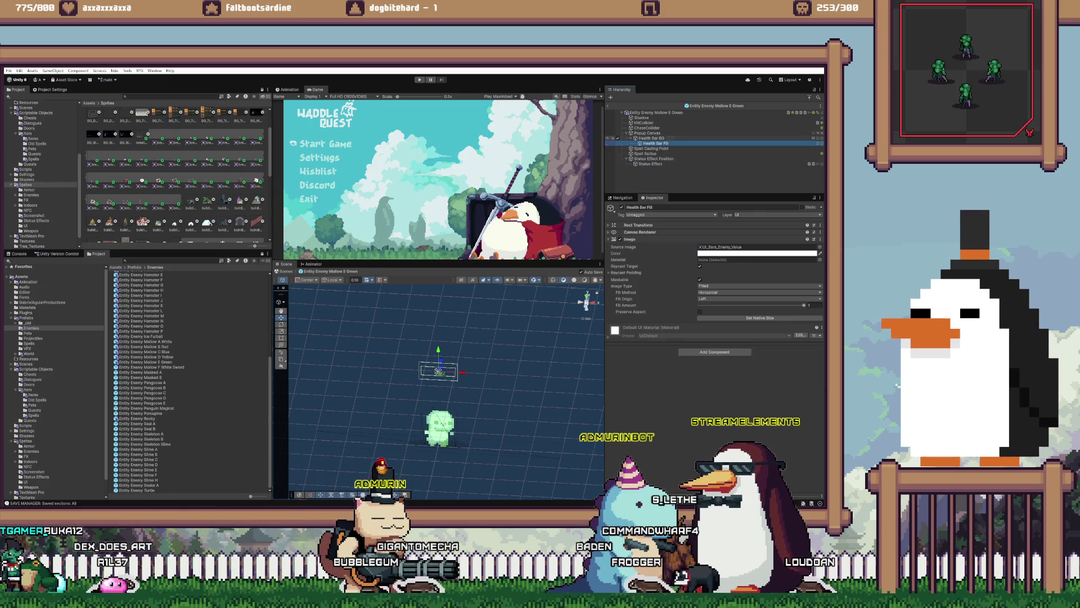
{"action": "left_click", "coordinate": [647, 133]}
{"action": "left_click", "coordinate": [731, 274]}
{"action": "type", "text": "32767"}
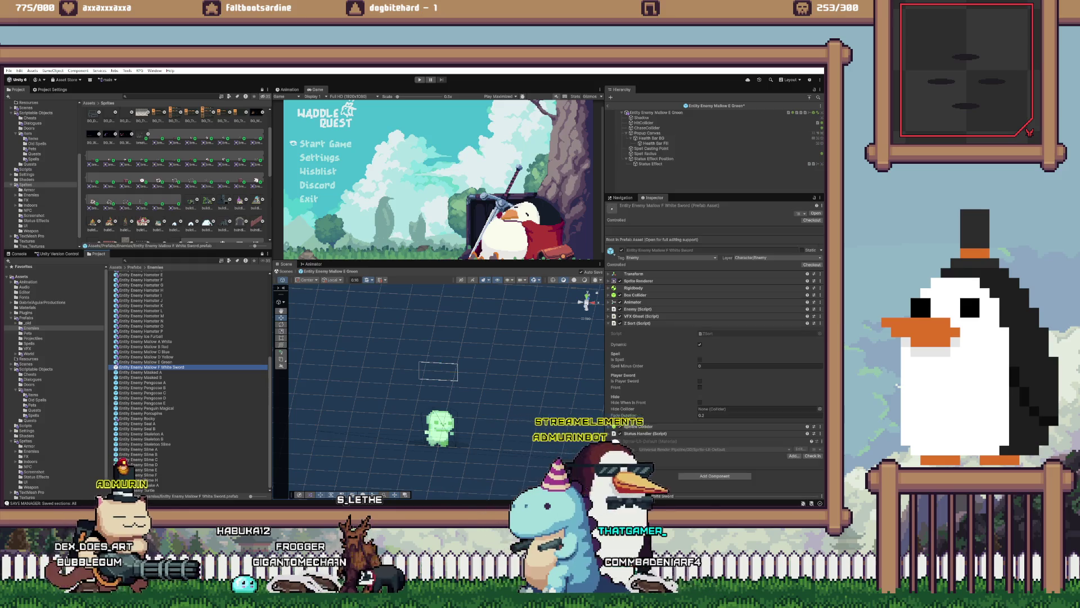
- On Mallow F White Sword, paste the copied Z Sort values and edit the Popup Canvas order in layer
{"action": "double_click", "coordinate": [150, 366]}
{"action": "right_click", "coordinate": [658, 274]}
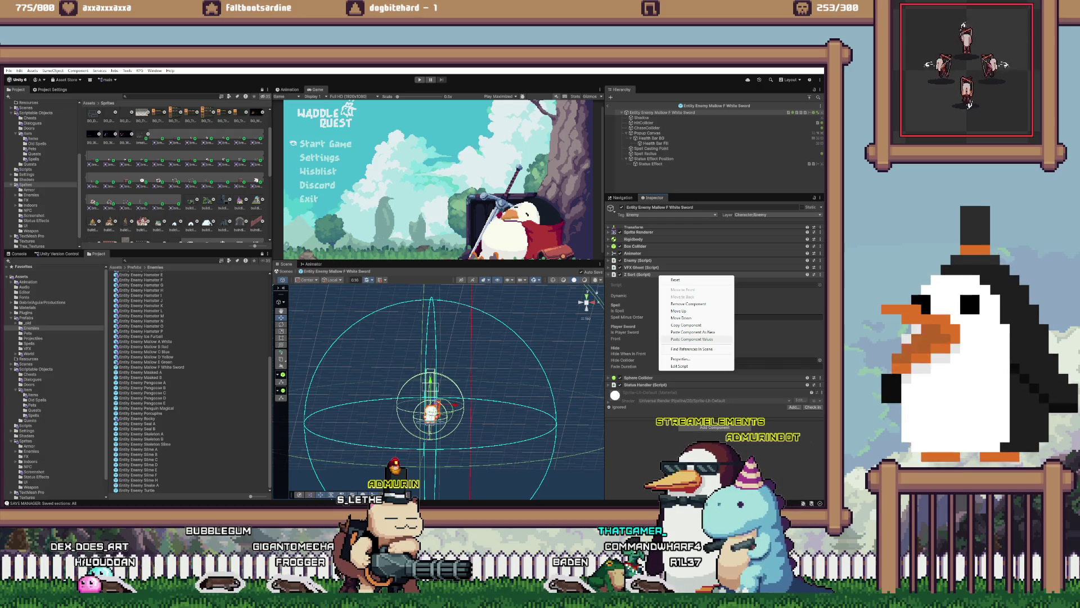
{"action": "left_click", "coordinate": [650, 164]}
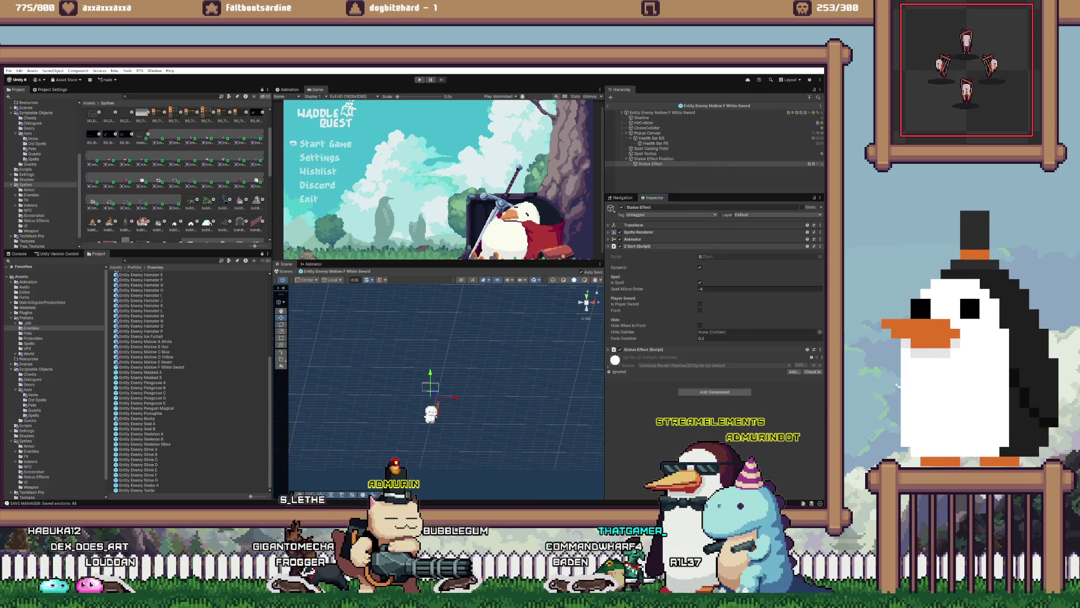
{"action": "right_click", "coordinate": [639, 246]}
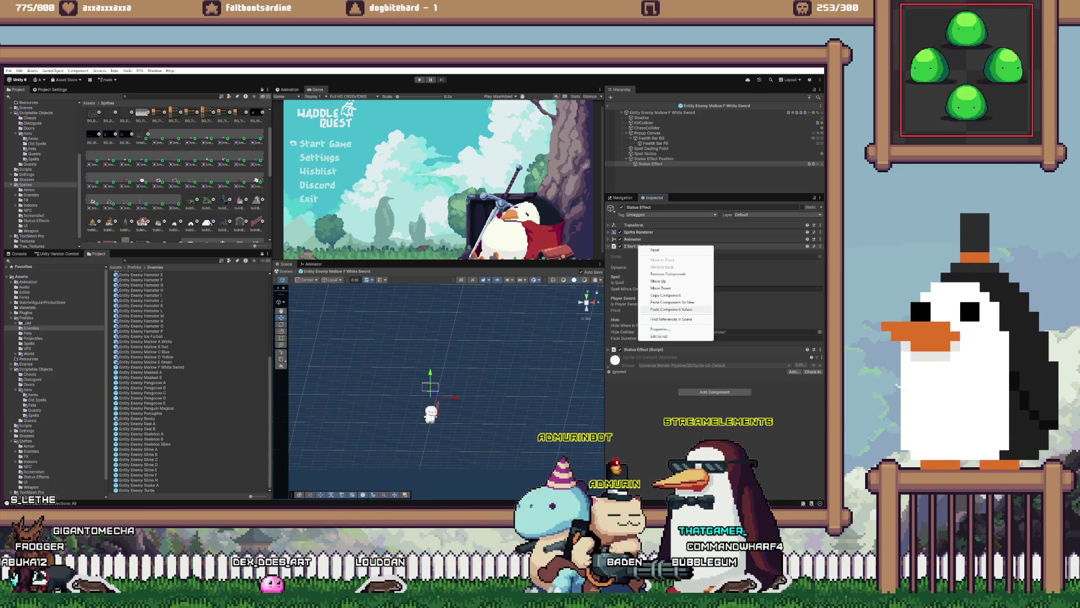
{"action": "left_click", "coordinate": [672, 309]}
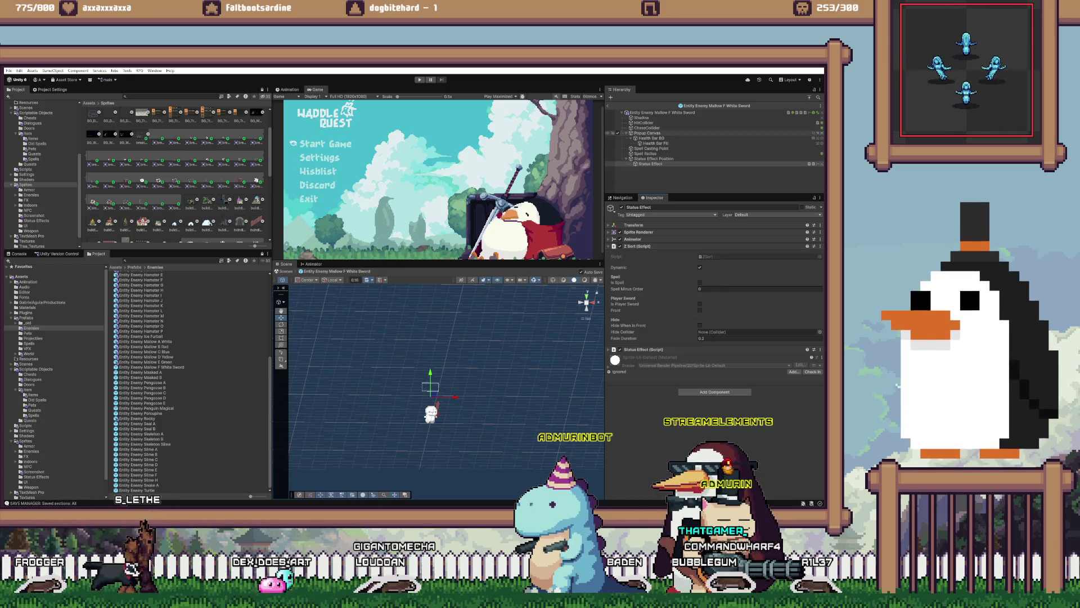
{"action": "left_click", "coordinate": [647, 133]}
{"action": "right_click", "coordinate": [644, 232]}
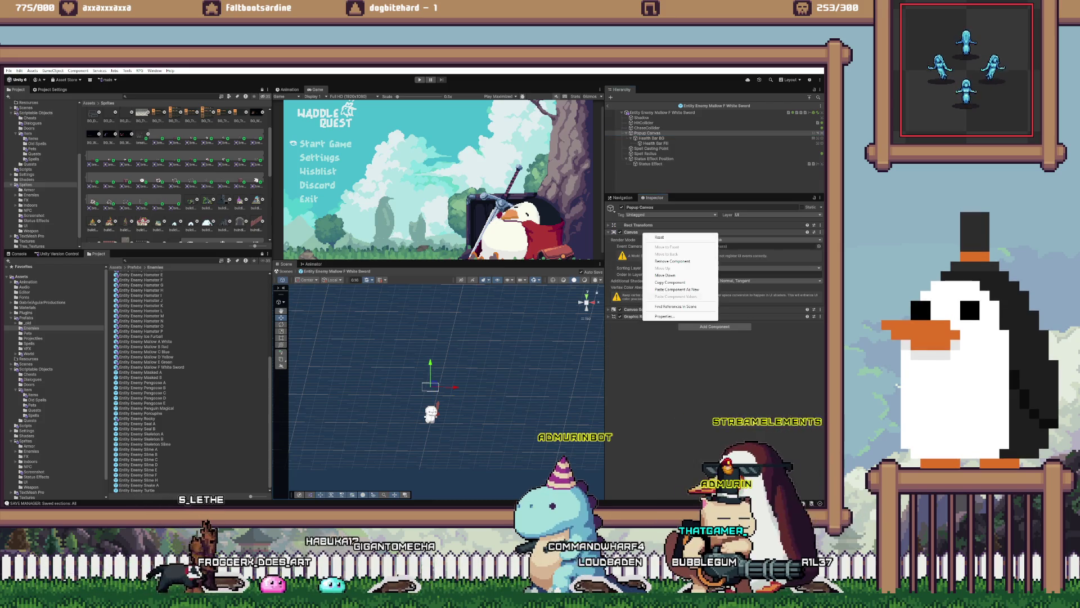
{"action": "key", "text": "Escape"}
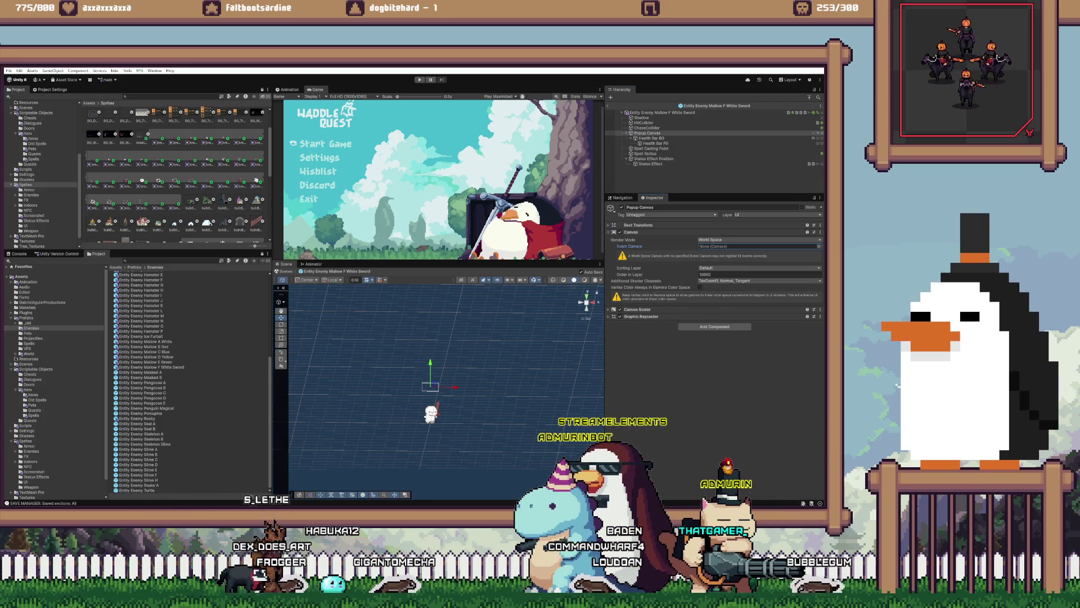
{"action": "left_click", "coordinate": [732, 275]}
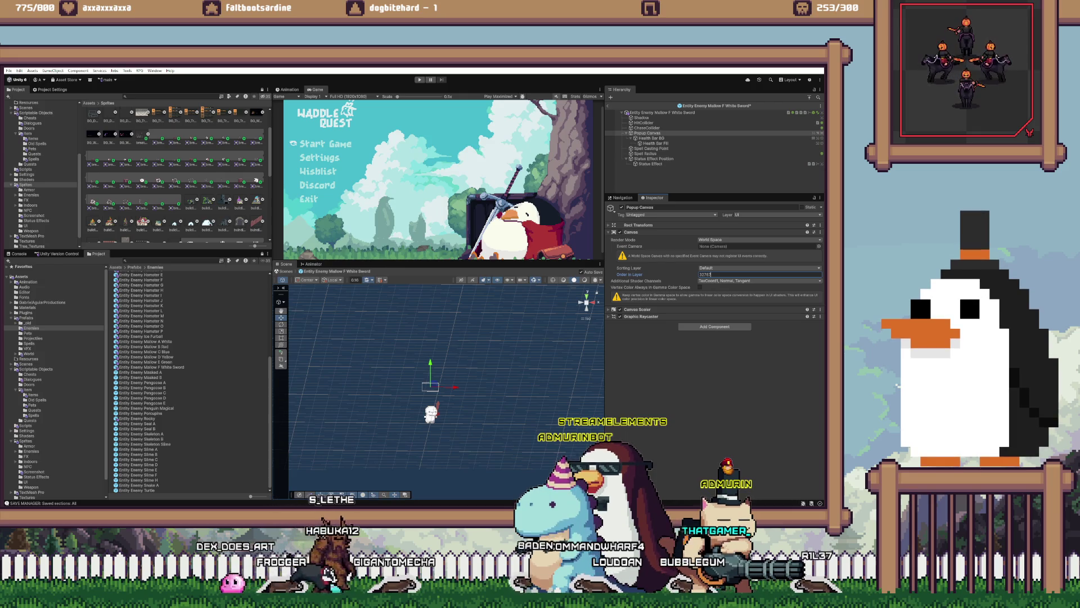
- Paste the copied Z Sort values into the Masked A Status Effect and check its Popup Canvas
{"action": "double_click", "coordinate": [140, 372]}
{"action": "left_click", "coordinate": [650, 169]}
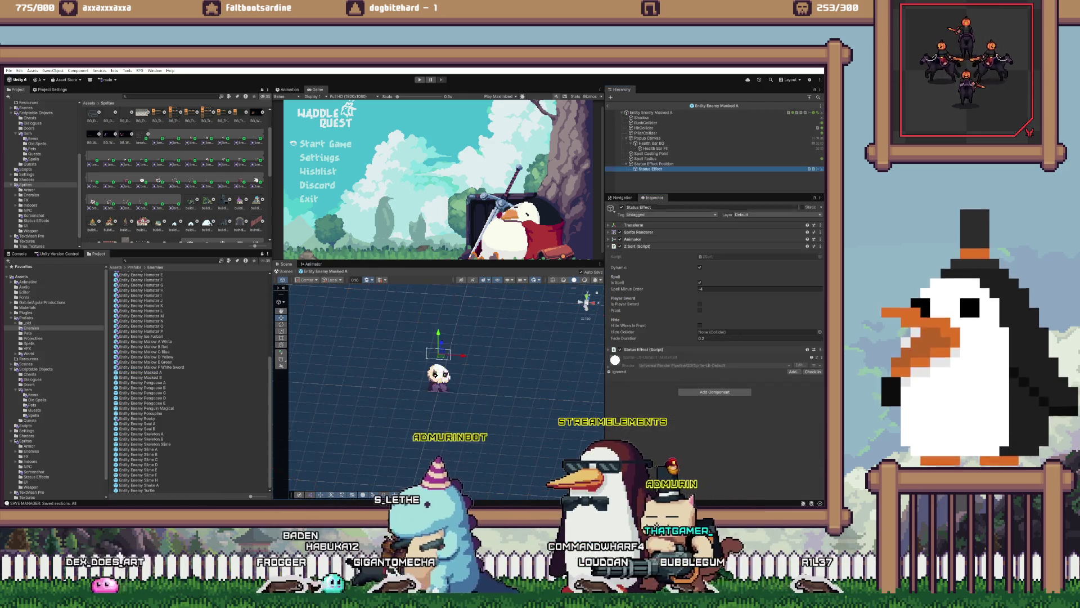
{"action": "right_click", "coordinate": [636, 246]}
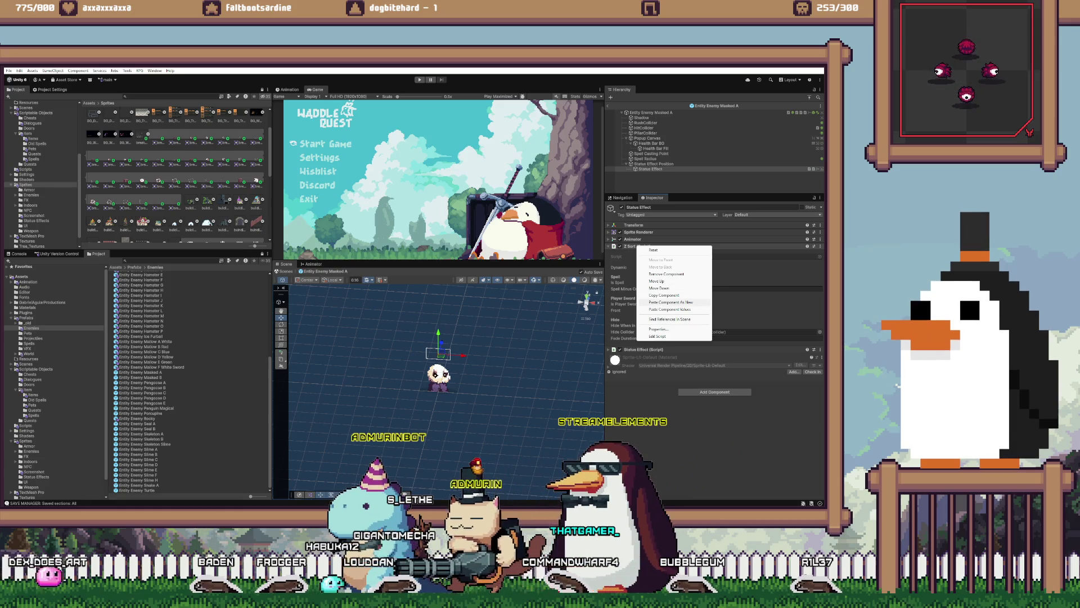
{"action": "left_click", "coordinate": [671, 302]}
{"action": "left_click", "coordinate": [650, 113]}
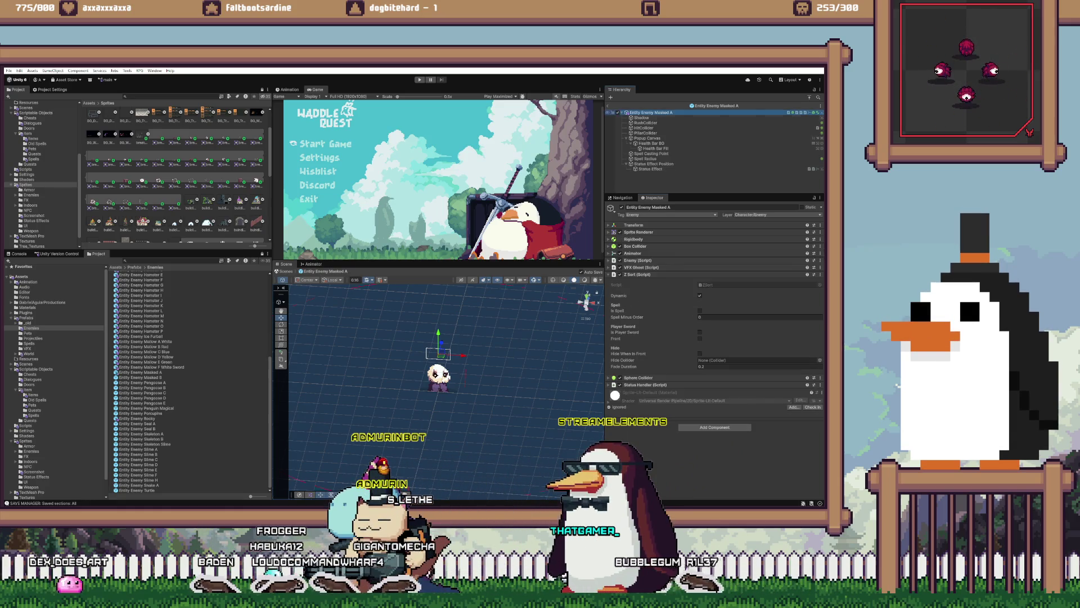
{"action": "left_click", "coordinate": [647, 138]}
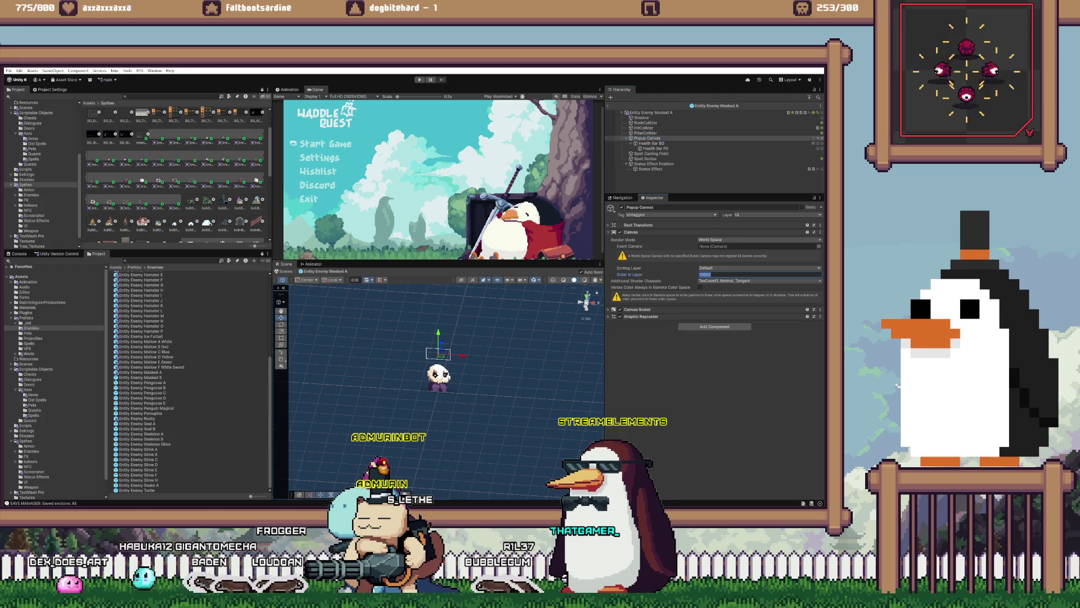
- Paste the copied Z Sort values into the Masked B Status Effect, with its Popup Canvas at order 32767
{"action": "double_click", "coordinate": [141, 377]}
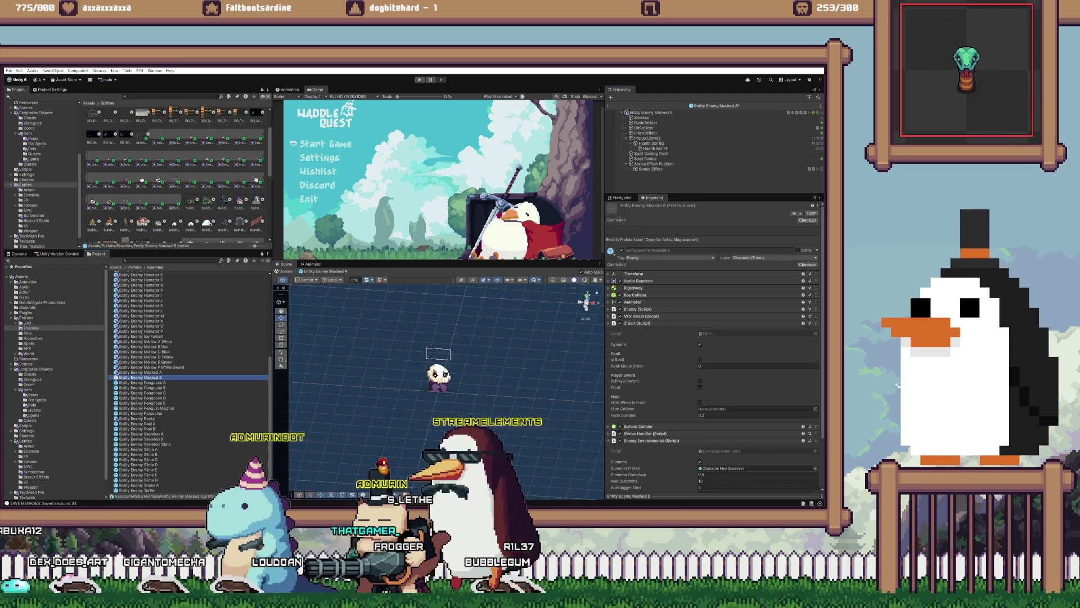
{"action": "left_click", "coordinate": [651, 174]}
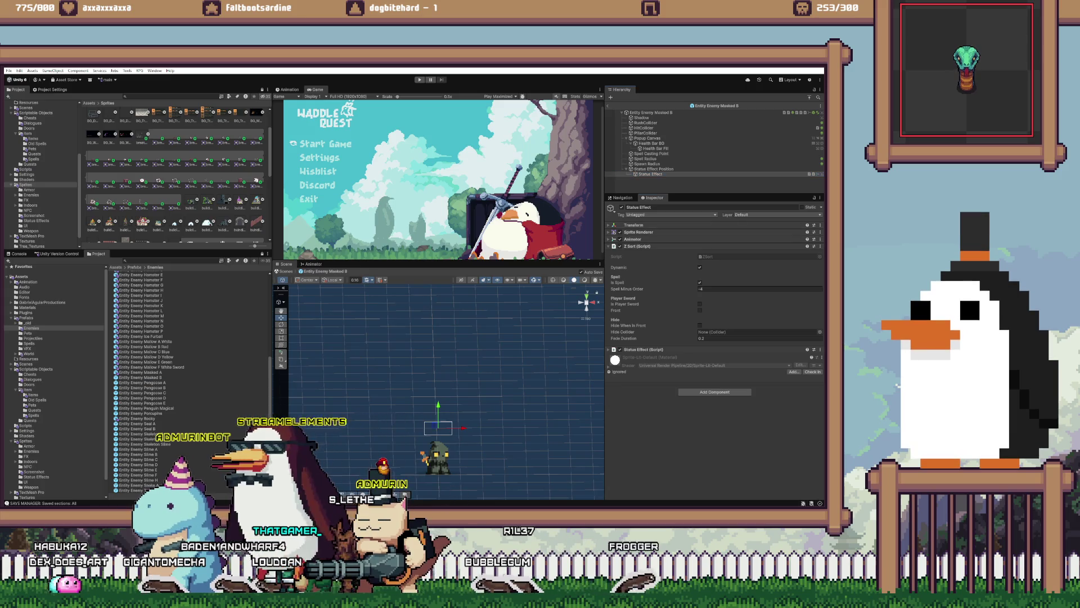
{"action": "right_click", "coordinate": [648, 247]}
{"action": "left_click", "coordinate": [681, 310]}
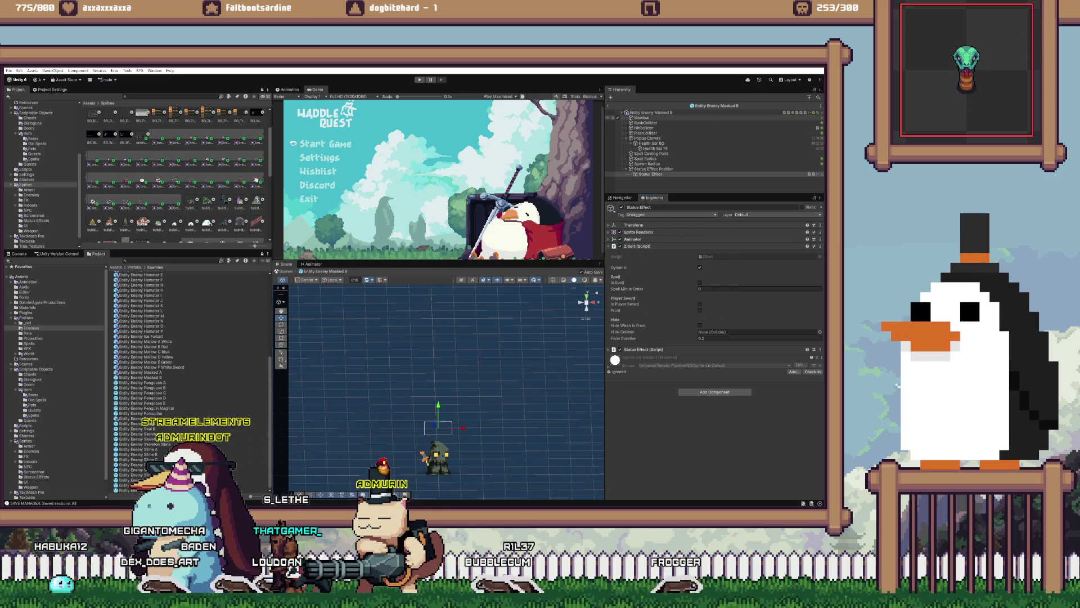
{"action": "left_click", "coordinate": [647, 137]}
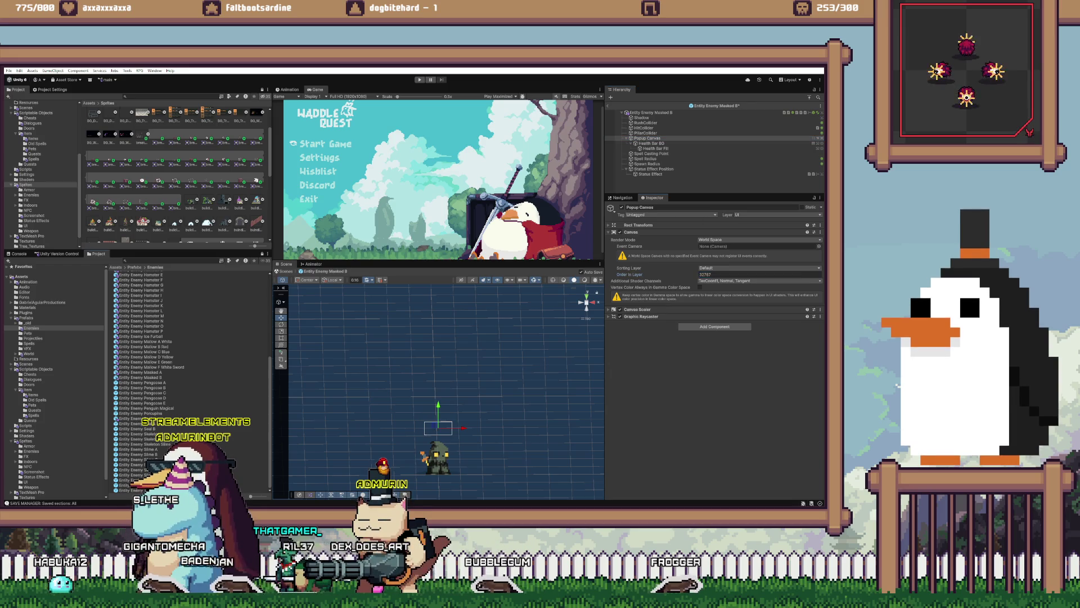
{"action": "left_click", "coordinate": [141, 382]}
- Paste the copied Z Sort values into Pengoose A's Status Effect and check its Popup Canvas
{"action": "double_click", "coordinate": [141, 382]}
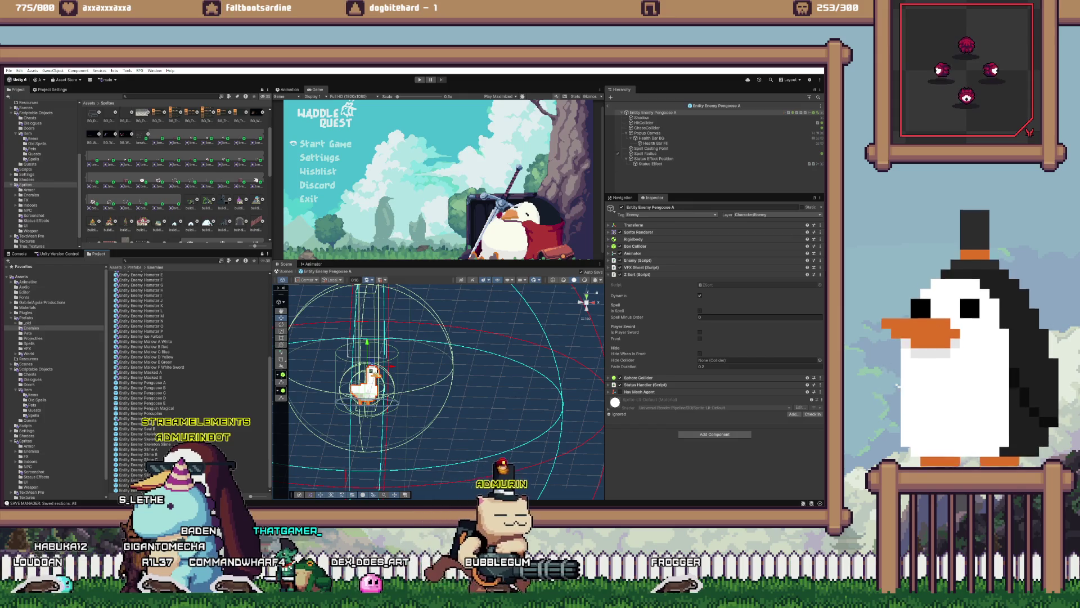
{"action": "left_click", "coordinate": [649, 164]}
{"action": "right_click", "coordinate": [635, 246]}
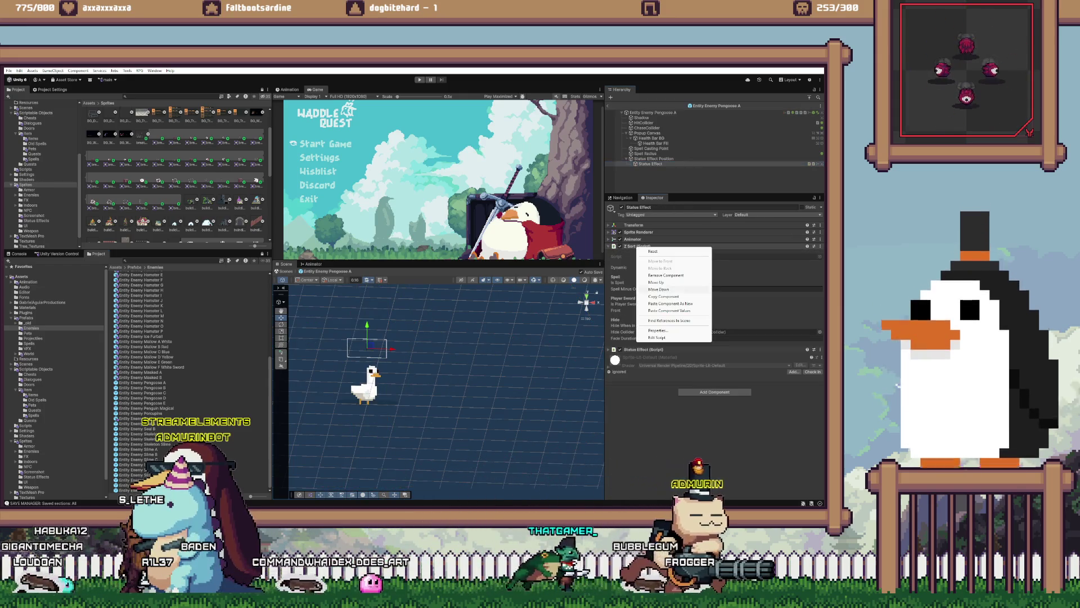
{"action": "left_click", "coordinate": [670, 310]}
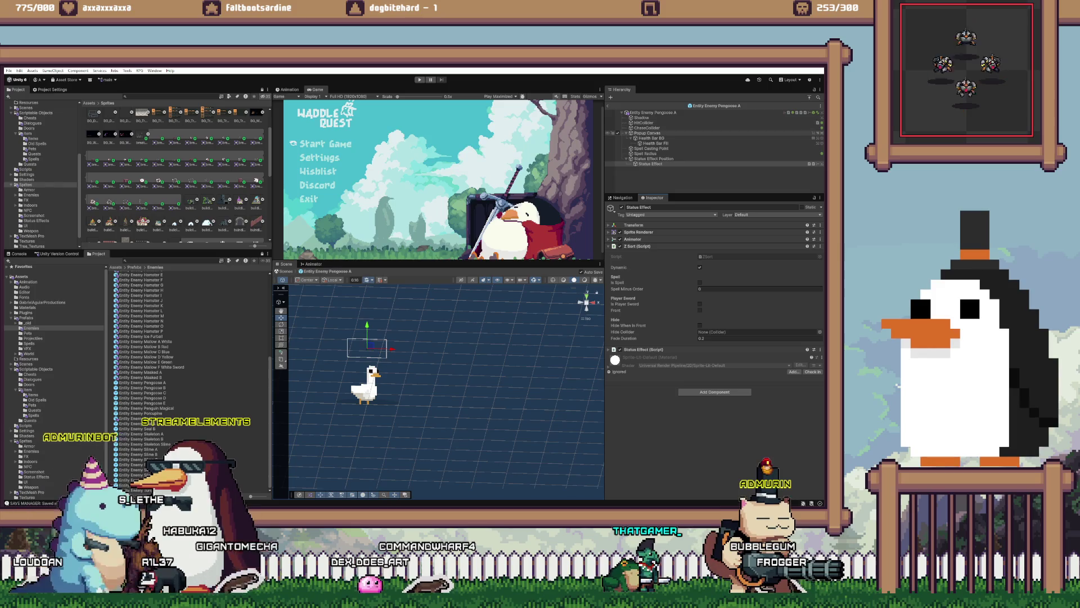
{"action": "left_click", "coordinate": [647, 133]}
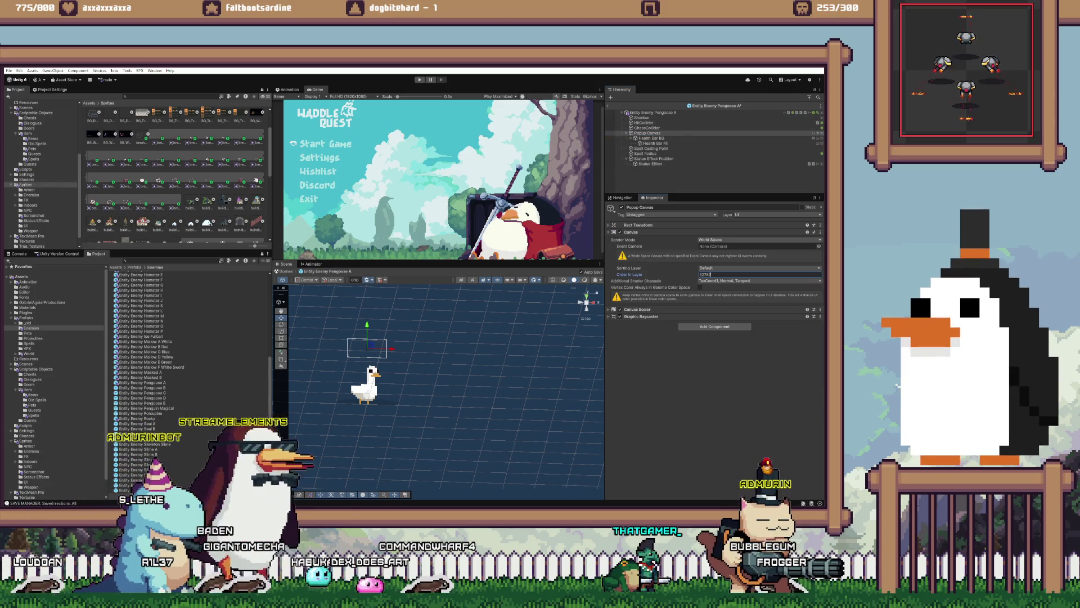
- Paste the copied Z Sort values into Pengoose B's Status Effect and check its Popup Canvas
{"action": "left_click", "coordinate": [142, 388]}
{"action": "double_click", "coordinate": [142, 388]}
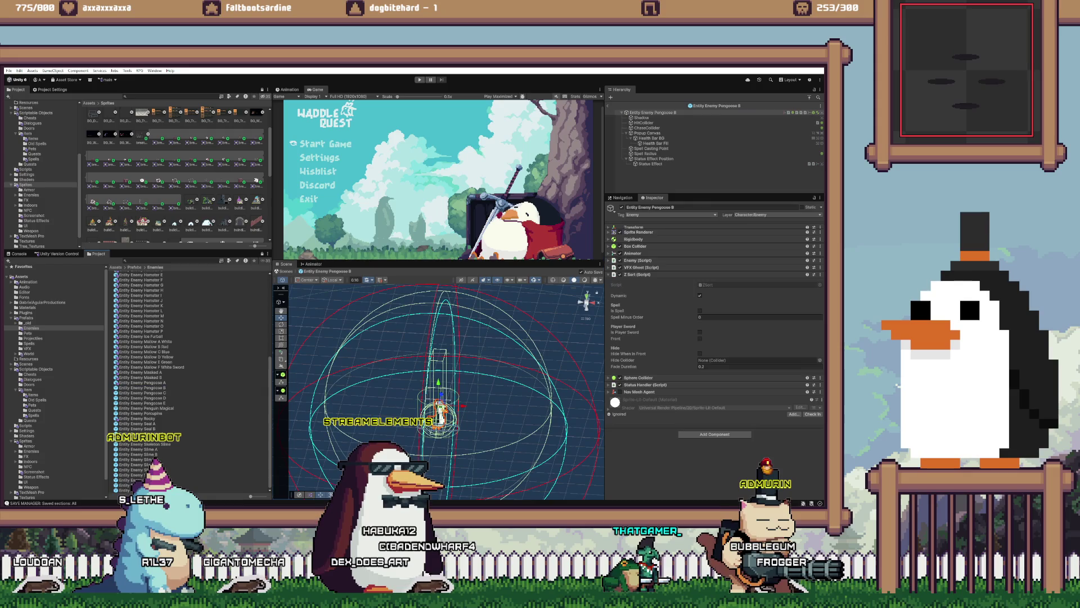
{"action": "right_click", "coordinate": [646, 274]}
{"action": "left_click", "coordinate": [650, 164]}
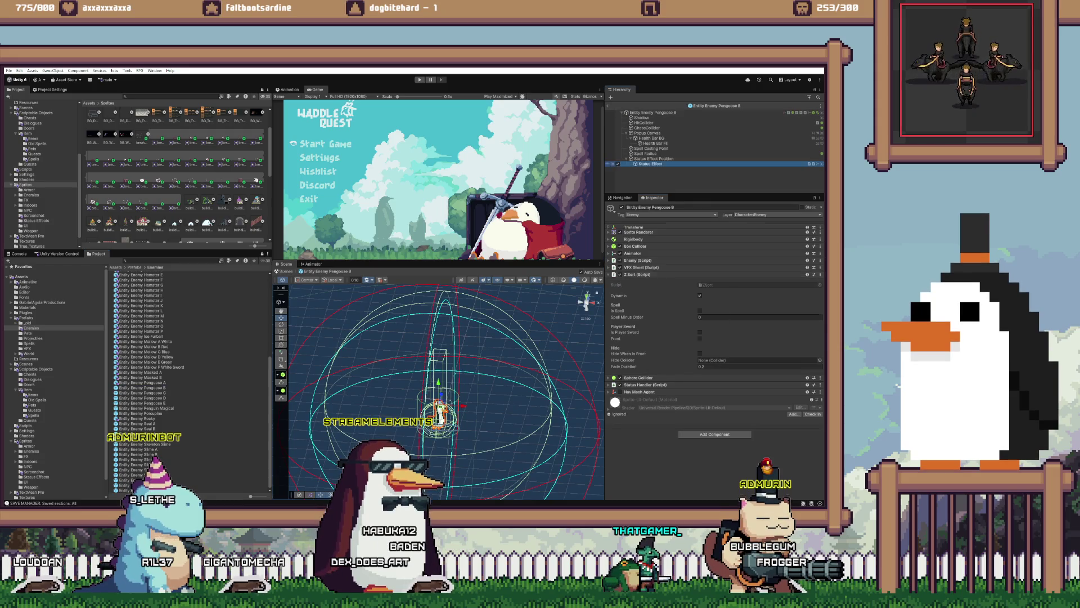
{"action": "right_click", "coordinate": [637, 246]}
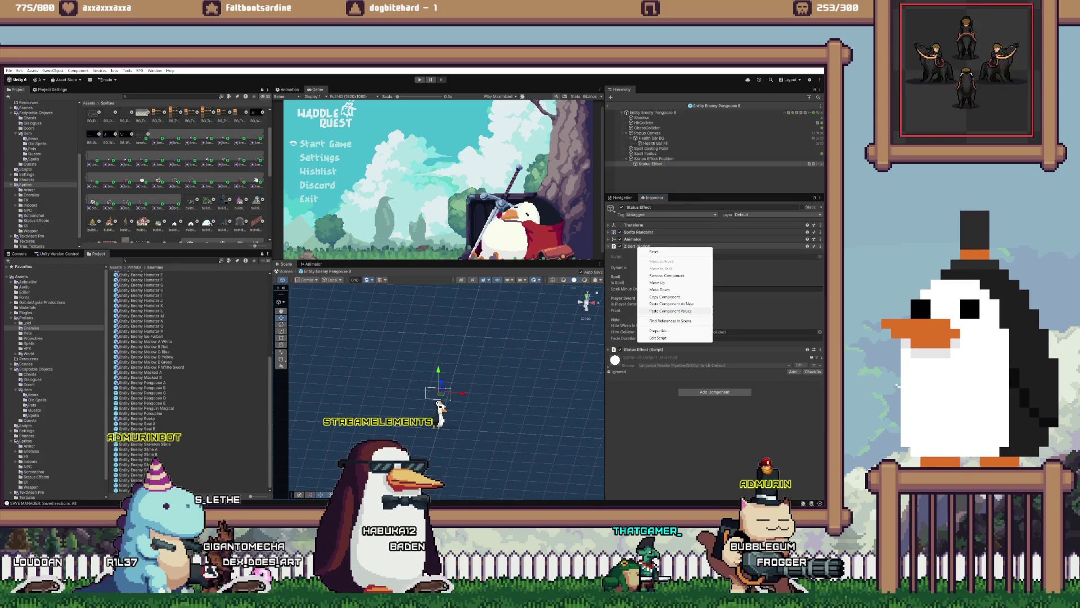
{"action": "left_click", "coordinate": [671, 311]}
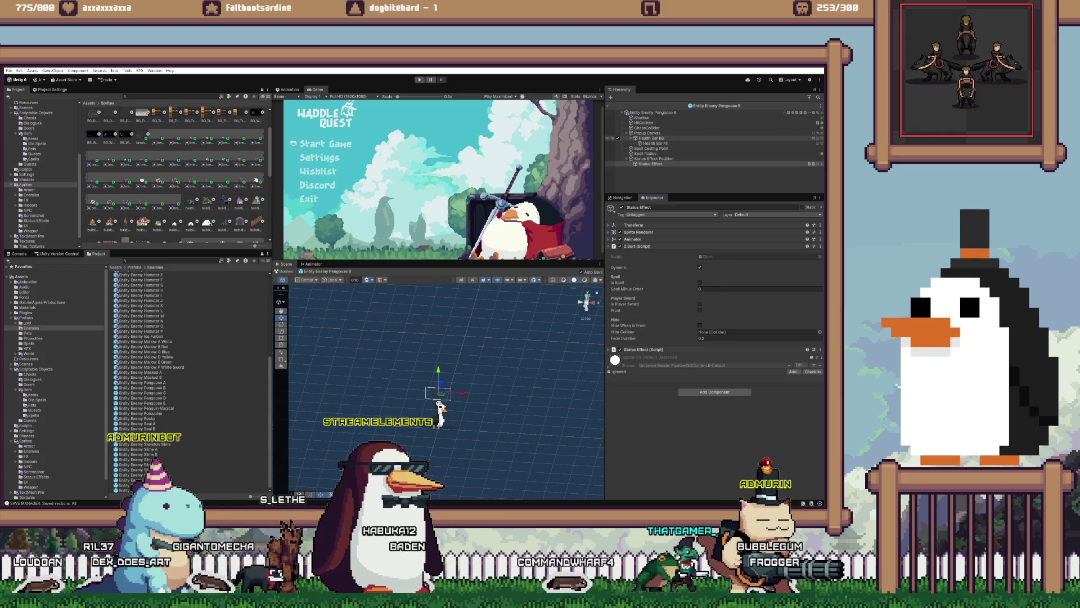
{"action": "left_click", "coordinate": [647, 133]}
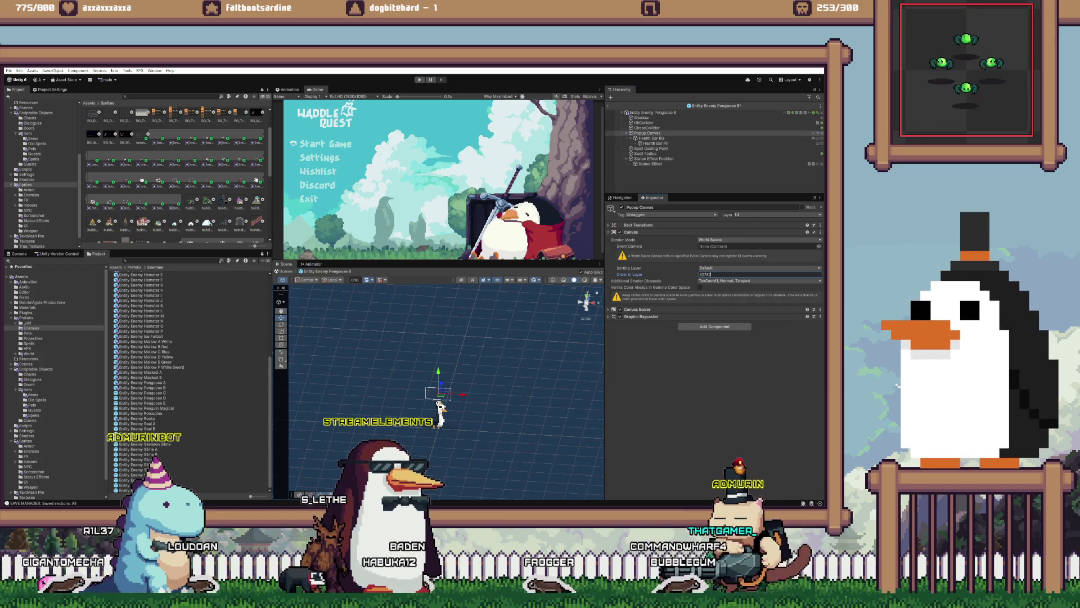
- On Pengoose C, paste the Z Sort values and set the Popup Canvas order in layer to 32767
{"action": "double_click", "coordinate": [142, 393]}
{"action": "left_click", "coordinate": [651, 164]}
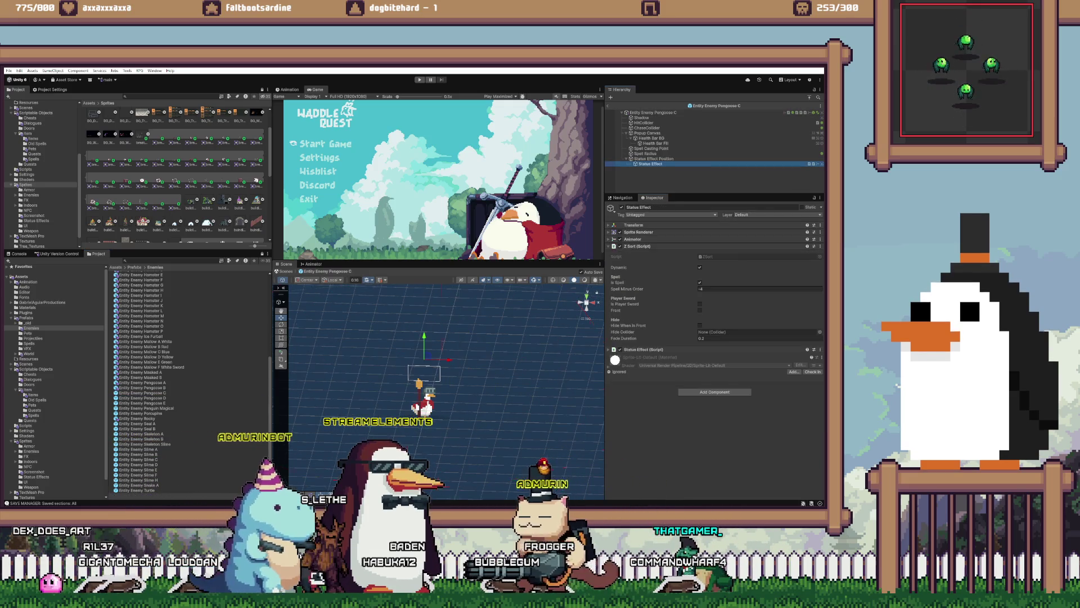
{"action": "right_click", "coordinate": [636, 247]}
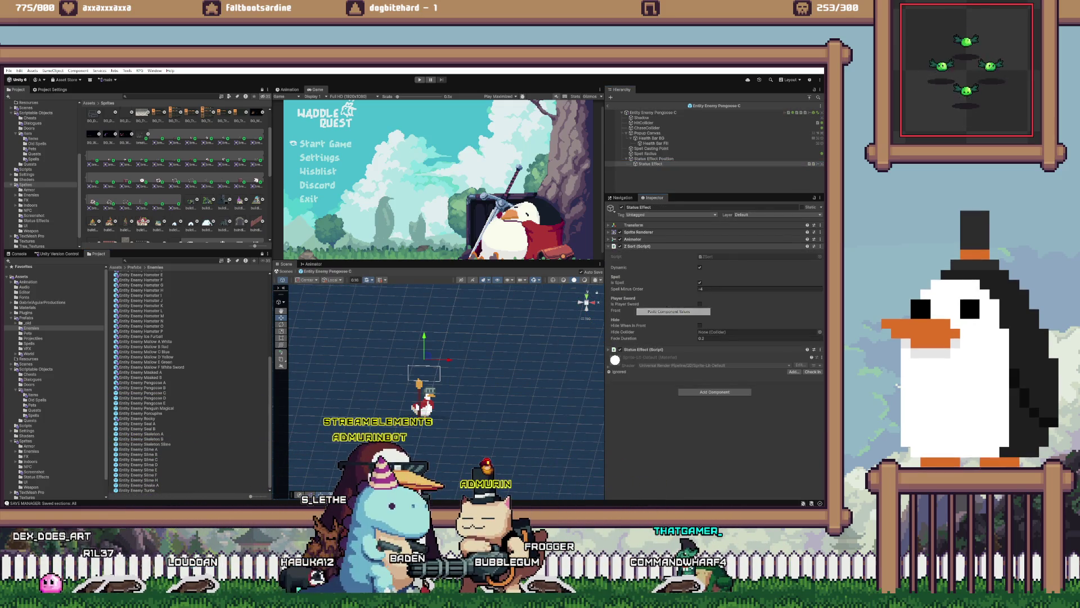
{"action": "left_click", "coordinate": [648, 133]}
{"action": "double_click", "coordinate": [759, 274]}
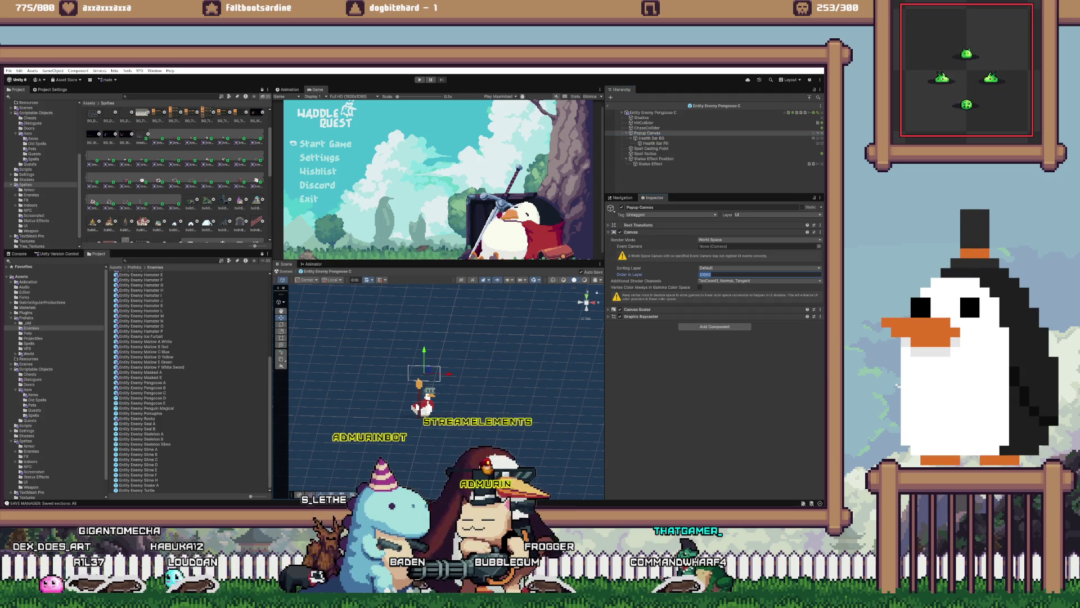
{"action": "type", "text": "32767"}
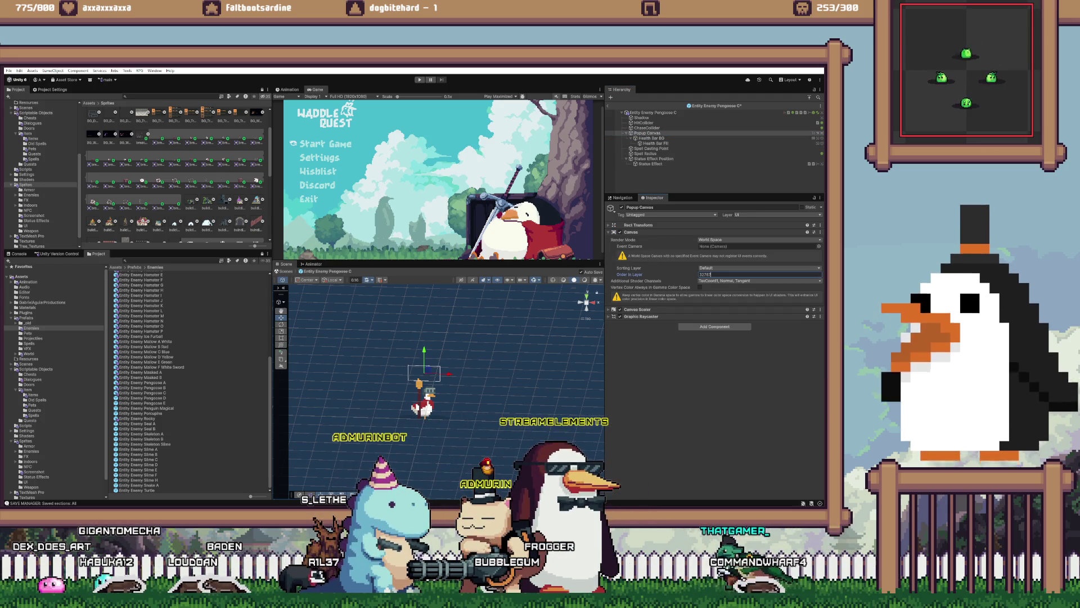
- On Pengoose D, paste the Z Sort values, with the Popup Canvas at order in layer 32767
{"action": "double_click", "coordinate": [142, 397]}
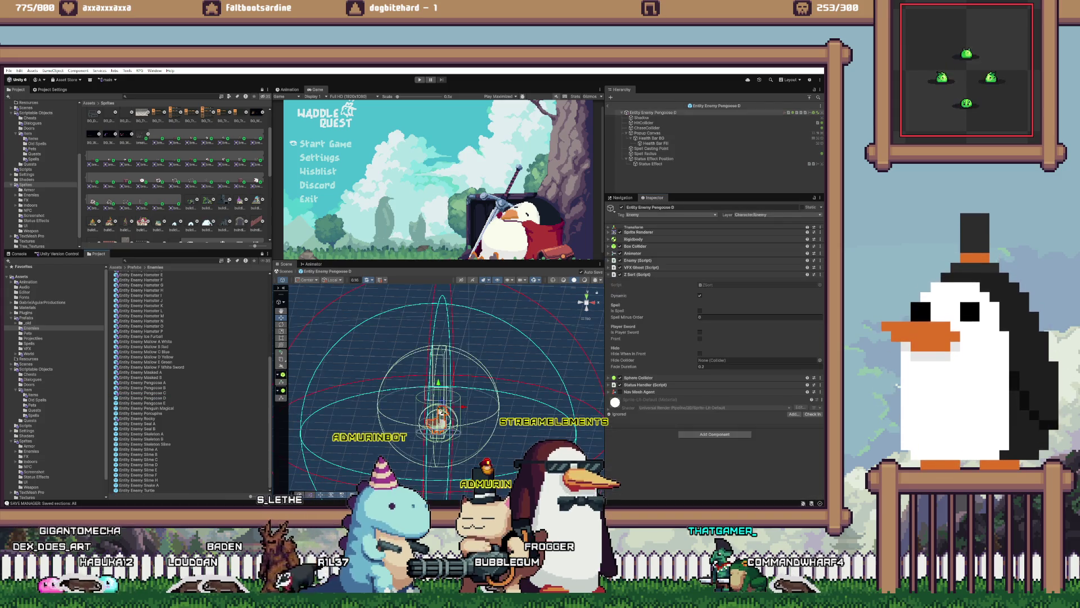
{"action": "right_click", "coordinate": [637, 274]}
{"action": "left_click", "coordinate": [650, 164]}
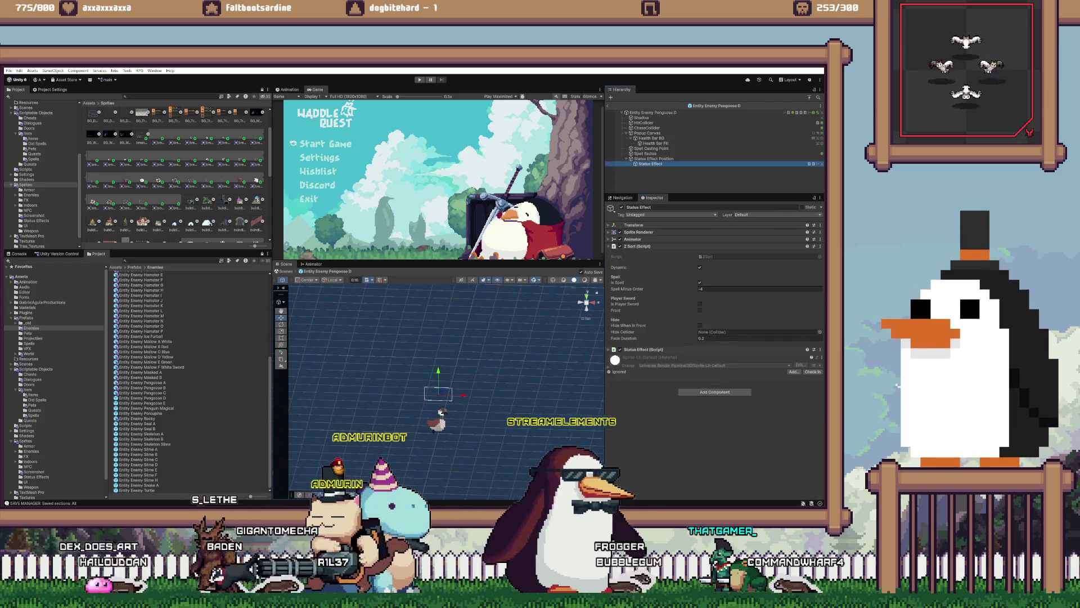
{"action": "right_click", "coordinate": [636, 246]}
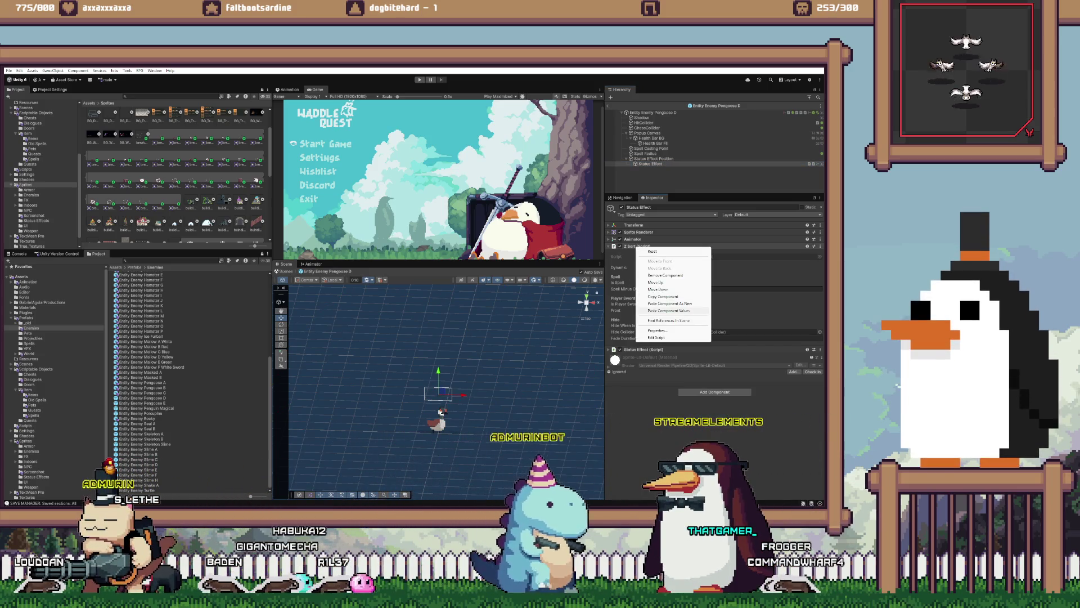
{"action": "left_click", "coordinate": [670, 310]}
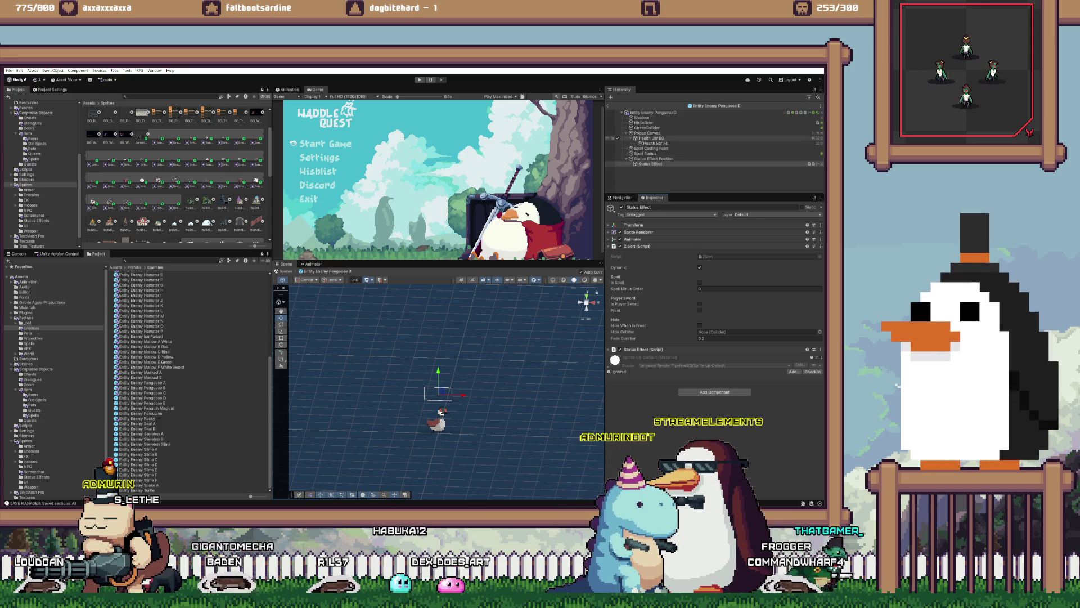
{"action": "left_click", "coordinate": [647, 133]}
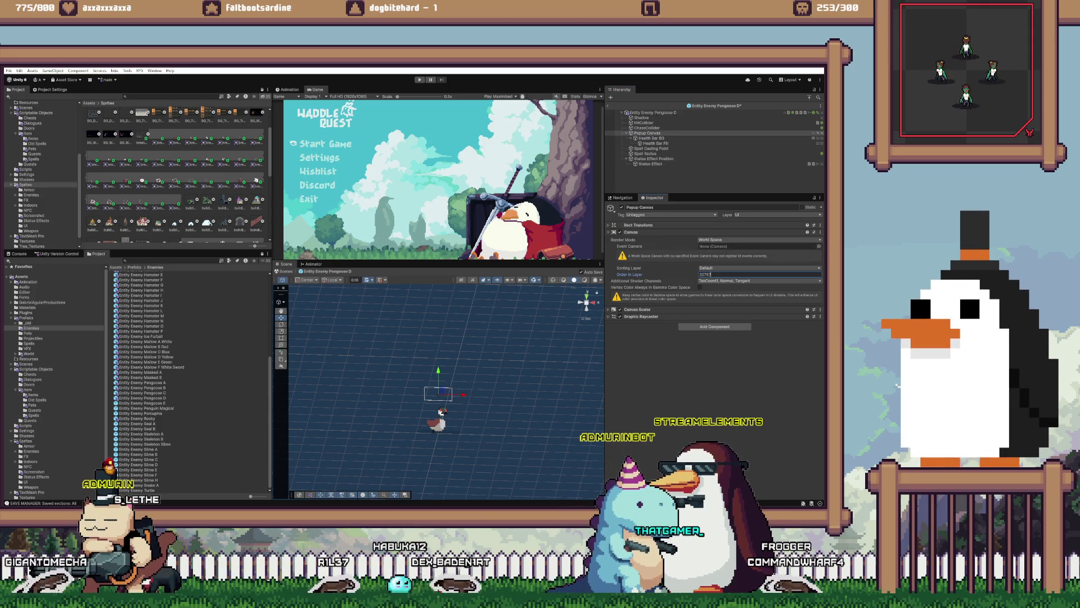
- On Pengoose E, paste the Z Sort values, with the Popup Canvas at order in layer 32767
{"action": "double_click", "coordinate": [142, 403]}
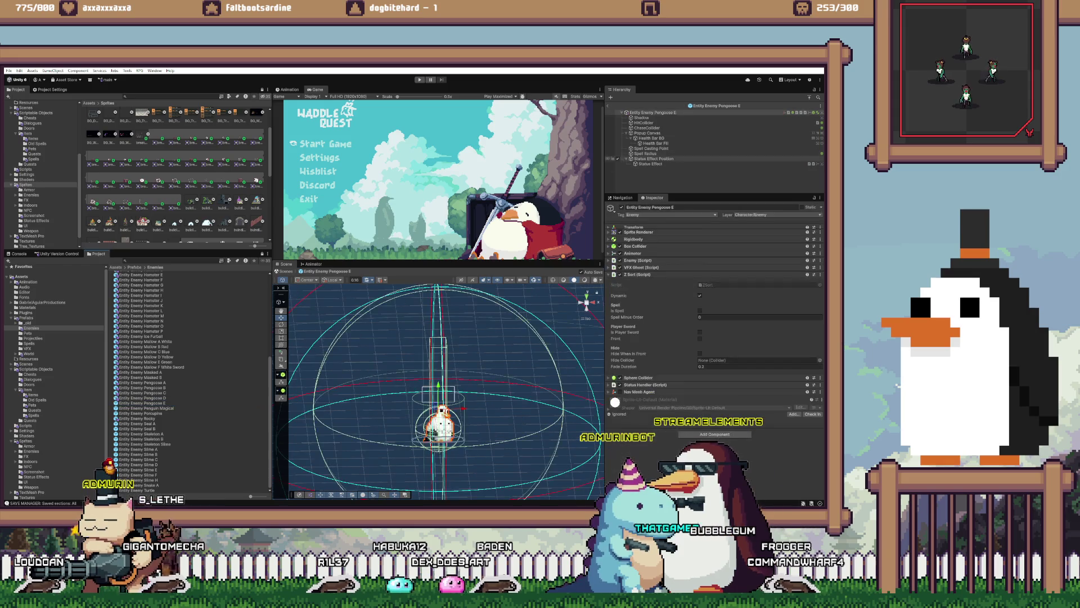
{"action": "left_click", "coordinate": [651, 164]}
{"action": "right_click", "coordinate": [641, 246]}
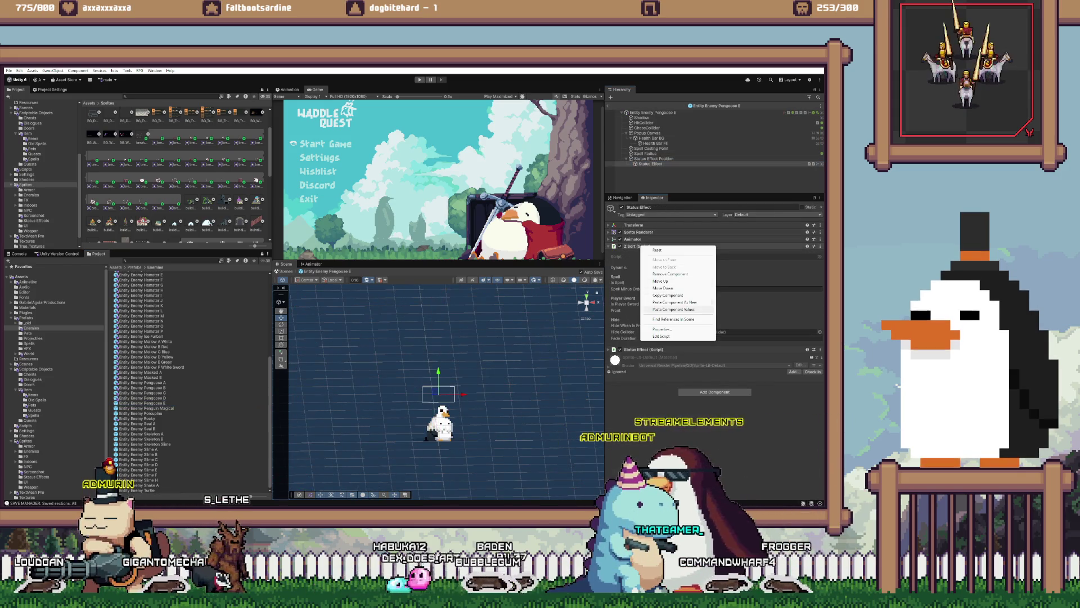
{"action": "left_click", "coordinate": [673, 309]}
{"action": "left_click", "coordinate": [647, 132]}
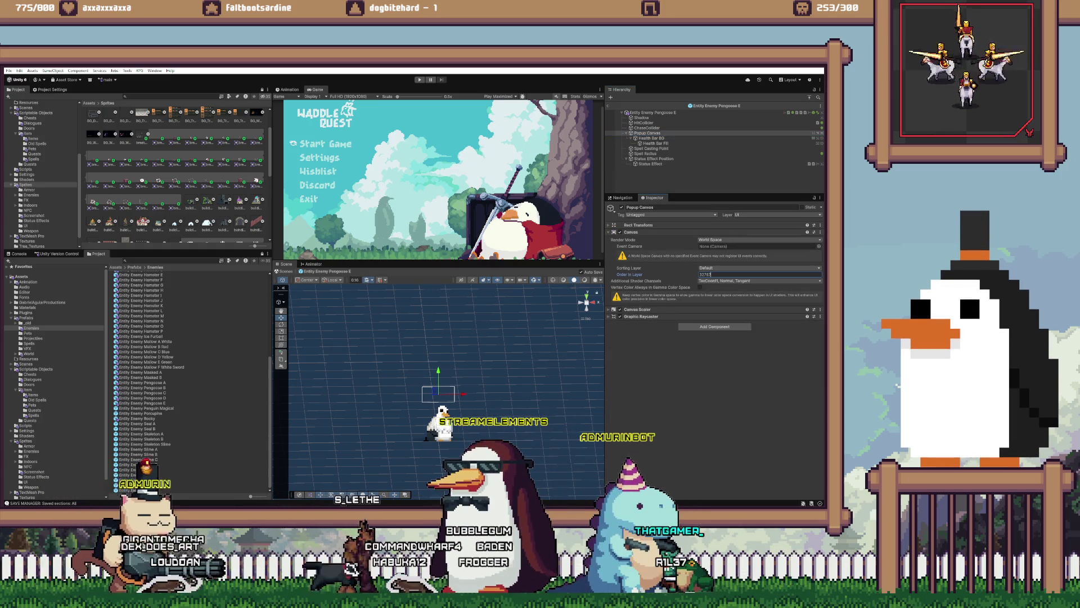
{"action": "double_click", "coordinate": [146, 407]}
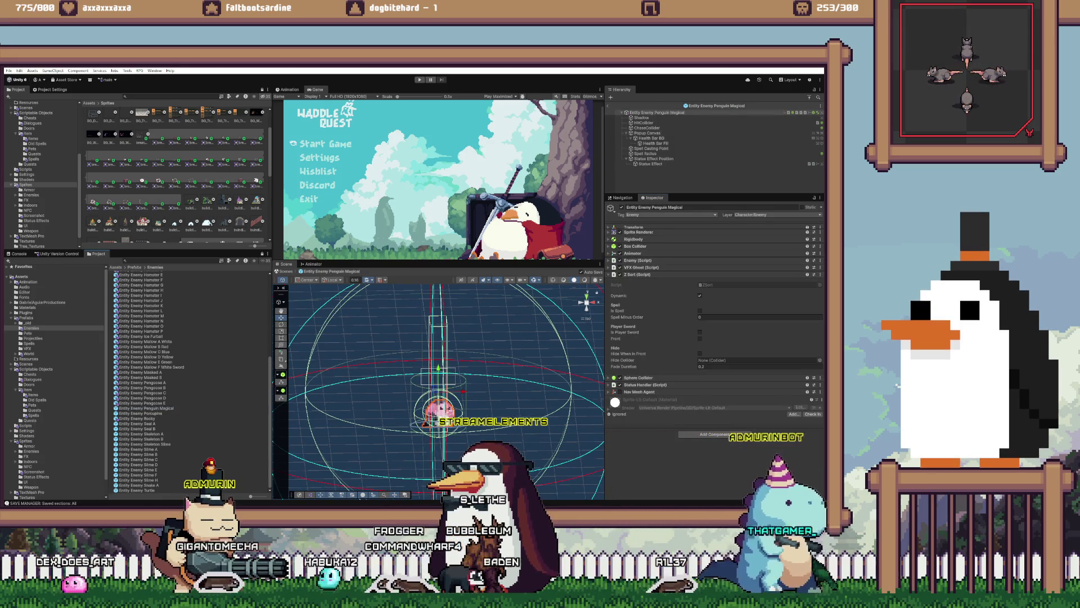
- In Penguin Magical, paste Z Sort values onto Status Effect and set Popup Canvas order to 32767
{"action": "left_click", "coordinate": [651, 164]}
{"action": "right_click", "coordinate": [634, 246]}
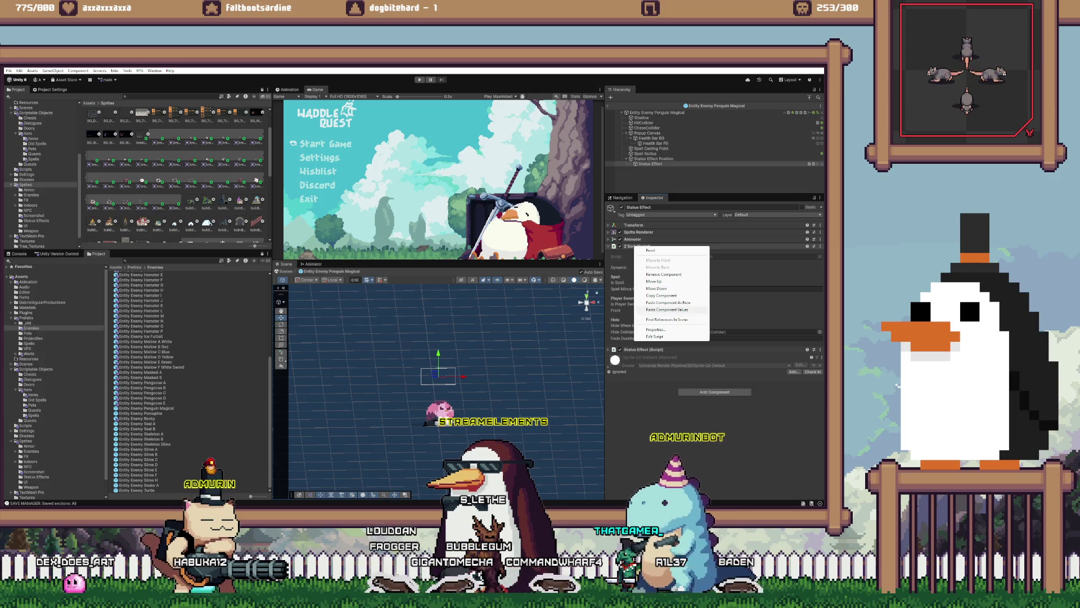
{"action": "left_click", "coordinate": [667, 310]}
{"action": "left_click", "coordinate": [647, 133]}
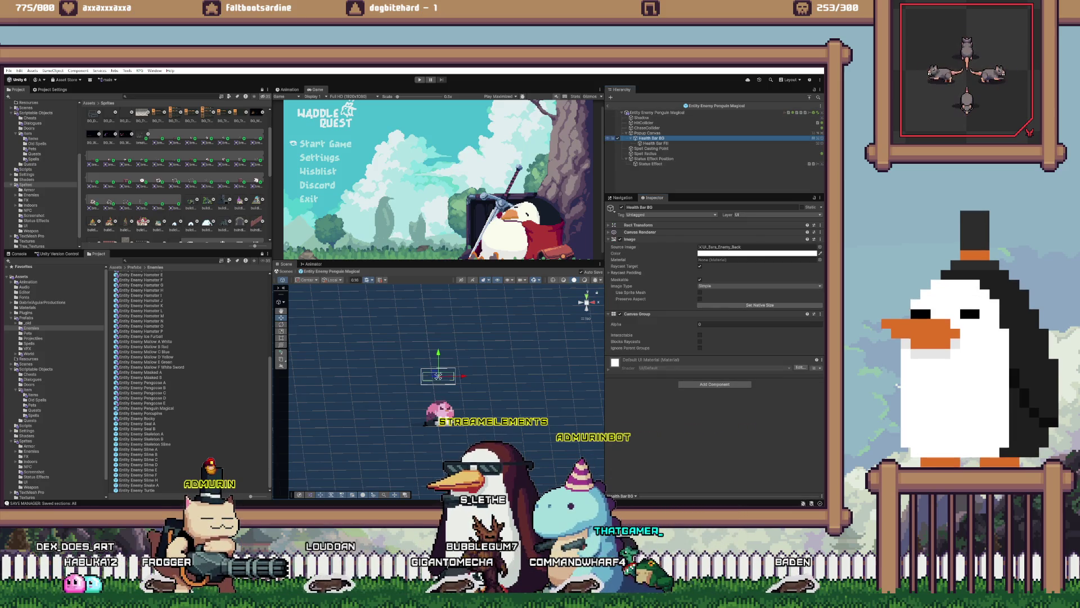
{"action": "left_click", "coordinate": [732, 274]}
{"action": "type", "text": "32767"}
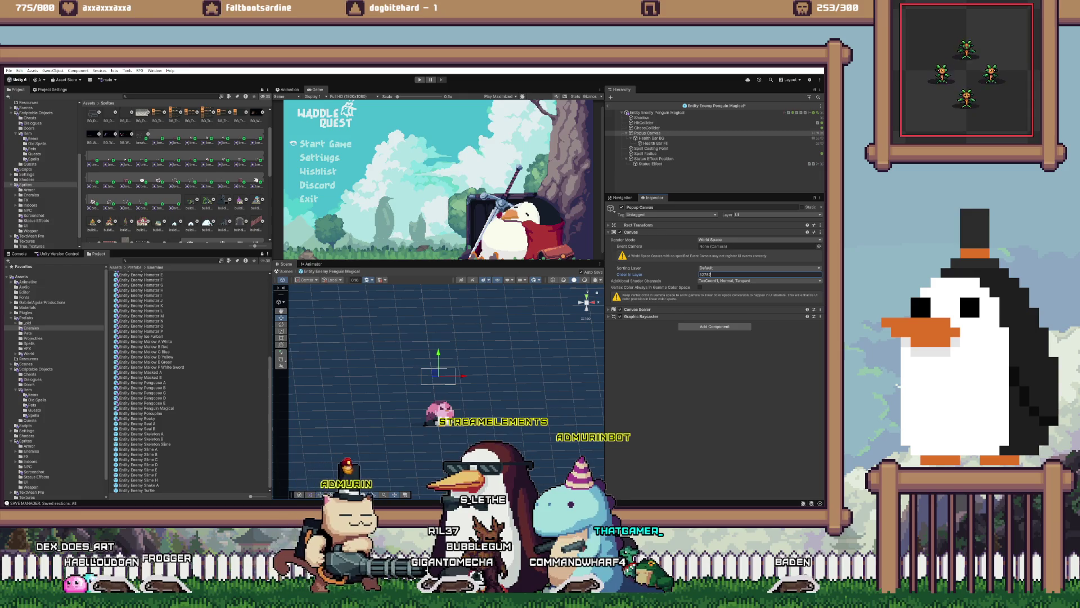
- In Entity Enemy Porcupine, paste the Z Sort values onto Status Effect and check the Popup Canvas
{"action": "double_click", "coordinate": [141, 413]}
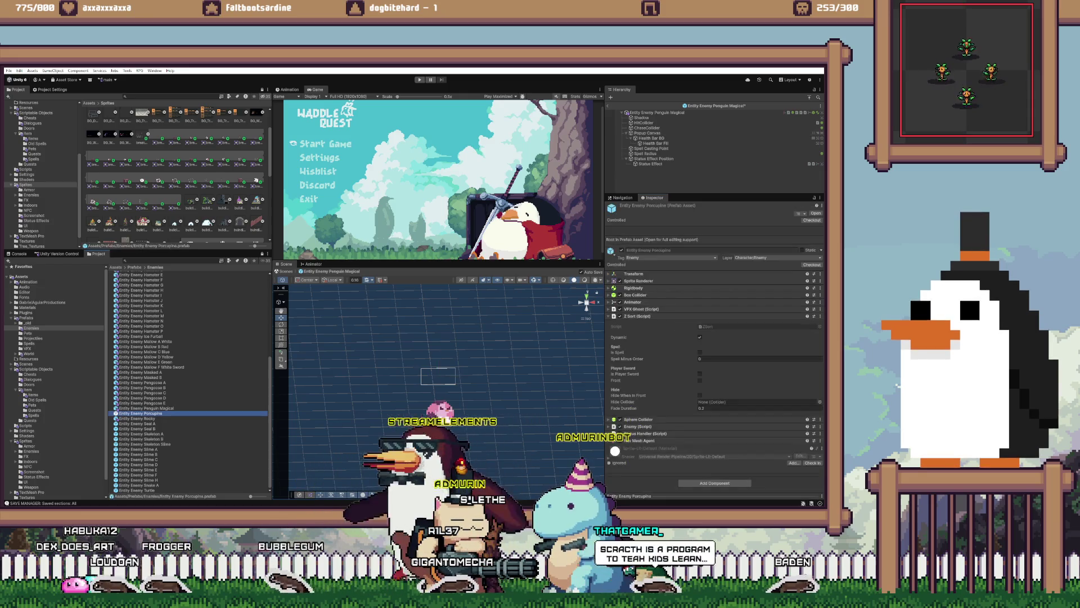
{"action": "left_click", "coordinate": [650, 164]}
{"action": "right_click", "coordinate": [636, 246]}
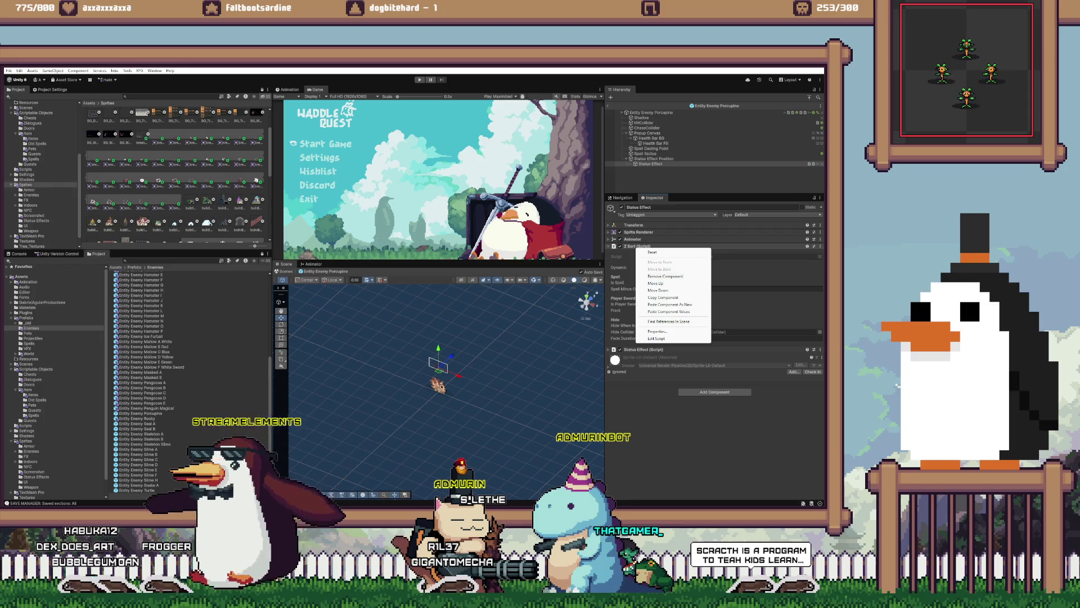
{"action": "left_click", "coordinate": [653, 252]}
{"action": "left_click", "coordinate": [647, 133]}
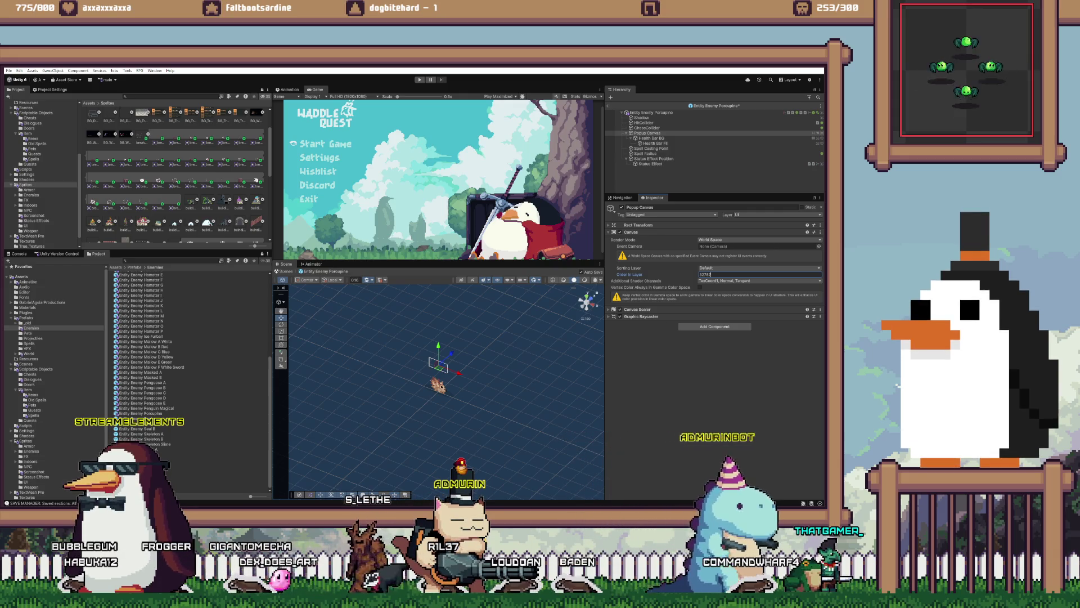
- In Entity Enemy Seal A, paste the Z Sort values onto Status Effect and check the Popup Canvas
{"action": "double_click", "coordinate": [137, 423]}
{"action": "left_click", "coordinate": [651, 164]}
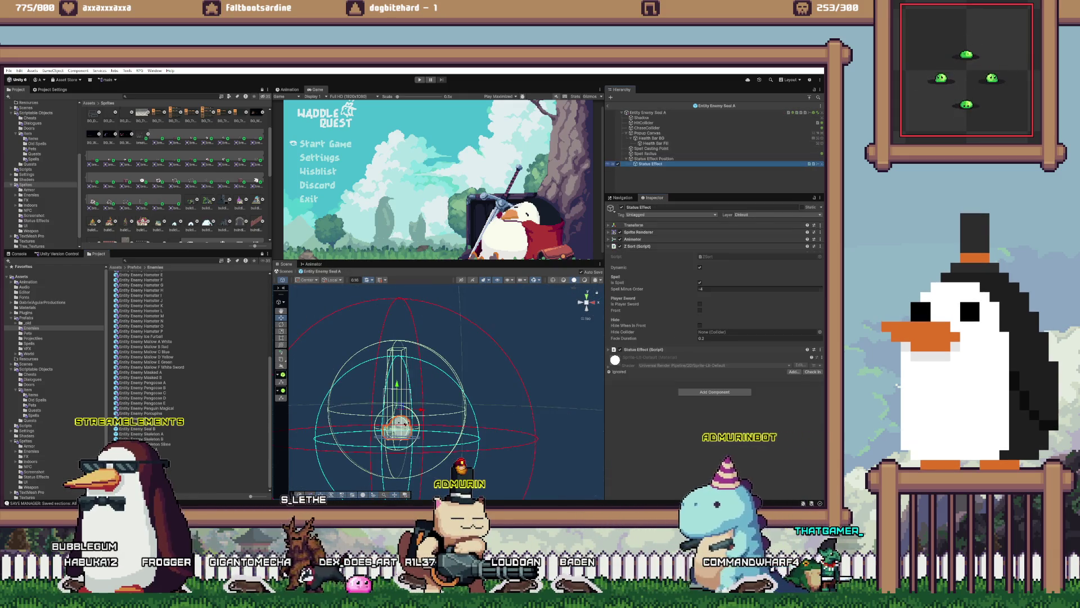
{"action": "right_click", "coordinate": [686, 246]}
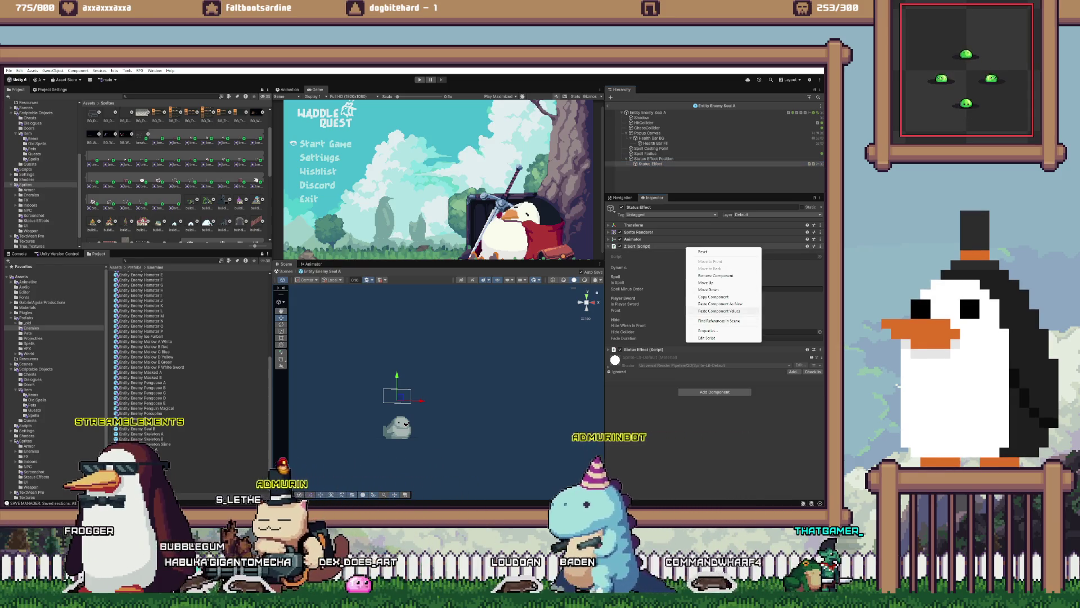
{"action": "left_click", "coordinate": [719, 310]}
{"action": "left_click", "coordinate": [647, 133]}
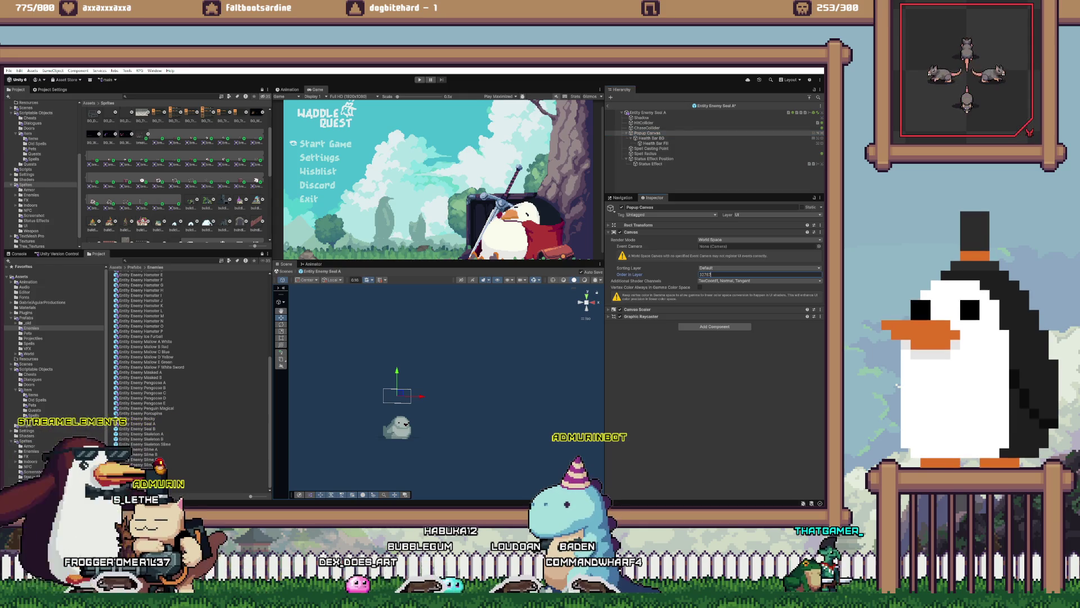
- In Entity Enemy Seal B, check the Popup Canvas and paste the Z Sort values onto Status Effect
{"action": "double_click", "coordinate": [137, 428]}
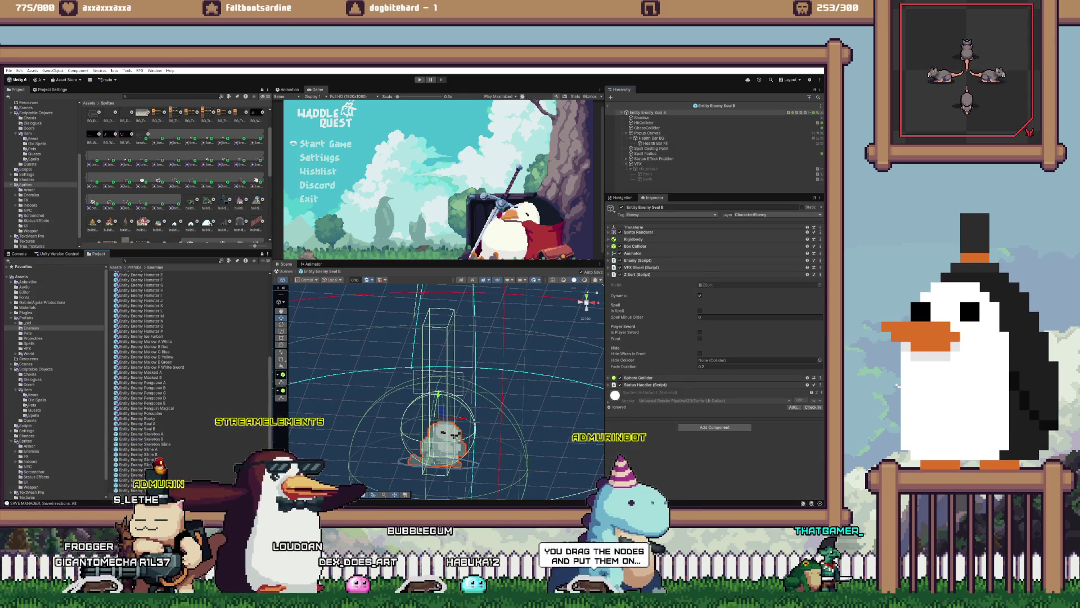
{"action": "left_click", "coordinate": [647, 133]}
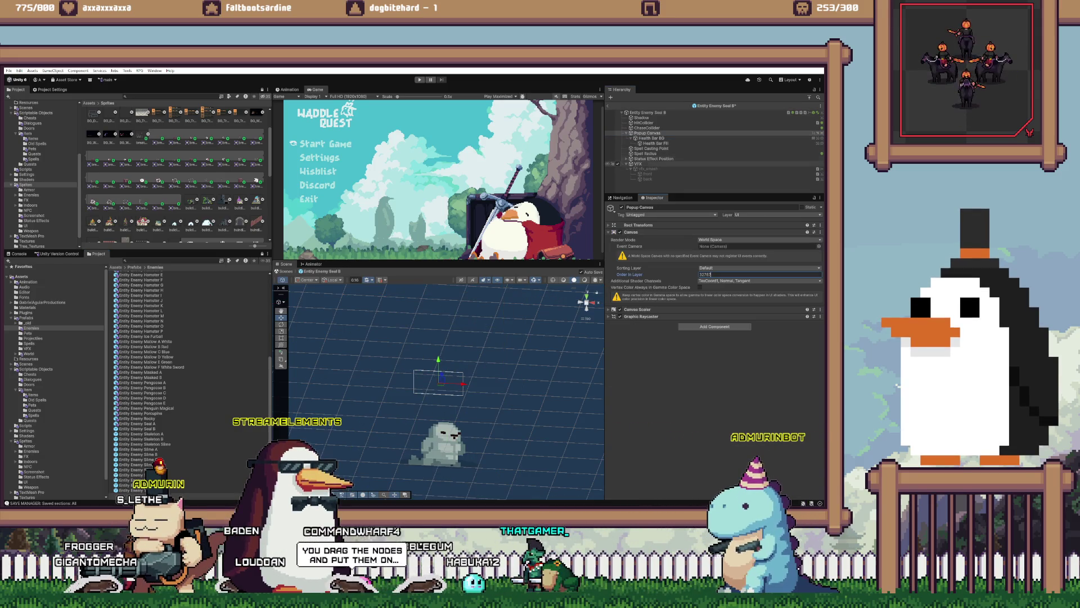
{"action": "left_click", "coordinate": [650, 164]}
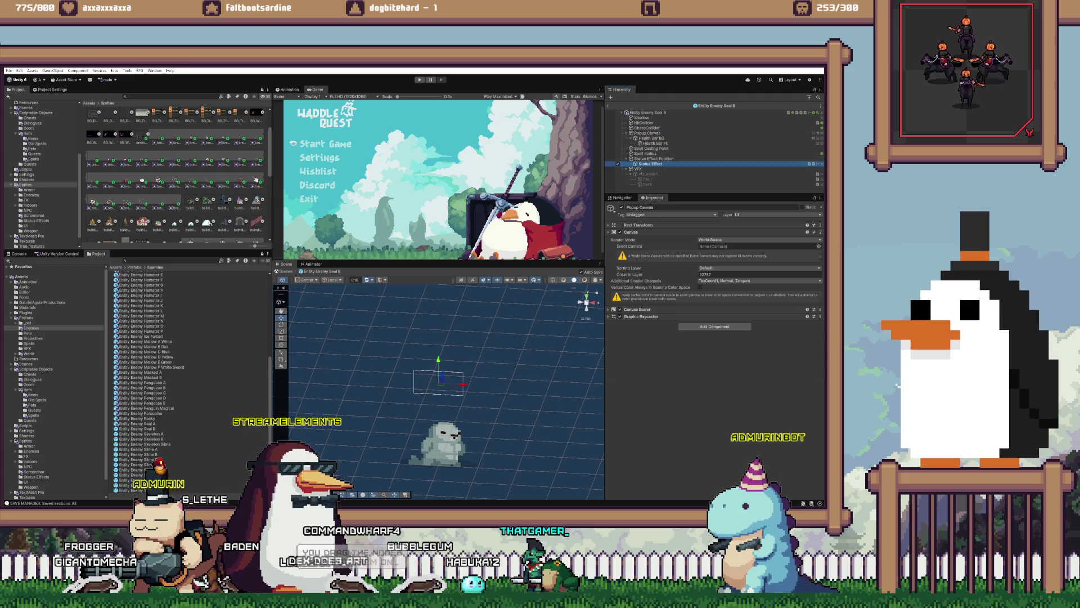
{"action": "right_click", "coordinate": [637, 246]}
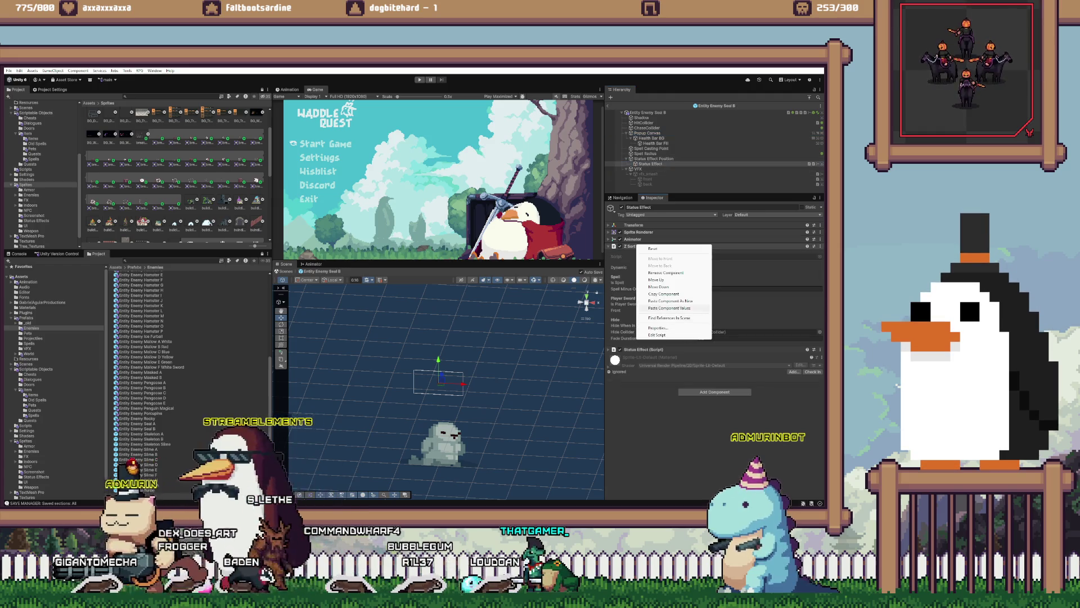
{"action": "left_click", "coordinate": [669, 308]}
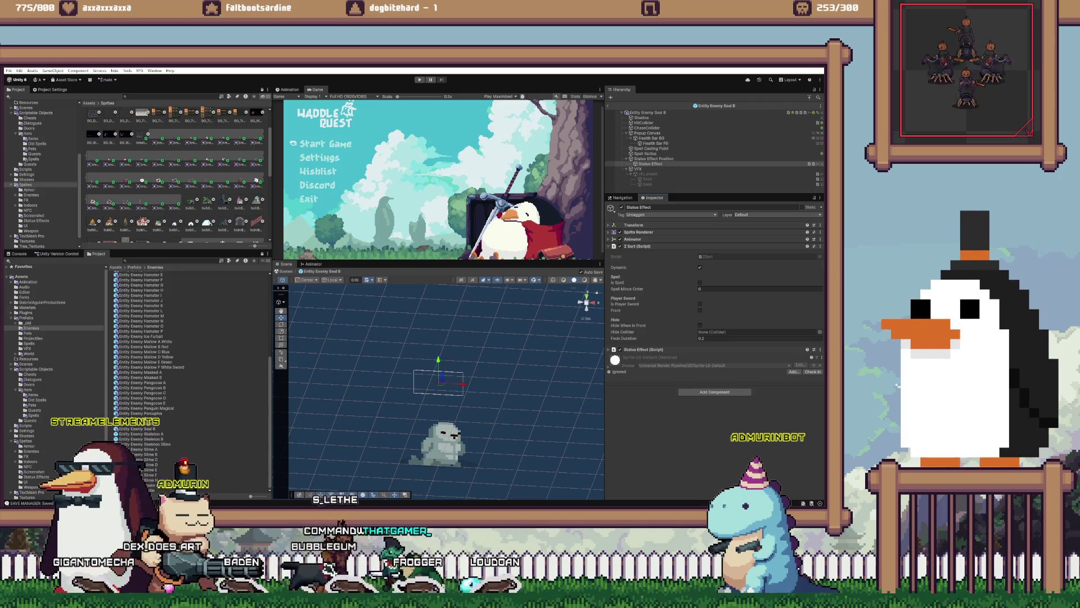
- In Entity Enemy Skeleton A, inspect the Status Effect's Z Sort and the Popup Canvas settings
{"action": "double_click", "coordinate": [140, 434]}
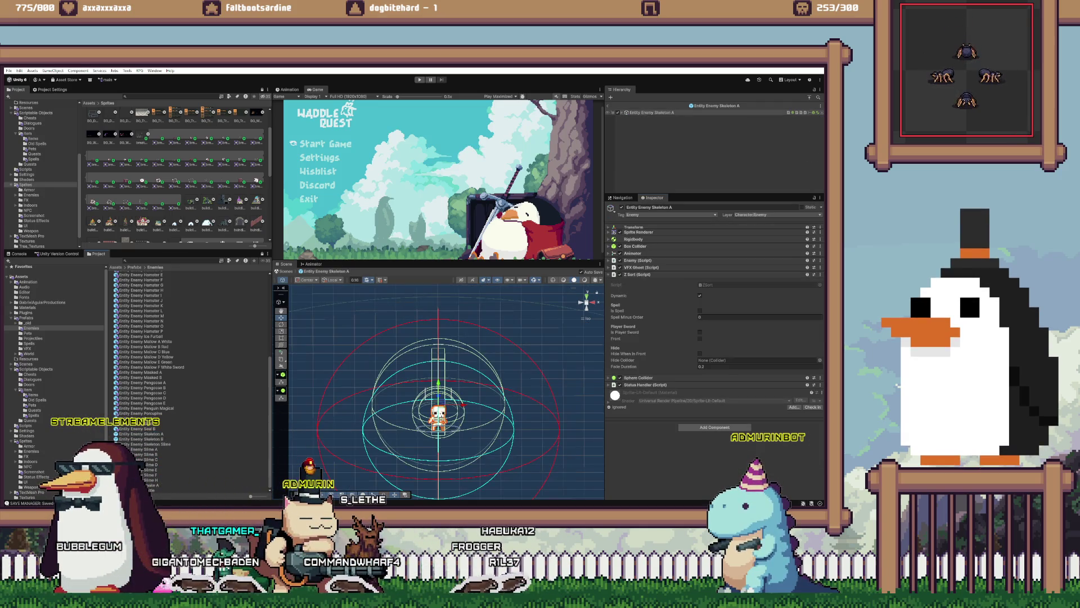
{"action": "left_click", "coordinate": [651, 153]}
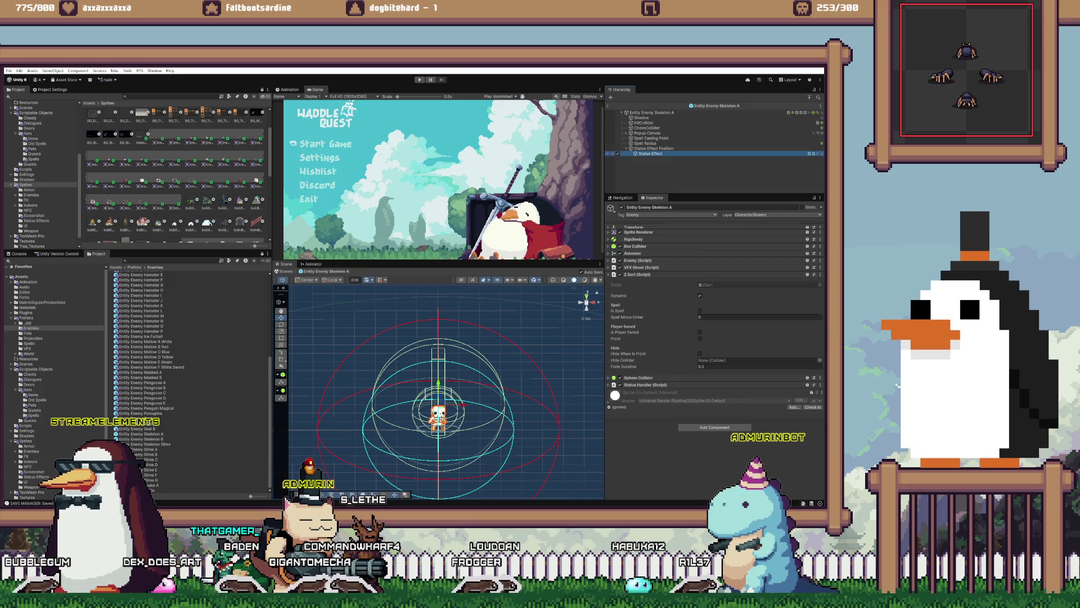
{"action": "right_click", "coordinate": [633, 247]}
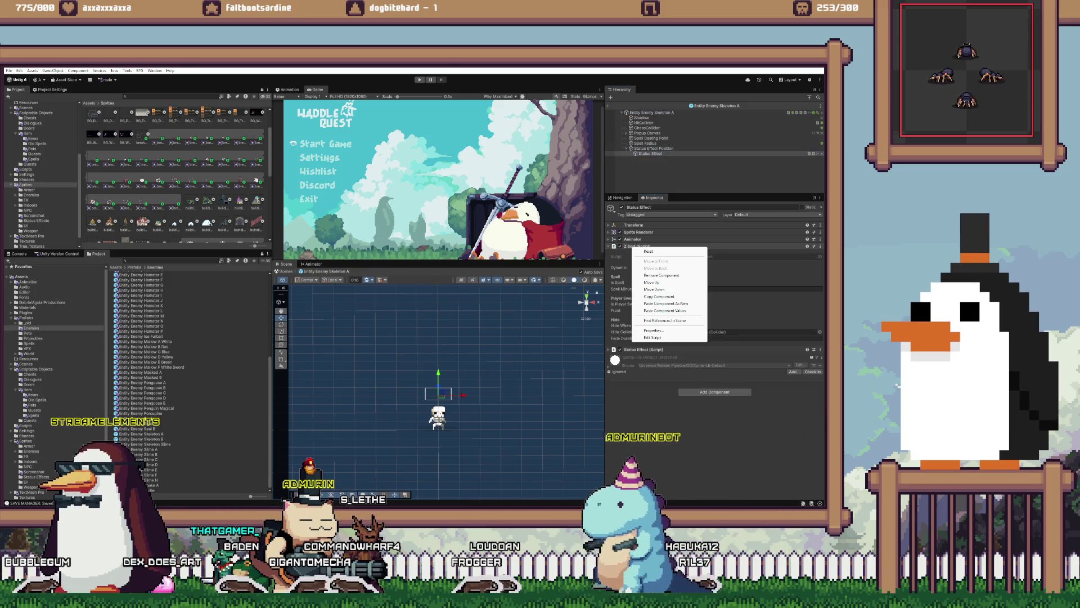
{"action": "key", "text": "Escape"}
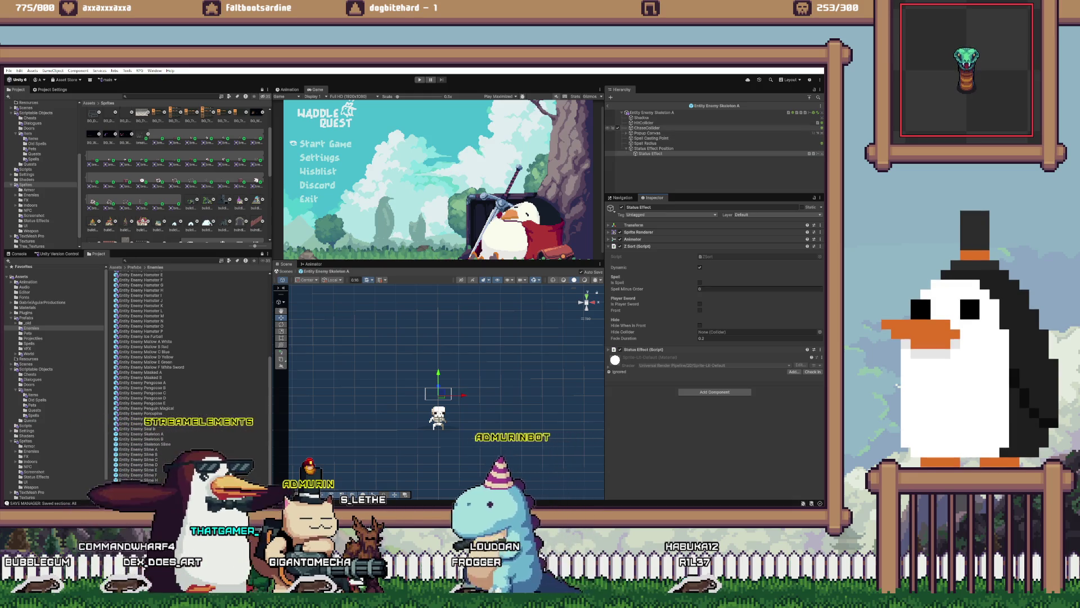
{"action": "left_click", "coordinate": [647, 132]}
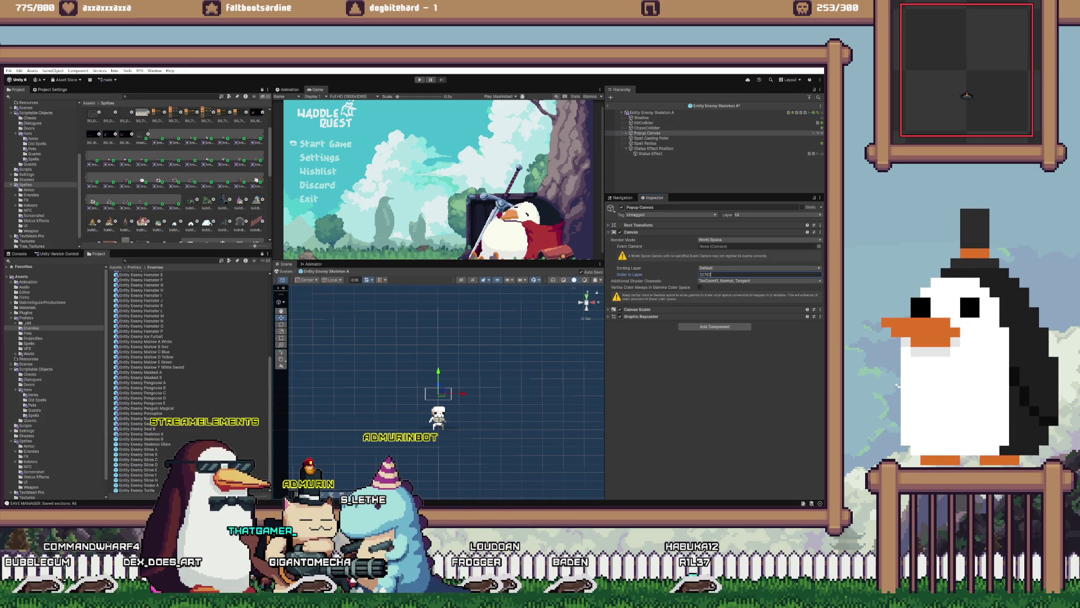
- In Entity Enemy Skeleton B, paste the Z Sort values onto Status Effect and select the Popup Canvas
{"action": "double_click", "coordinate": [140, 439]}
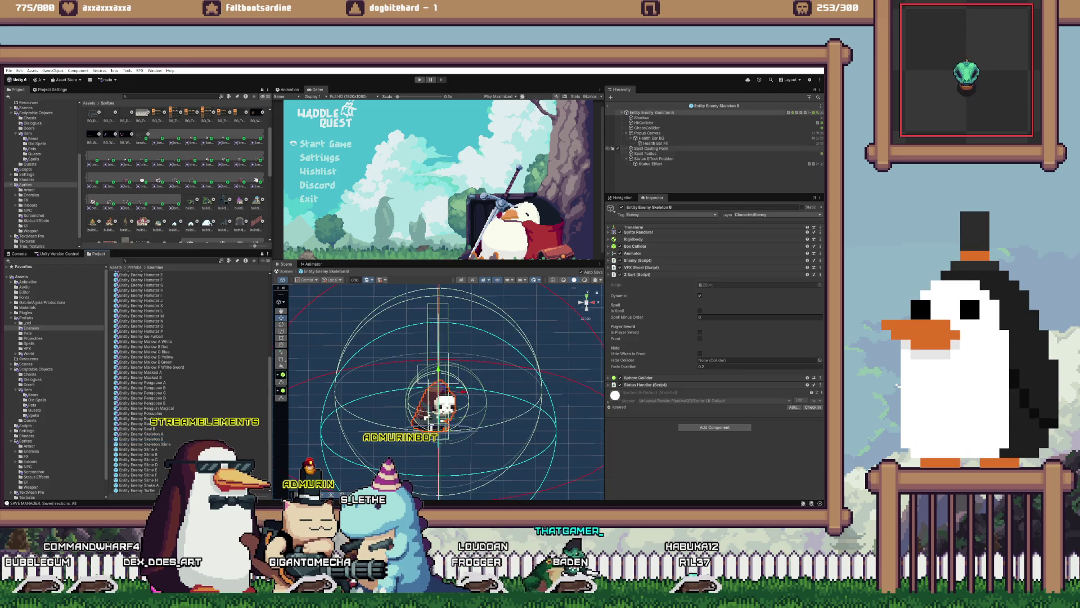
{"action": "left_click", "coordinate": [651, 163]}
{"action": "right_click", "coordinate": [635, 245]}
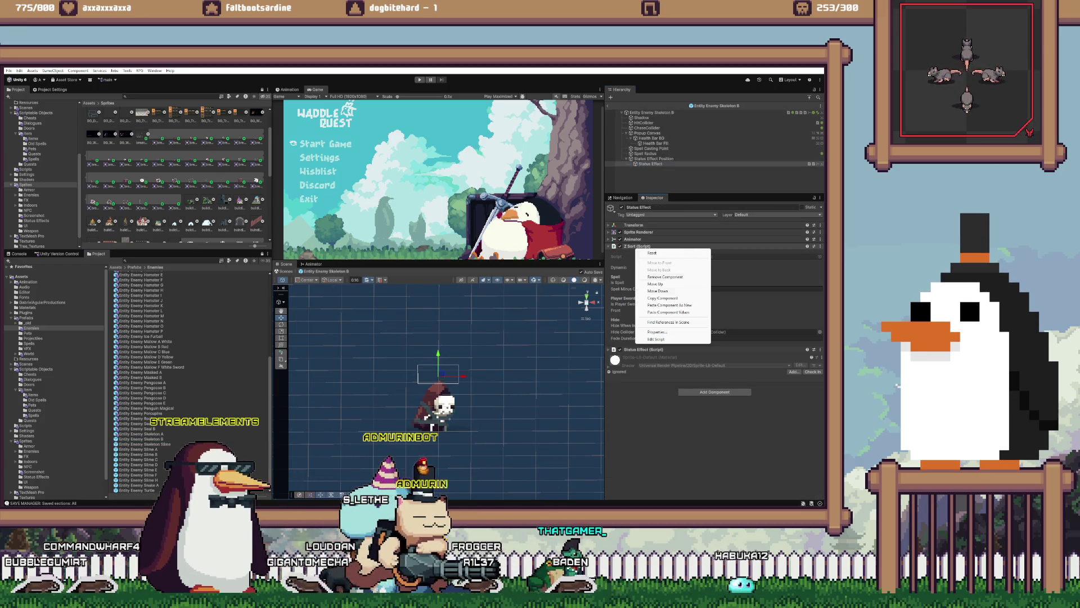
{"action": "left_click", "coordinate": [673, 312]}
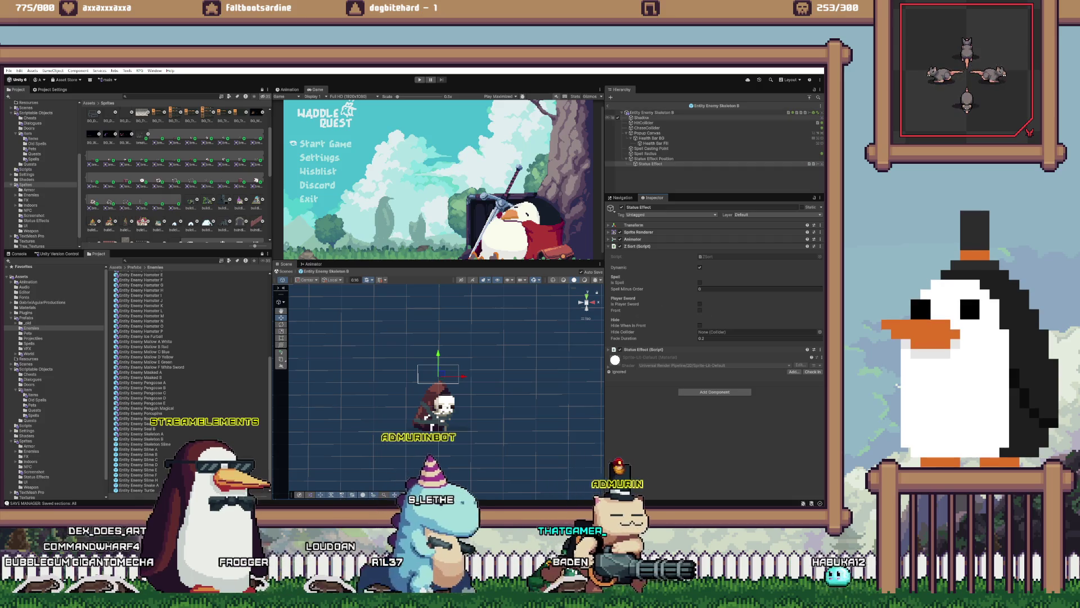
{"action": "left_click", "coordinate": [647, 133]}
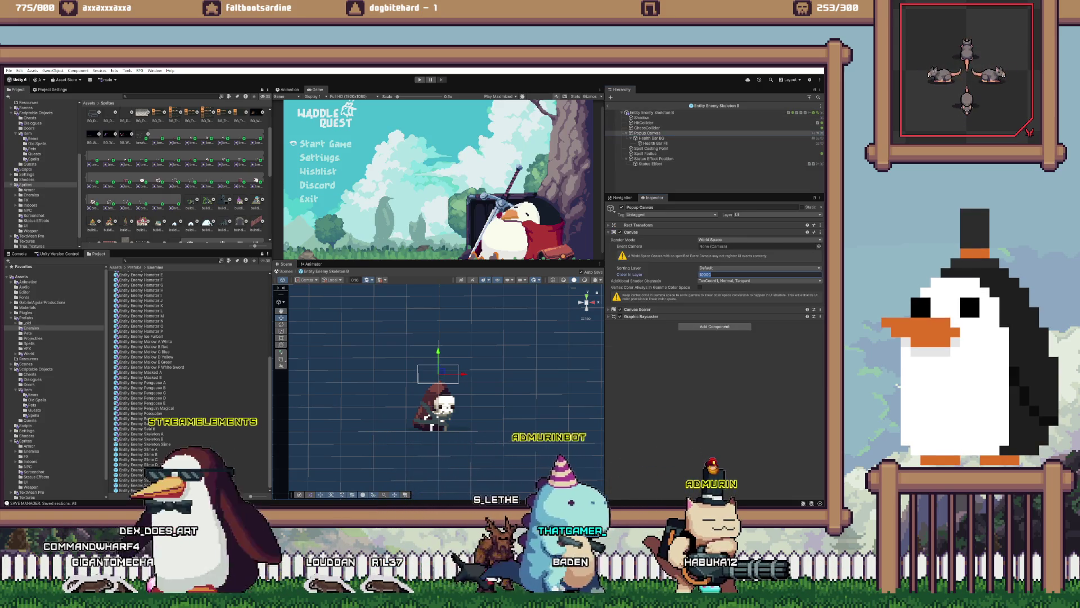
- In Entity Enemy Skeleton Slime, paste Z Sort values onto Status Effect; set Popup Canvas order 32767
{"action": "left_click", "coordinate": [148, 444]}
{"action": "double_click", "coordinate": [148, 444]}
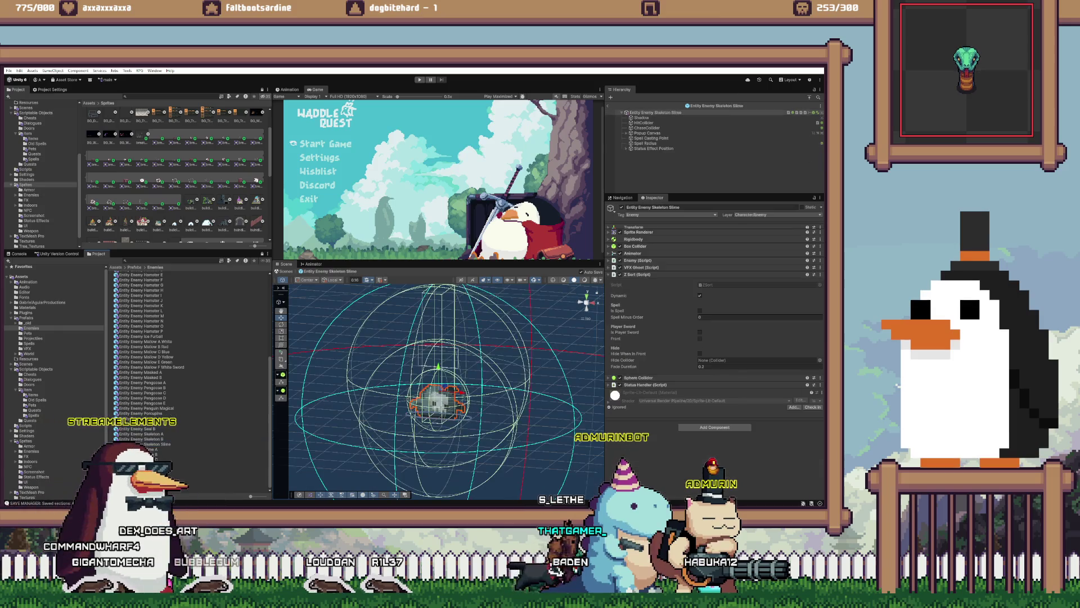
{"action": "left_click", "coordinate": [652, 148]}
{"action": "right_click", "coordinate": [639, 225]}
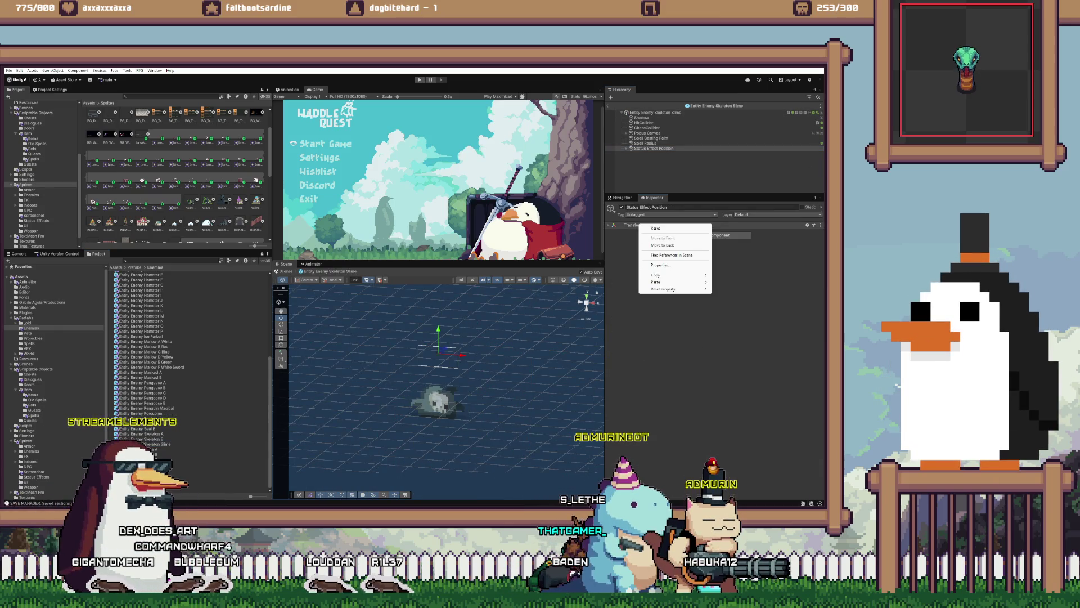
{"action": "key", "text": "Escape"}
{"action": "key", "text": "ctrl+shift+v"}
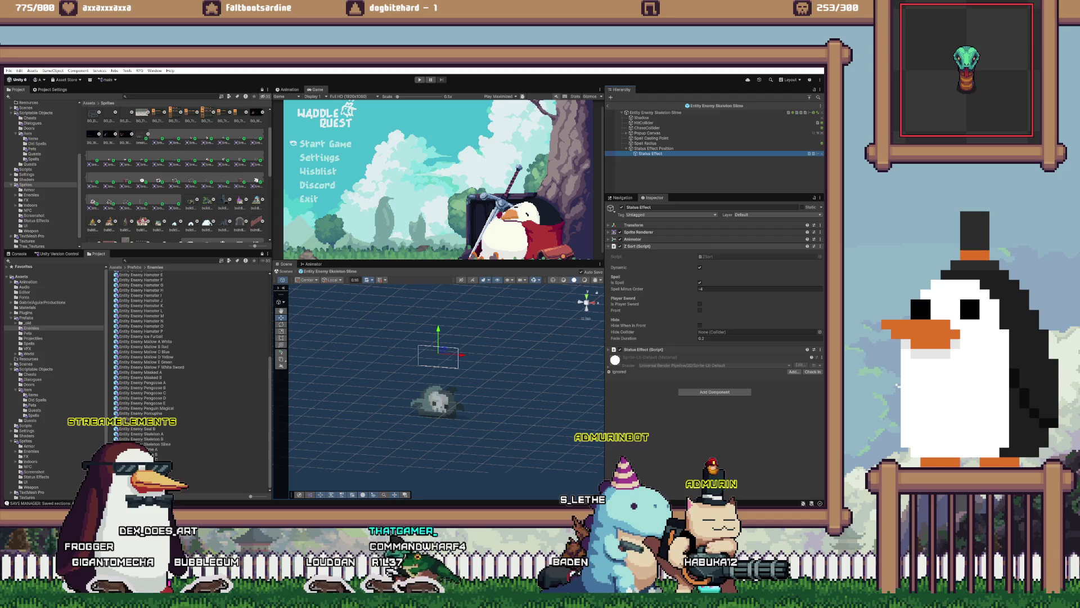
{"action": "right_click", "coordinate": [637, 246]}
{"action": "left_click", "coordinate": [670, 311]}
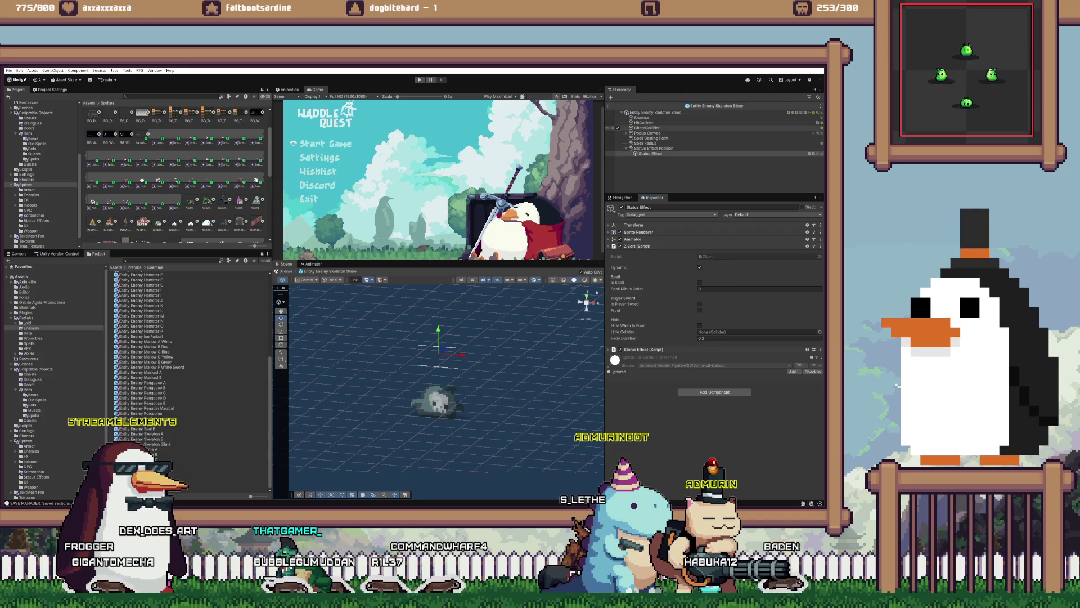
{"action": "left_click", "coordinate": [647, 132]}
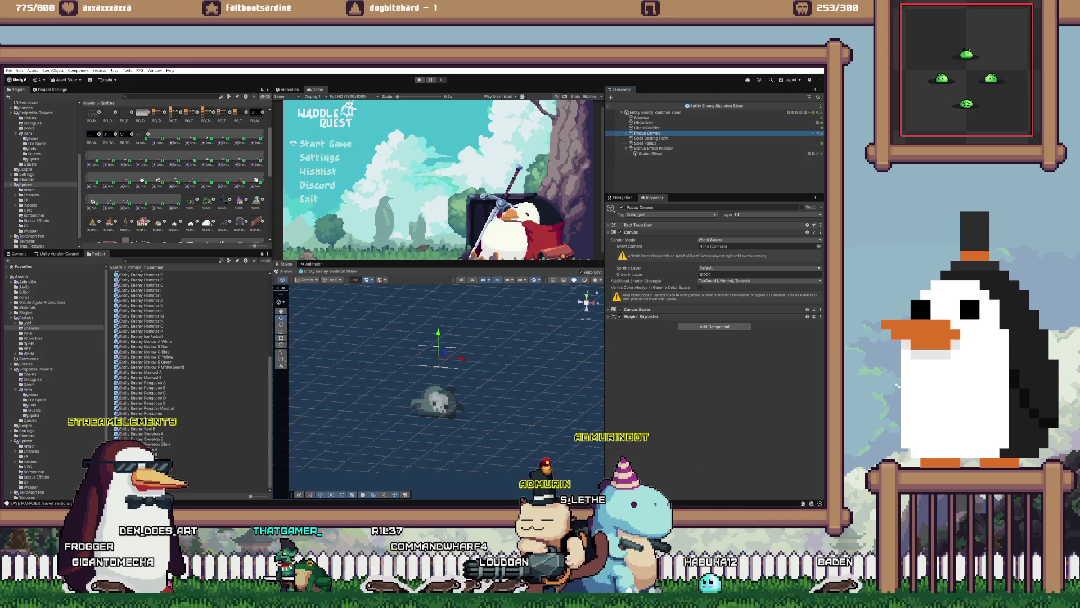
{"action": "left_click", "coordinate": [732, 274]}
{"action": "type", "text": "32767"}
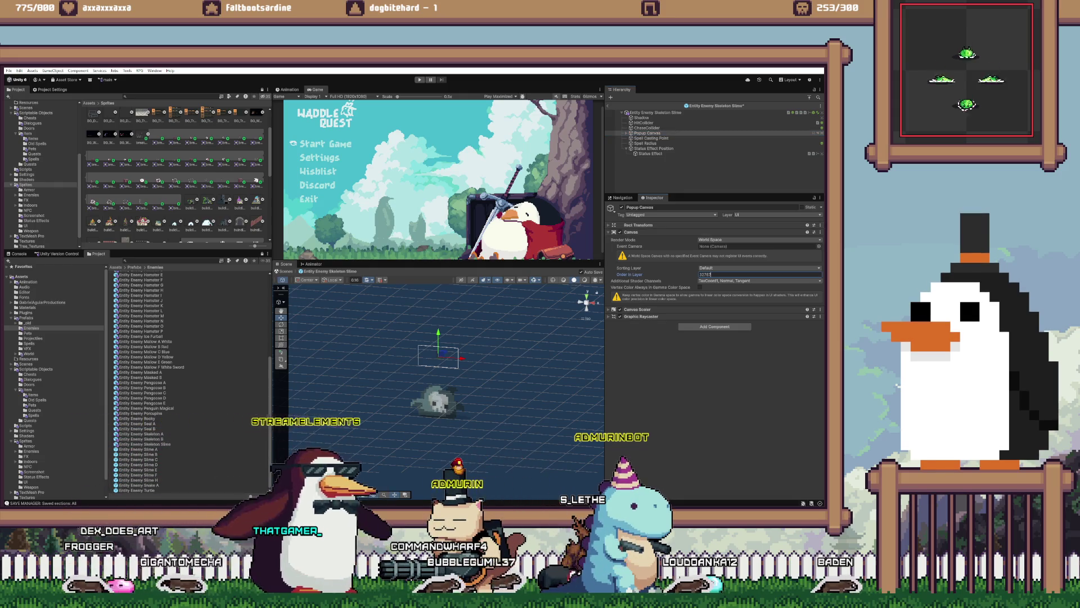
- In Entity Enemy Slime A, paste Z Sort values onto Status Effect and set Popup Canvas order 32767
{"action": "double_click", "coordinate": [138, 449]}
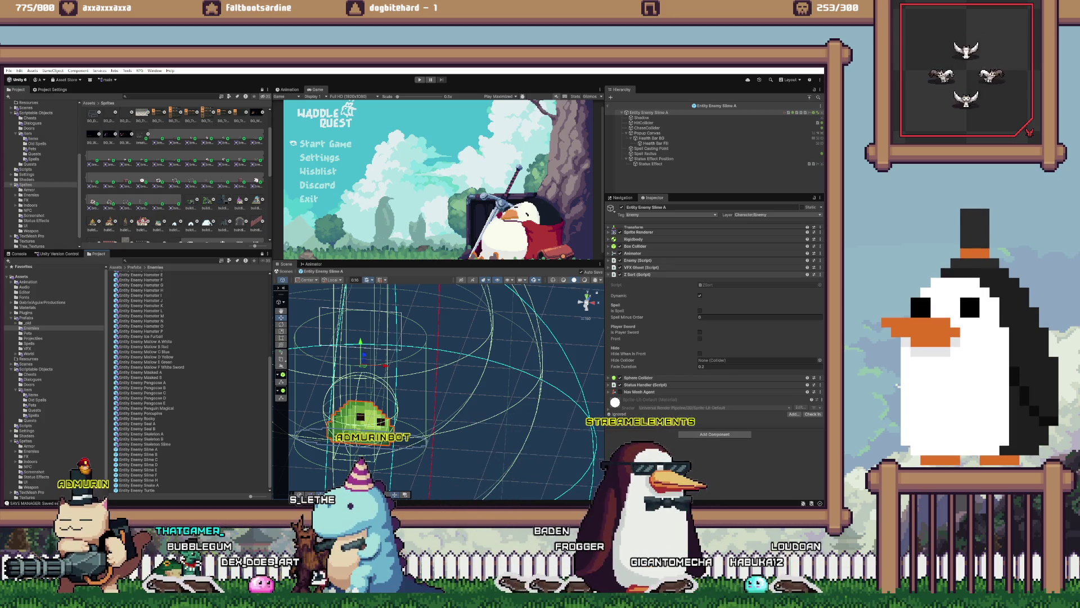
{"action": "left_click", "coordinate": [650, 164]}
{"action": "right_click", "coordinate": [656, 246]}
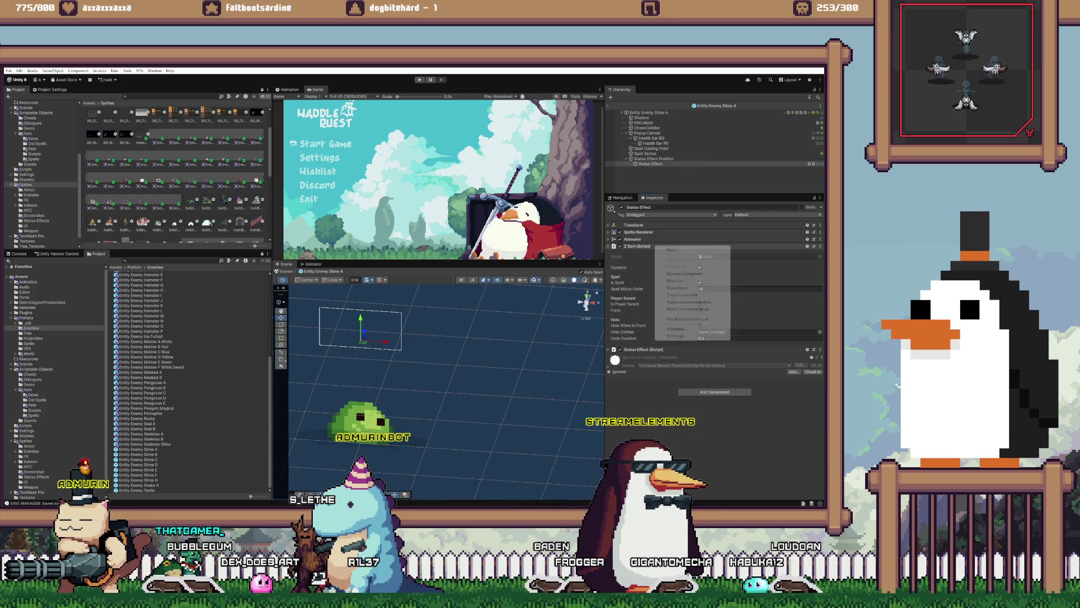
{"action": "left_click", "coordinate": [687, 308]}
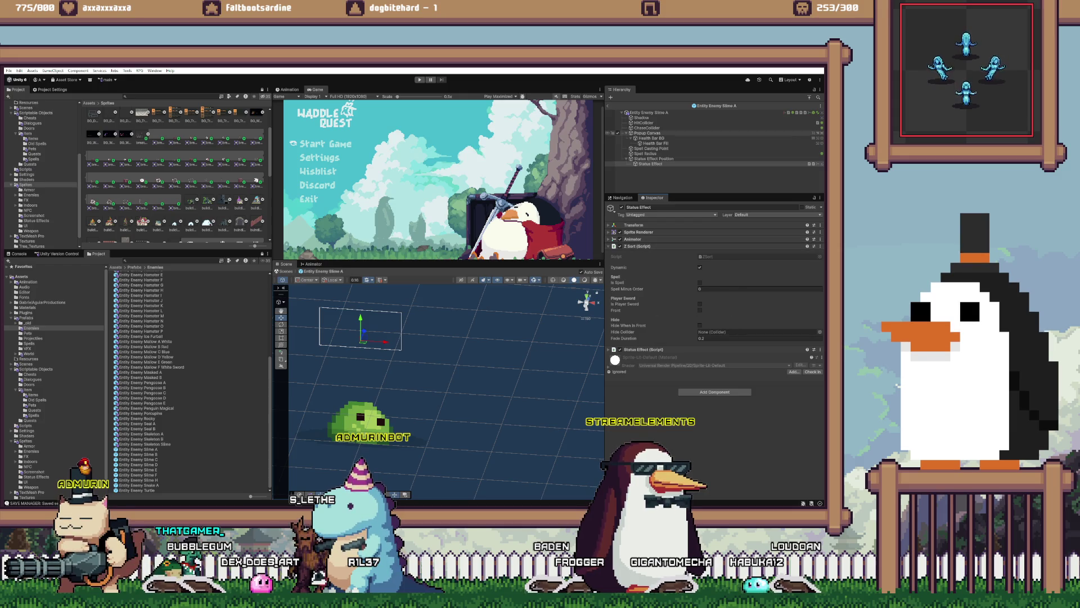
{"action": "left_click", "coordinate": [647, 132]}
{"action": "left_click", "coordinate": [759, 274]}
{"action": "type", "text": "32767"}
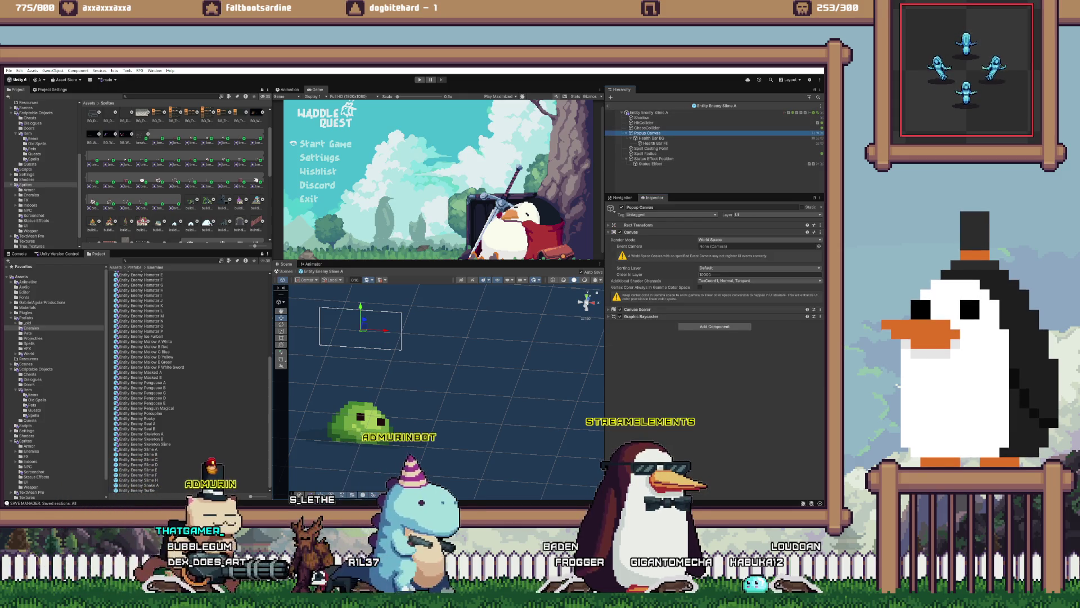
{"action": "double_click", "coordinate": [138, 454]}
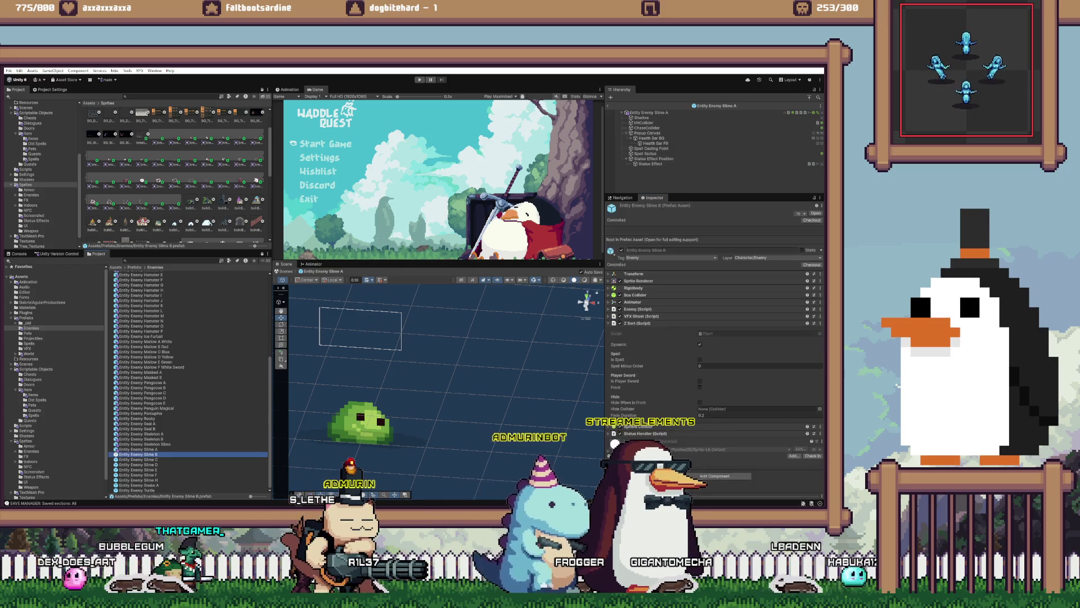
- In Slime B, paste the Z Sort values onto Status Effect and check the Popup Canvas
{"action": "left_click", "coordinate": [650, 163]}
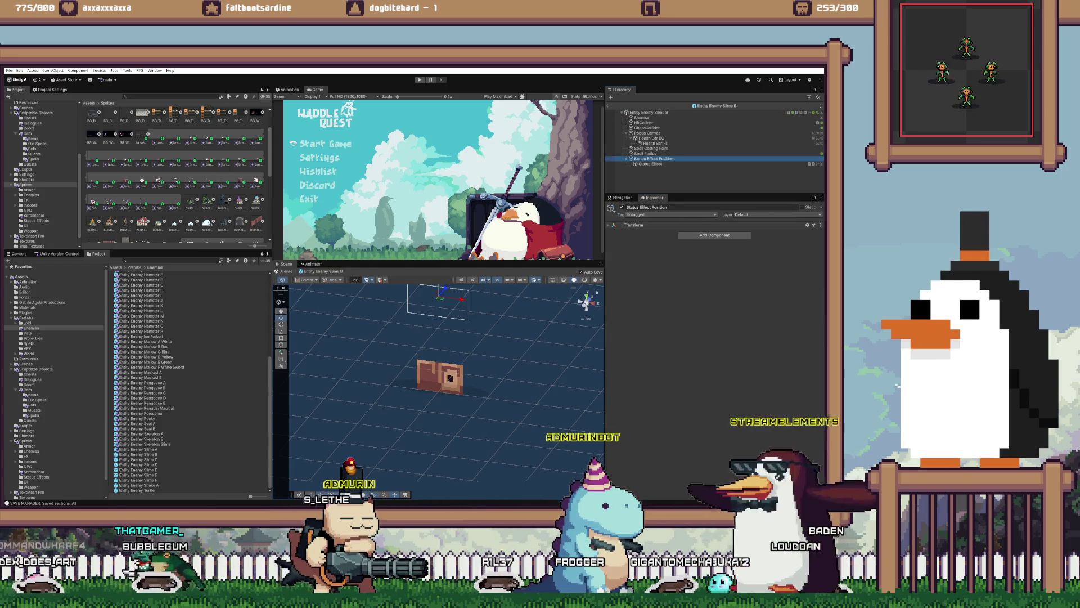
{"action": "right_click", "coordinate": [633, 246]}
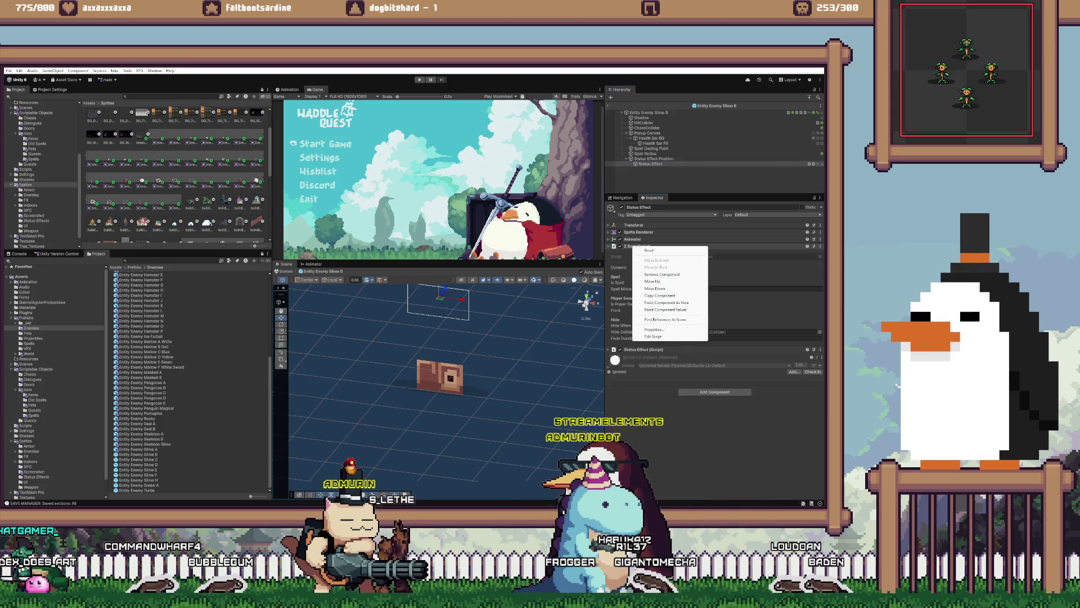
{"action": "left_click", "coordinate": [666, 309]}
{"action": "left_click", "coordinate": [648, 113]}
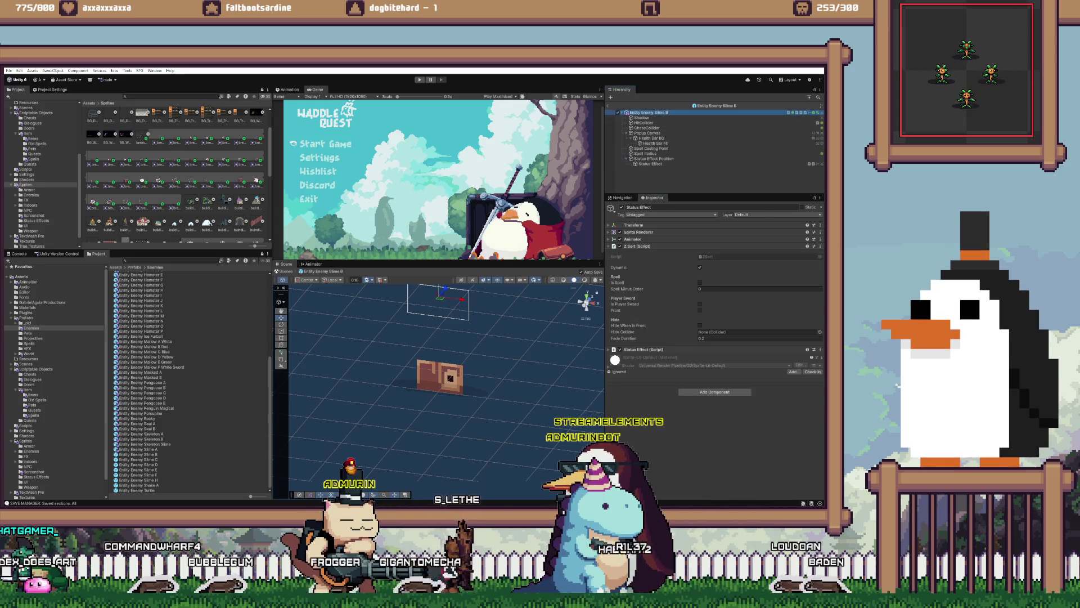
{"action": "left_click", "coordinate": [647, 133]}
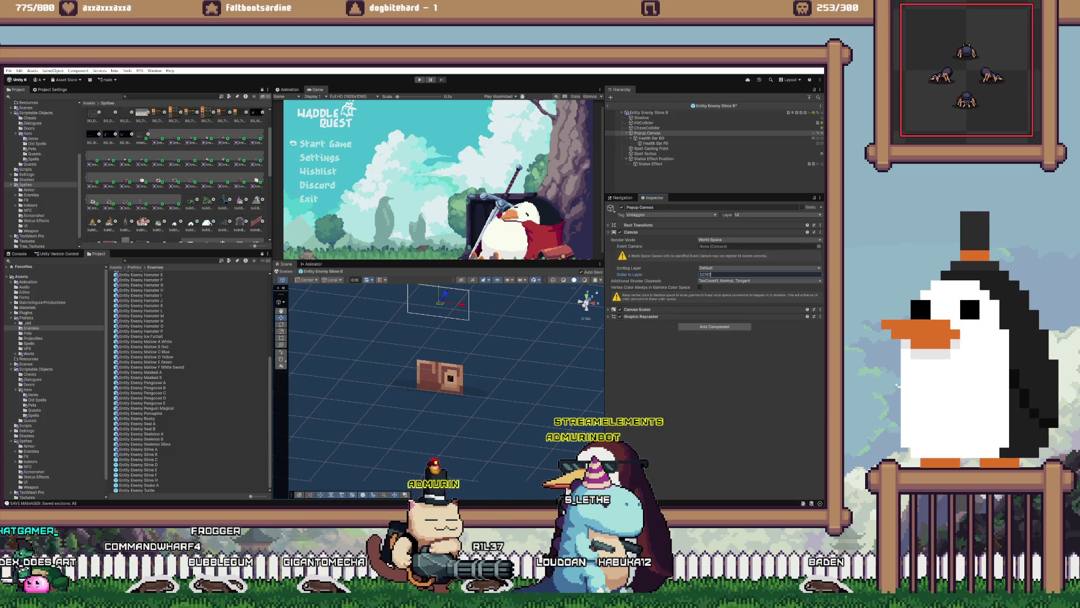
- In Entity Enemy Slime C, set the Popup Canvas order in layer to 32767
{"action": "double_click", "coordinate": [138, 460]}
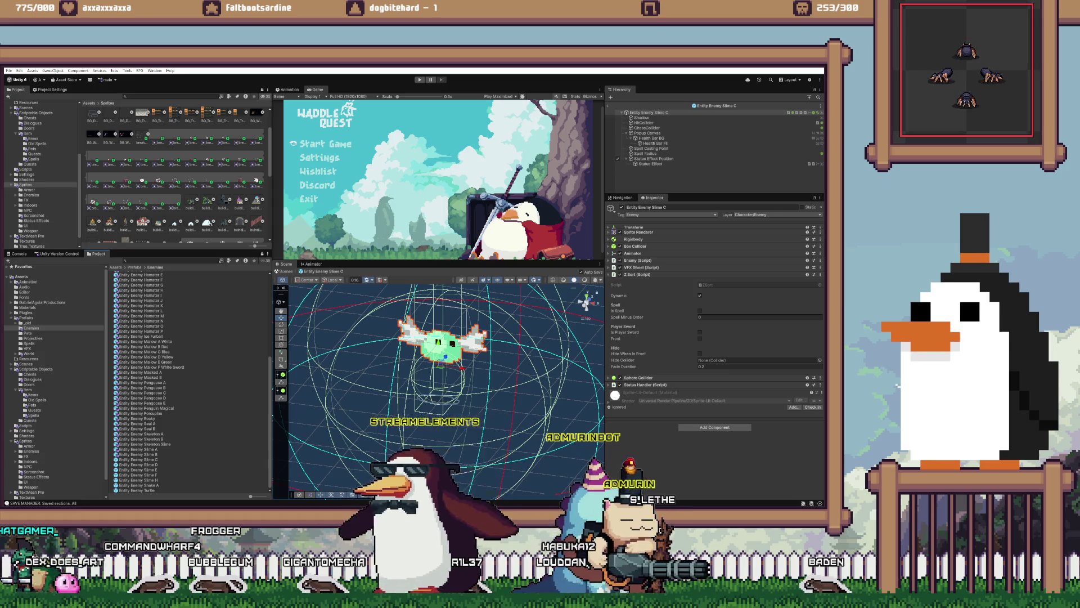
{"action": "left_click", "coordinate": [650, 164]}
{"action": "right_click", "coordinate": [641, 247]}
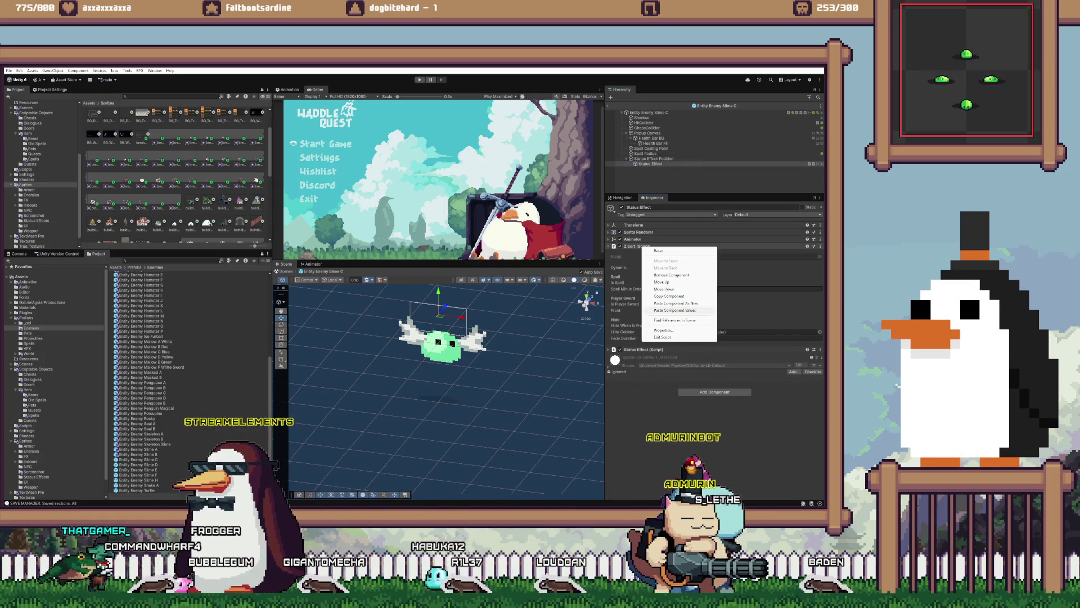
{"action": "key", "text": "Escape"}
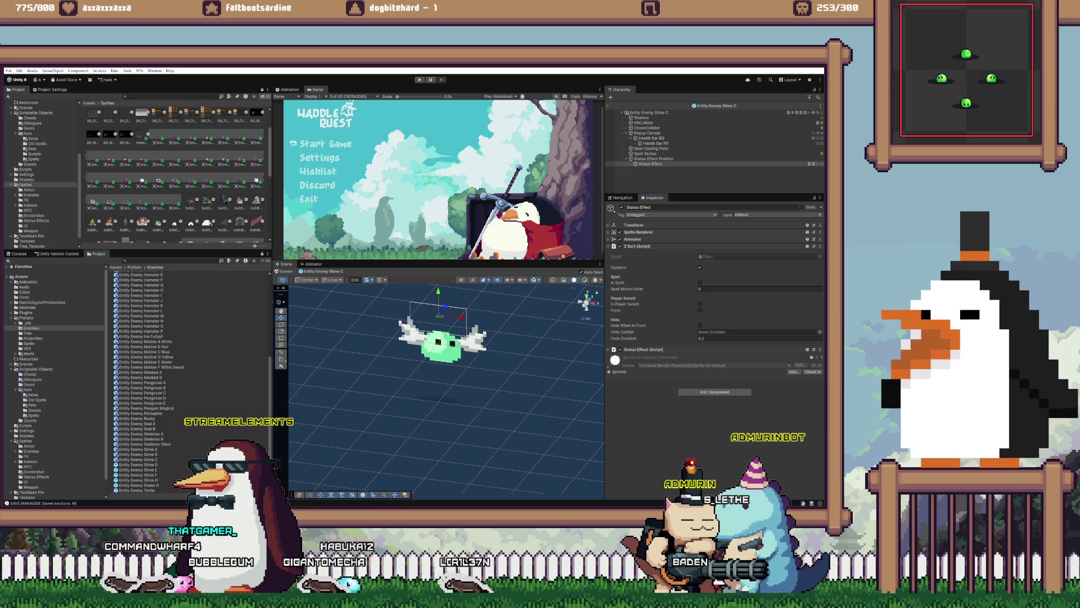
{"action": "left_click", "coordinate": [647, 133]}
{"action": "left_click", "coordinate": [759, 274]}
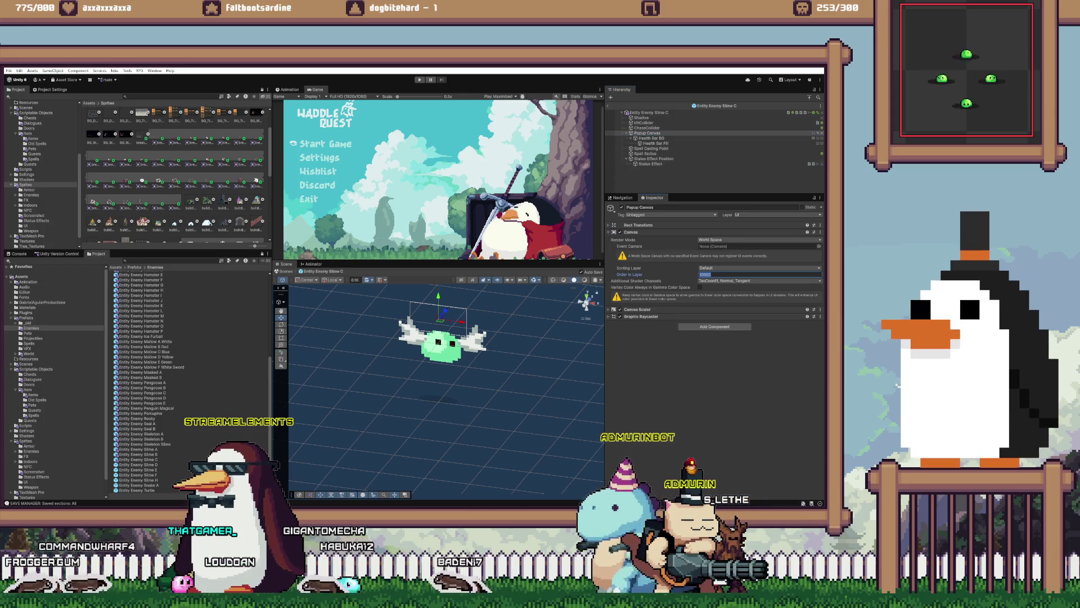
{"action": "type", "text": "32767"}
- In Entity Enemy Slime D, paste the Z Sort values onto Status Effect and check the Popup Canvas
{"action": "double_click", "coordinate": [137, 465]}
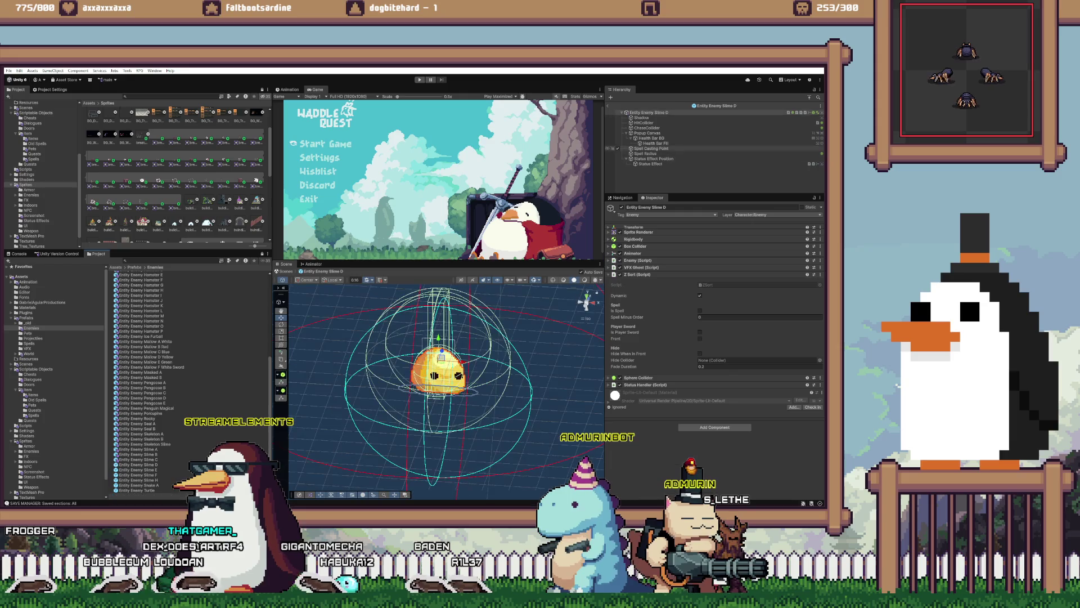
{"action": "left_click", "coordinate": [651, 164]}
{"action": "right_click", "coordinate": [640, 246]}
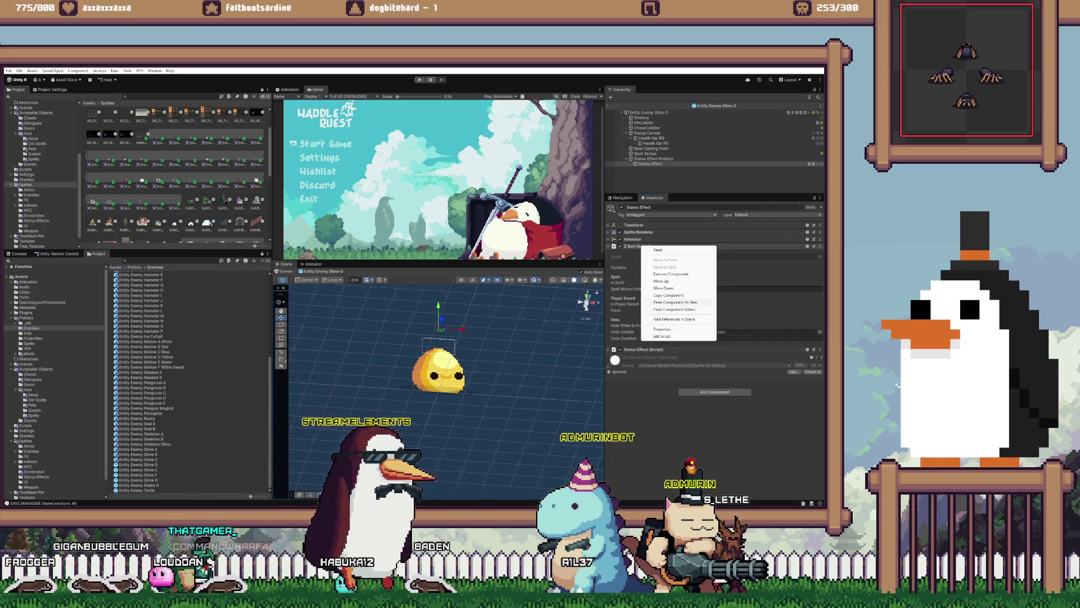
{"action": "left_click", "coordinate": [655, 252]}
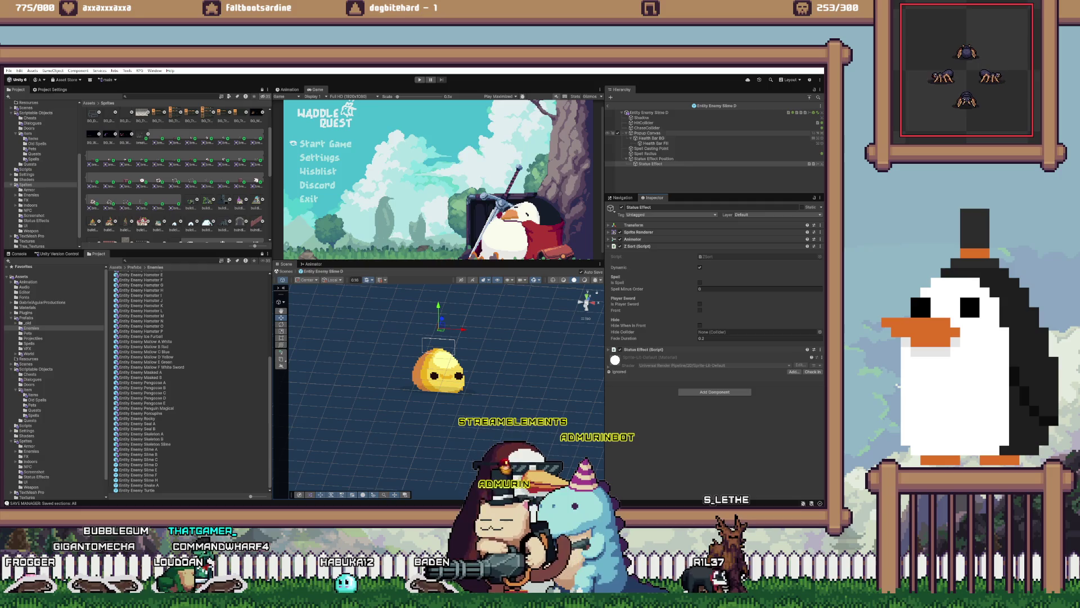
{"action": "left_click", "coordinate": [647, 133]}
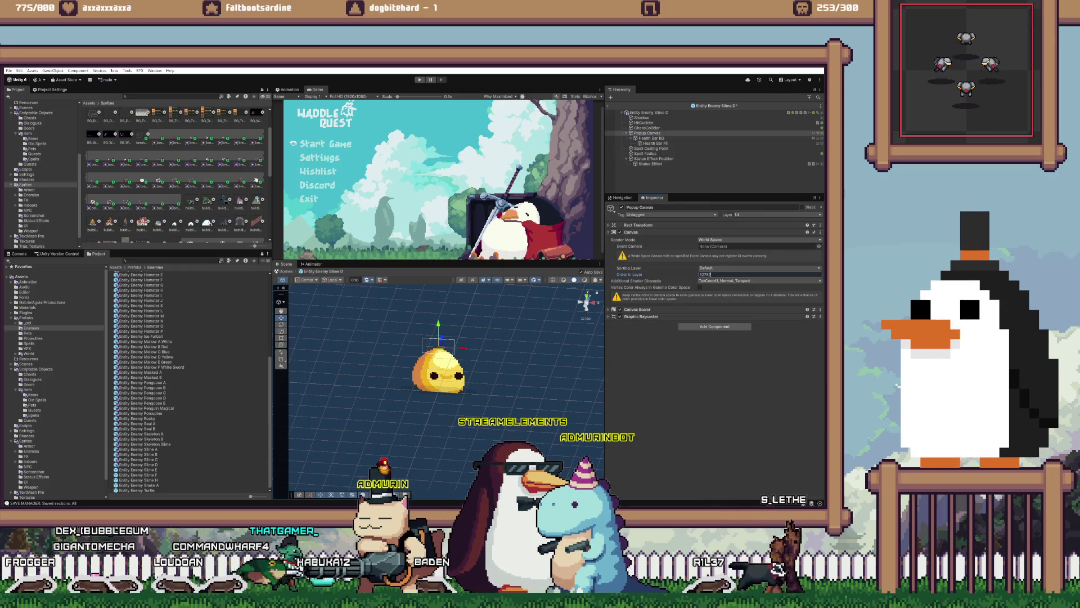
- In Entity Enemy Slime E, reset the Z Sort values and set Popup Canvas order to 32767
{"action": "double_click", "coordinate": [138, 470]}
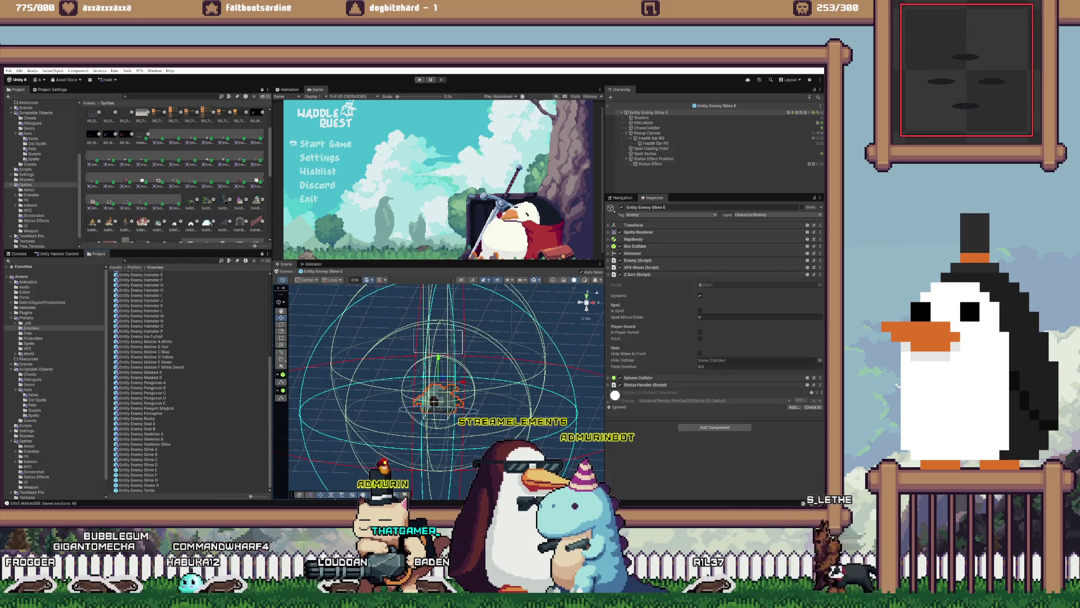
{"action": "left_click", "coordinate": [651, 164]}
{"action": "right_click", "coordinate": [644, 245]}
{"action": "left_click", "coordinate": [655, 252]}
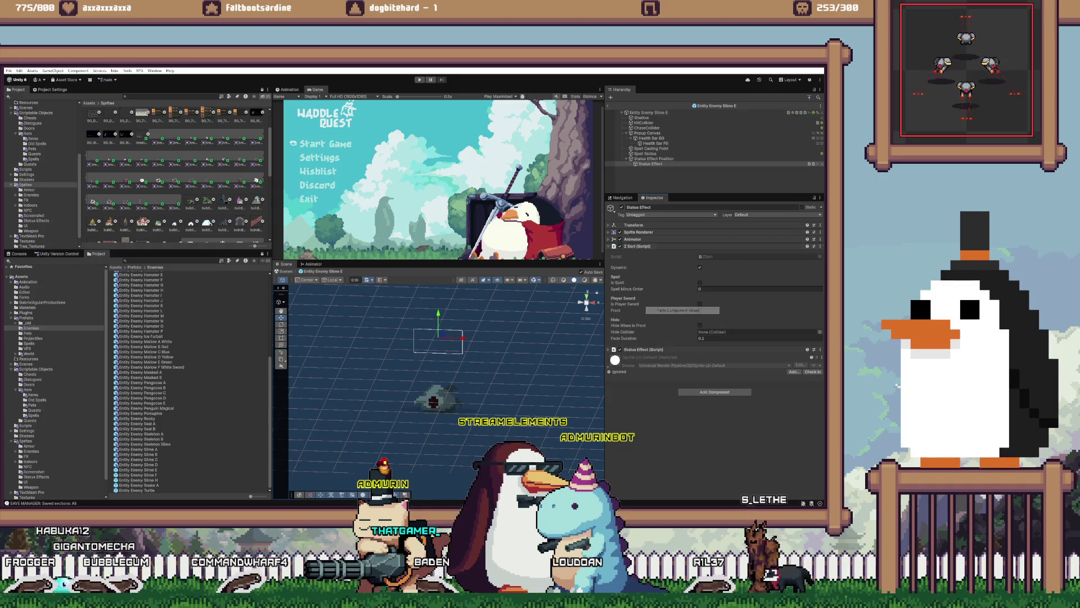
{"action": "left_click", "coordinate": [647, 132]}
{"action": "left_click", "coordinate": [758, 274]}
{"action": "type", "text": "32767"}
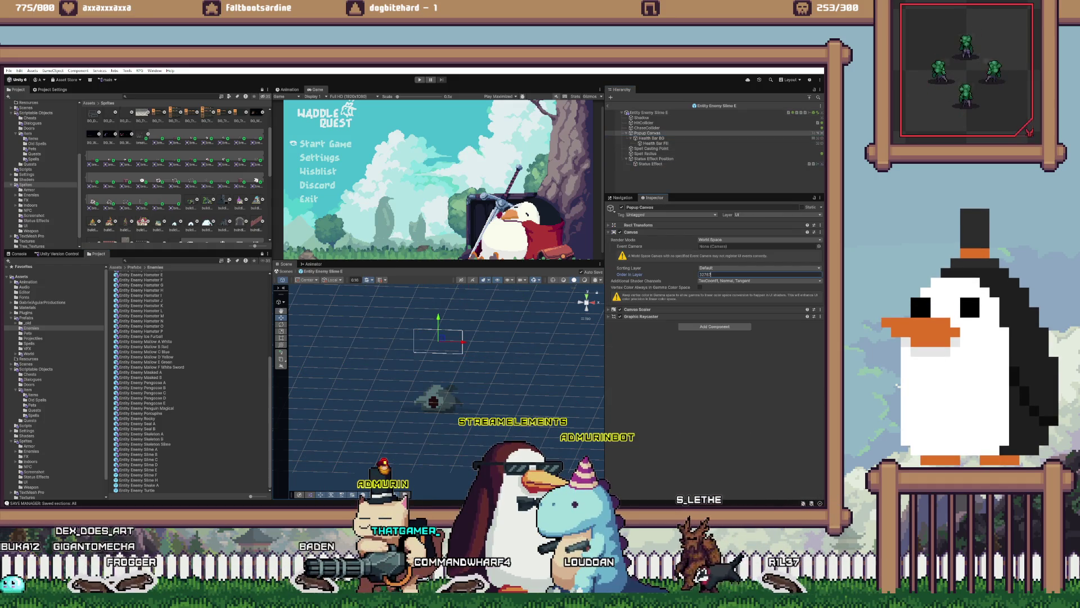
{"action": "left_click", "coordinate": [138, 480]}
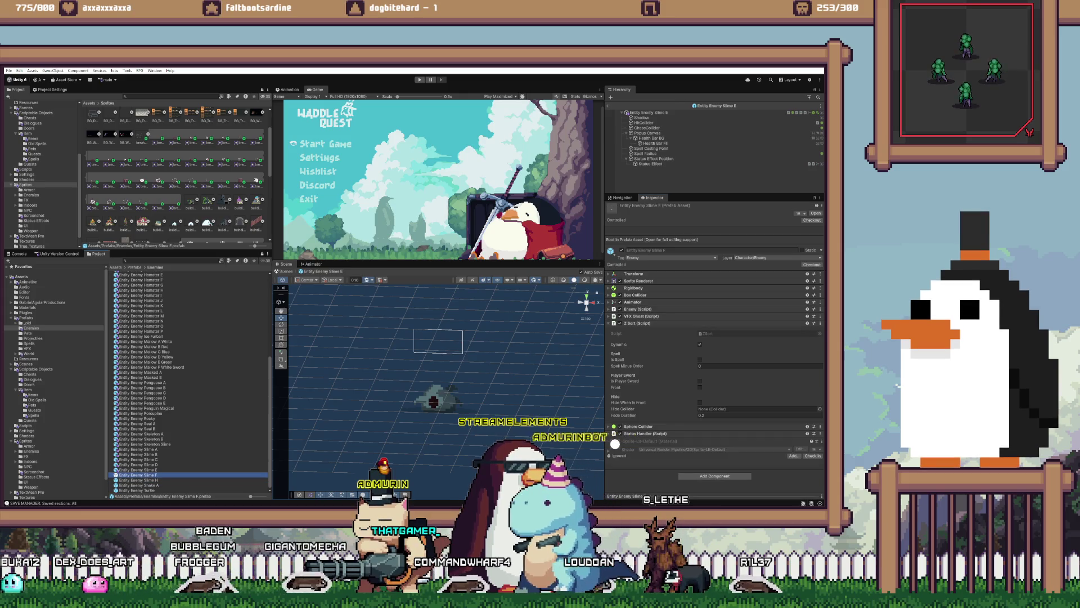
- In Entity Enemy Slime F, open the Status Effect's Z Sort options and edit the Popup Canvas order
{"action": "double_click", "coordinate": [138, 475]}
{"action": "left_click", "coordinate": [650, 163]}
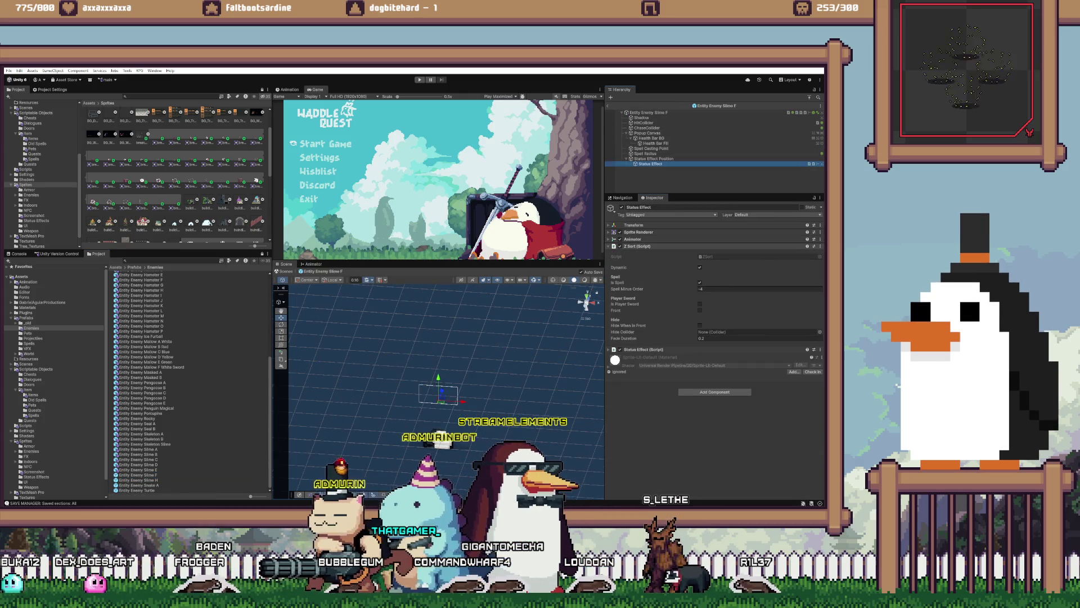
{"action": "right_click", "coordinate": [687, 246]}
{"action": "left_click", "coordinate": [647, 133]}
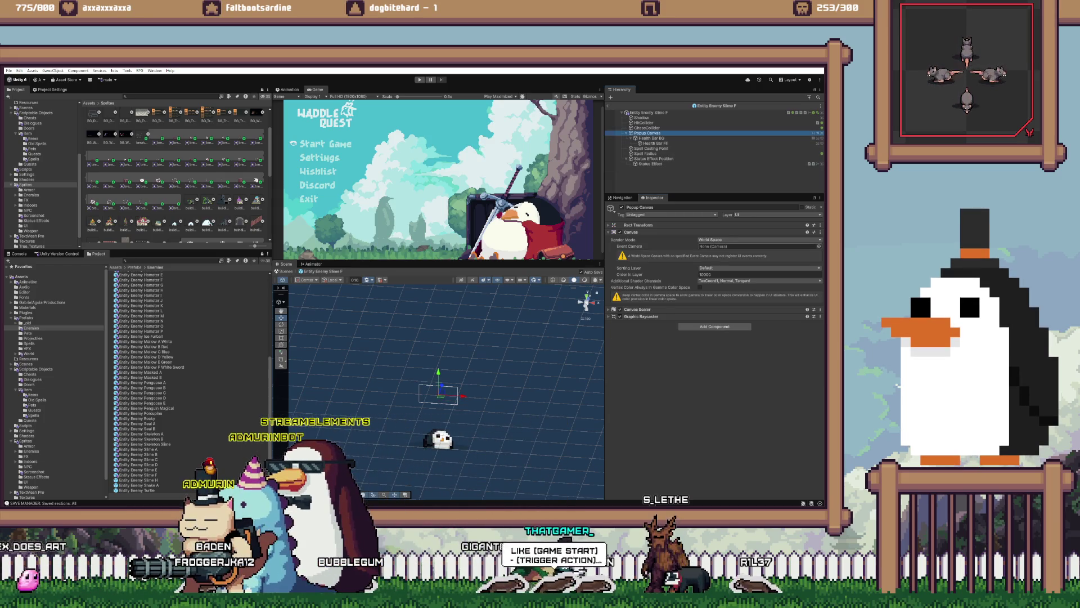
{"action": "left_click", "coordinate": [731, 274]}
- In Entity Enemy Slime H, paste the Z Sort values onto Status Effect and check the Popup Canvas
{"action": "double_click", "coordinate": [137, 480]}
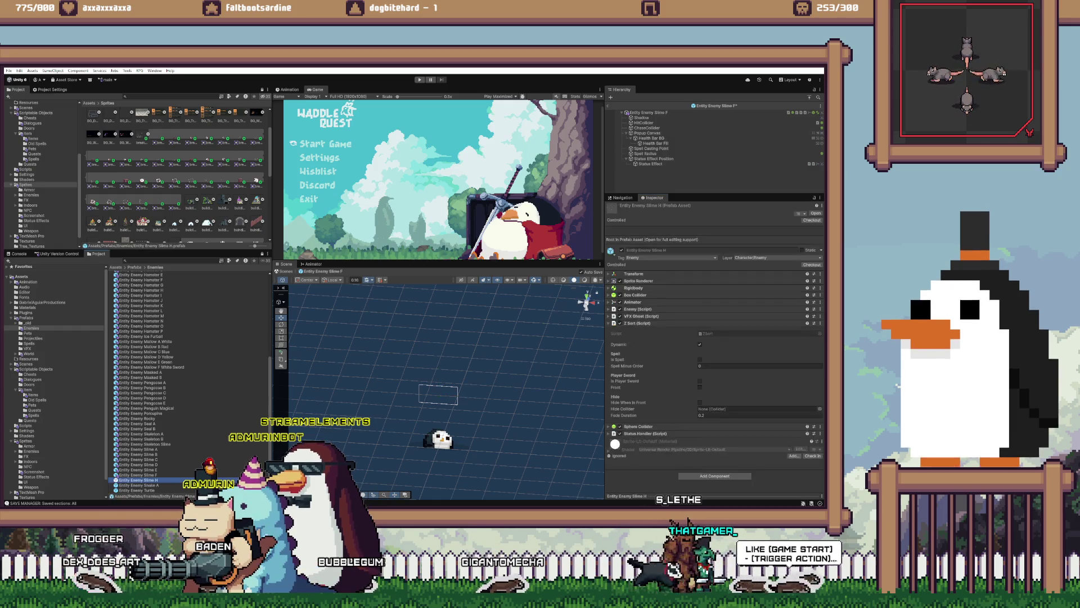
{"action": "left_click", "coordinate": [650, 163]}
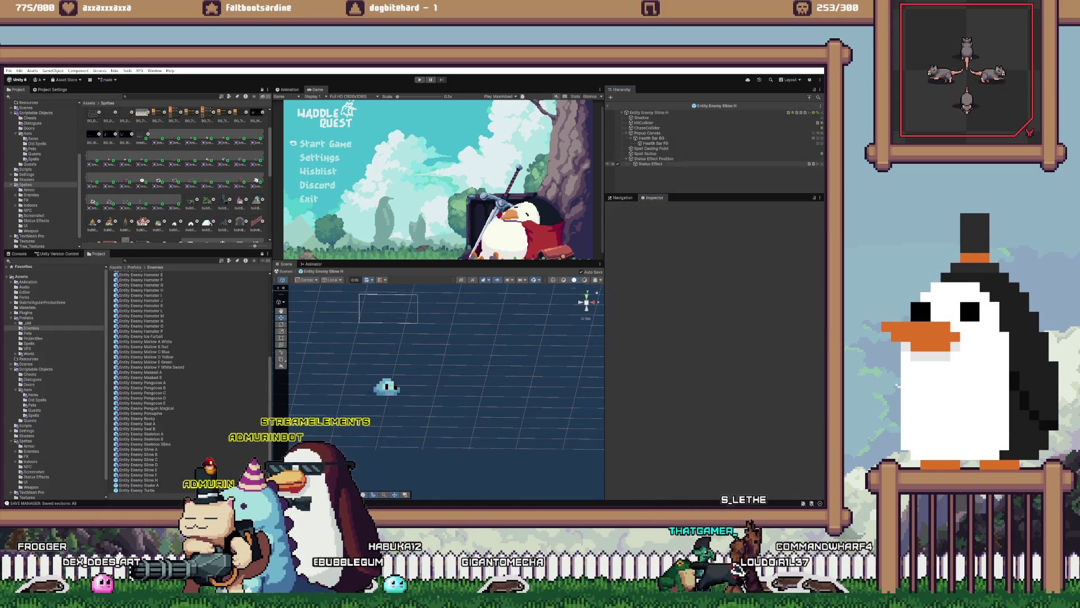
{"action": "right_click", "coordinate": [659, 247]}
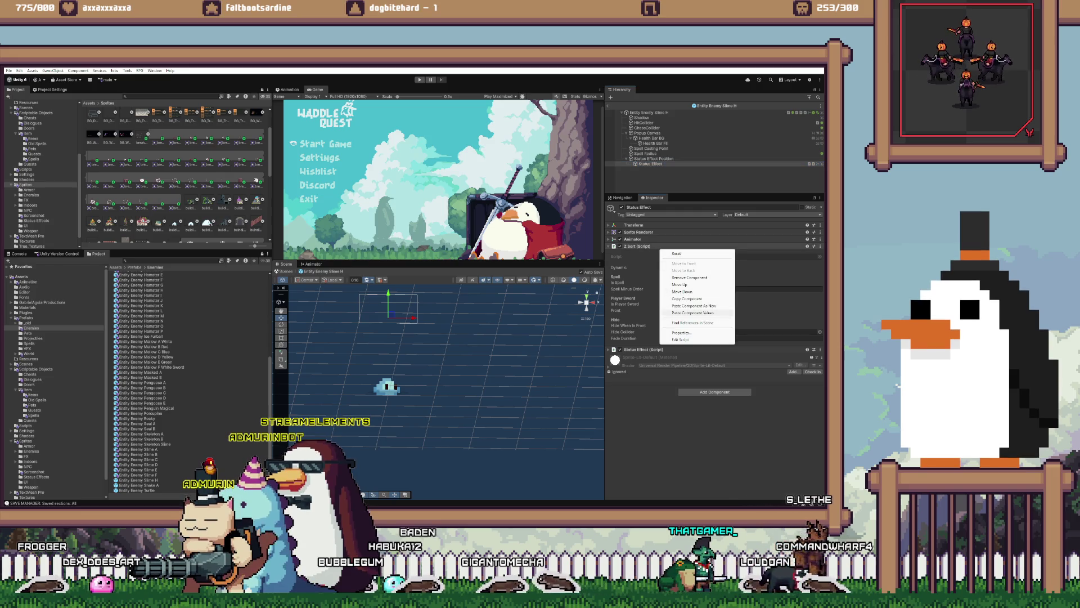
{"action": "left_click", "coordinate": [694, 312]}
{"action": "left_click", "coordinate": [647, 133]}
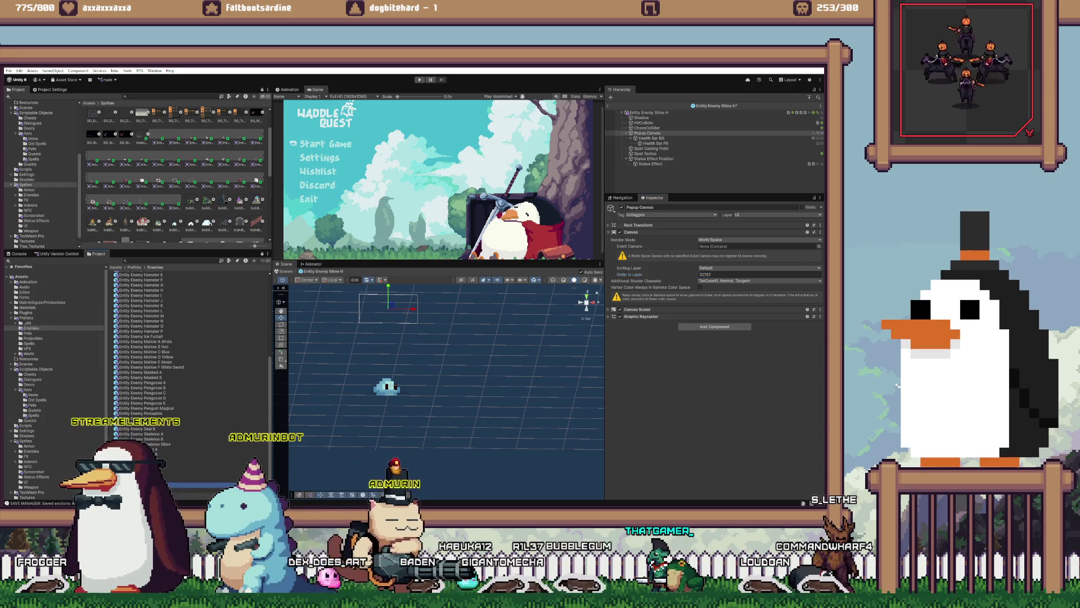
- In Entity Enemy Snake A, paste Z Sort values onto Status Effect and set Popup Canvas order 32767
{"action": "left_click", "coordinate": [138, 485]}
{"action": "double_click", "coordinate": [138, 485]}
{"action": "left_click", "coordinate": [649, 164]}
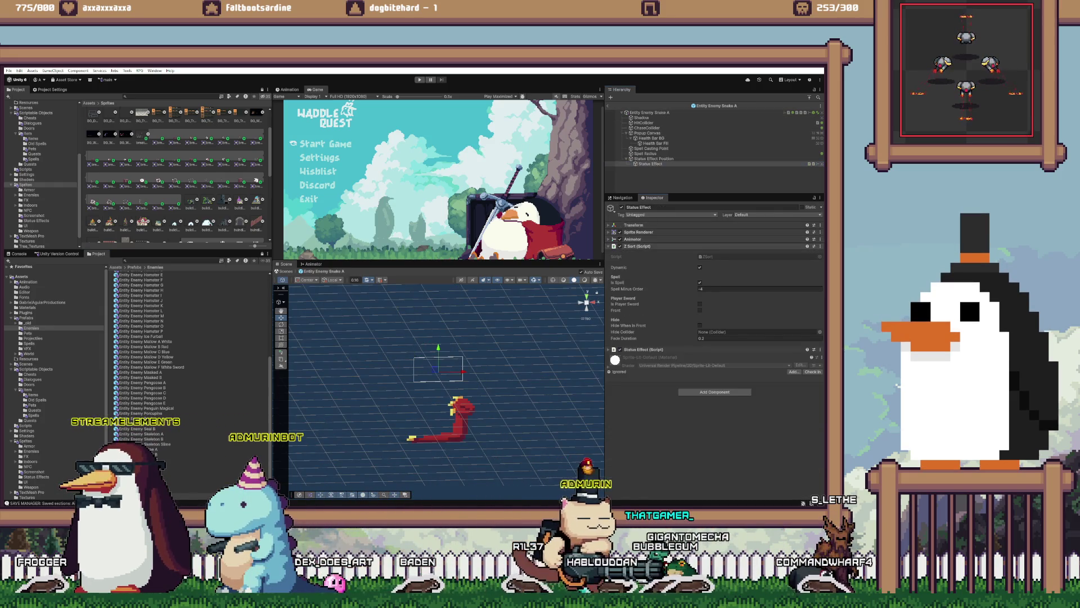
{"action": "right_click", "coordinate": [633, 247]}
{"action": "left_click", "coordinate": [658, 296]}
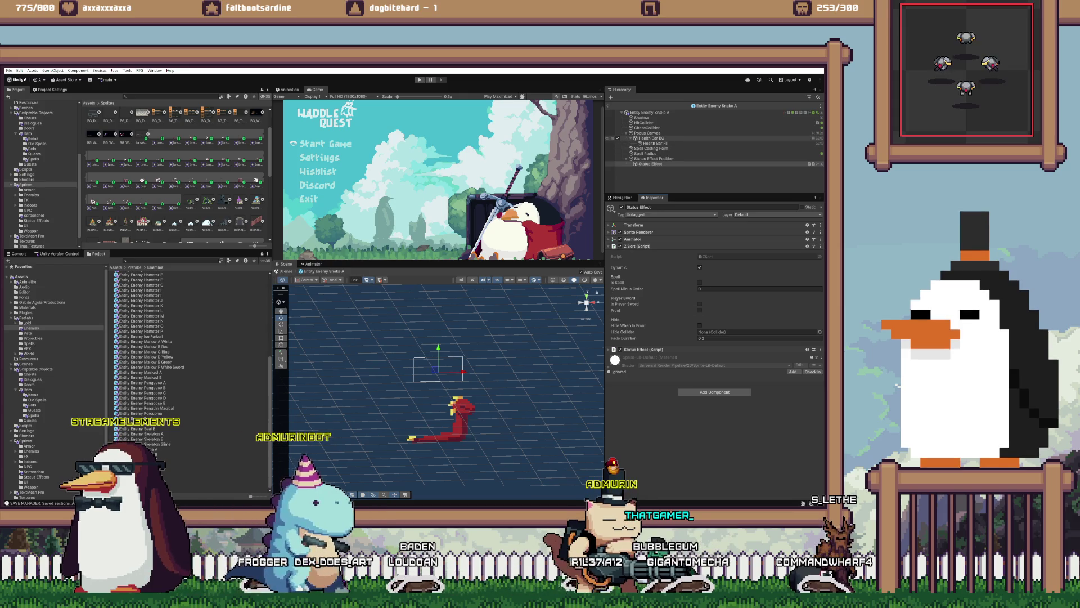
{"action": "left_click", "coordinate": [652, 138]}
{"action": "left_click", "coordinate": [647, 133]}
{"action": "left_click", "coordinate": [731, 274]}
{"action": "type", "text": "32767"}
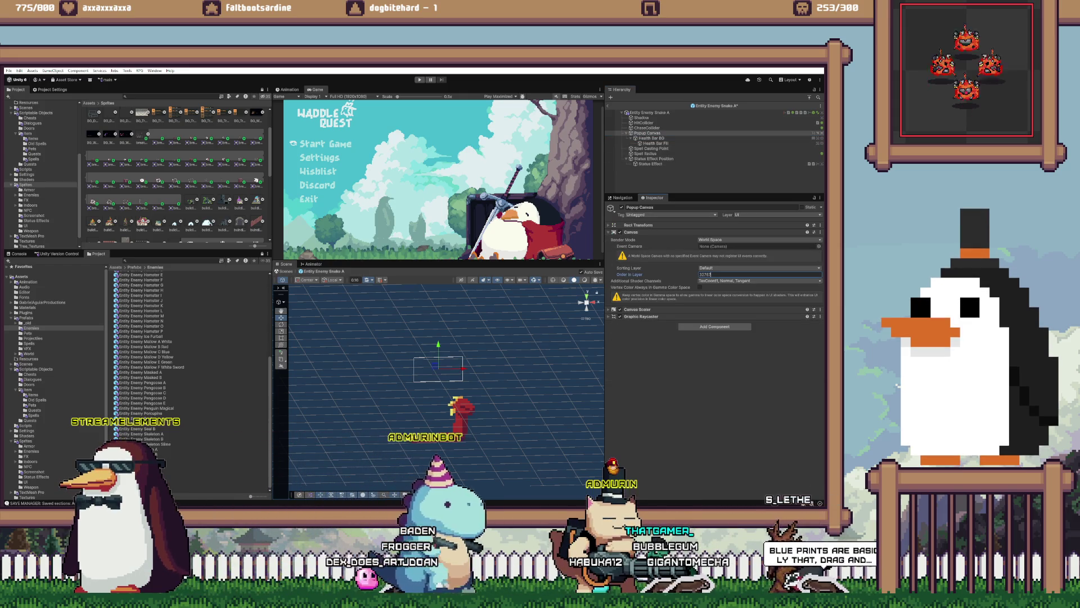
- In Entity Enemy Turtle, paste Z Sort values onto Status Effect and set Popup Canvas order 32767
{"action": "double_click", "coordinate": [136, 490]}
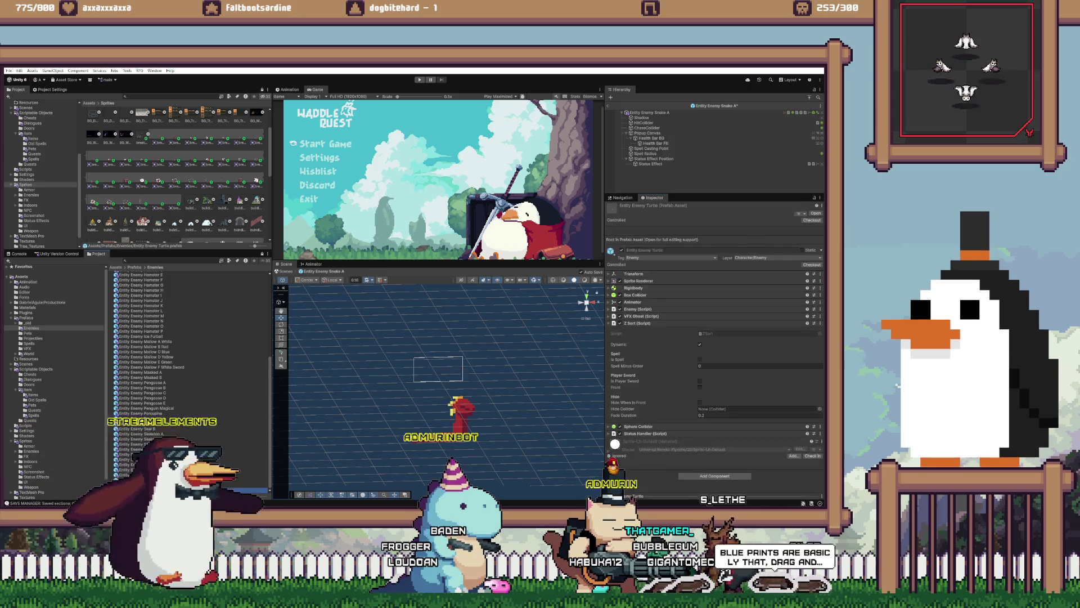
{"action": "right_click", "coordinate": [633, 274]}
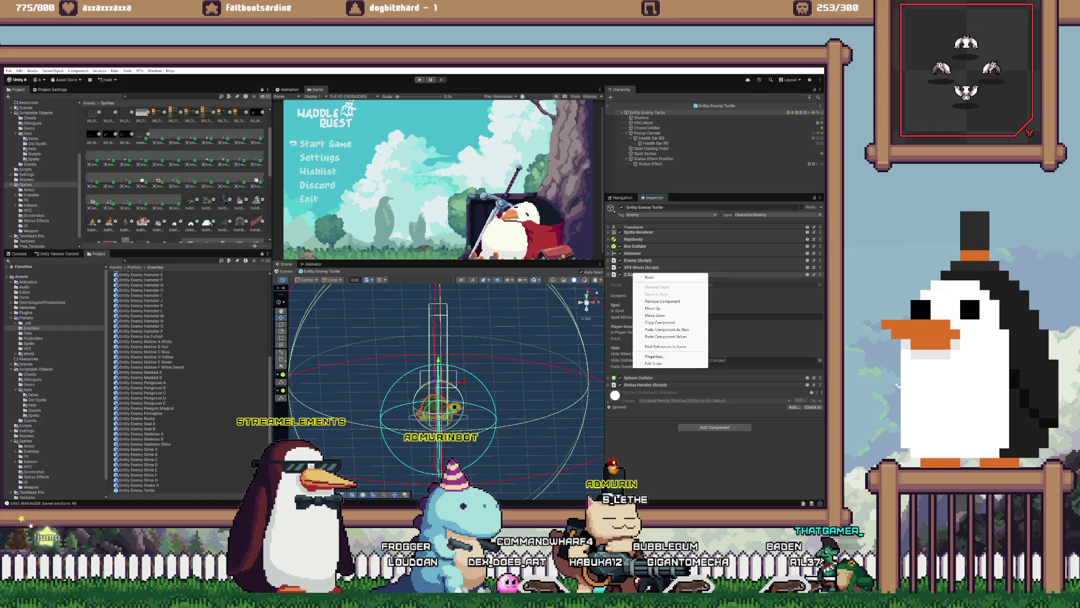
{"action": "left_click", "coordinate": [651, 163]}
{"action": "right_click", "coordinate": [636, 246]}
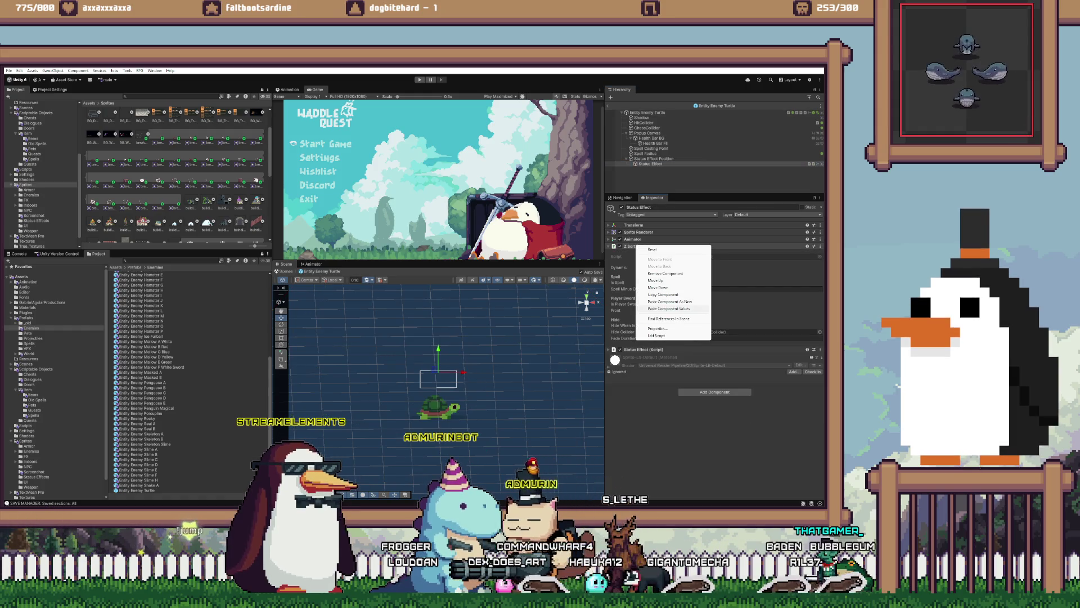
{"action": "left_click", "coordinate": [664, 308]}
{"action": "left_click", "coordinate": [647, 133]}
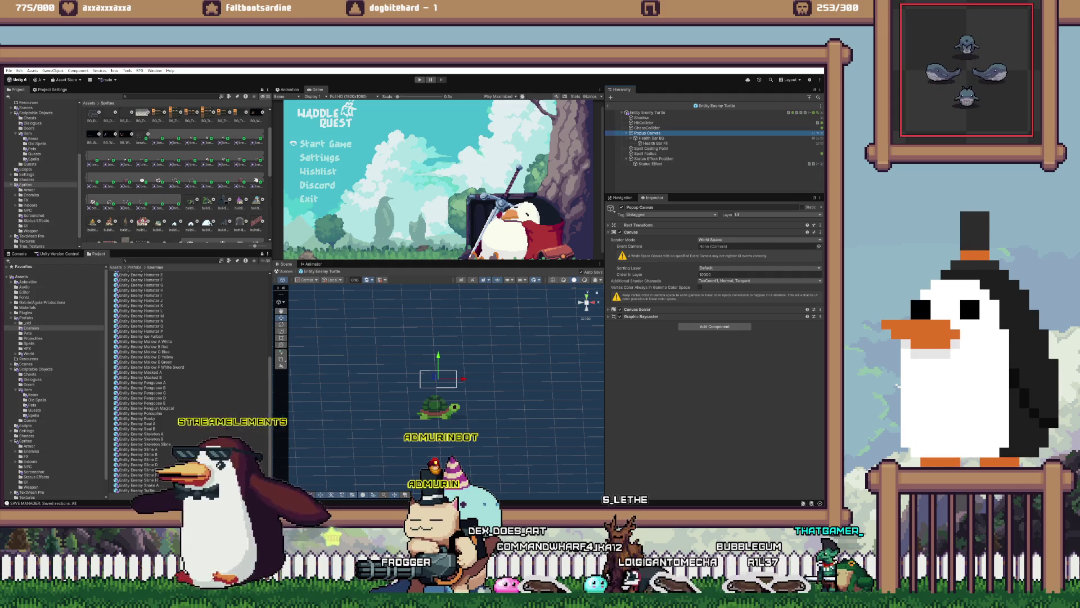
{"action": "left_click", "coordinate": [731, 274]}
{"action": "type", "text": "32767"}
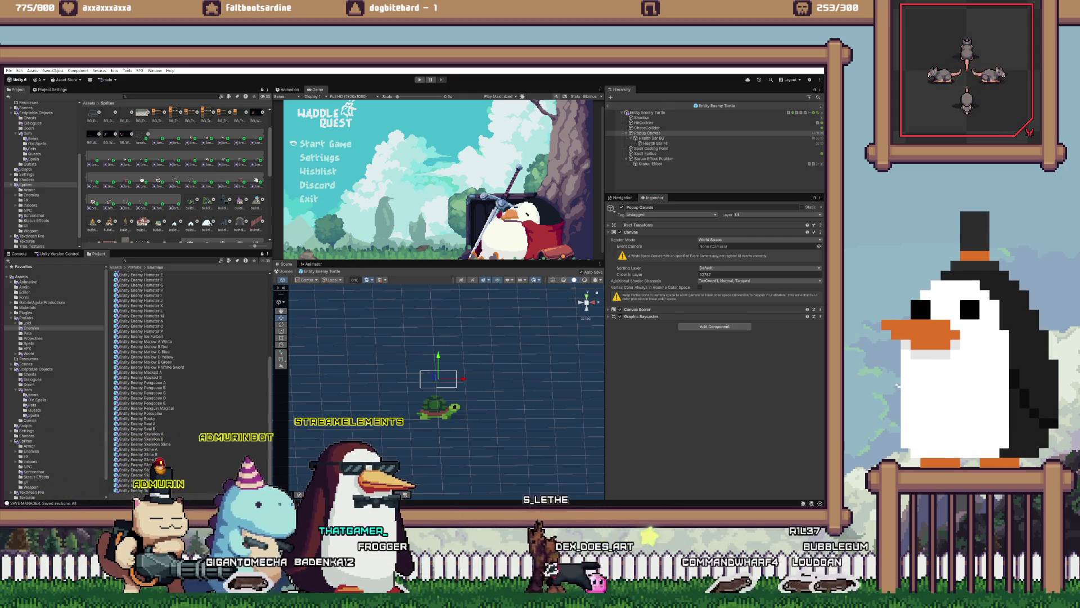
- Leave prefab editing back to the Main Menu scene and open the Prefabs folder
{"action": "left_click", "coordinate": [647, 133]}
{"action": "left_click", "coordinate": [608, 105]}
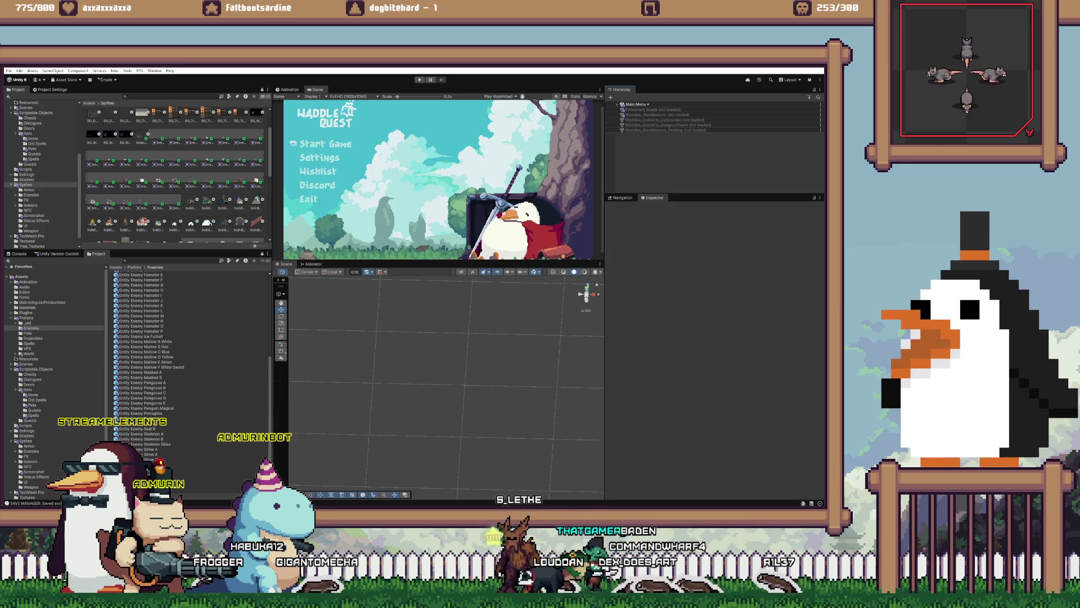
{"action": "left_click", "coordinate": [26, 318]}
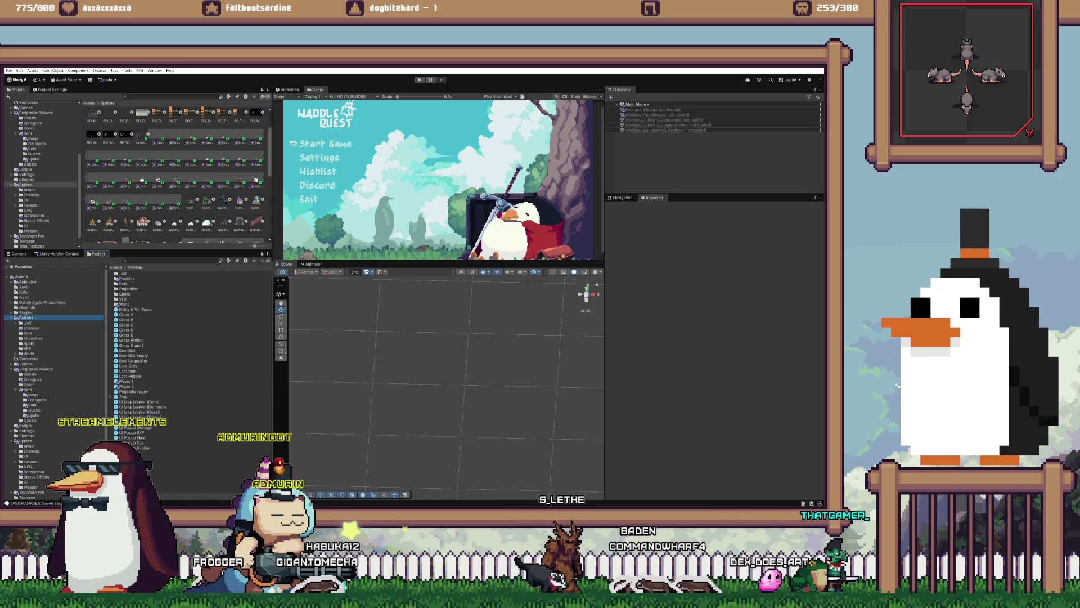
- Open the Player 1 prefab and inspect its Input Prompt Canvas, Popup Canvas and HitCollider
{"action": "double_click", "coordinate": [126, 381]}
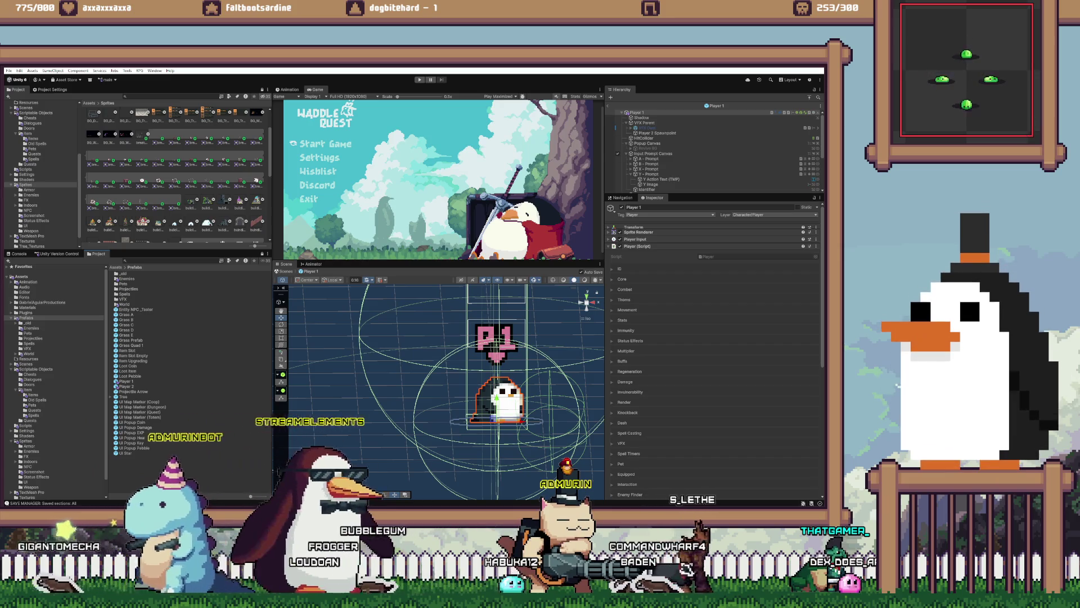
{"action": "left_click", "coordinate": [653, 153]}
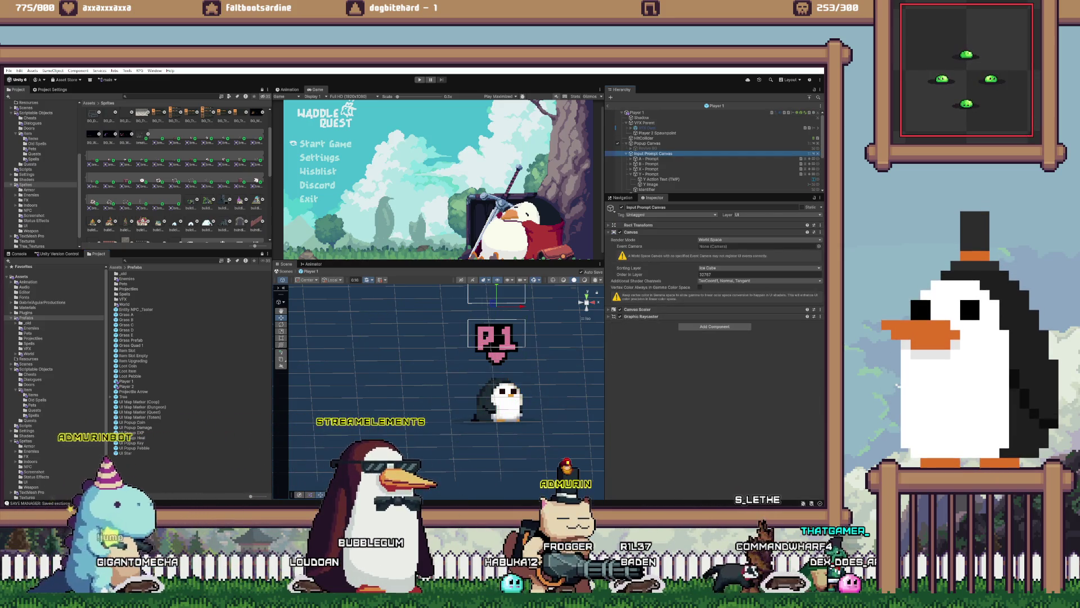
{"action": "left_click", "coordinate": [647, 143]}
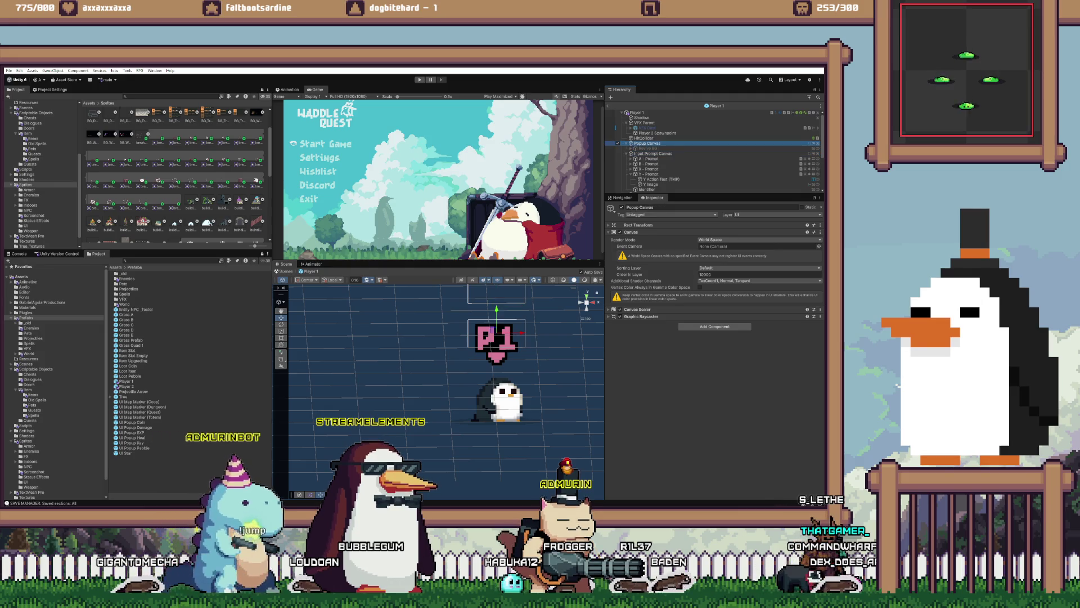
{"action": "left_click", "coordinate": [644, 137]}
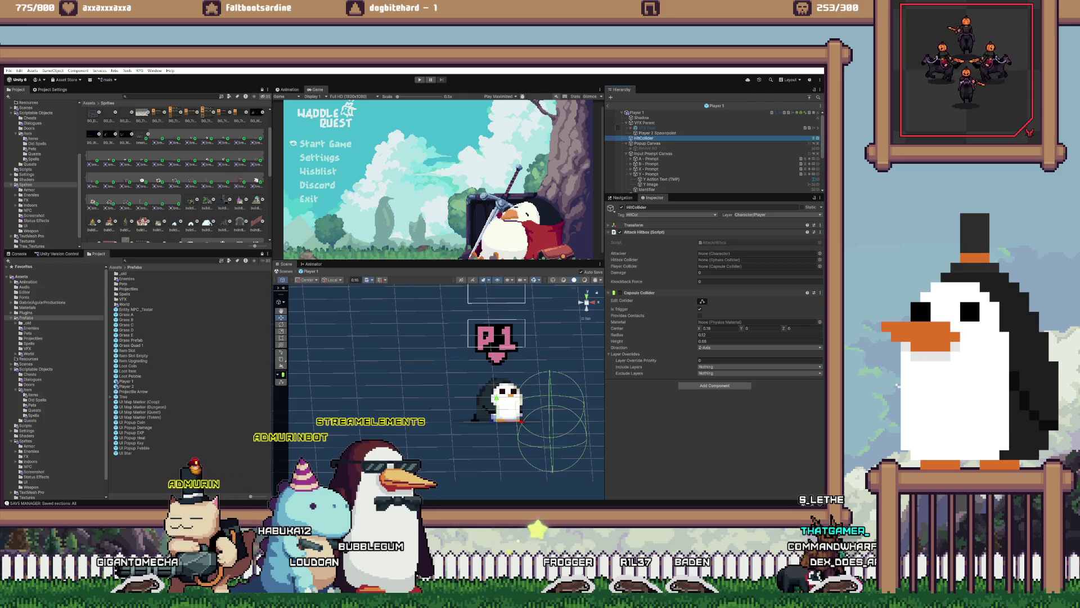
{"action": "scroll", "coordinate": [714, 150], "scroll_direction": "down", "scroll_amount": 3}
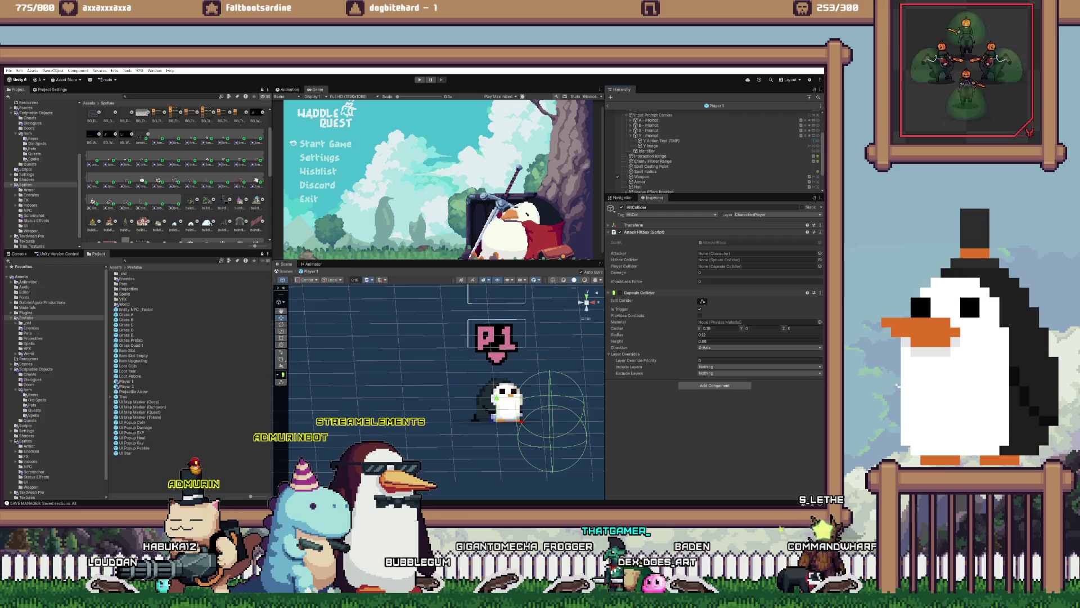
{"action": "scroll", "coordinate": [714, 152], "scroll_direction": "down", "scroll_amount": 2}
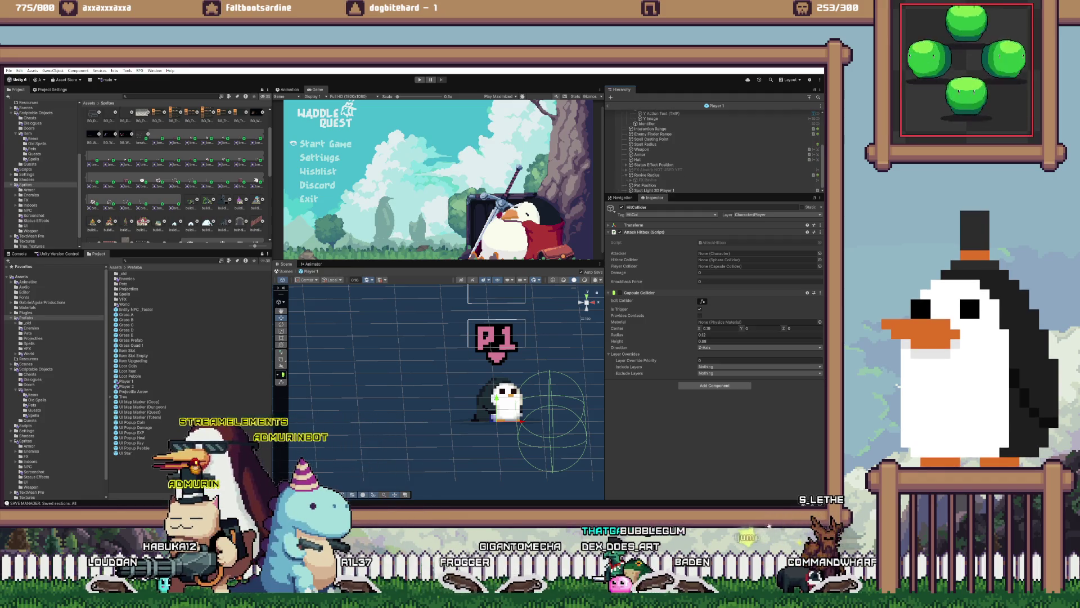
{"action": "scroll", "coordinate": [714, 175], "scroll_direction": "up", "scroll_amount": 1}
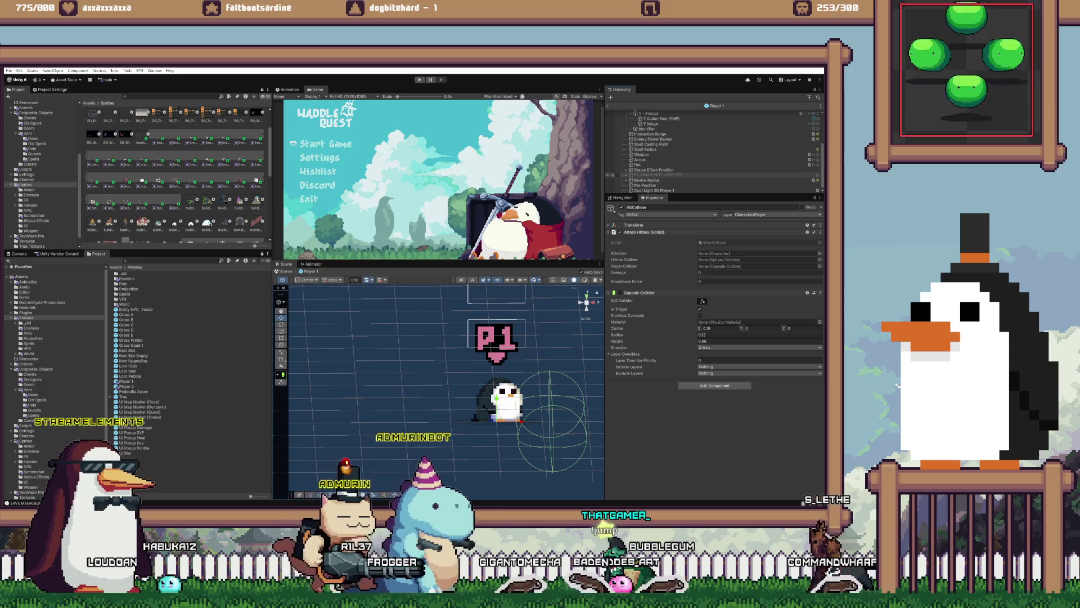
- Expand Revive Radius and FX Revive in the Player 1 hierarchy to review their children
{"action": "left_click", "coordinate": [626, 182]}
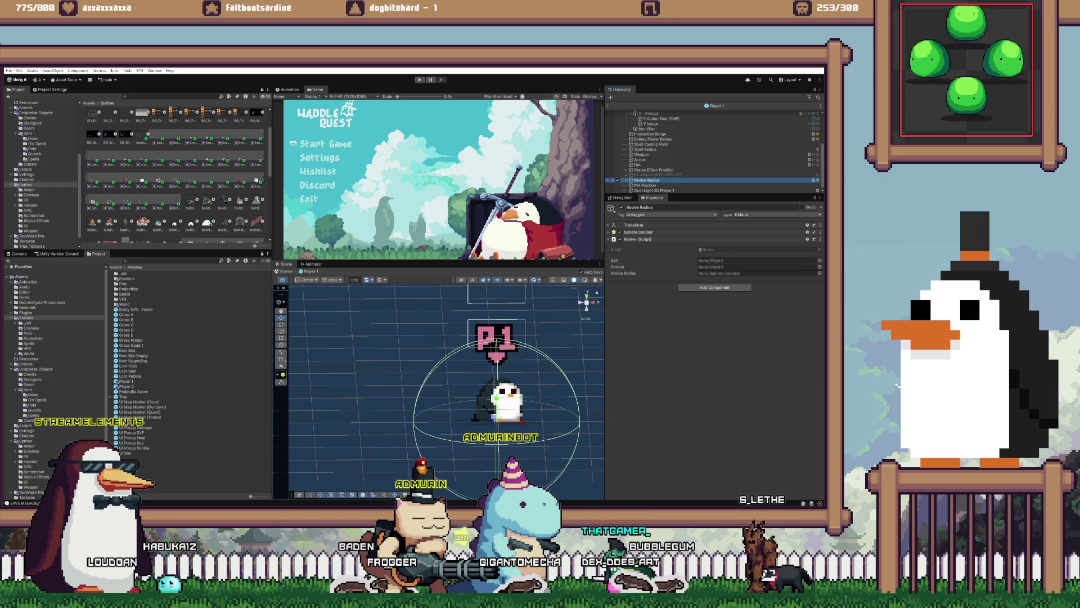
{"action": "left_click", "coordinate": [647, 185]}
{"action": "key", "text": "Right"}
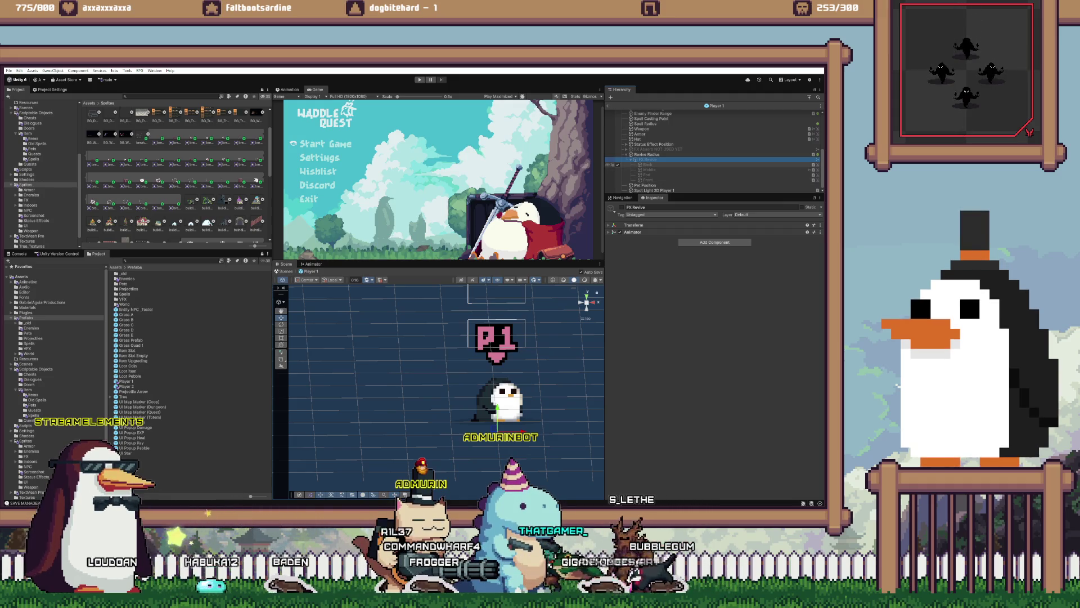
{"action": "key", "text": "Left"}
{"action": "key", "text": "Left"}
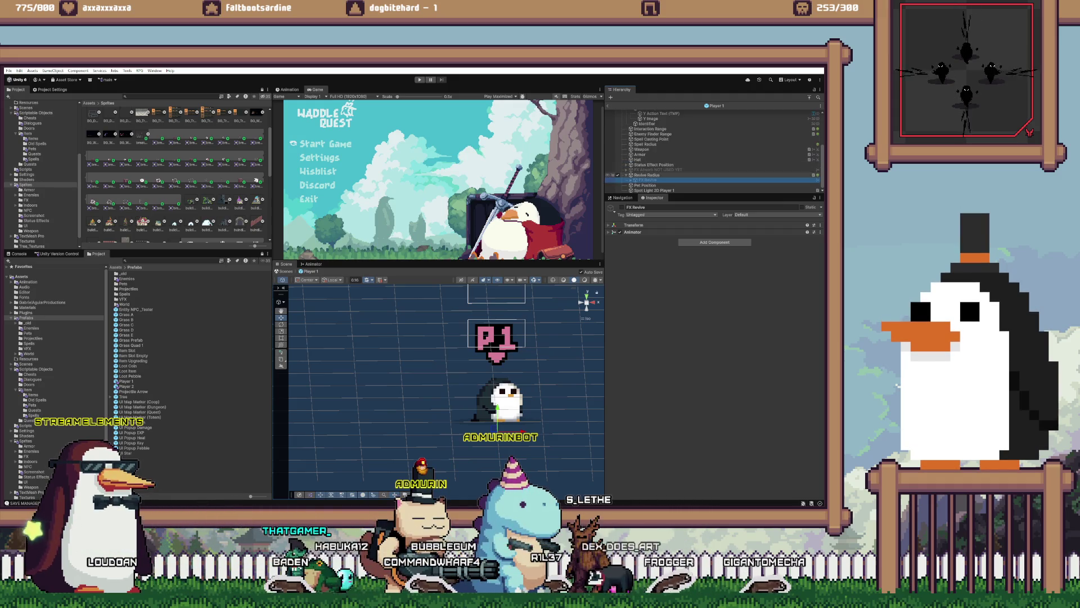
{"action": "scroll", "coordinate": [675, 162], "scroll_direction": "up", "scroll_amount": 2}
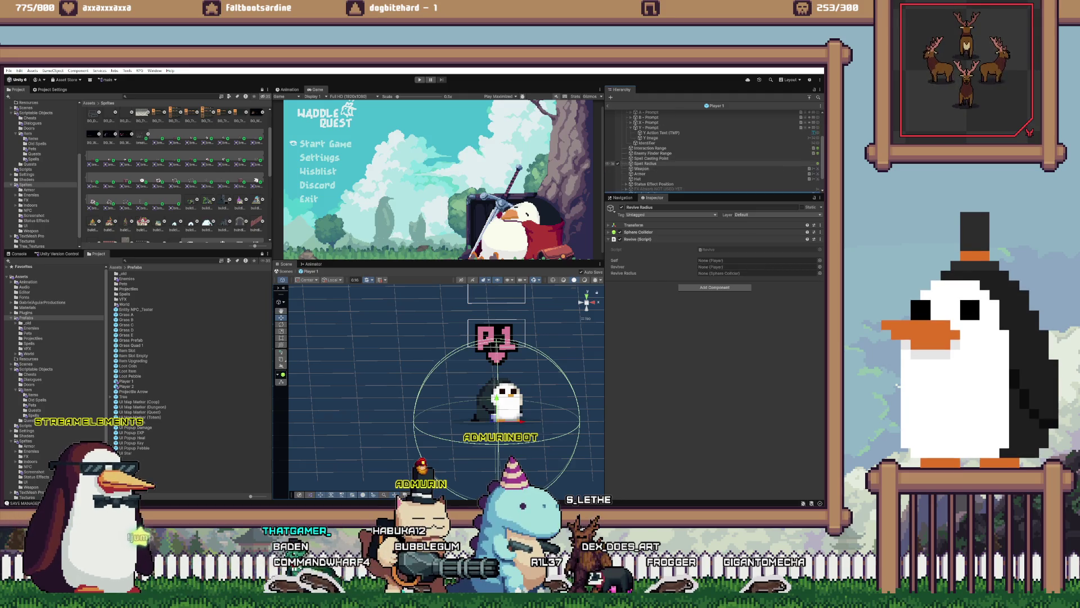
{"action": "scroll", "coordinate": [675, 162], "scroll_direction": "up", "scroll_amount": 2}
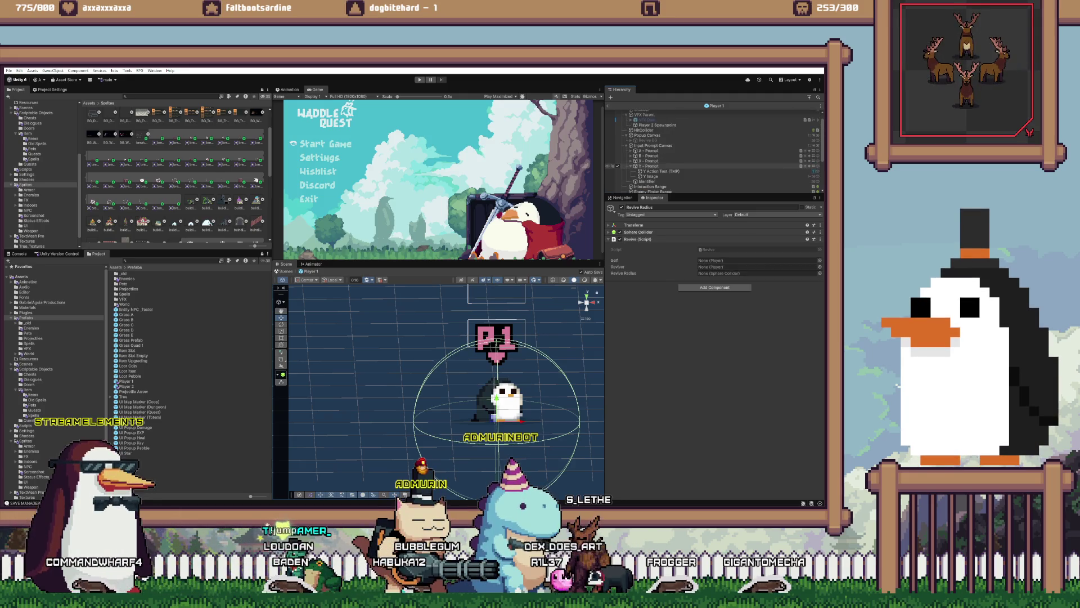
{"action": "scroll", "coordinate": [715, 152], "scroll_direction": "up", "scroll_amount": 2}
- Set Player 1's Popup Canvas order in layer to 32767 and save the prefab
{"action": "left_click", "coordinate": [647, 140]}
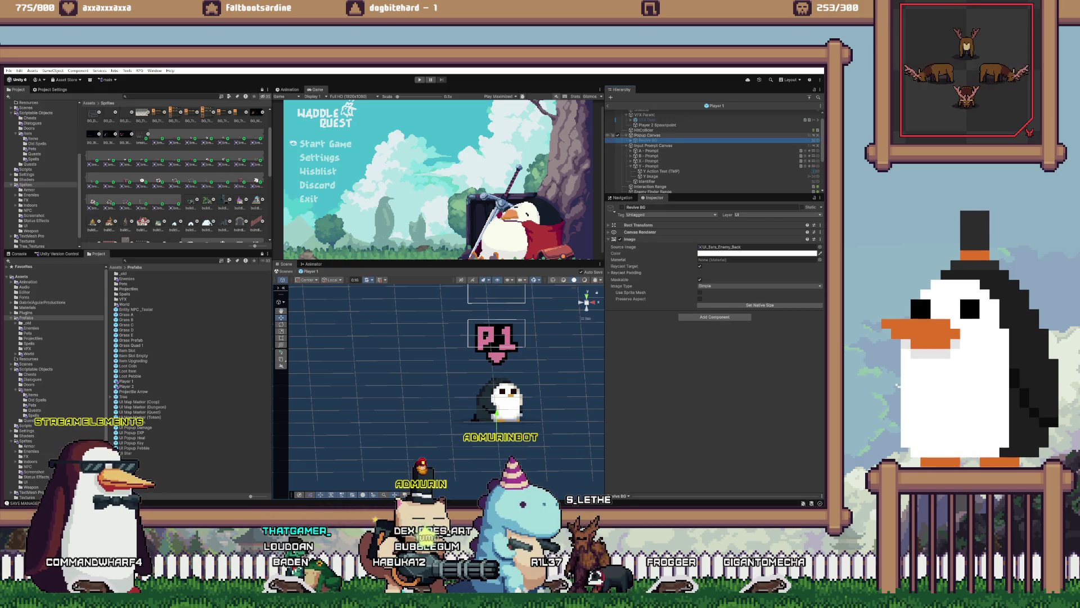
{"action": "key", "text": "Up"}
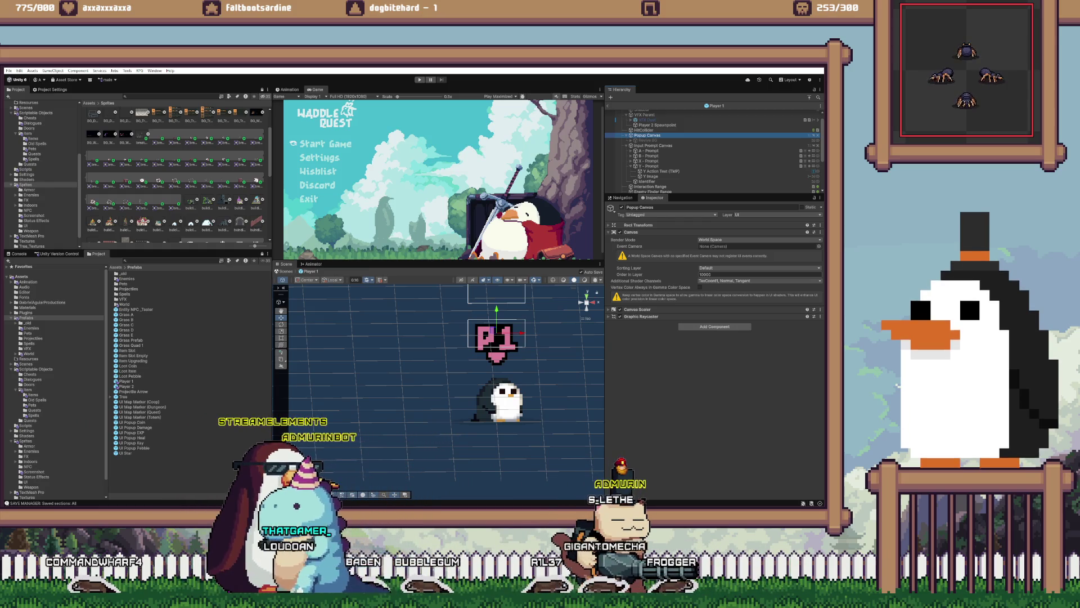
{"action": "left_click", "coordinate": [732, 274]}
{"action": "type", "text": "32767"}
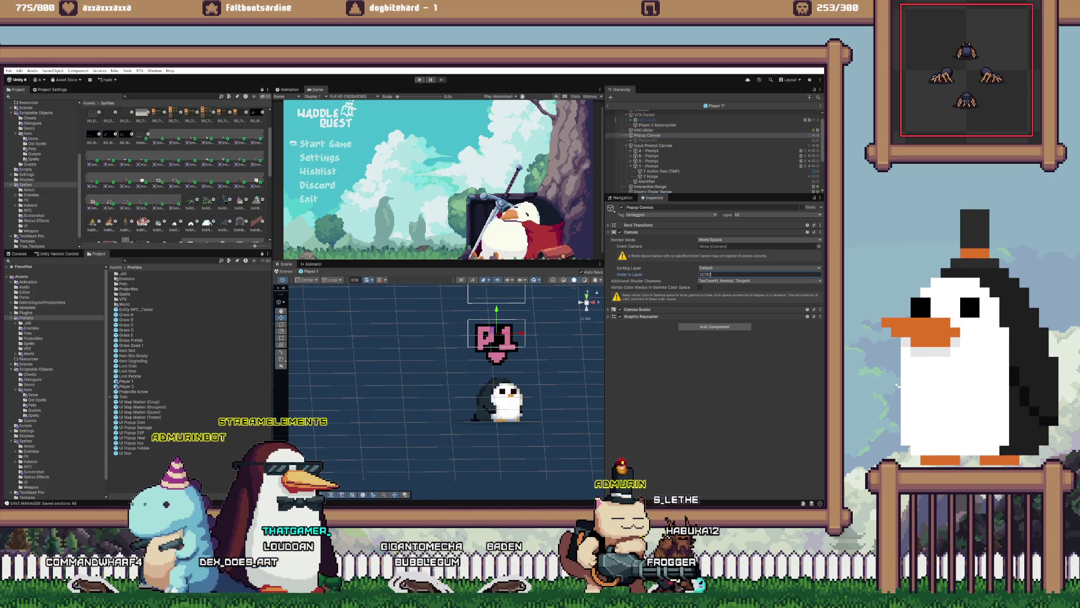
{"action": "left_click", "coordinate": [626, 135]}
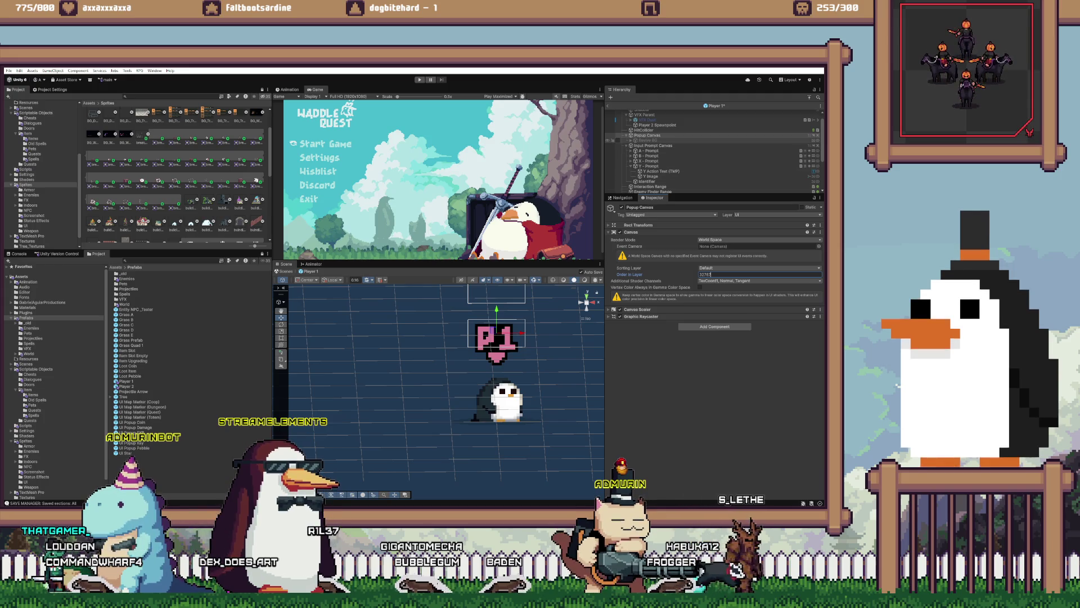
{"action": "key", "text": "ctrl+s"}
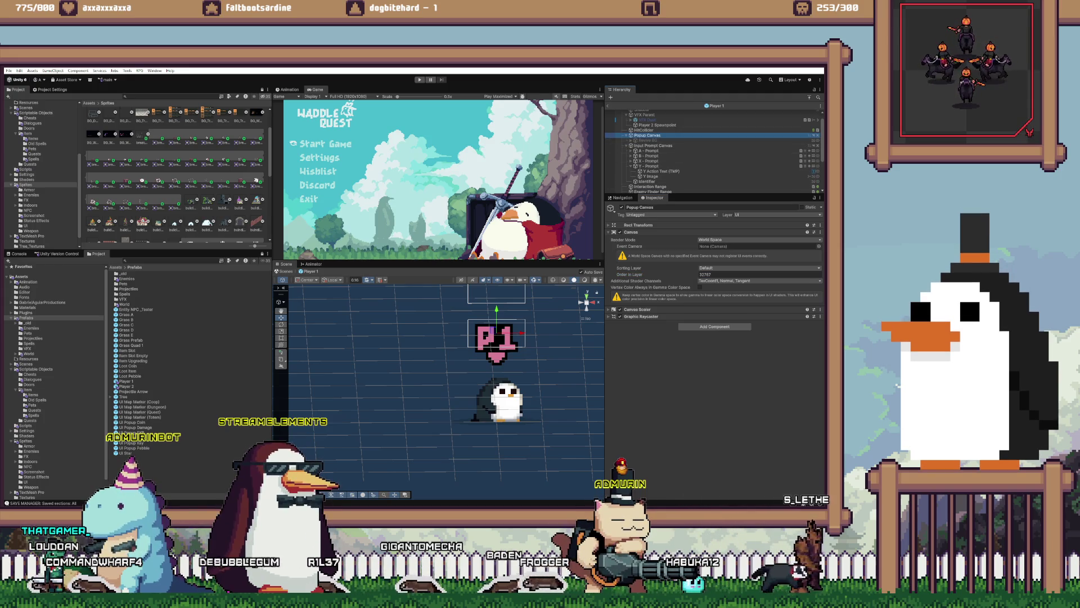
- Open the Player 2 prefab and start the game in play mode
{"action": "left_click", "coordinate": [126, 386]}
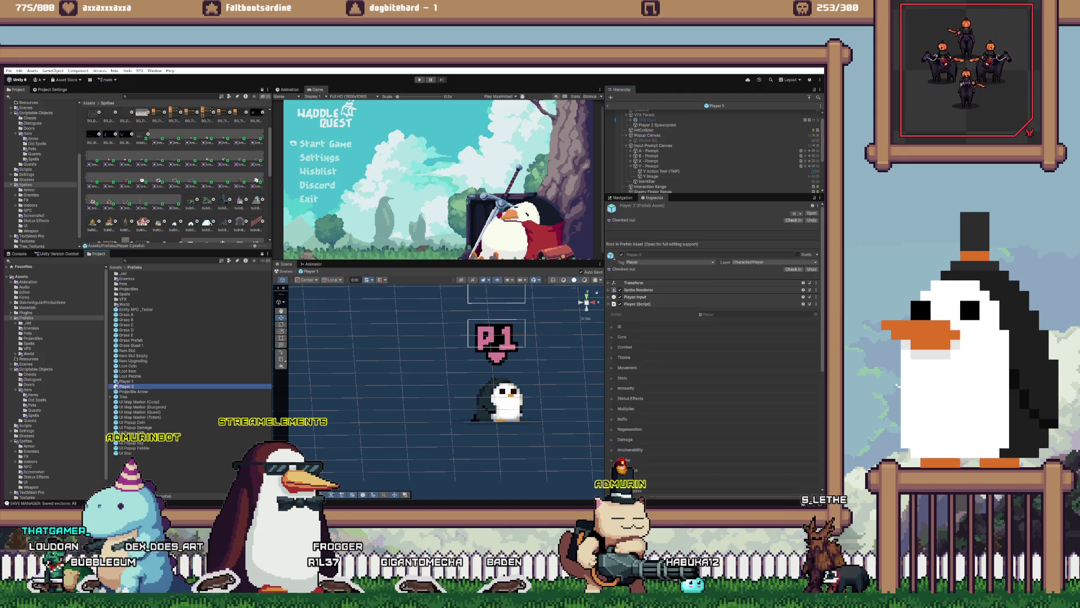
{"action": "double_click", "coordinate": [126, 386]}
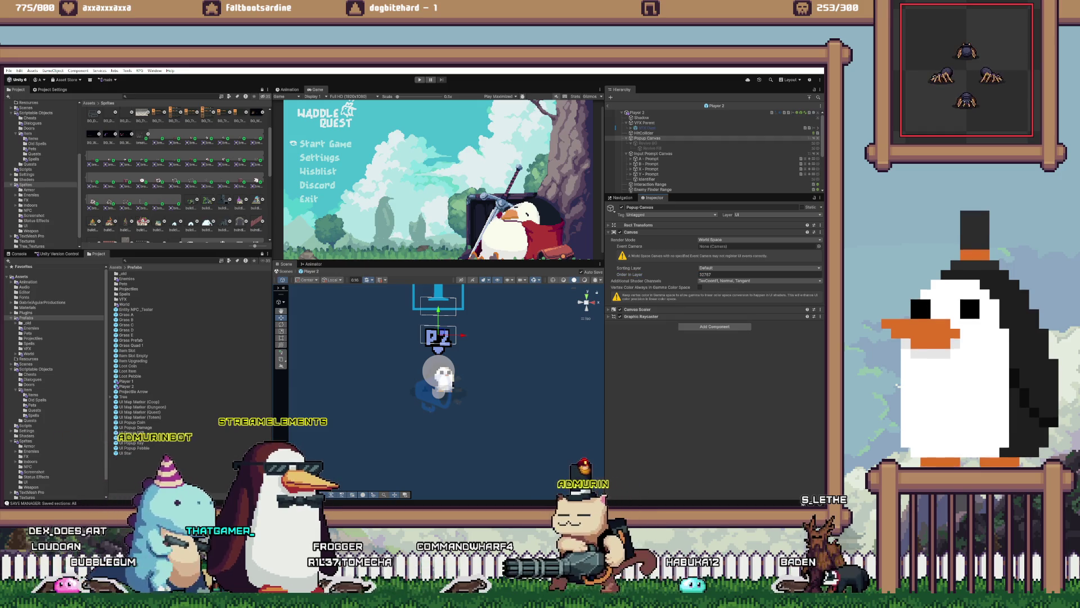
{"action": "key", "text": "ctrl+p"}
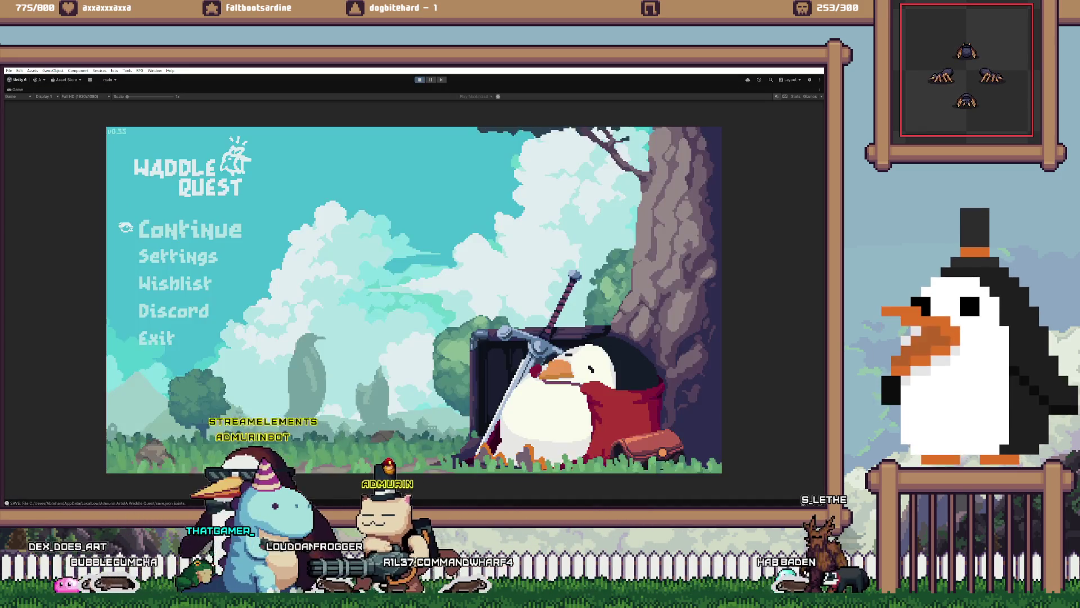
- Continue past the title menu into the forest level, then stop play mode
{"action": "key", "text": "Return"}
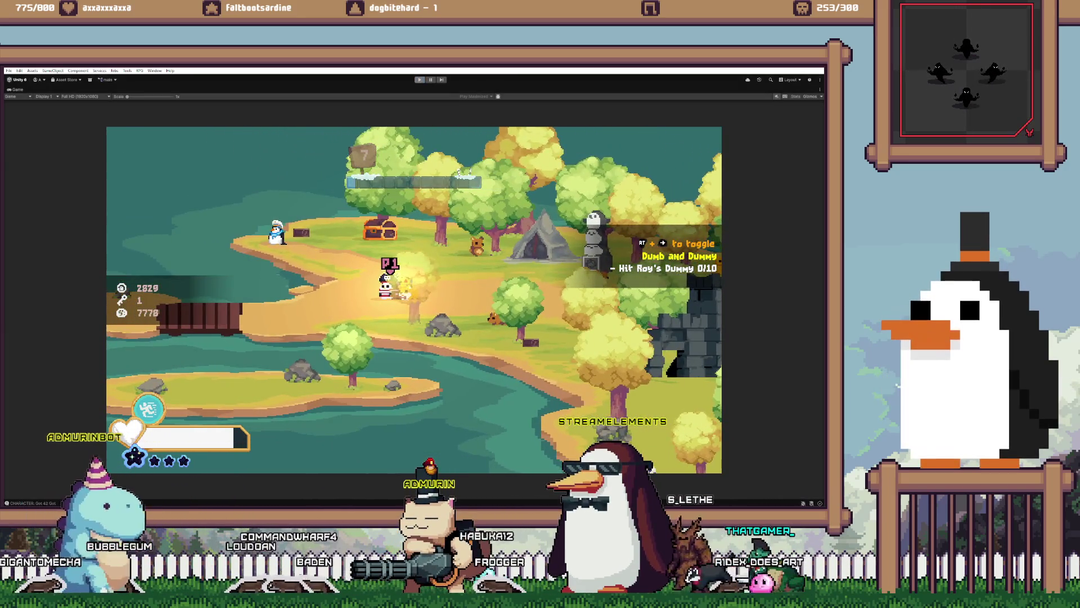
{"action": "key", "text": "ctrl+p"}
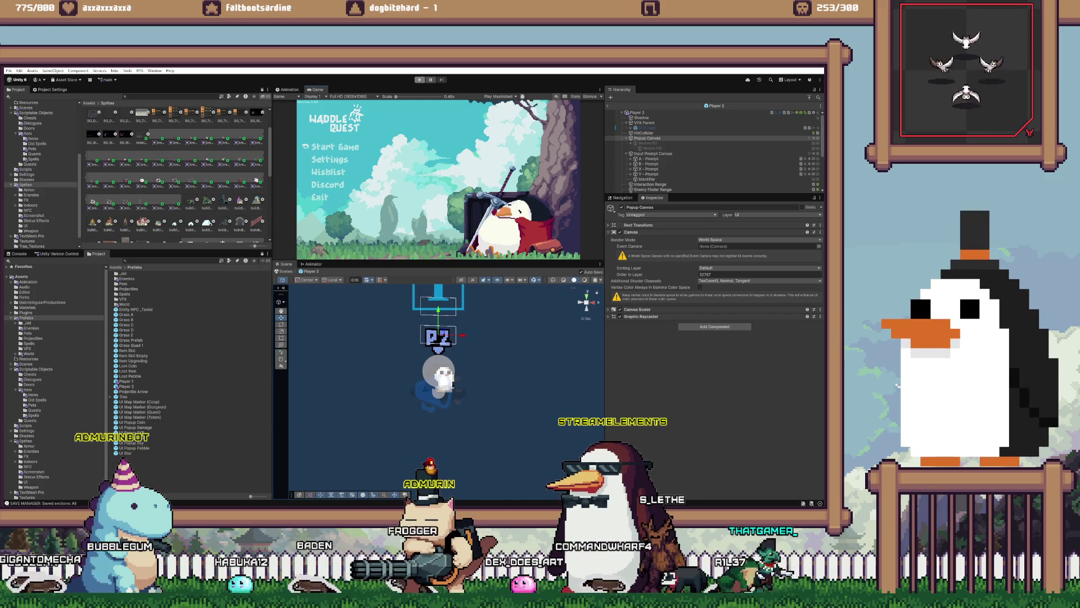
- Check off 'status effect sometimes hides behind entities' in the VS Code to-do list and review other items
{"action": "key", "text": "alt+Tab"}
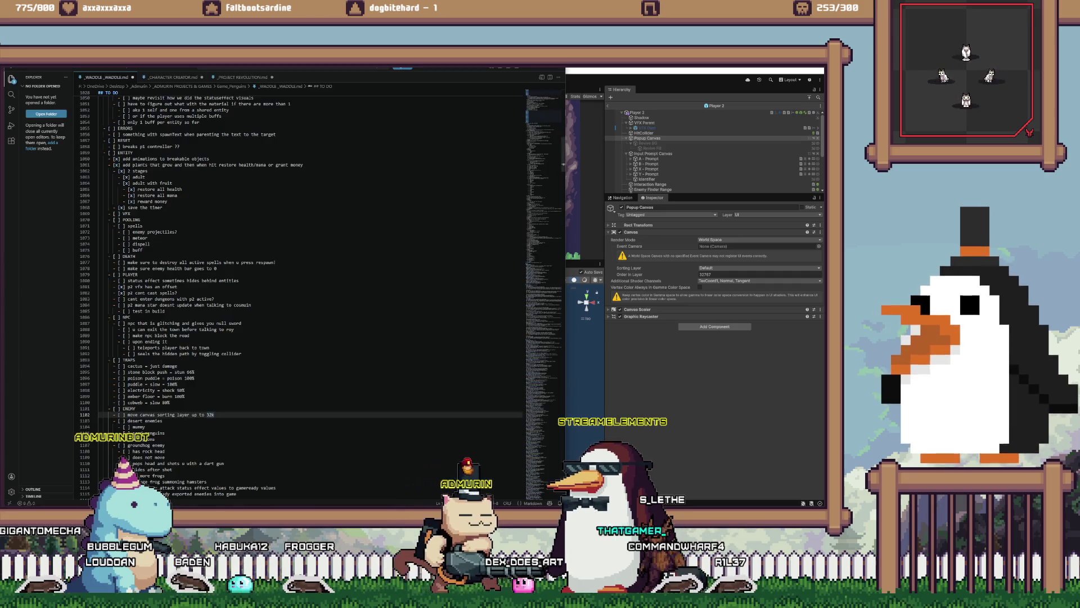
{"action": "double_click", "coordinate": [130, 274]}
{"action": "double_click", "coordinate": [229, 280]}
{"action": "key", "text": "alt+c"}
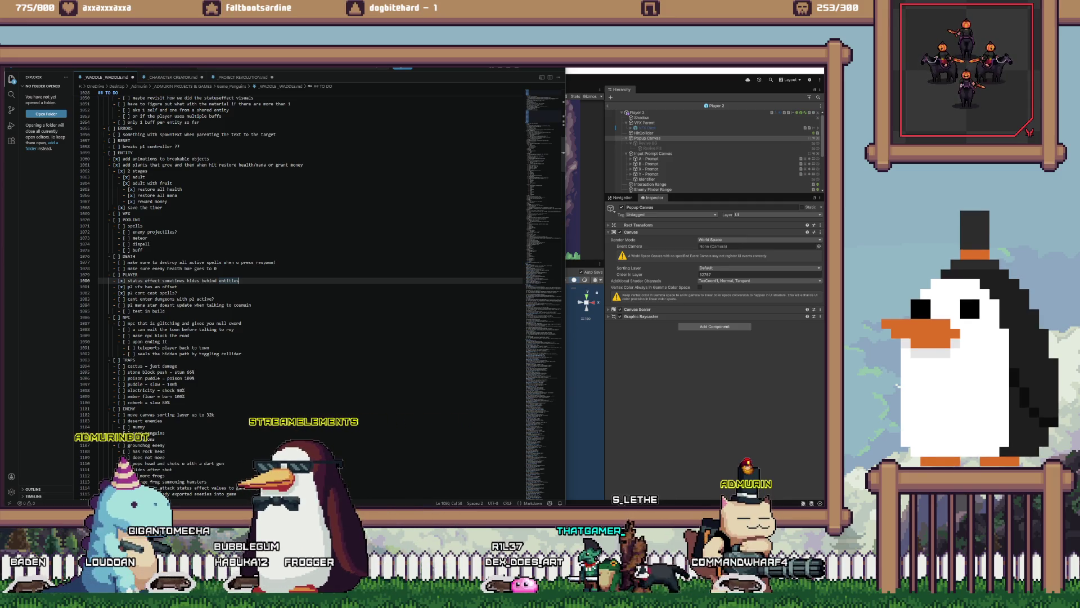
{"action": "left_click", "coordinate": [196, 263]}
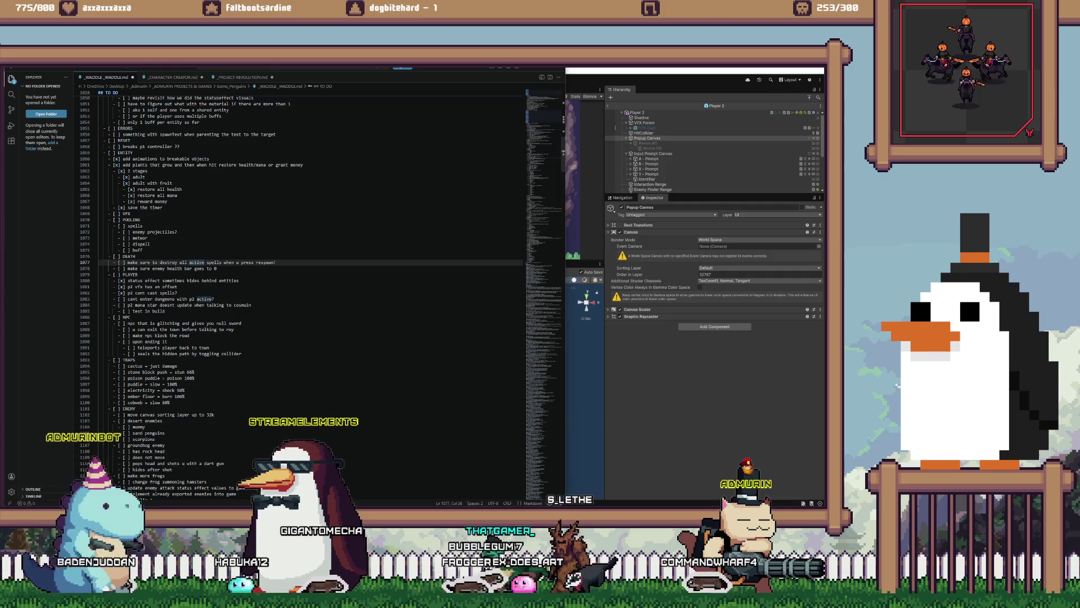
{"action": "left_click", "coordinate": [145, 298]}
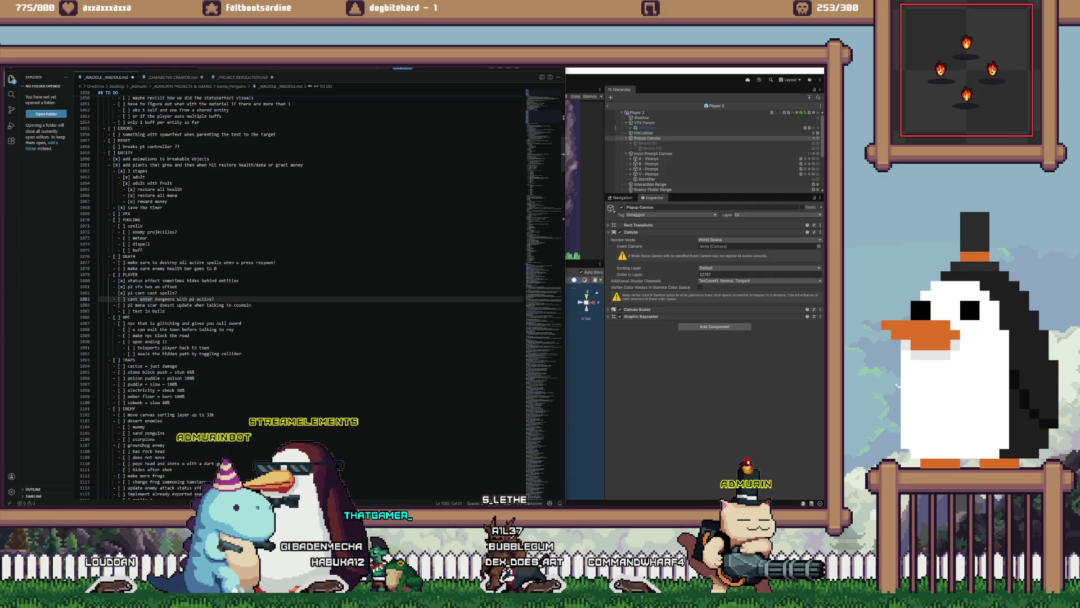
{"action": "left_click", "coordinate": [223, 305]}
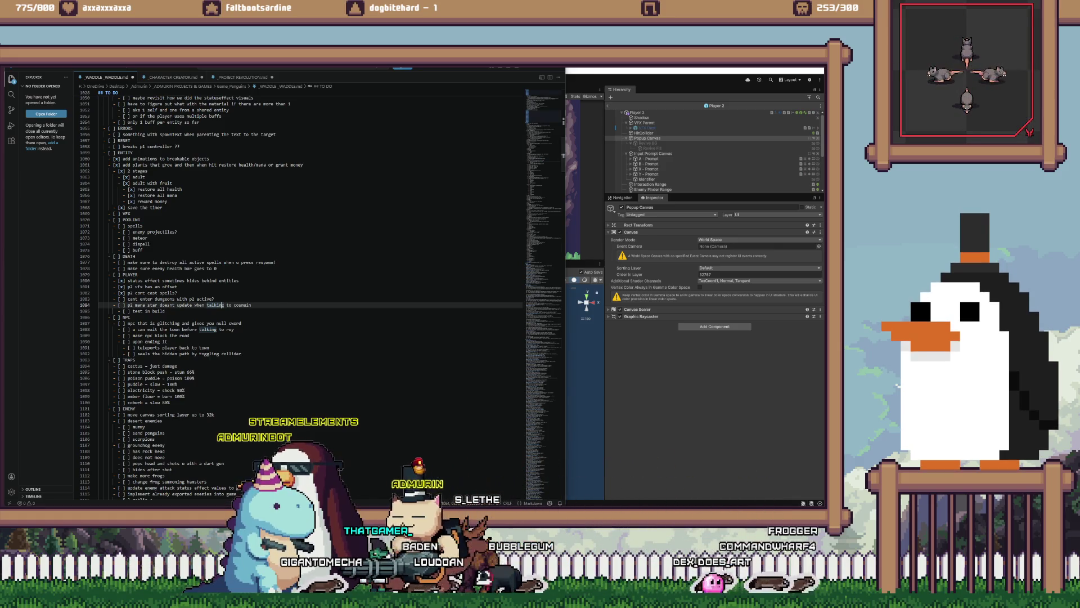
{"action": "key", "text": "alt+Tab"}
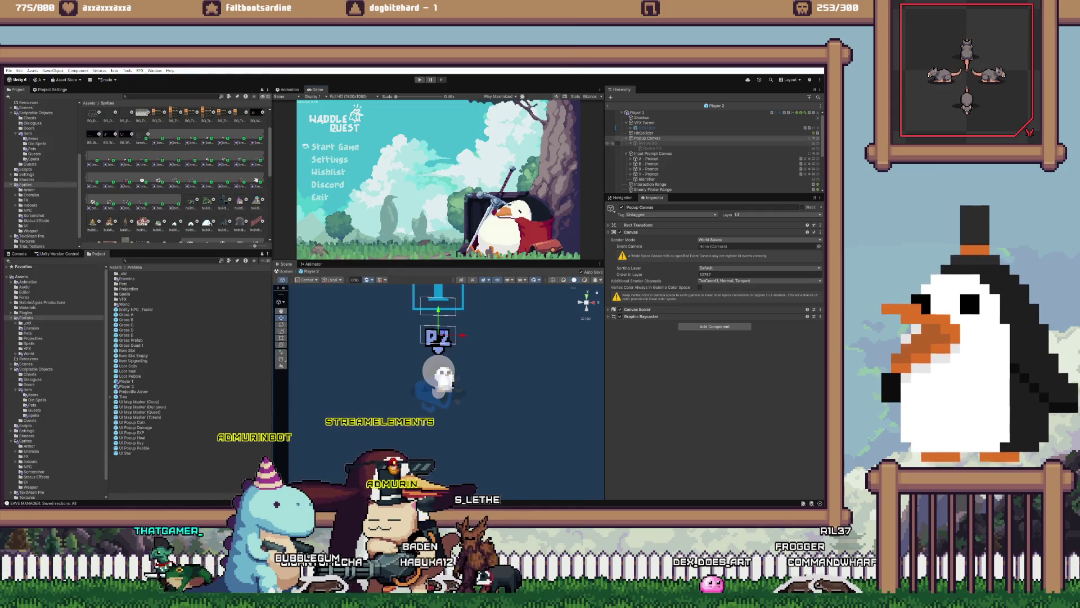
- Load the unloaded Permanent Scene into the Hierarchy
{"action": "scroll", "coordinate": [714, 152], "scroll_direction": "down", "scroll_amount": 5}
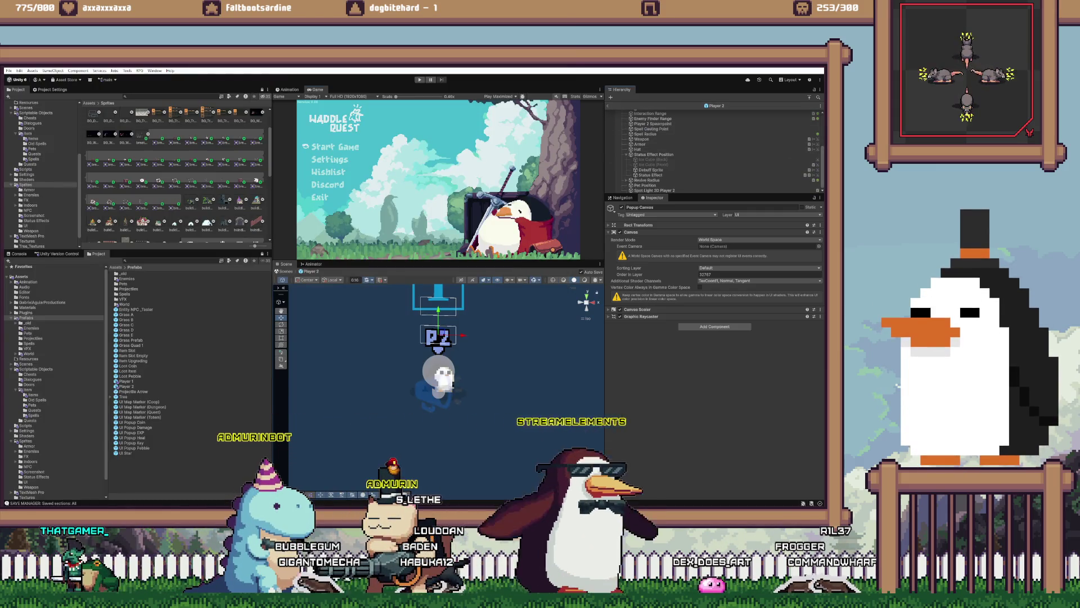
{"action": "right_click", "coordinate": [648, 109]}
{"action": "left_click", "coordinate": [667, 132]}
- Under UI > Canvas Popup, activate the Player Star Gained Main object
{"action": "left_click", "coordinate": [622, 140]}
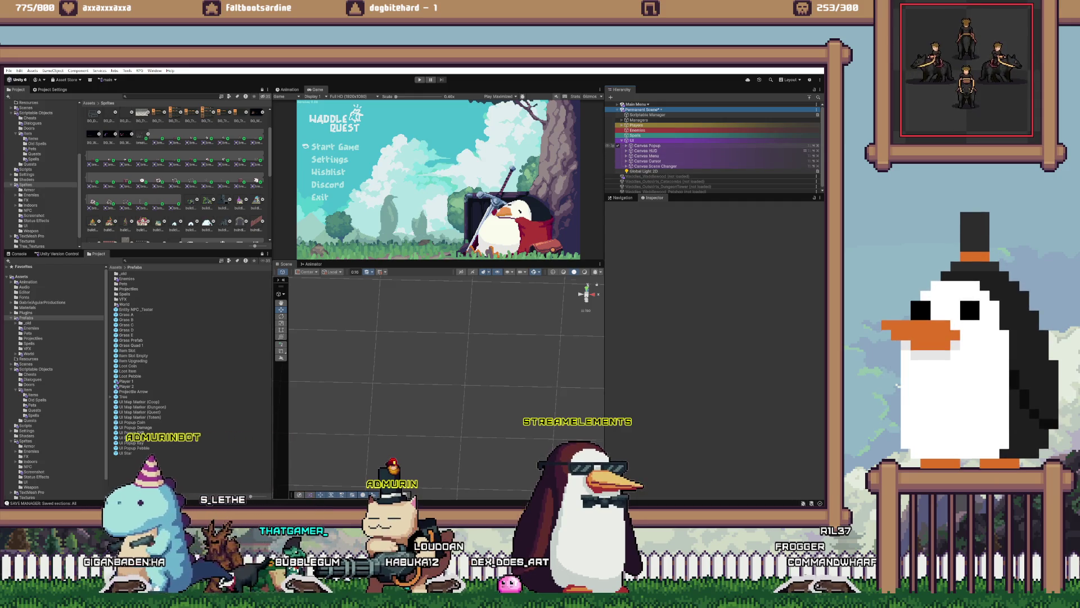
{"action": "left_click", "coordinate": [627, 145]}
{"action": "left_click", "coordinate": [653, 155]}
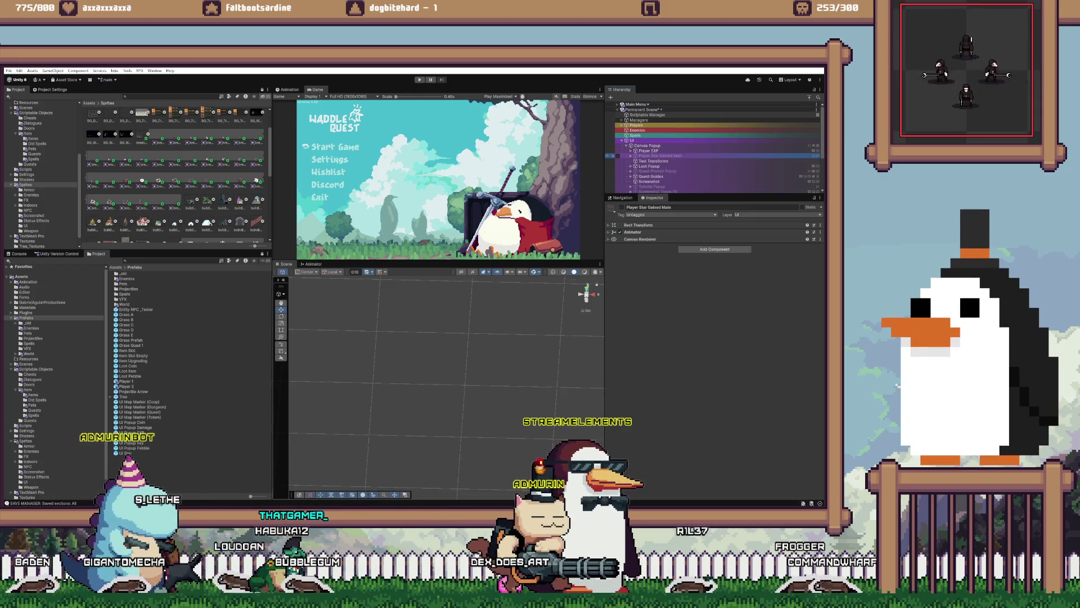
{"action": "left_click", "coordinate": [633, 232]}
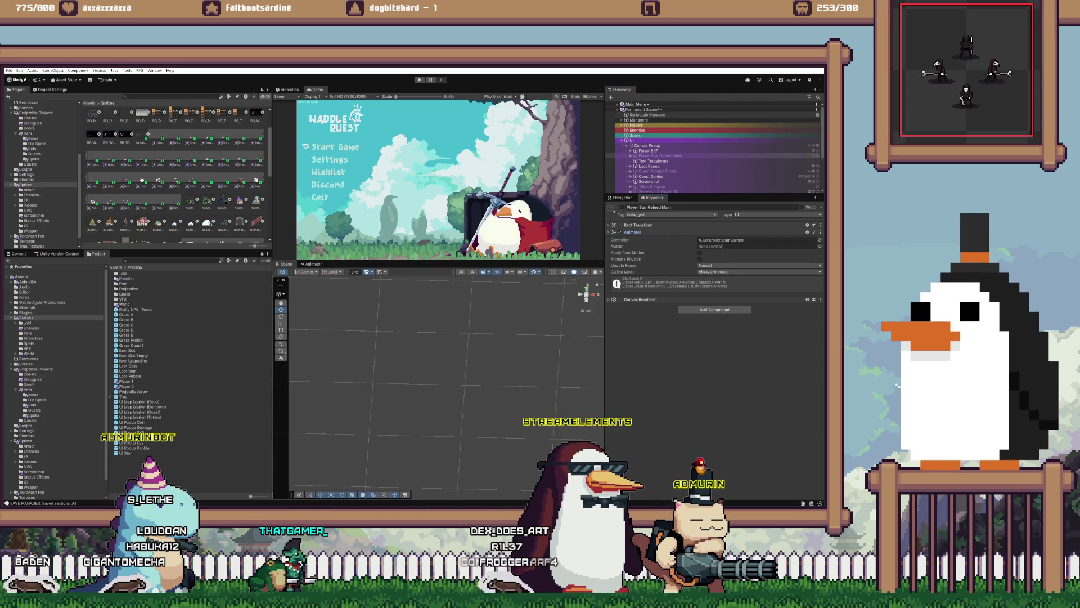
{"action": "left_click", "coordinate": [617, 156]}
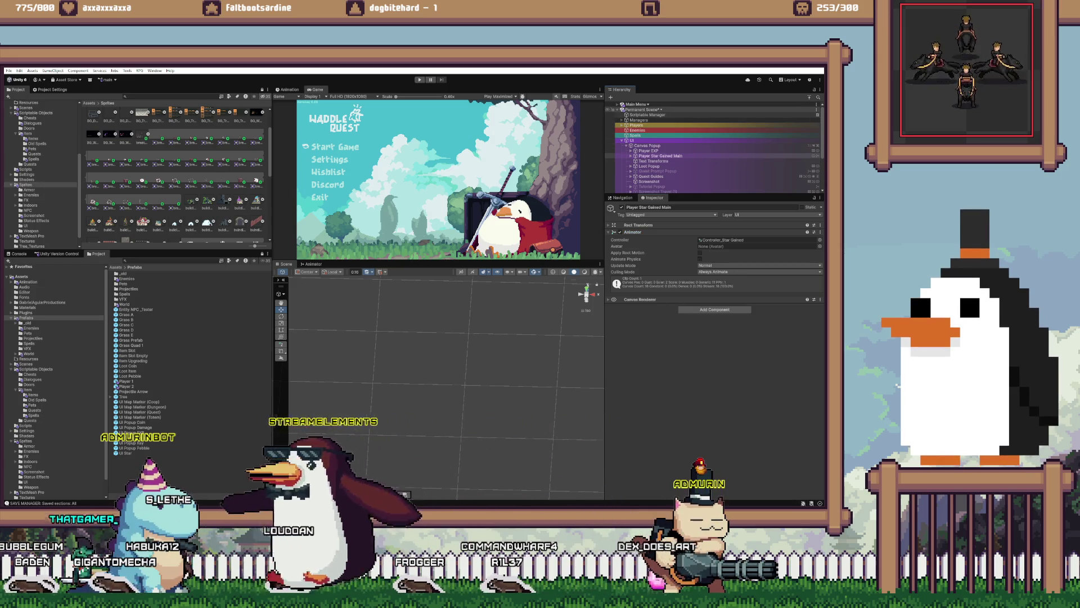
{"action": "left_click", "coordinate": [617, 104]}
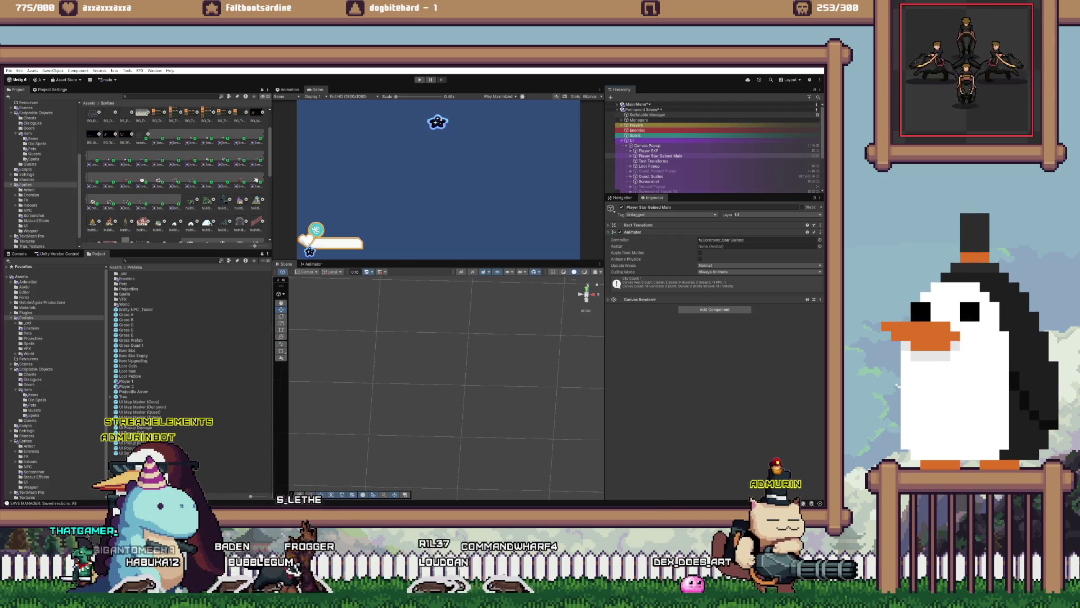
- Inspect the star-gained clip's keyframes and fit its Animator state graph into view
{"action": "left_click", "coordinate": [289, 90]}
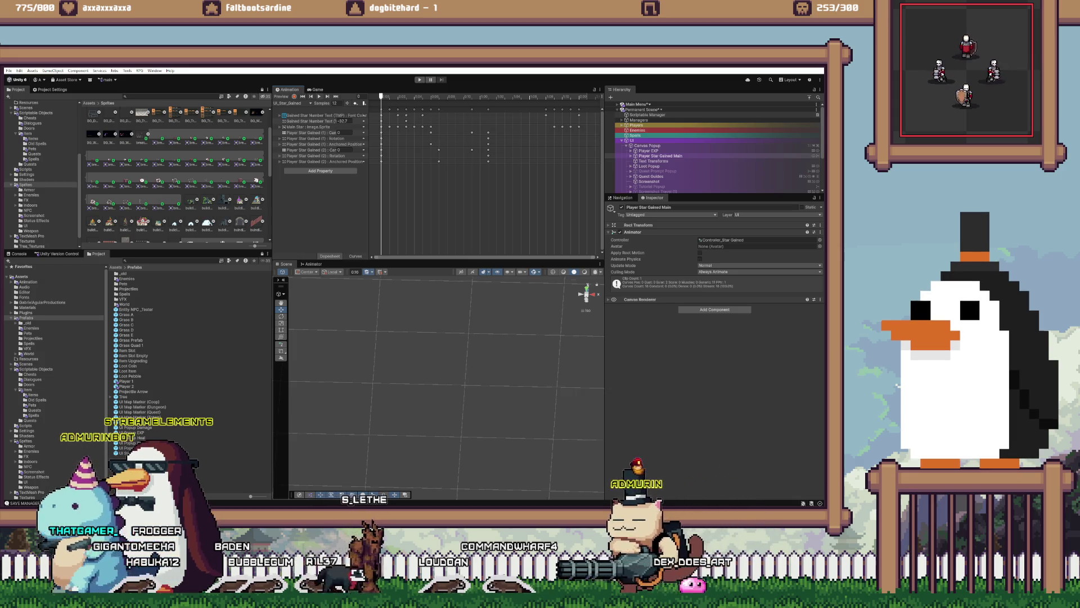
{"action": "left_click", "coordinate": [311, 264]}
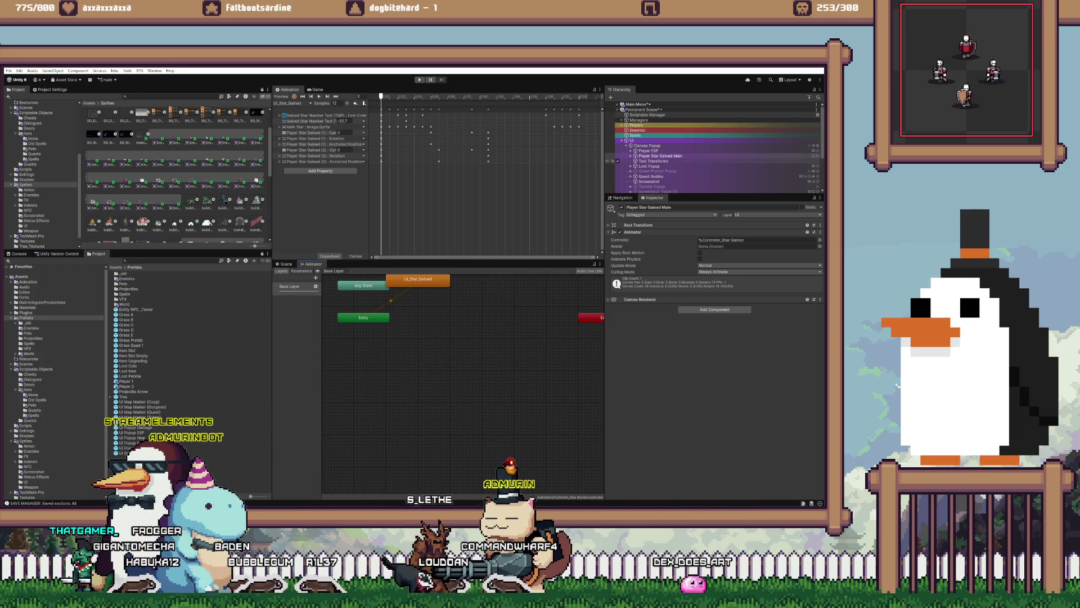
{"action": "key", "text": "a"}
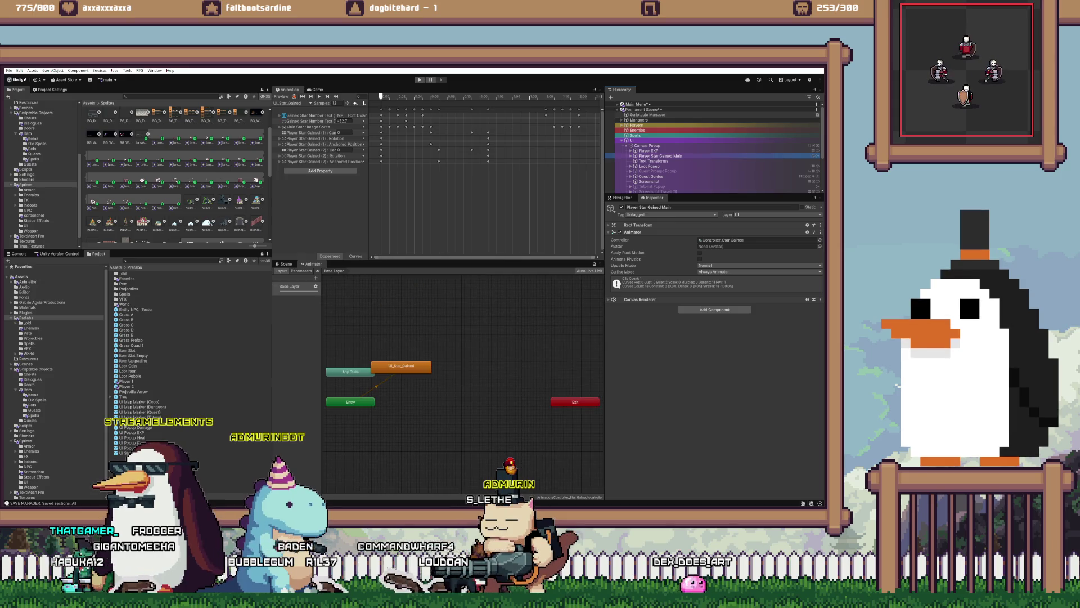
- Frame the star popup in the Scene view, then switch to Visual Studio
{"action": "left_click", "coordinate": [286, 264]}
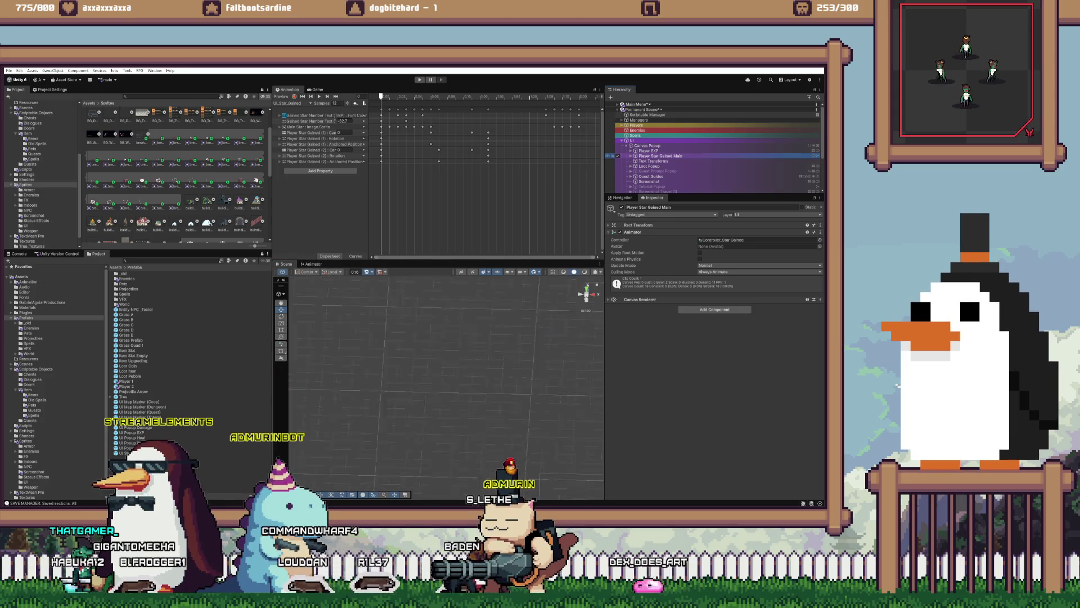
{"action": "double_click", "coordinate": [661, 156]}
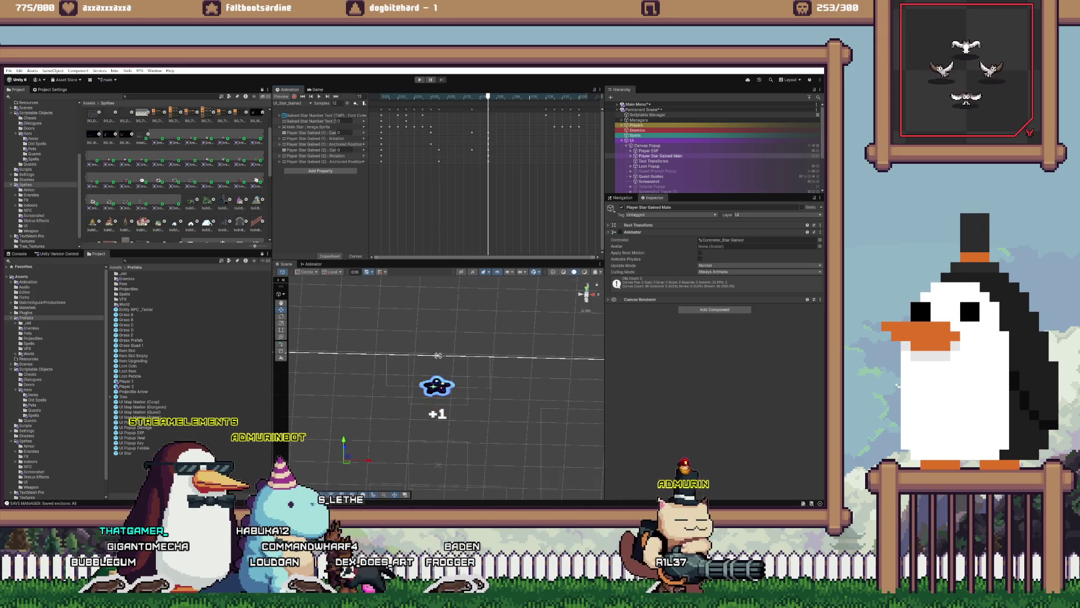
{"action": "key", "text": "alt+Tab"}
{"action": "key", "text": "alt+Tab"}
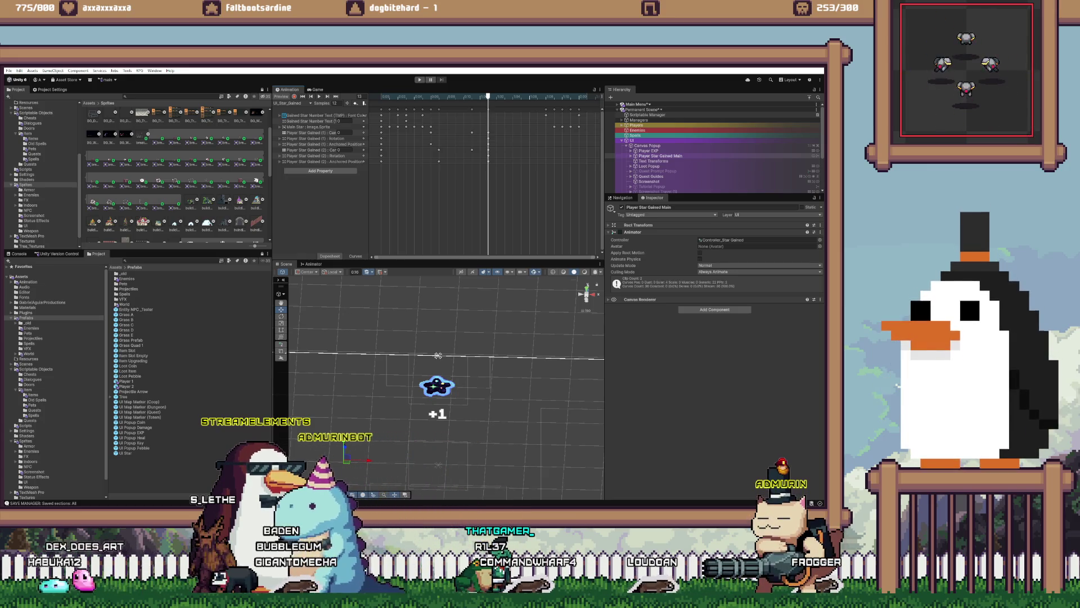
{"action": "key", "text": "alt+Tab"}
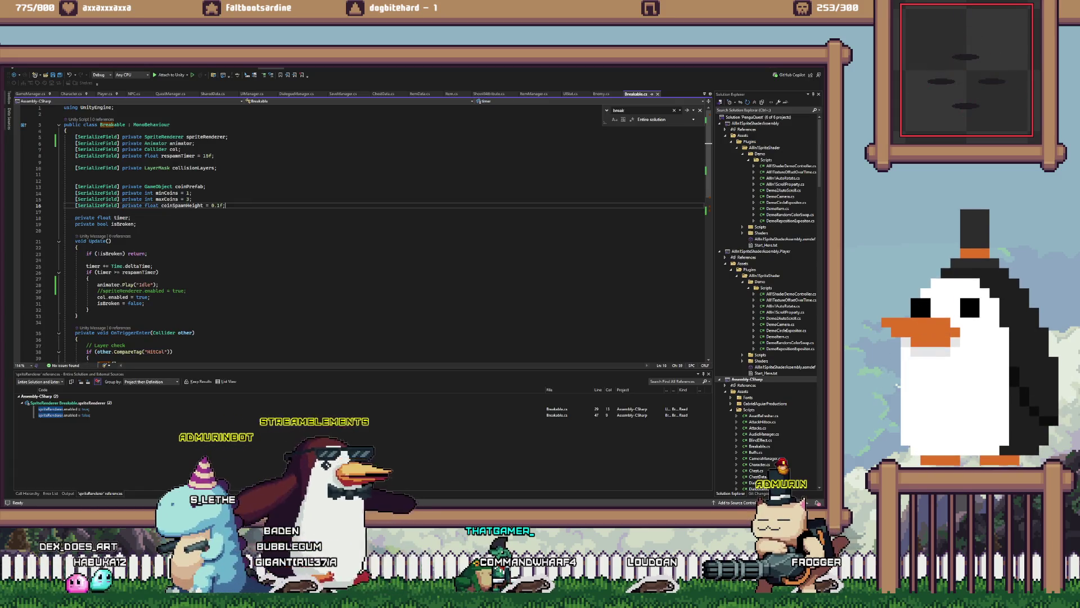
- Open NPC.cs, list all uses of NPCType.Mana and open the first one
{"action": "type", "text": "npc"}
{"action": "key", "text": "Return"}
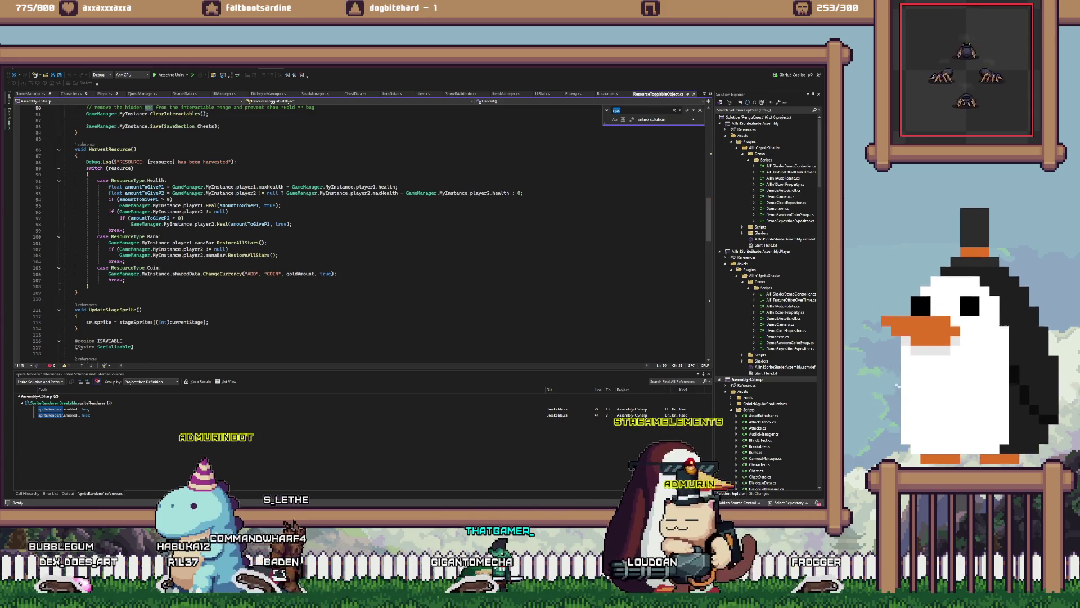
{"action": "key", "text": "ctrl+minus"}
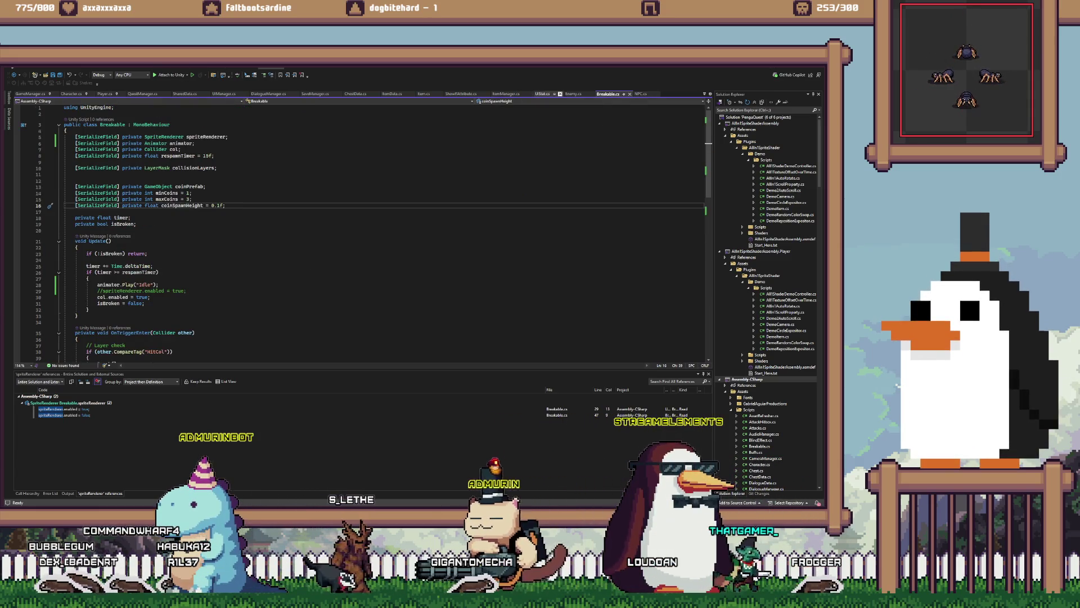
{"action": "key", "text": "ctrl+minus"}
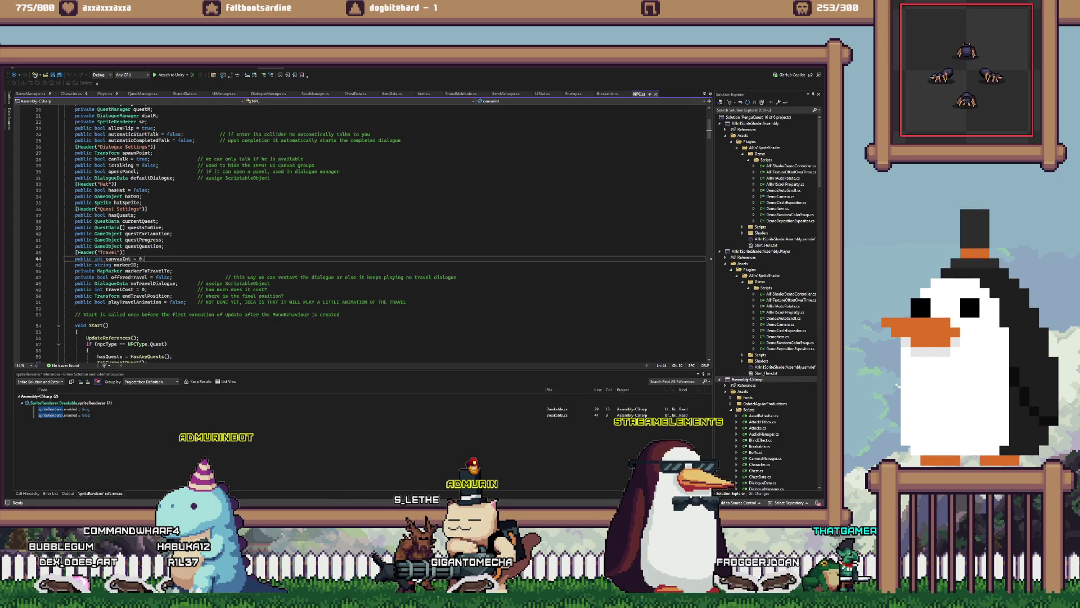
{"action": "scroll", "coordinate": [361, 231], "scroll_direction": "up", "scroll_amount": 6}
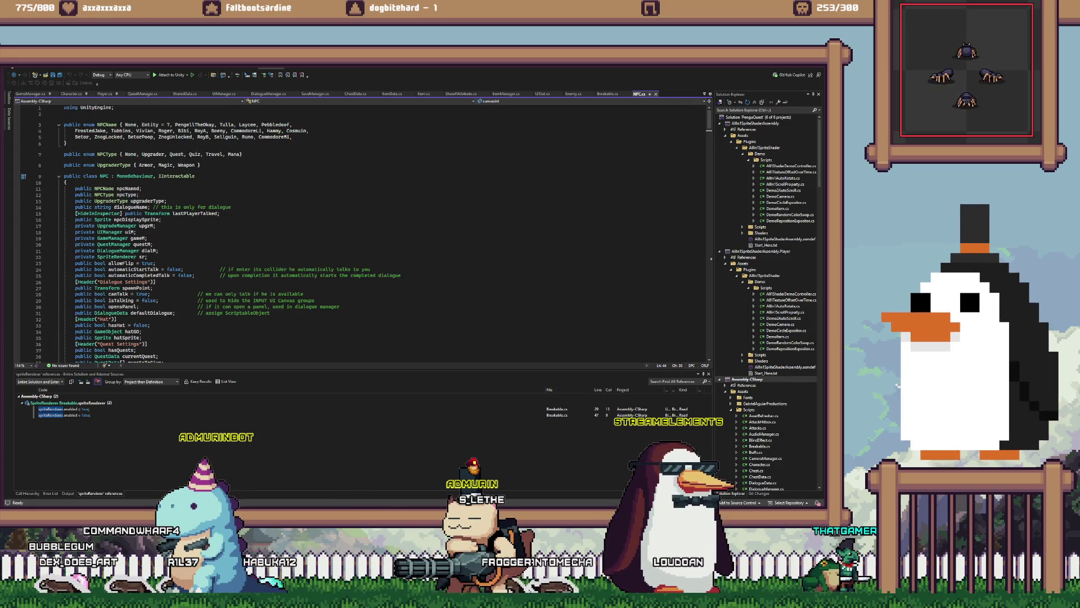
{"action": "left_click", "coordinate": [234, 154]}
{"action": "key", "text": "shift+F12"}
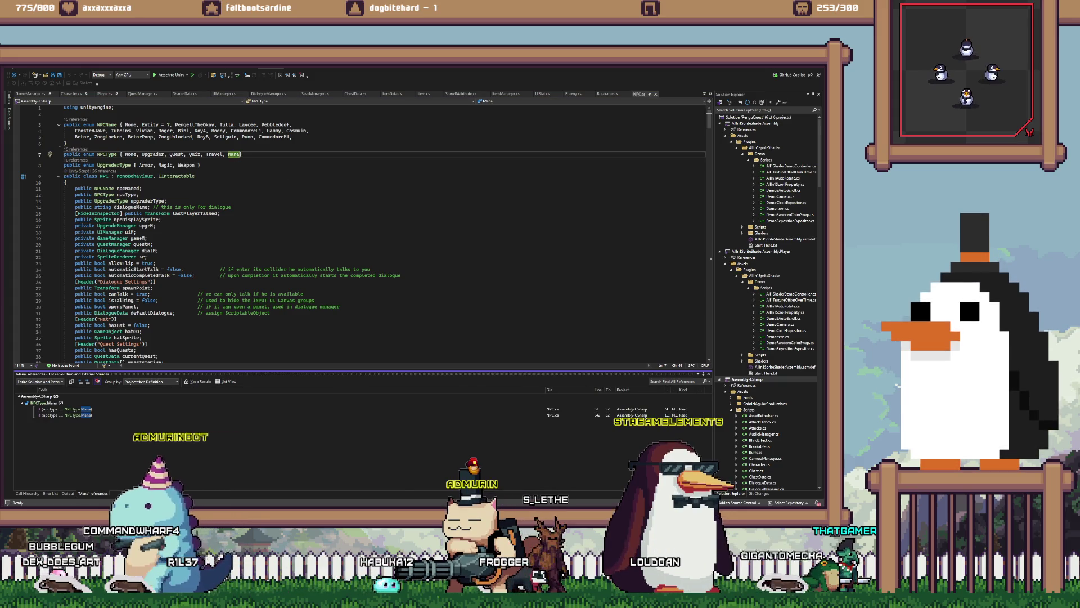
{"action": "left_click", "coordinate": [65, 409]}
{"action": "key", "text": "Return"}
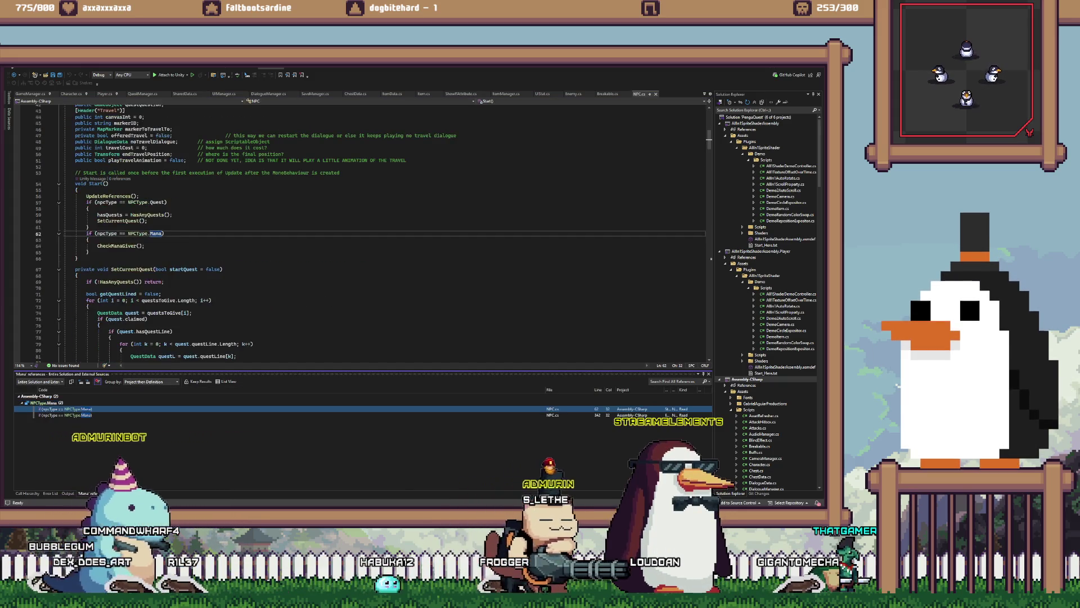
- Find references to CheckManaGiver and open its method definition
{"action": "left_click", "coordinate": [119, 246]}
{"action": "key", "text": "shift+F12"}
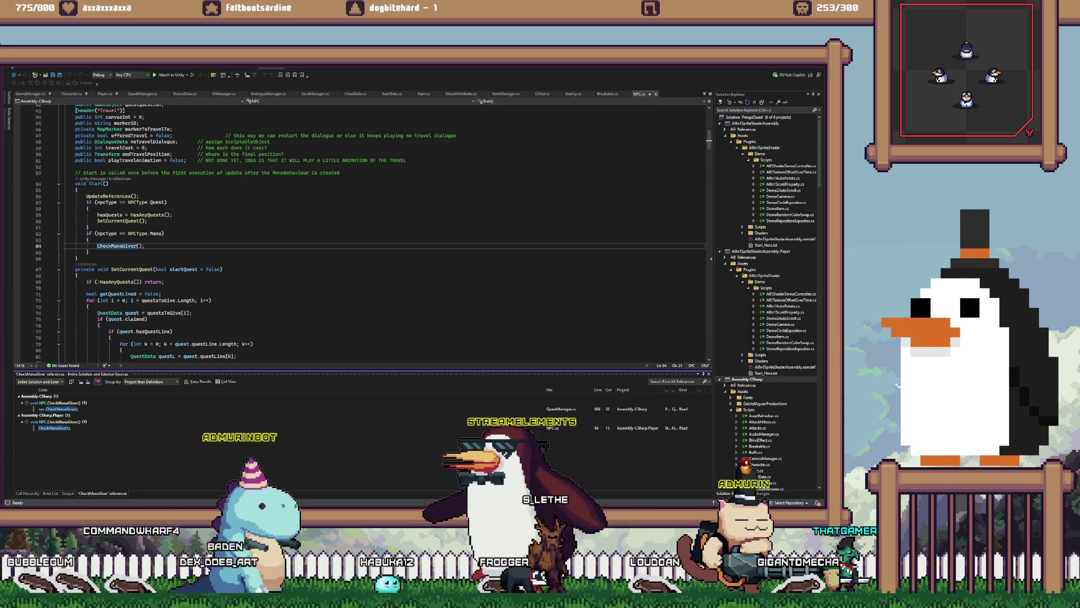
{"action": "double_click", "coordinate": [59, 403]}
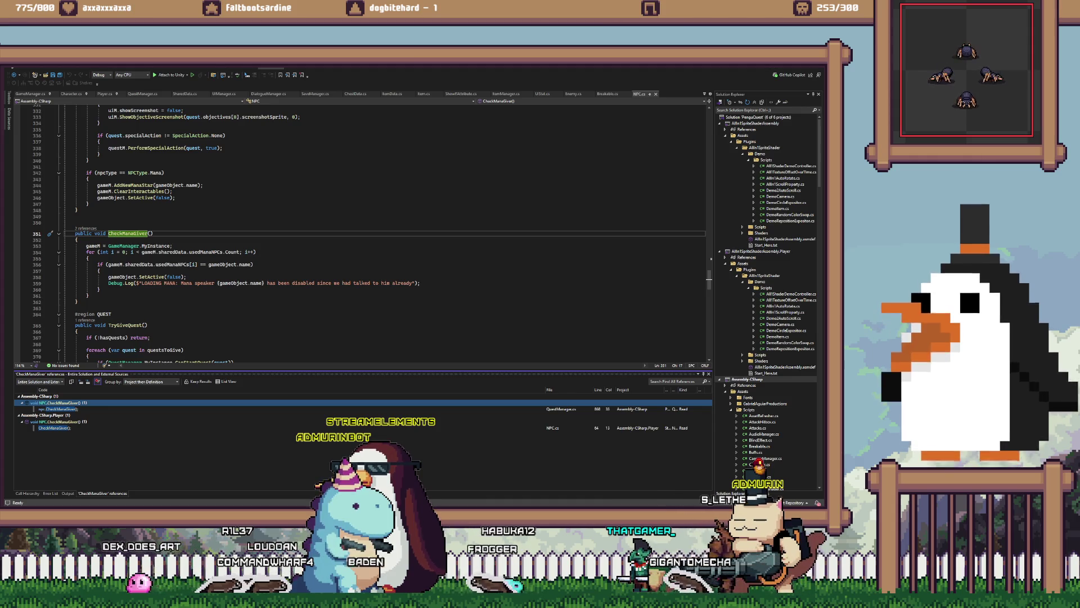
{"action": "key", "text": "alt+Tab"}
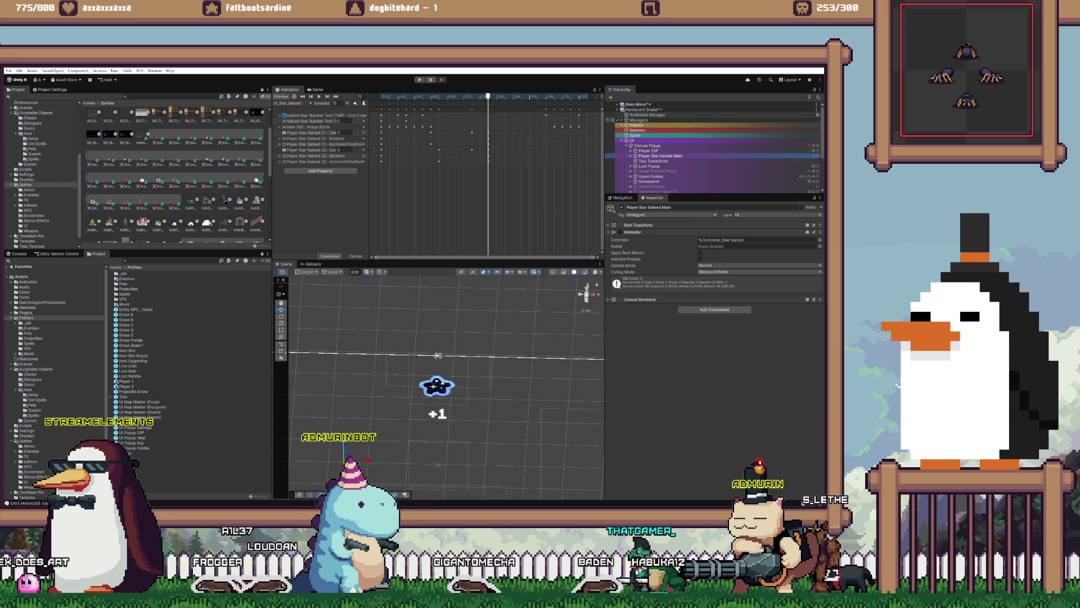
- Check Game Manager and UI Manager's Star Gained references in the Inspector, then return to Visual Studio
{"action": "left_click", "coordinate": [648, 125]}
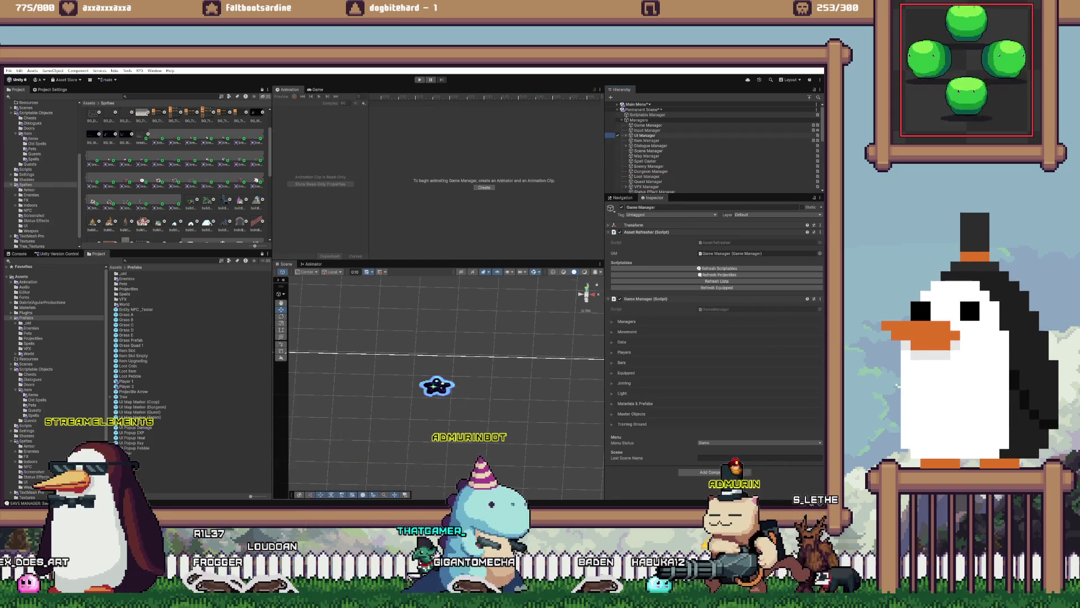
{"action": "left_click", "coordinate": [645, 135]}
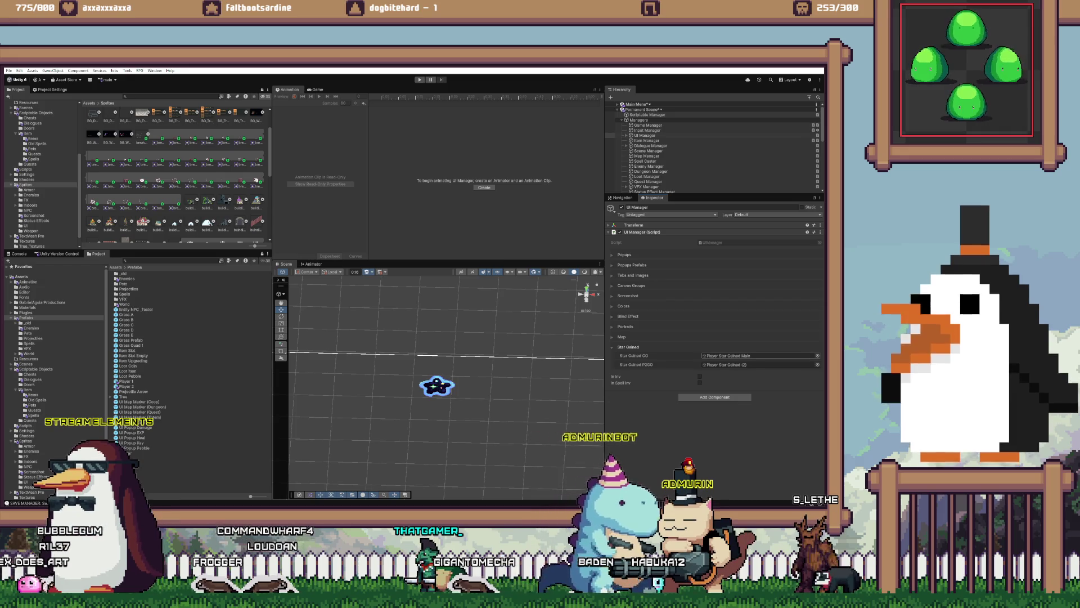
{"action": "key", "text": "alt+Tab"}
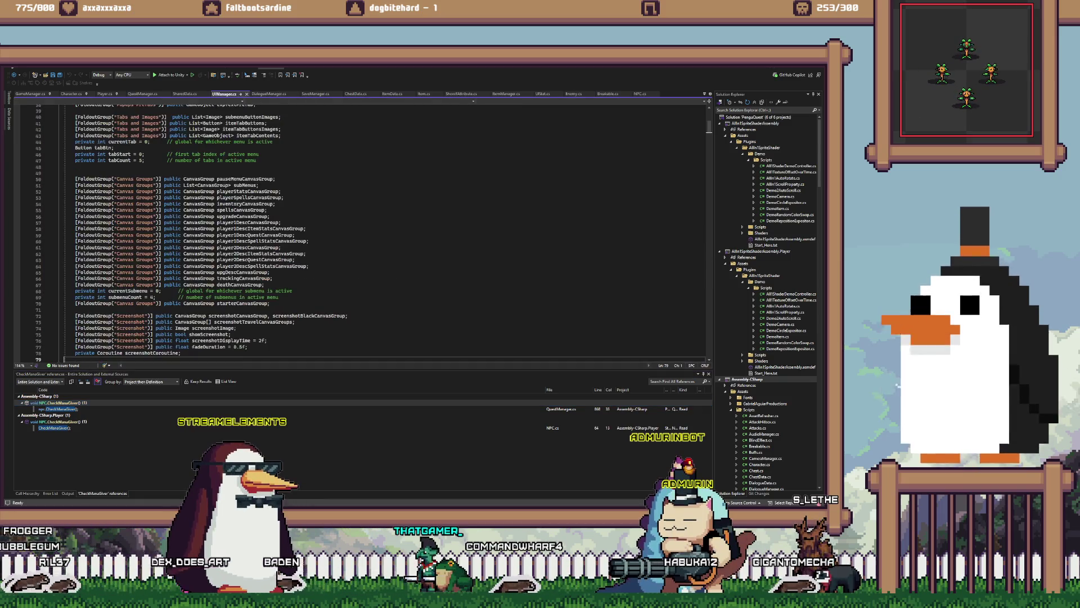
- Trace starGainedGO from UIManager.cs to UIStat.cs's SetActive(false) line and its 0.2f wait
{"action": "left_click", "coordinate": [224, 93]}
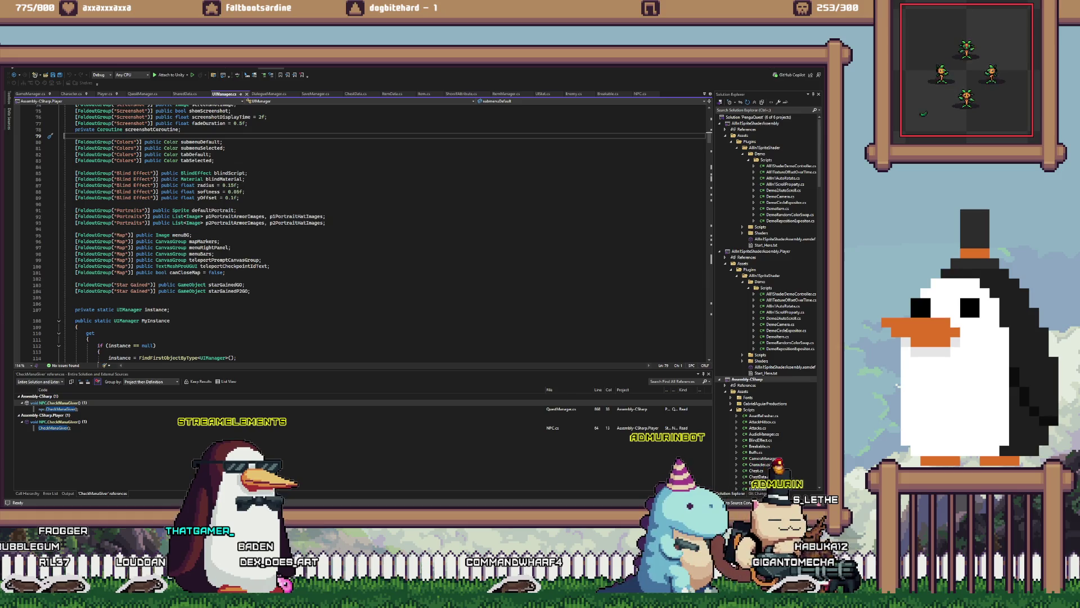
{"action": "left_click", "coordinate": [224, 284]}
{"action": "key", "text": "shift+F12"}
{"action": "scroll", "coordinate": [360, 225], "scroll_direction": "down", "scroll_amount": 3}
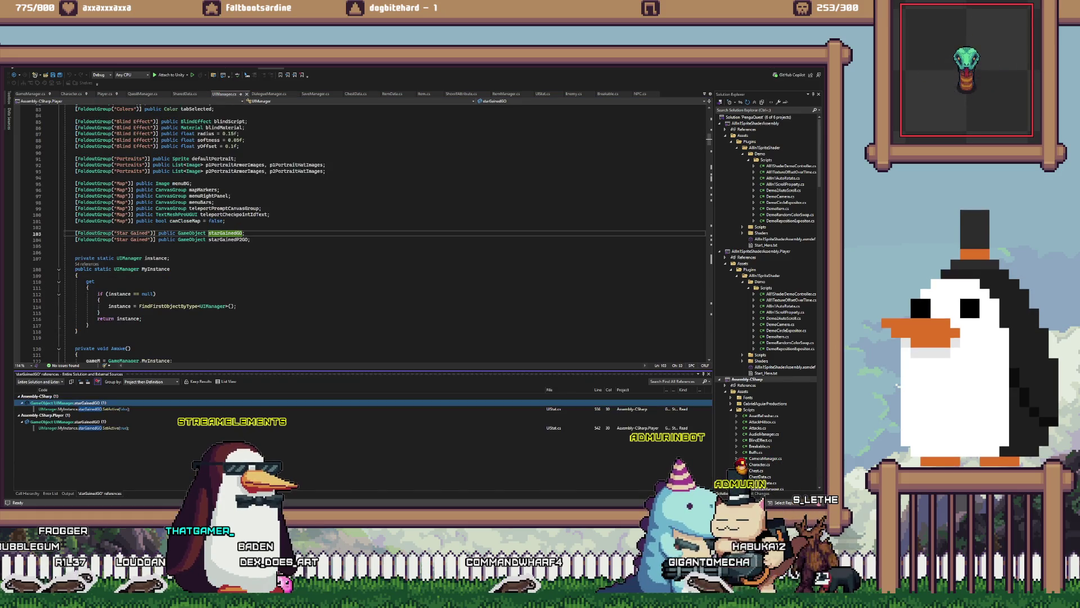
{"action": "double_click", "coordinate": [84, 409]}
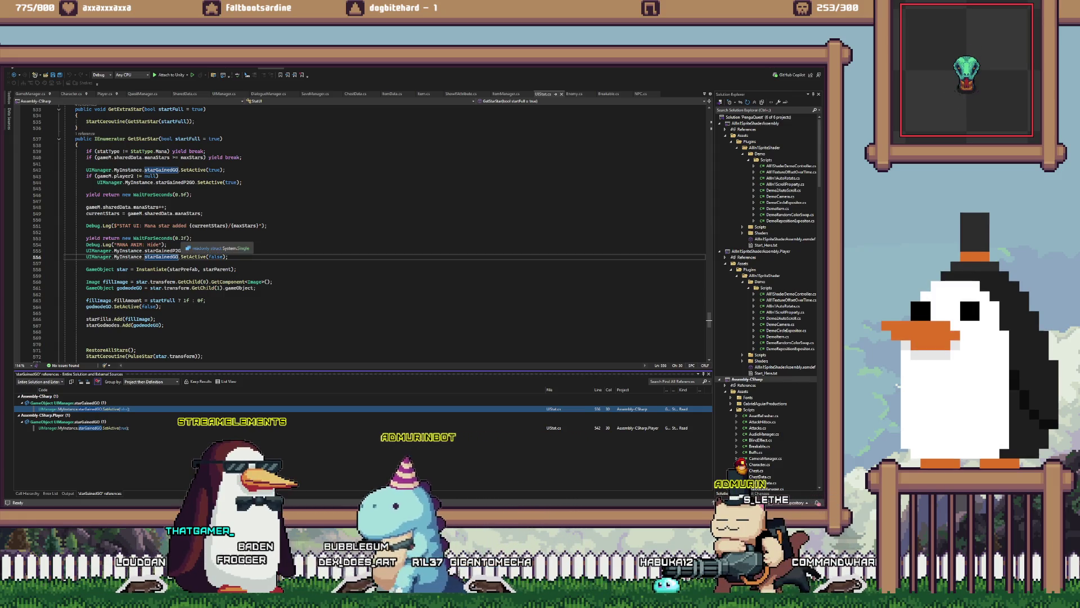
{"action": "left_click", "coordinate": [183, 238]}
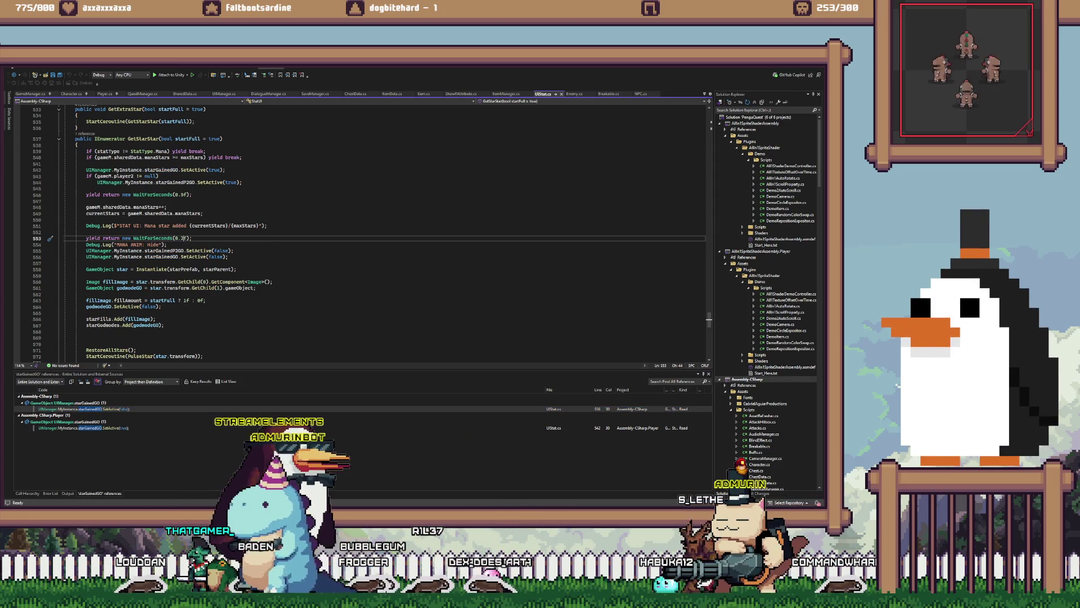
{"action": "key", "text": "alt+Tab"}
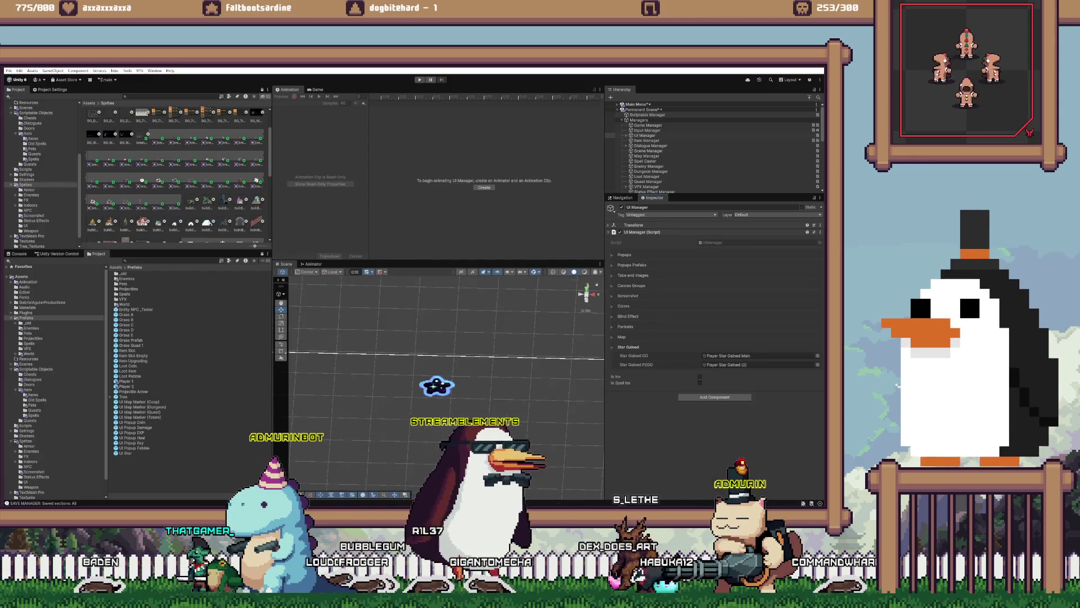
- Select Player Star Gained Main so the Animation window shows the Star Gained clip's timing
{"action": "key", "text": "ctrl+2"}
{"action": "key", "text": "ctrl+6"}
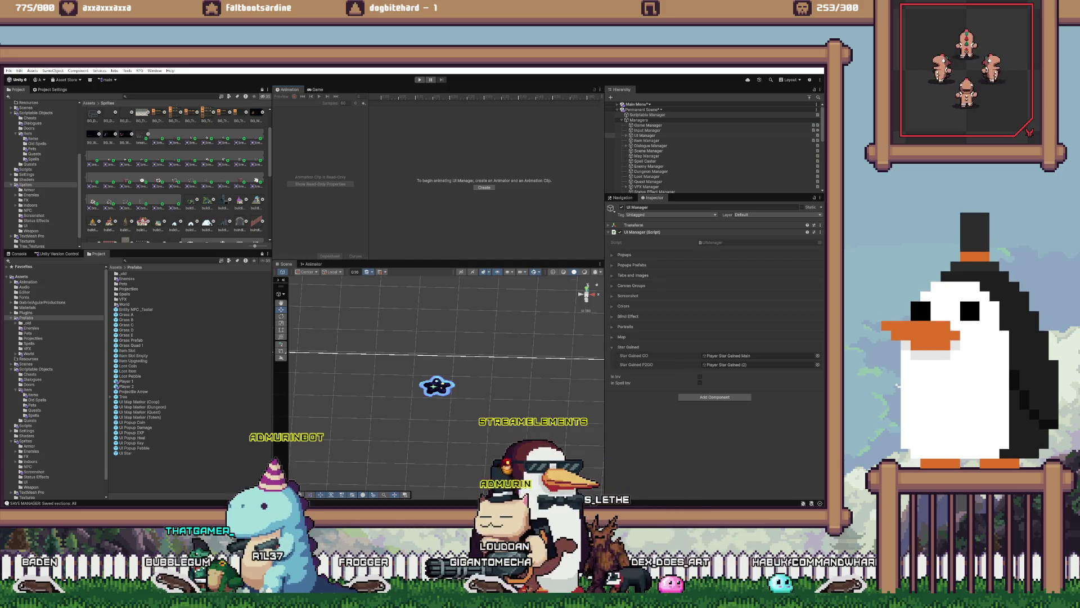
{"action": "scroll", "coordinate": [715, 149], "scroll_direction": "down", "scroll_amount": 10}
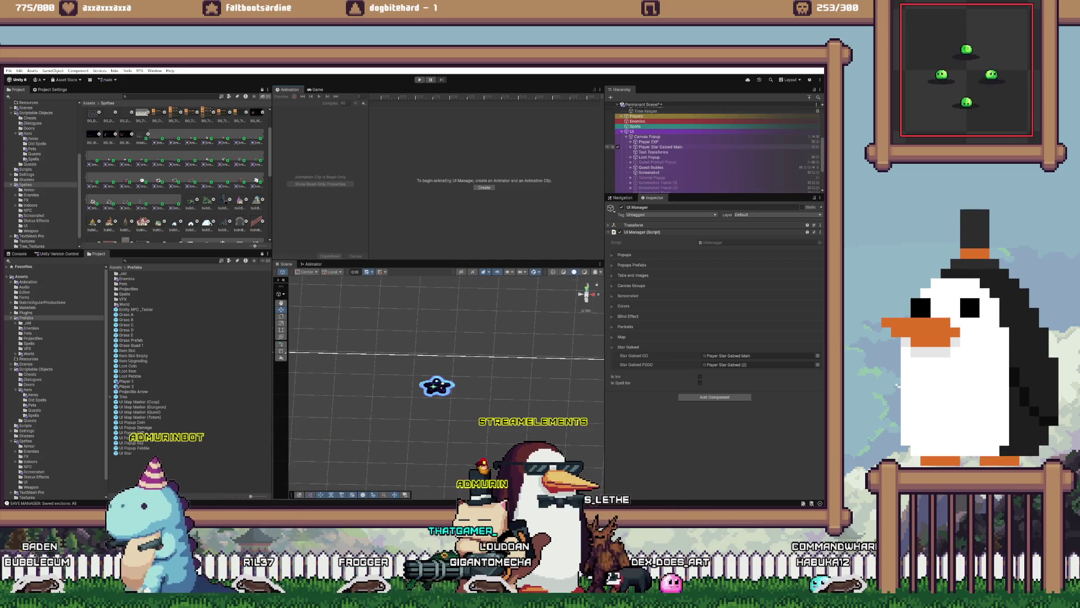
{"action": "key", "text": "alt+Tab"}
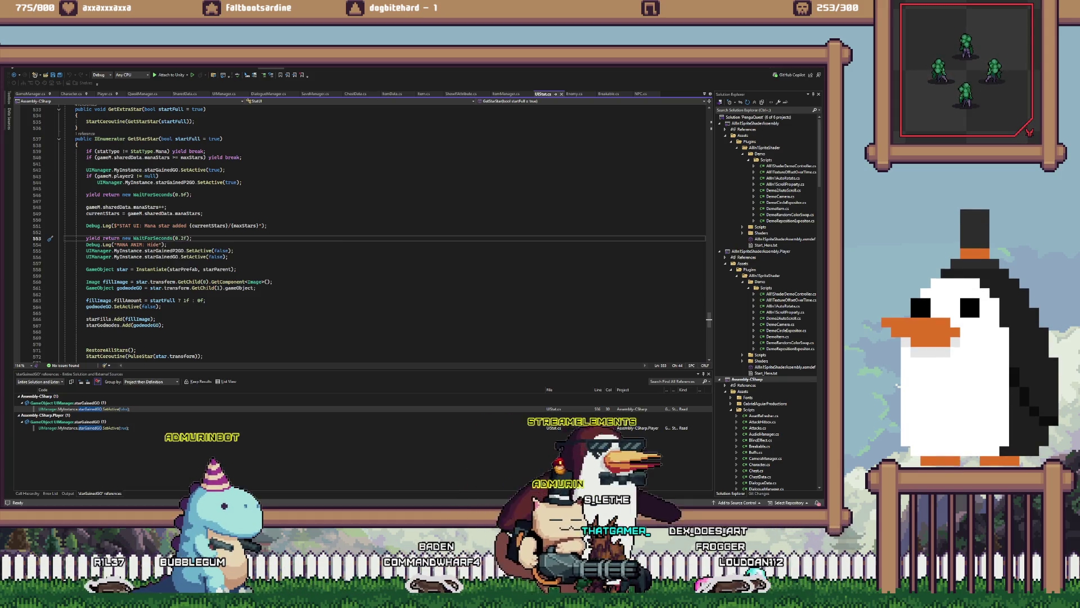
{"action": "key", "text": "alt+Tab"}
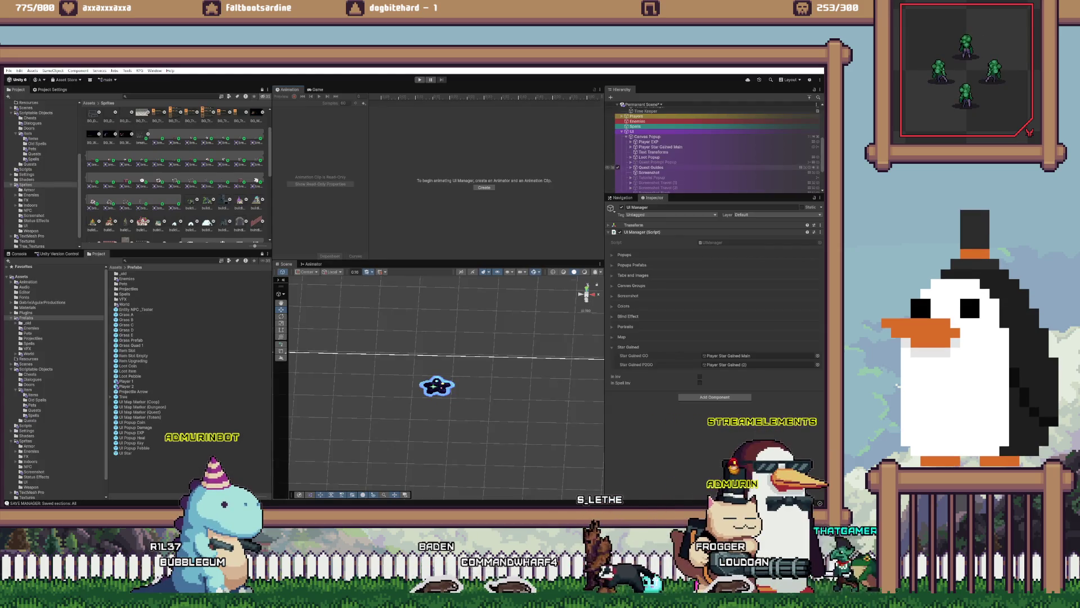
{"action": "scroll", "coordinate": [714, 149], "scroll_direction": "down", "scroll_amount": 2}
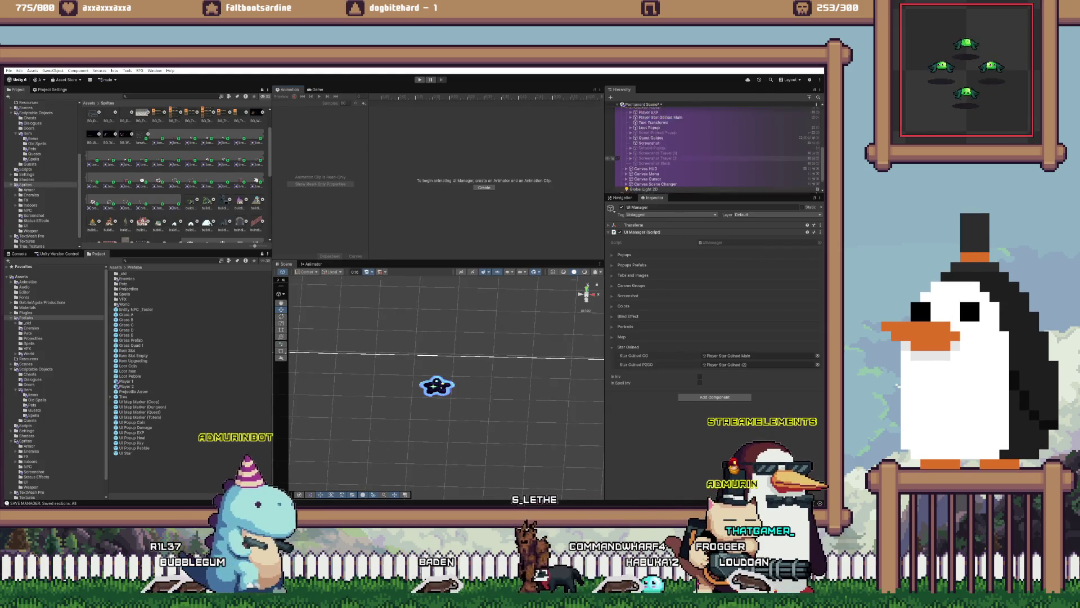
{"action": "left_click", "coordinate": [661, 136]}
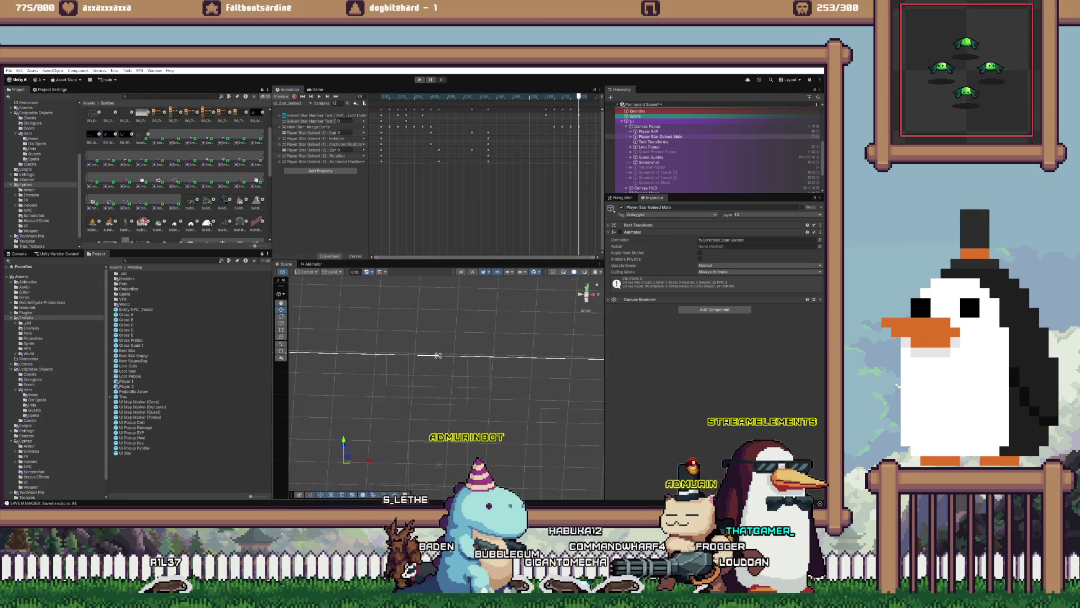
{"action": "key", "text": "alt+Tab"}
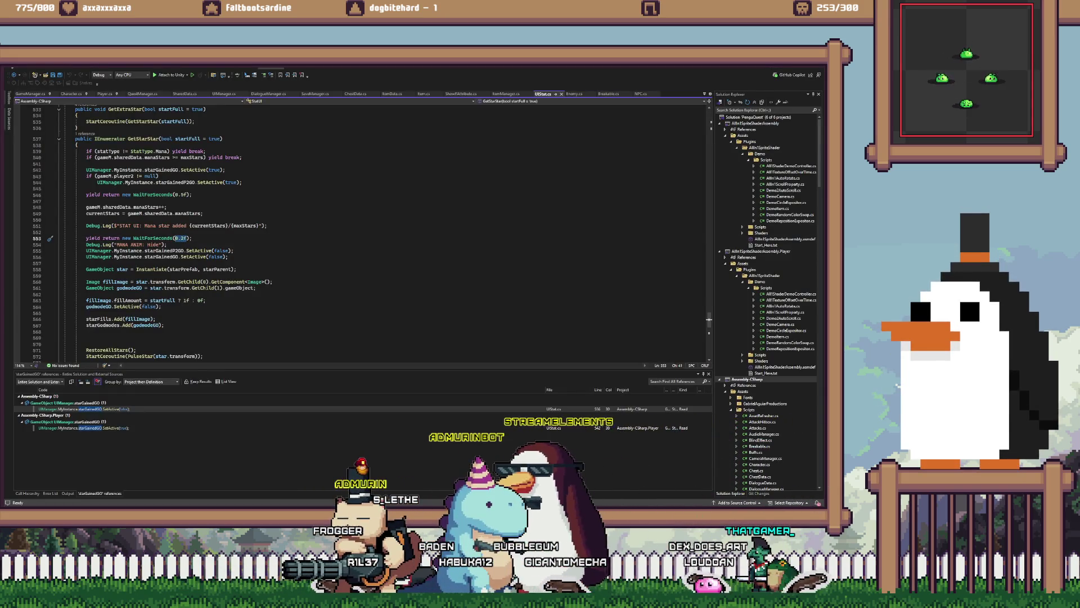
- Change the WaitForSeconds on line 553 from 0.2f to 1.2f, save, and let Unity recompile
{"action": "type", "text": "2"}
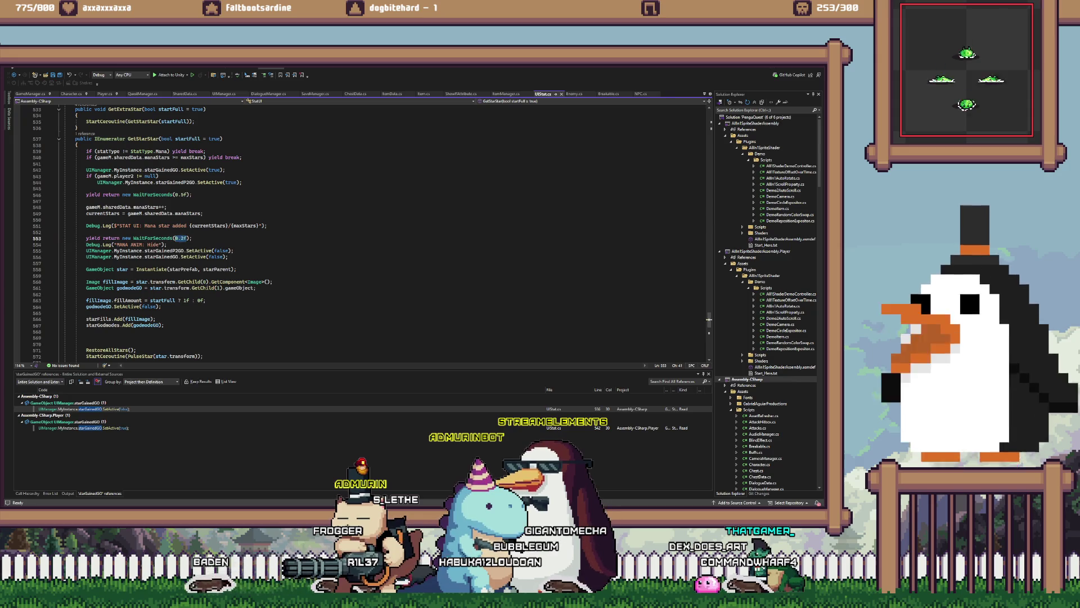
{"action": "key", "text": "alt+Tab"}
{"action": "scroll", "coordinate": [506, 344], "scroll_direction": "down", "scroll_amount": 3}
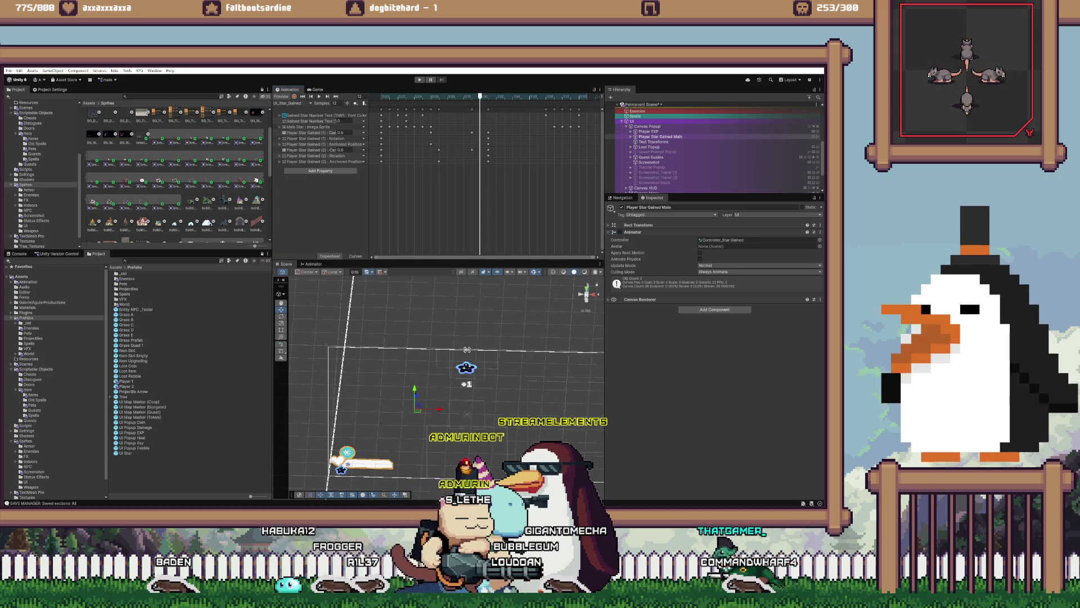
{"action": "key", "text": "alt+Tab"}
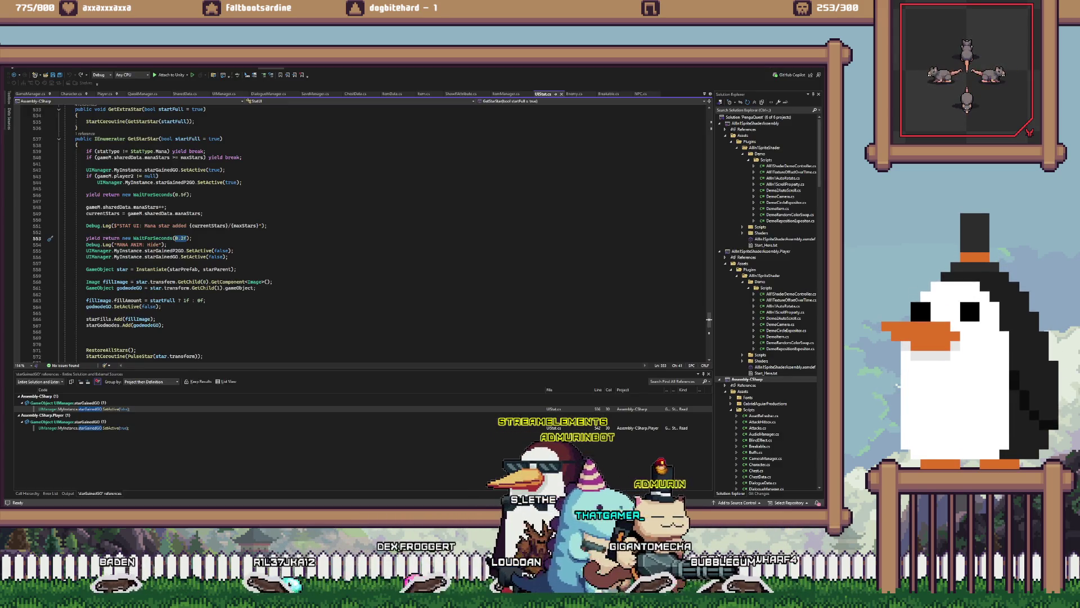
{"action": "type", "text": "1"}
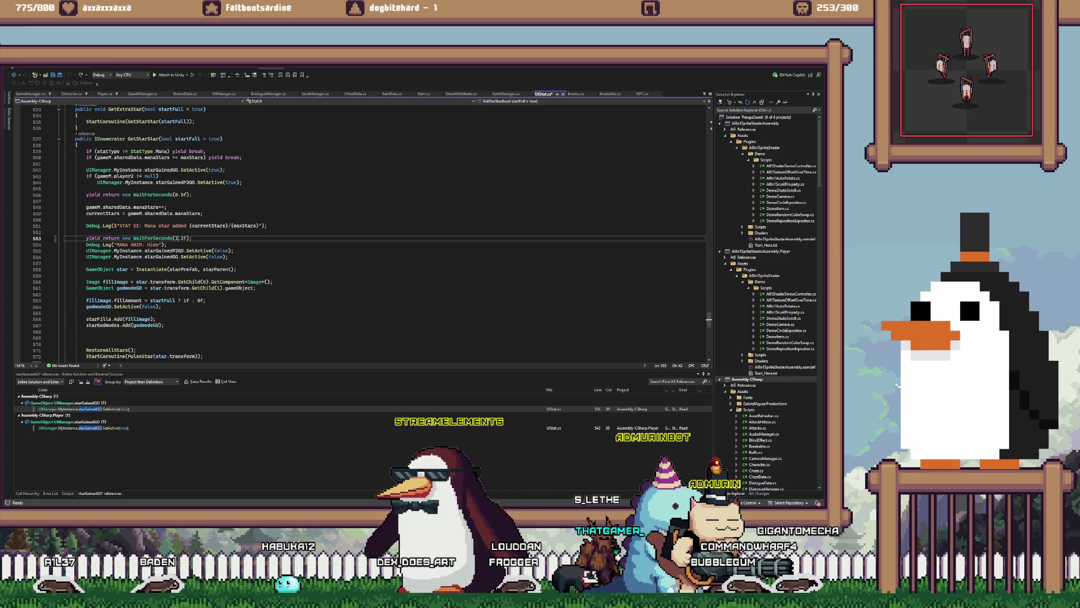
{"action": "key", "text": "ctrl+s"}
{"action": "key", "text": "alt+Tab"}
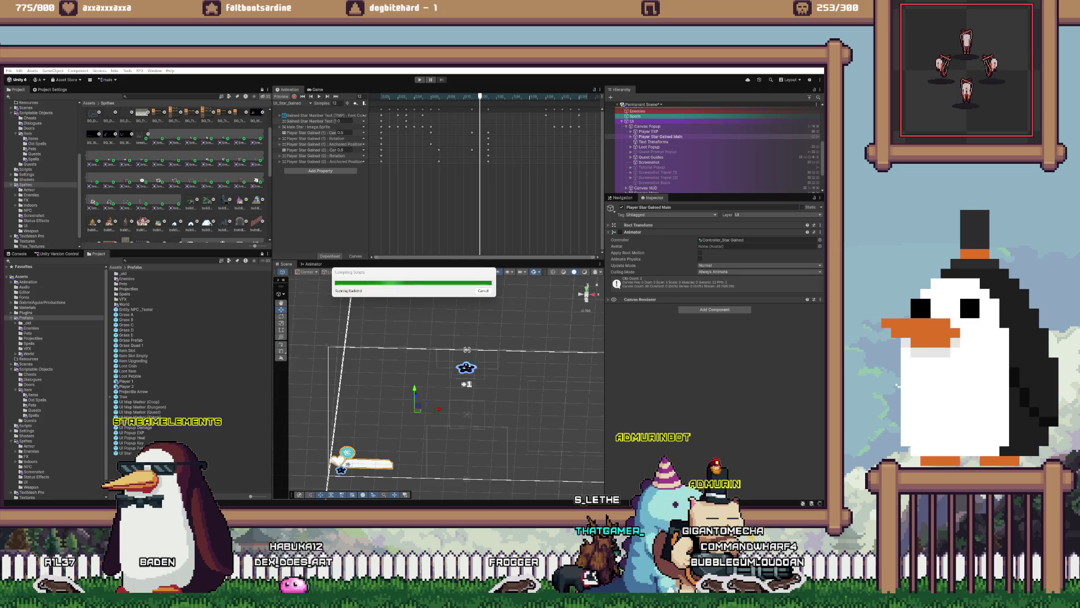
{"action": "key", "text": "alt+Tab"}
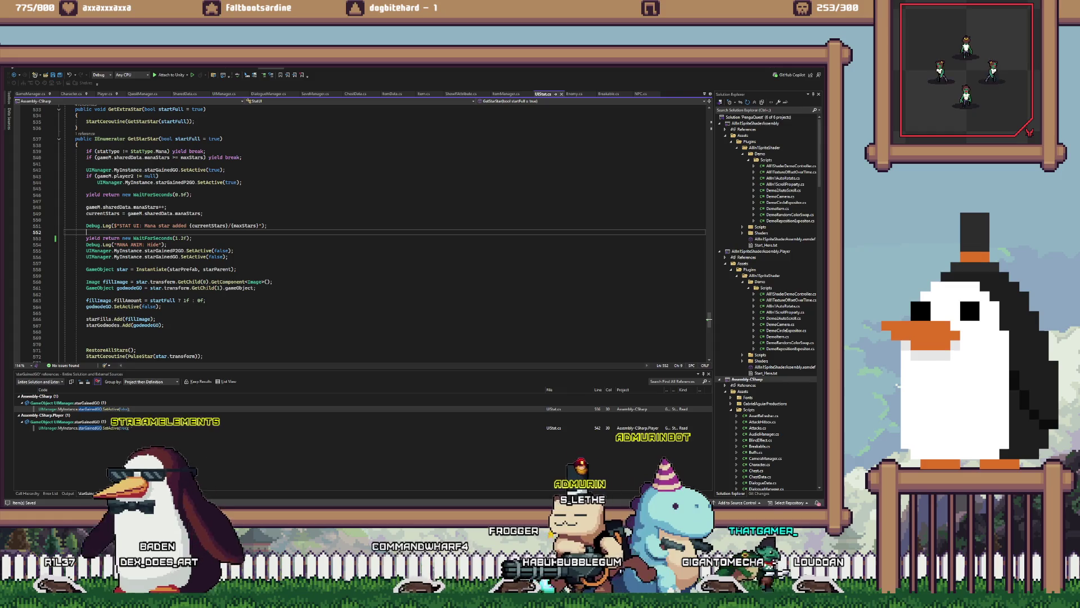
- Move the two SetActive(false) lines down and add a copied 0.8f wait line above them
{"action": "left_click_drag", "start_coordinate": [228, 257], "coordinate": [89, 251]}
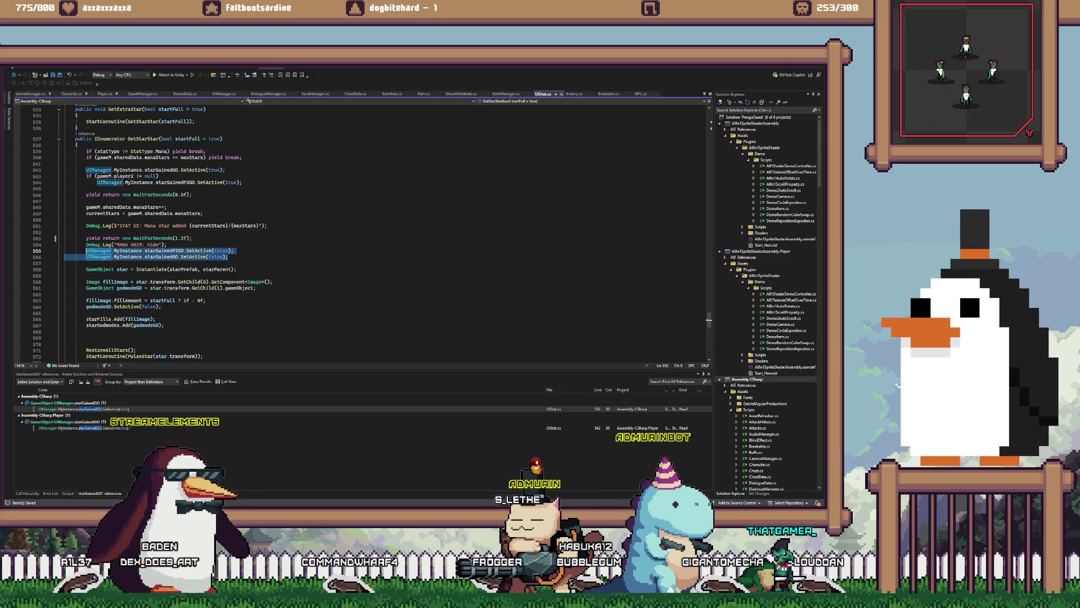
{"action": "key", "text": "alt+Down"}
{"action": "key", "text": "alt+Down"}
{"action": "key", "text": "alt+Down"}
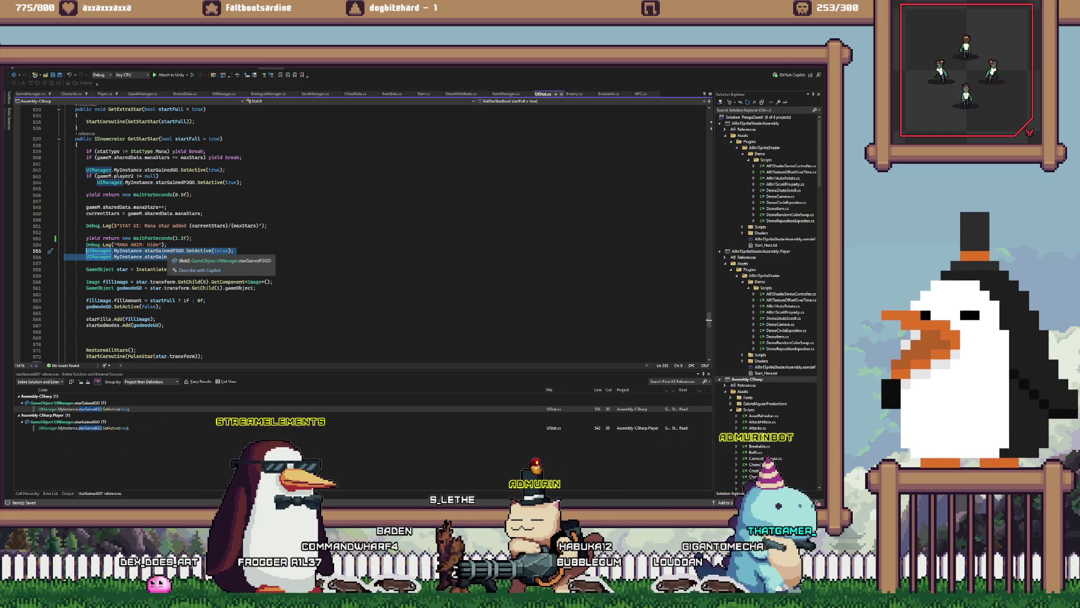
{"action": "key", "text": "alt+Down"}
{"action": "key", "text": "alt+Down"}
{"action": "key", "text": "alt+Down"}
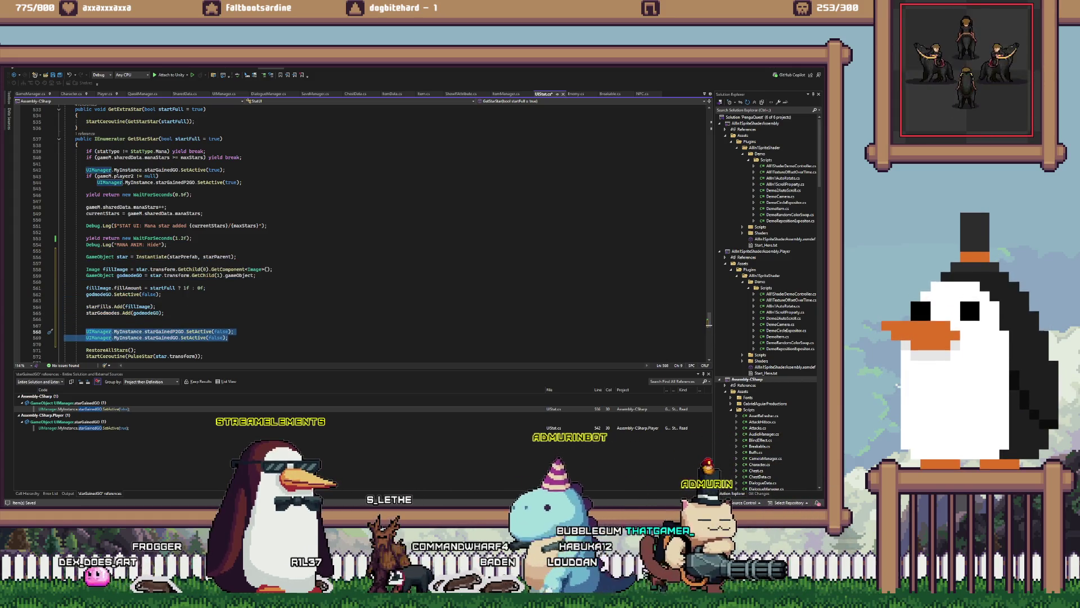
{"action": "left_click", "coordinate": [90, 238]}
{"action": "key", "text": "ctrl+c"}
{"action": "left_click", "coordinate": [86, 325]}
{"action": "key", "text": "ctrl+v"}
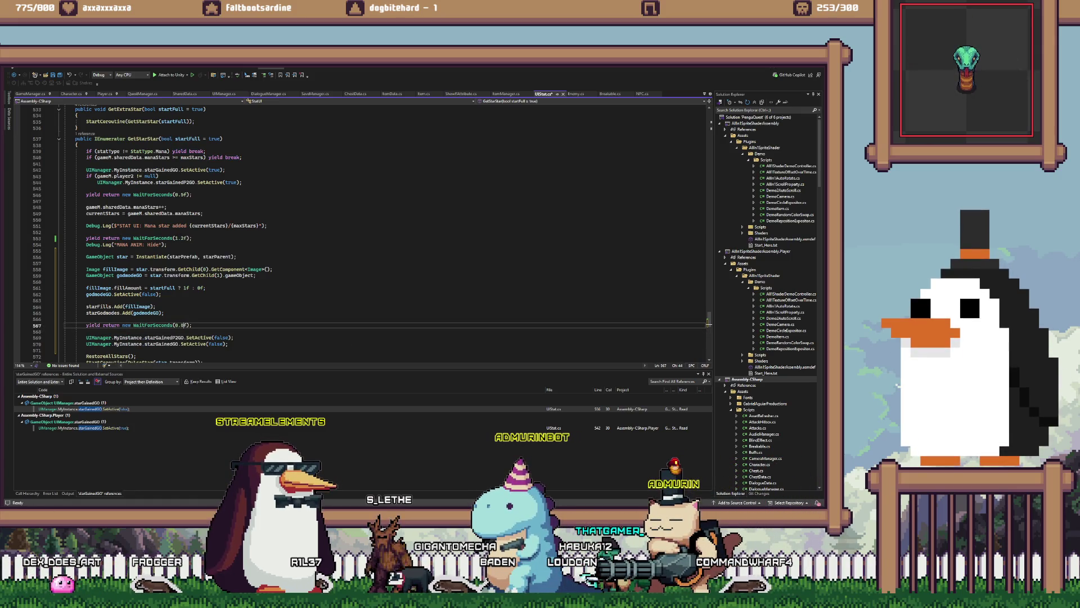
{"action": "left_click", "coordinate": [164, 313]}
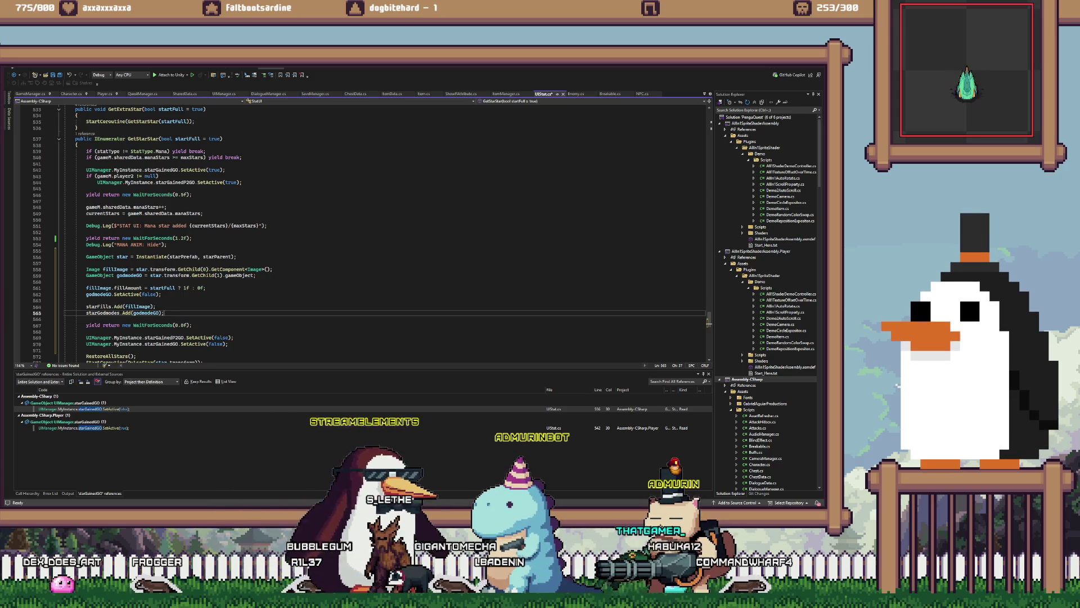
{"action": "scroll", "coordinate": [360, 230], "scroll_direction": "down", "scroll_amount": 1}
{"action": "left_click", "coordinate": [104, 307]}
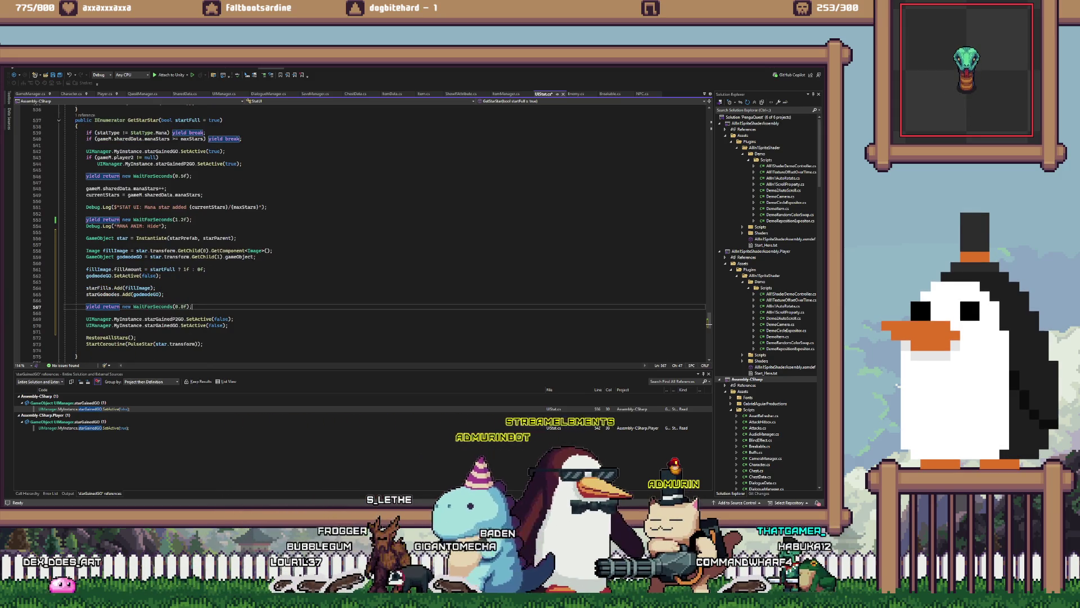
{"action": "key", "text": "ctrl+s"}
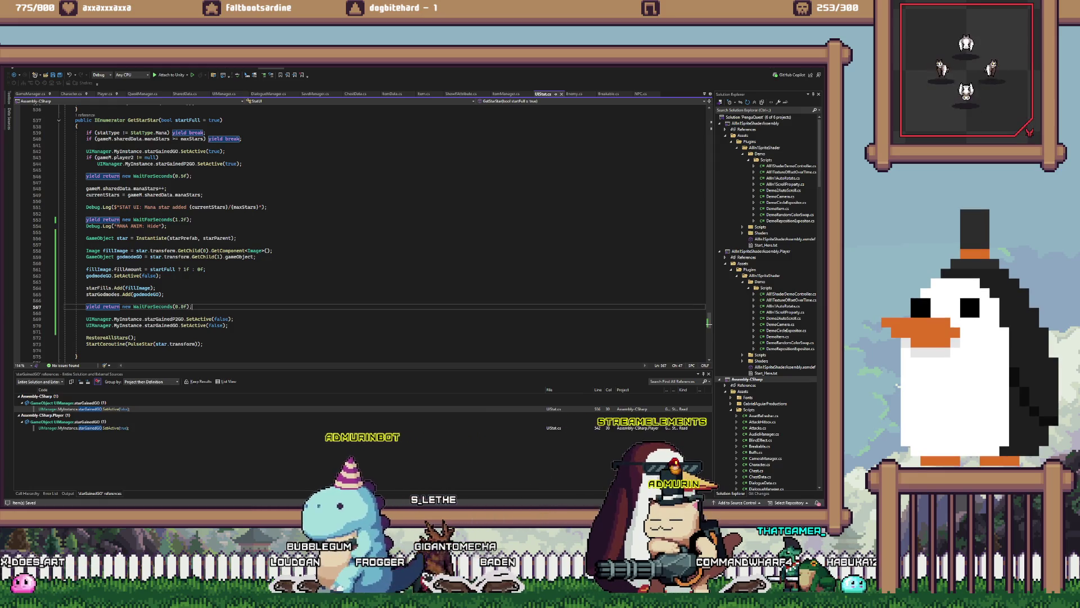
- Move the wait and popup-hiding lines below StartCoroutine(PulseStar(...)) and delete the leftover blank line
{"action": "mouse_move", "coordinate": [227, 325]}
{"action": "left_mouse_down"}
{"action": "mouse_move", "coordinate": [67, 319]}
{"action": "mouse_move", "coordinate": [86, 301]}
{"action": "left_mouse_up"}
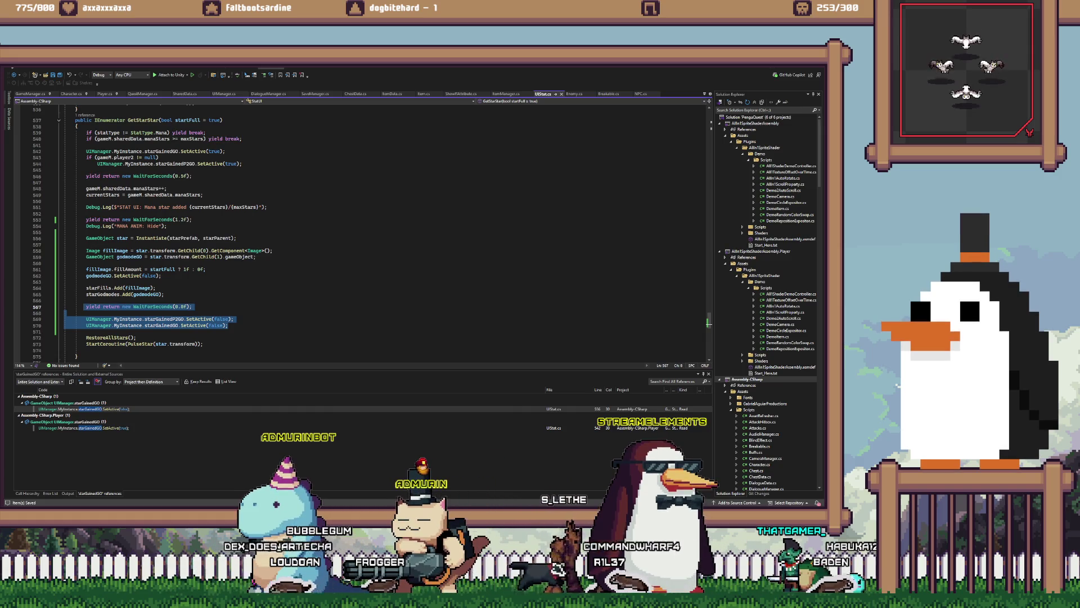
{"action": "key", "text": "alt+Down"}
{"action": "key", "text": "alt+Down"}
{"action": "key", "text": "alt+Down"}
{"action": "left_click", "coordinate": [86, 307]}
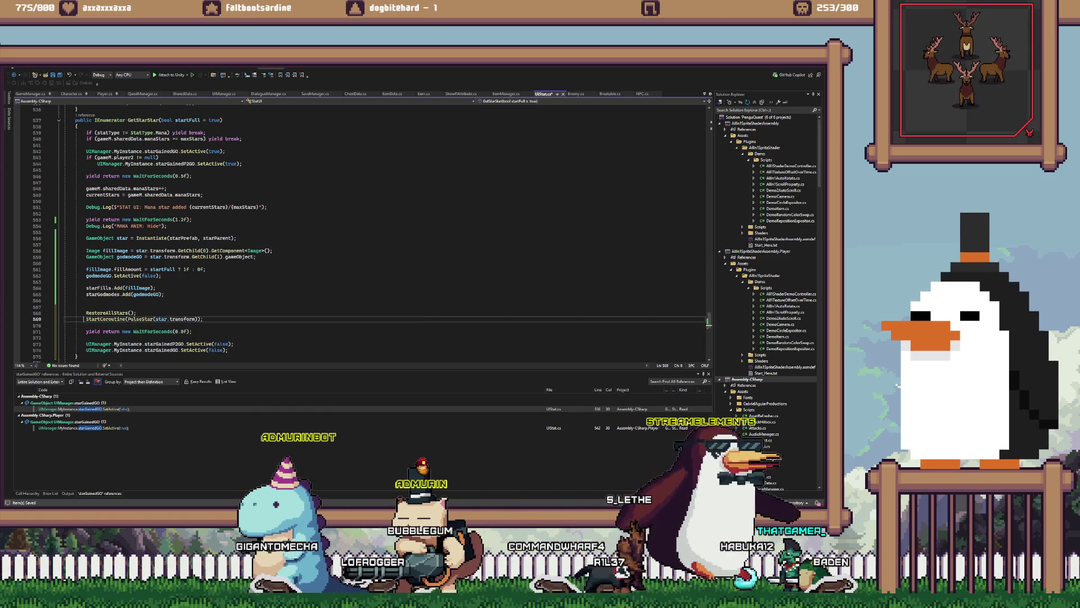
{"action": "key", "text": "shift+Delete"}
{"action": "key", "text": "End"}
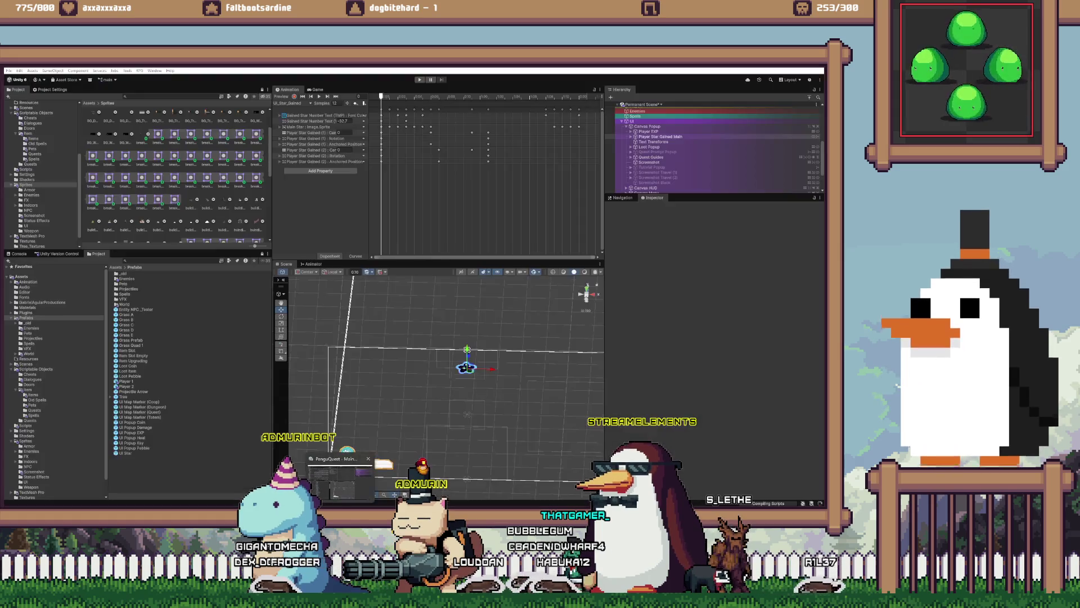
- Let Unity recompile UIStat.cs, then enter Play mode to watch the star popup
{"action": "key", "text": "alt+Tab"}
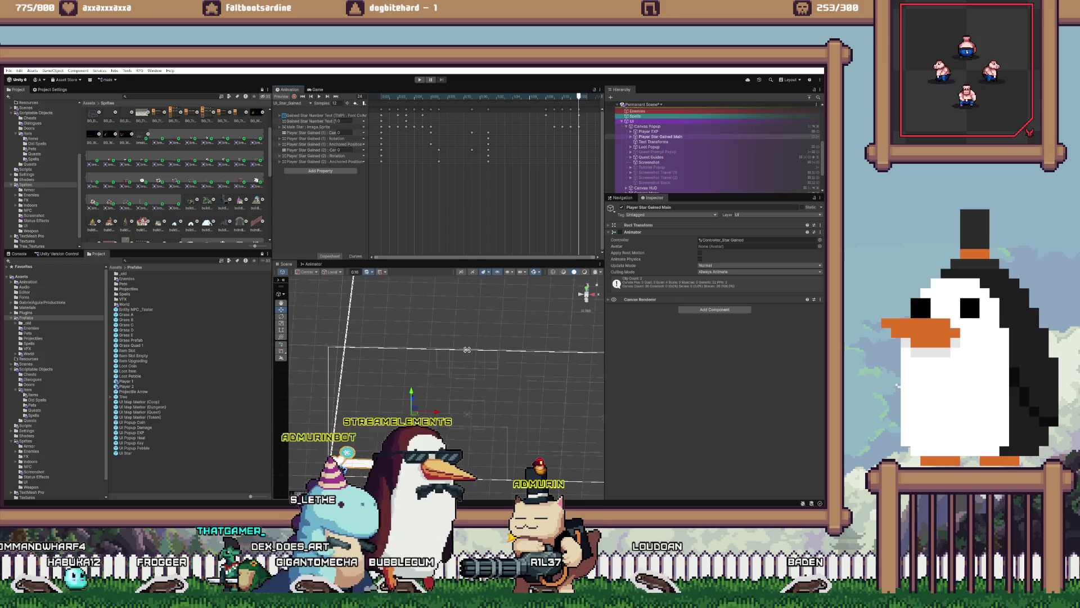
{"action": "key", "text": "ctrl+p"}
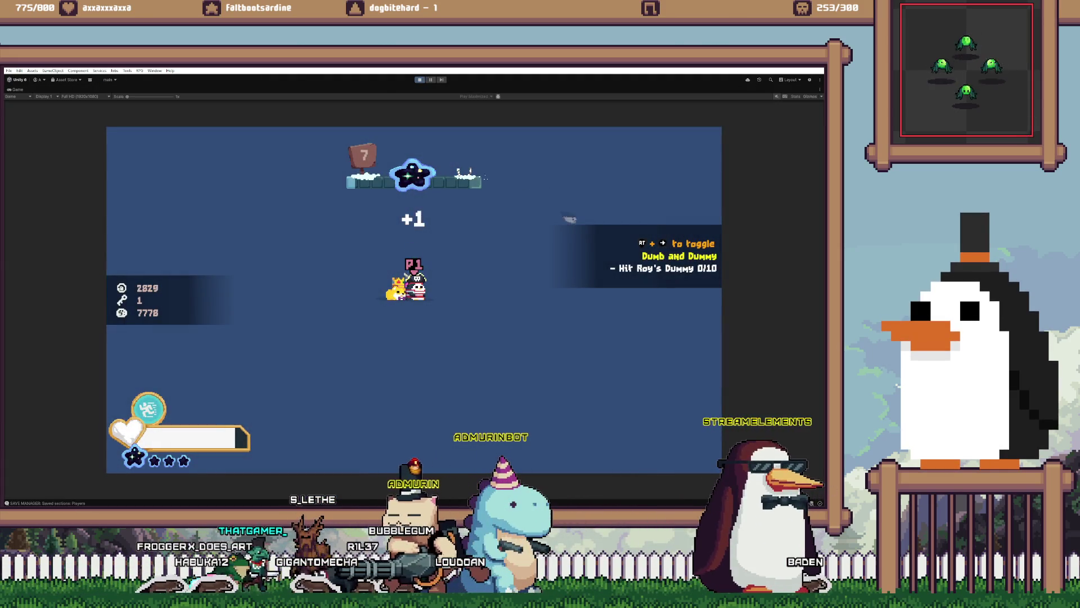
- Stop Play mode and unload the Permanent Scene, answering the save prompt
{"action": "key", "text": "ctrl+p"}
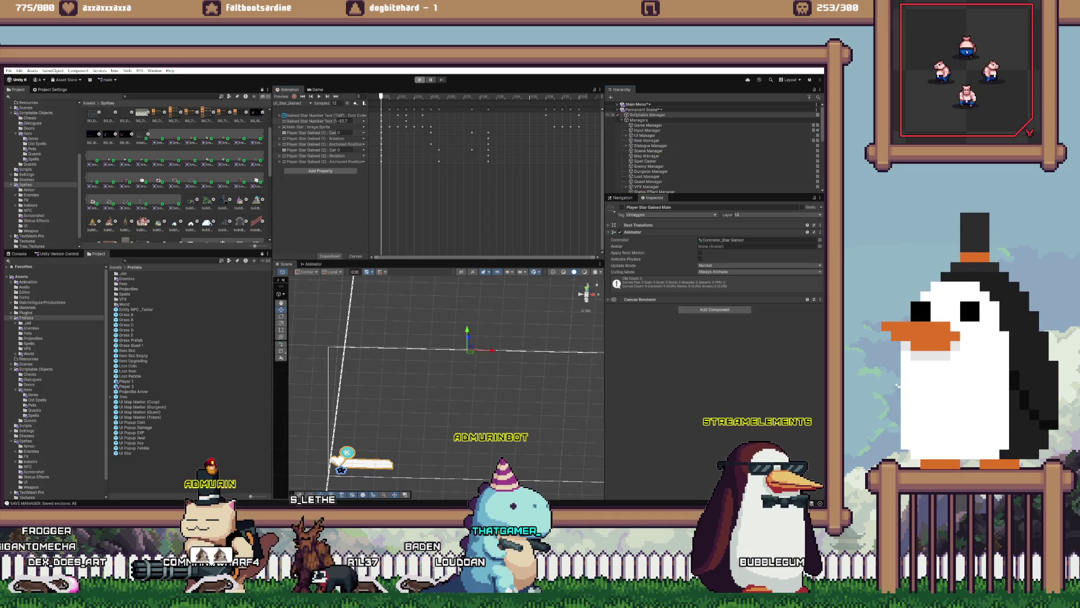
{"action": "right_click", "coordinate": [677, 109]}
{"action": "left_click", "coordinate": [698, 147]}
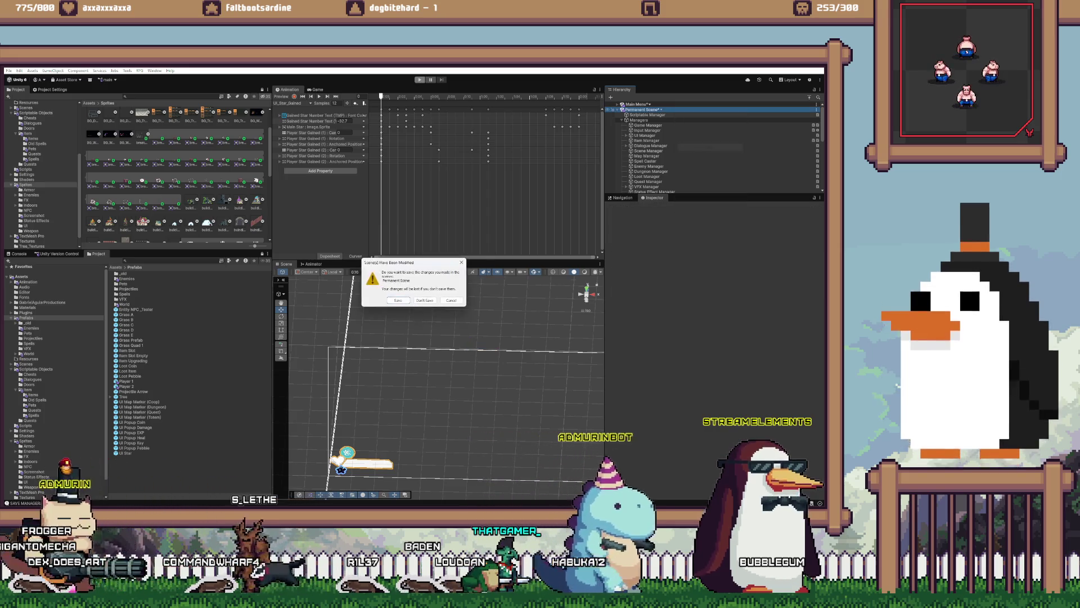
{"action": "key", "text": "Return"}
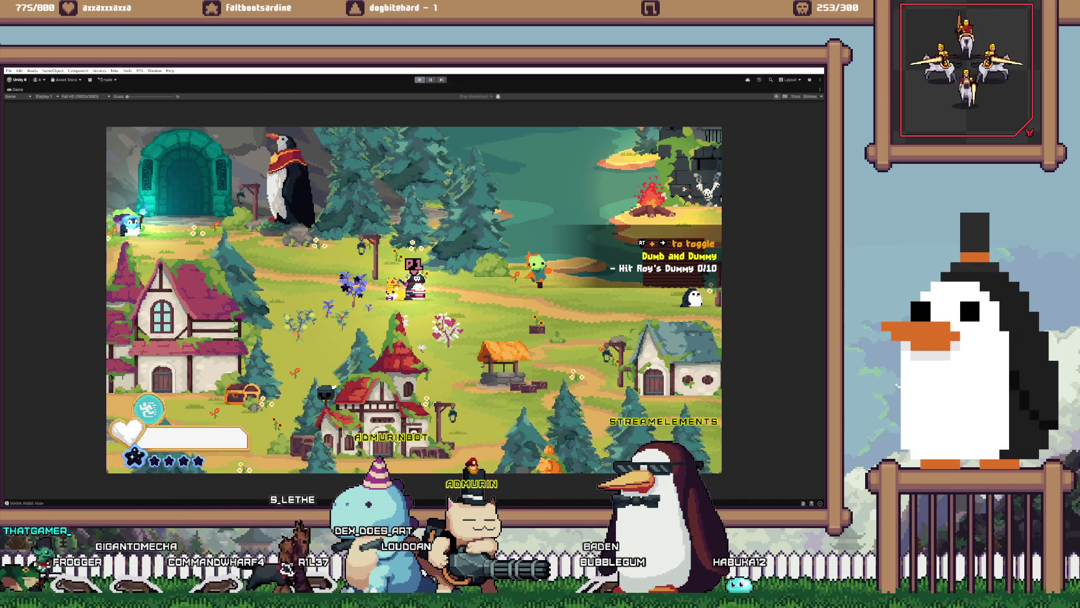
{"action": "key", "text": "alt+Tab"}
- Change the popup hide wait on UIStat.cs line 570 from 0.8f to 0.6f and recompile in Unity
{"action": "left_click", "coordinate": [172, 326]}
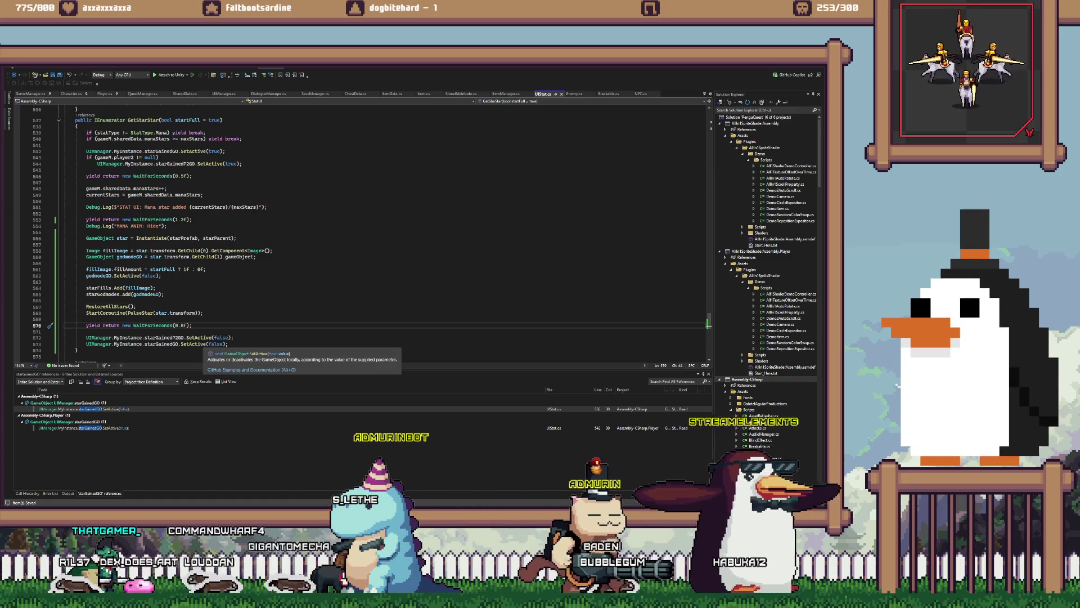
{"action": "key", "text": "BackSpace"}
{"action": "type", "text": "6"}
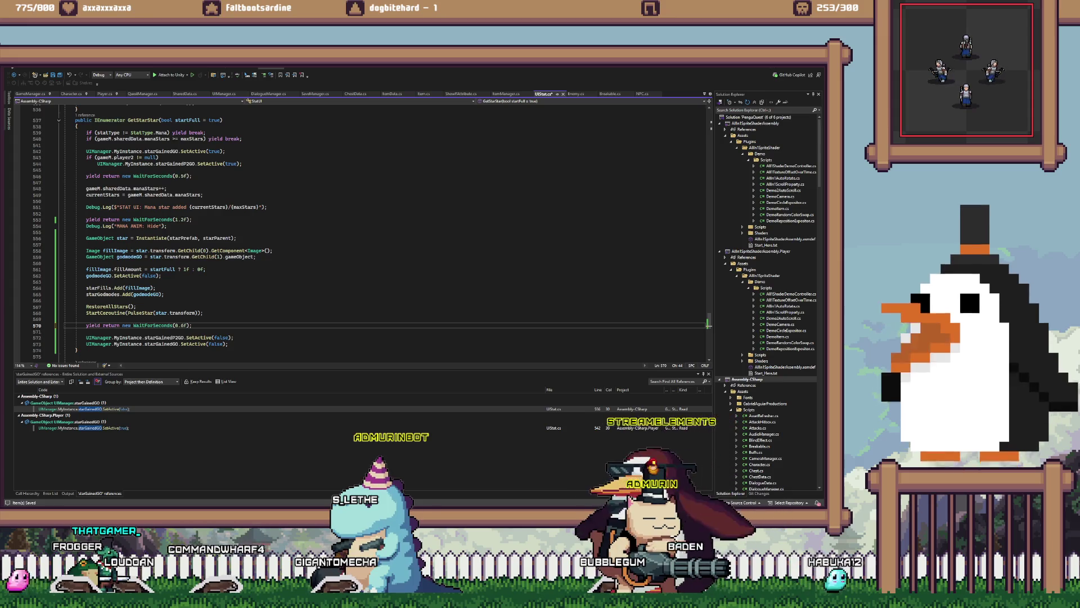
{"action": "left_click", "coordinate": [202, 313]}
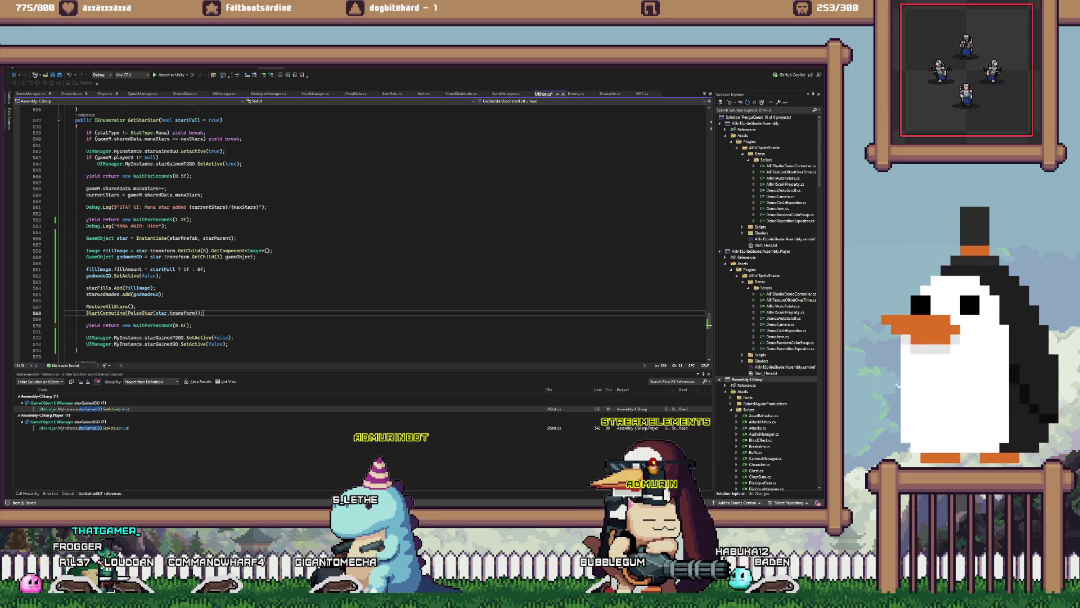
{"action": "key", "text": "alt+Tab"}
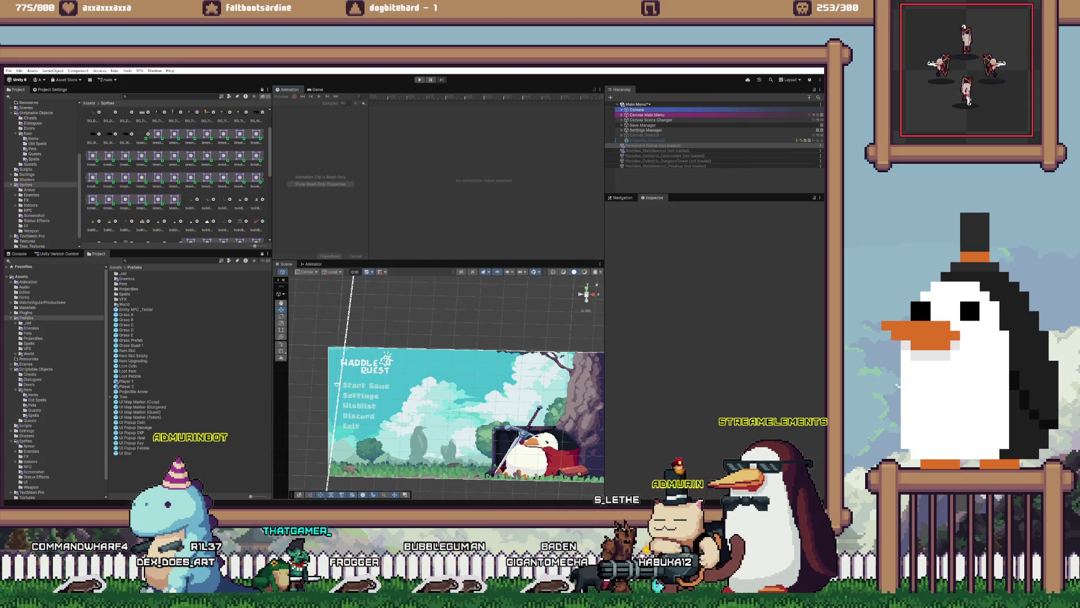
- Run the game to check the star popup with the 0.6-second wait, then stop and return to UIStat.cs
{"action": "key", "text": "ctrl+p"}
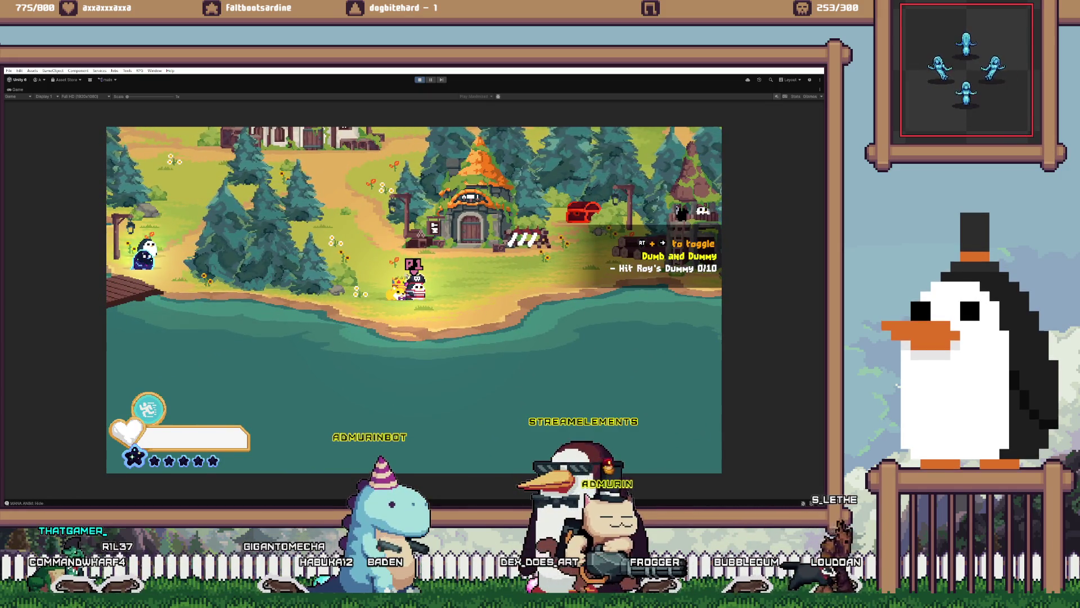
{"action": "key", "text": "ctrl+p"}
{"action": "key", "text": "alt+Tab"}
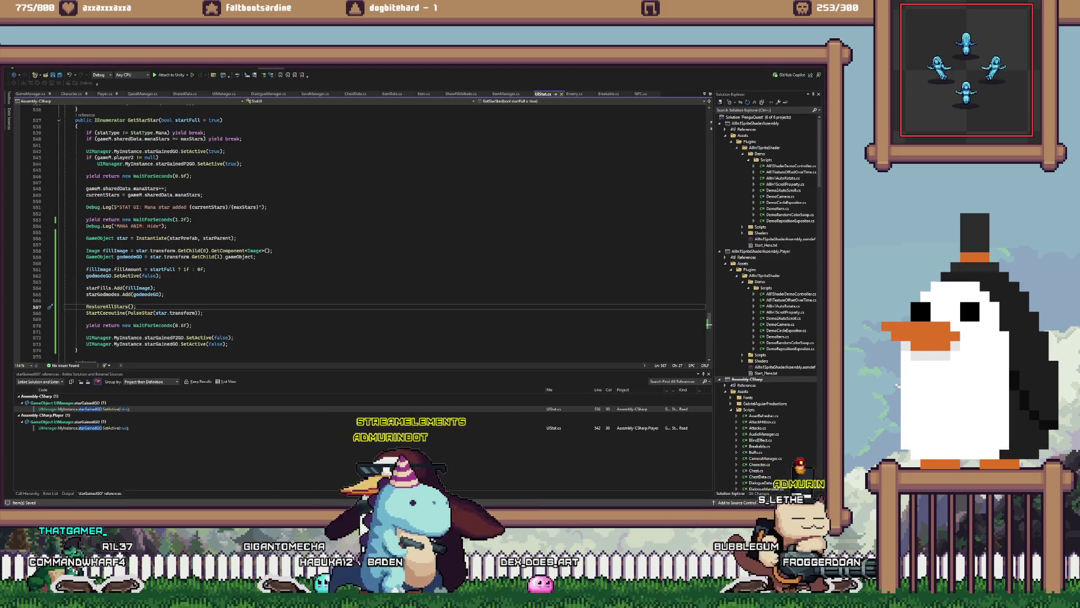
- Change line 570 to WaitForSeconds(0.3f) and let Unity recompile the scripts
{"action": "left_click", "coordinate": [183, 325]}
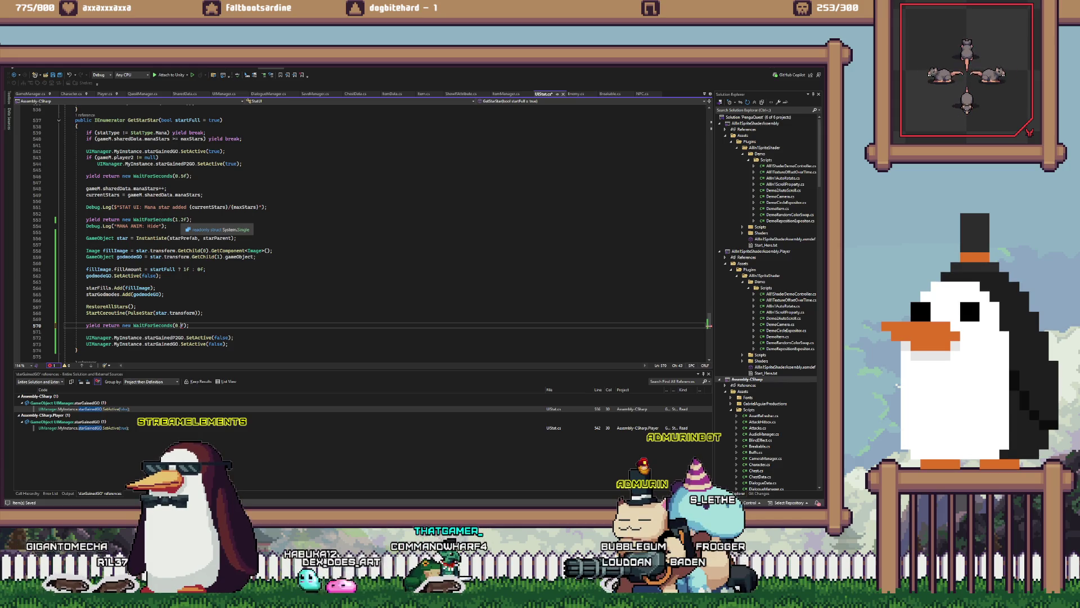
{"action": "type", "text": "3"}
{"action": "left_click", "coordinate": [86, 300]}
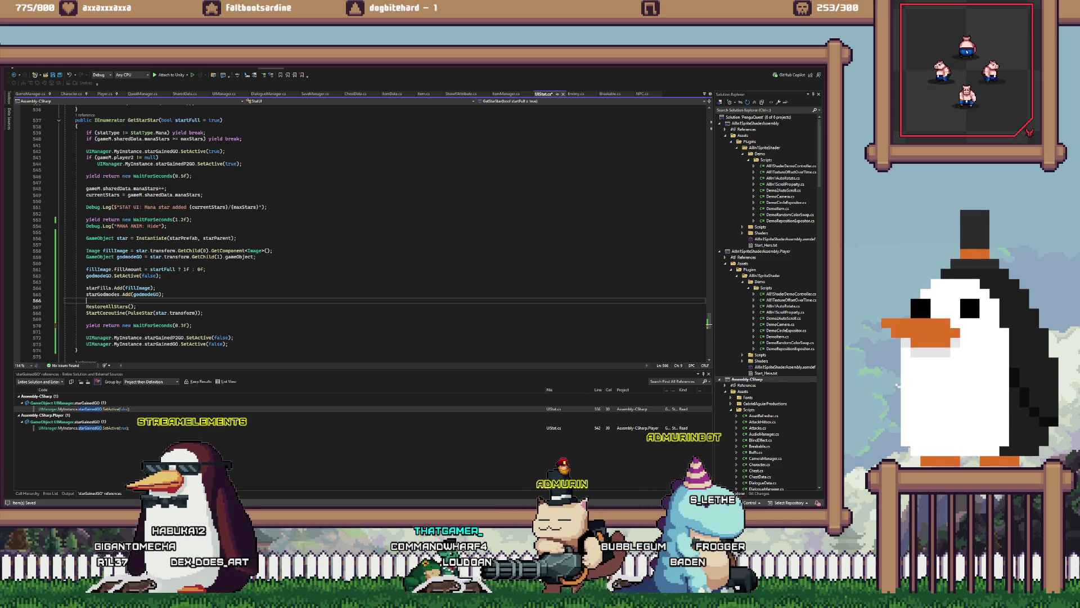
{"action": "key", "text": "alt+Tab"}
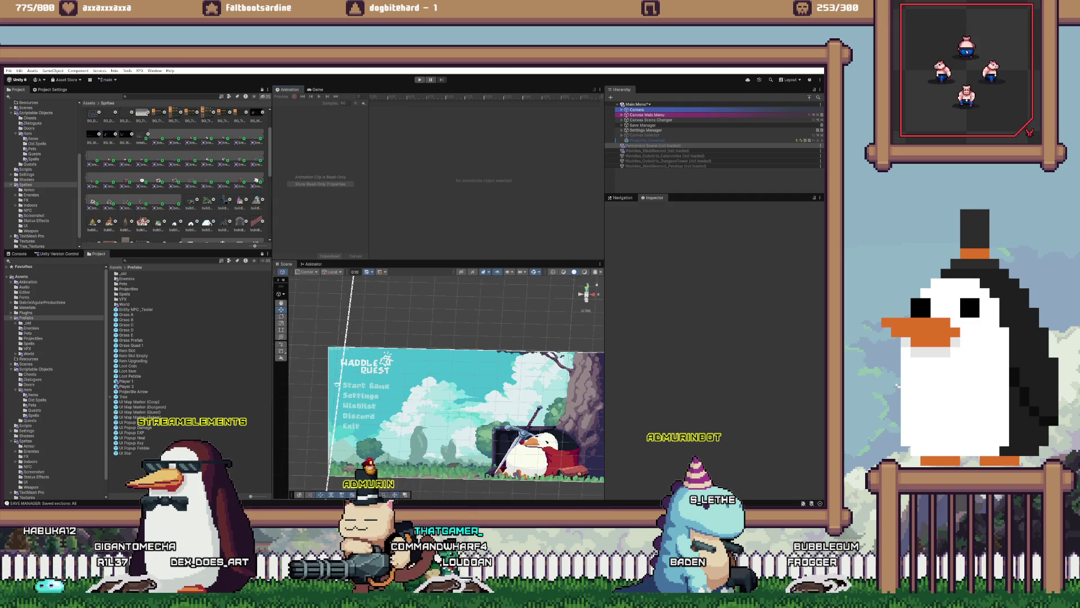
{"action": "key", "text": "alt+Tab"}
{"action": "left_click", "coordinate": [86, 244]}
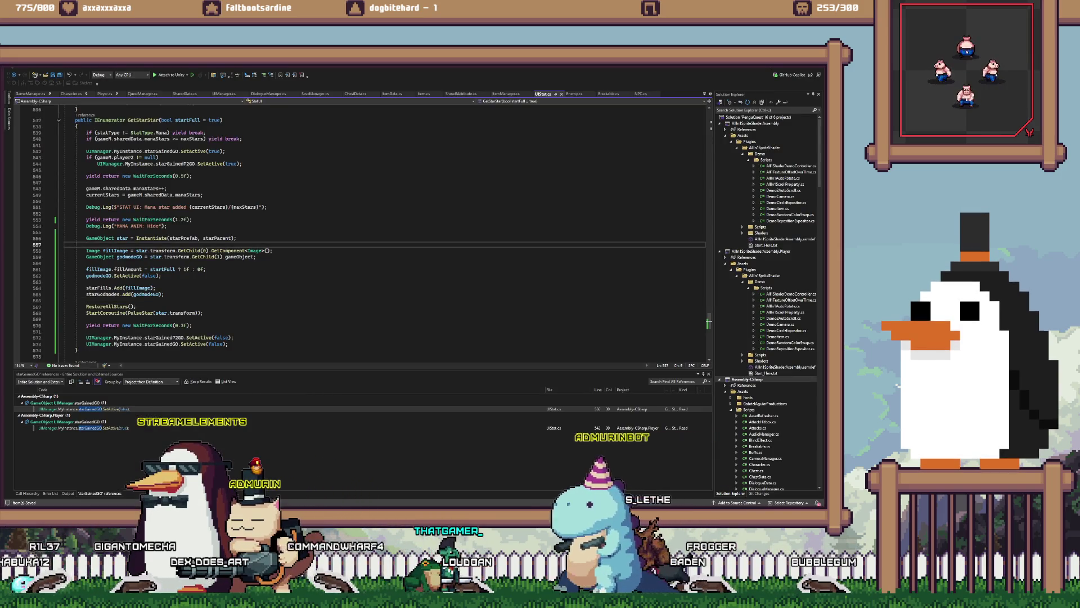
{"action": "key", "text": "alt+Tab"}
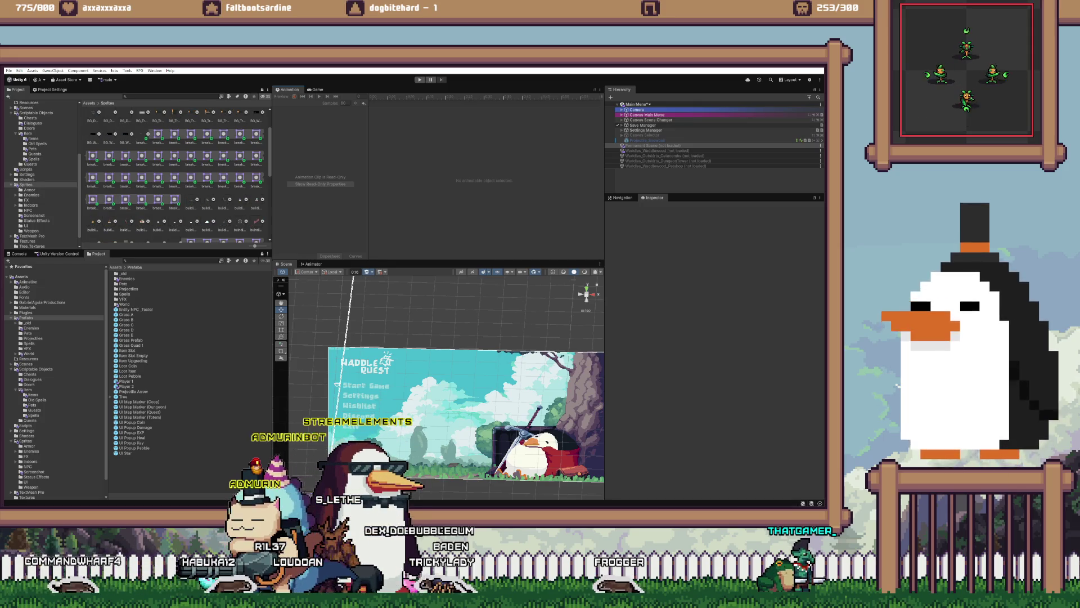
- Load the Permanent Scene back in, expand its UI canvases, and select Loot Popup under Canvas Popup
{"action": "right_click", "coordinate": [642, 145]}
{"action": "left_click", "coordinate": [661, 169]}
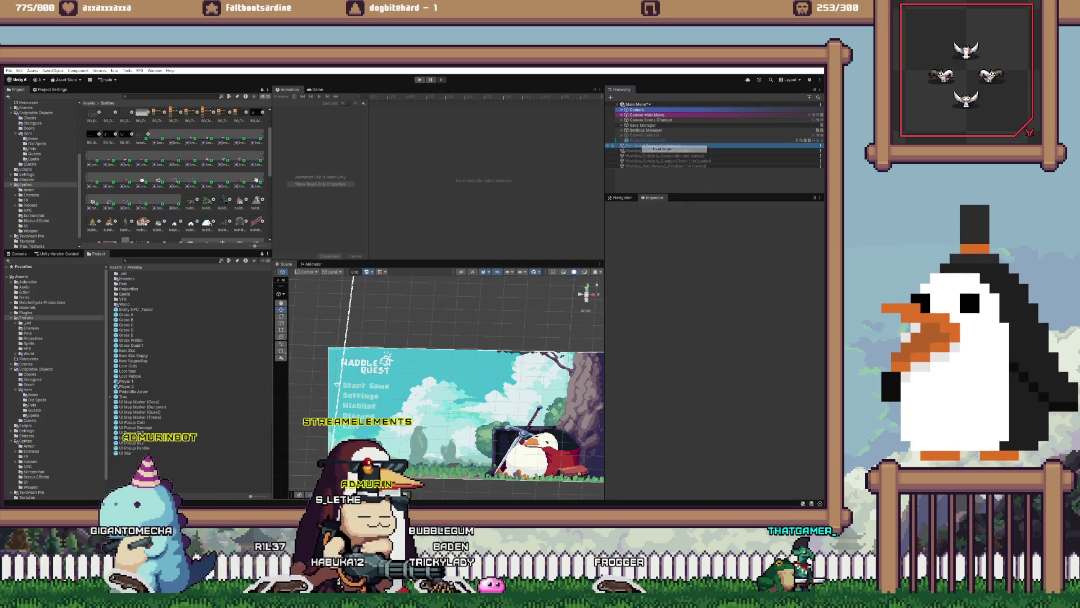
{"action": "left_click", "coordinate": [622, 176]}
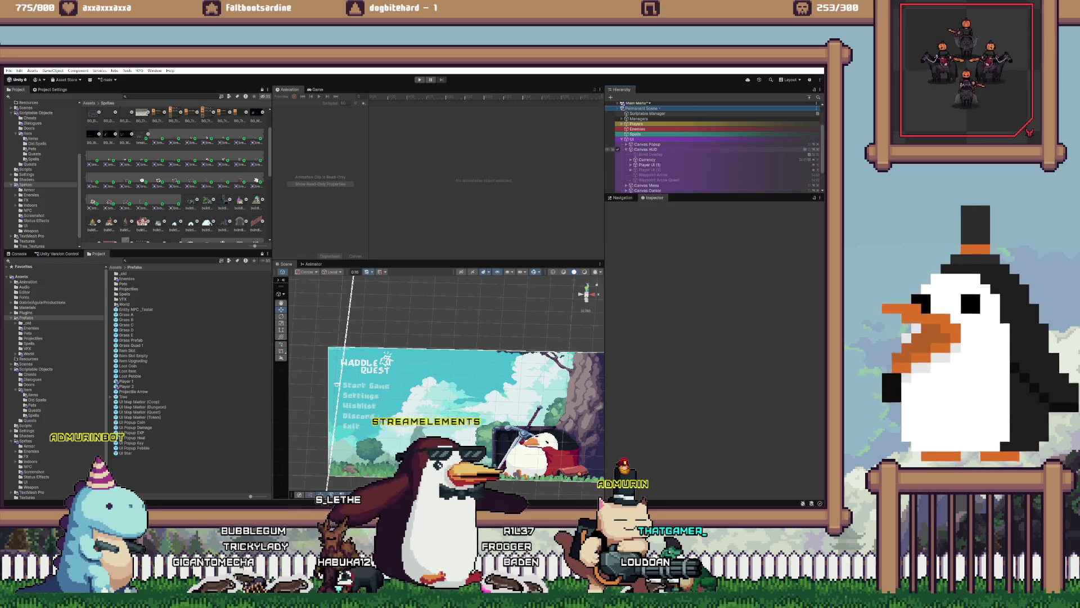
{"action": "left_click", "coordinate": [626, 149]}
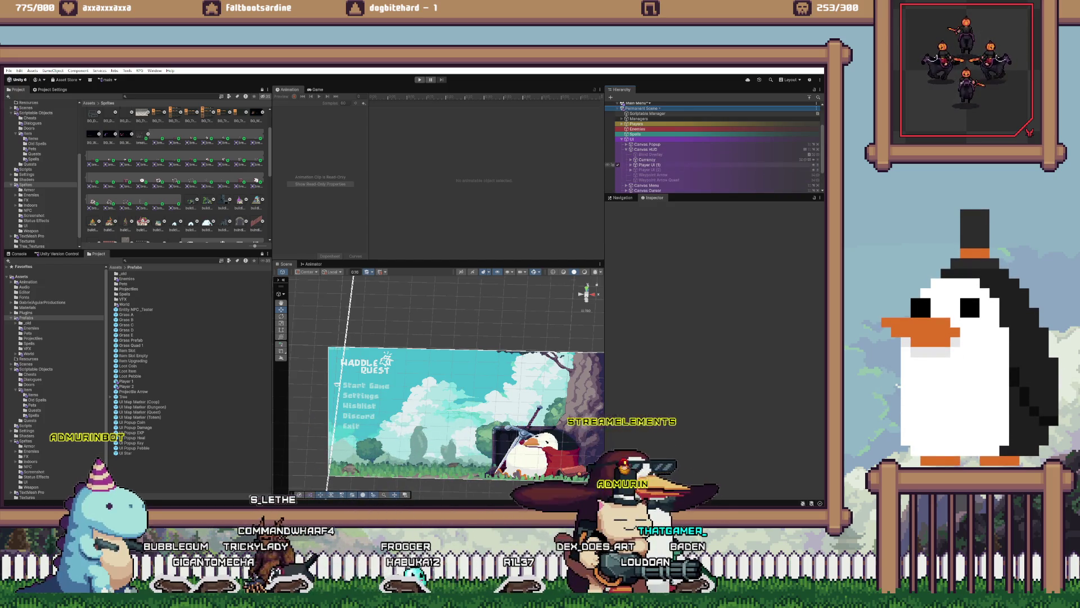
{"action": "scroll", "coordinate": [619, 162], "scroll_direction": "down", "scroll_amount": 2}
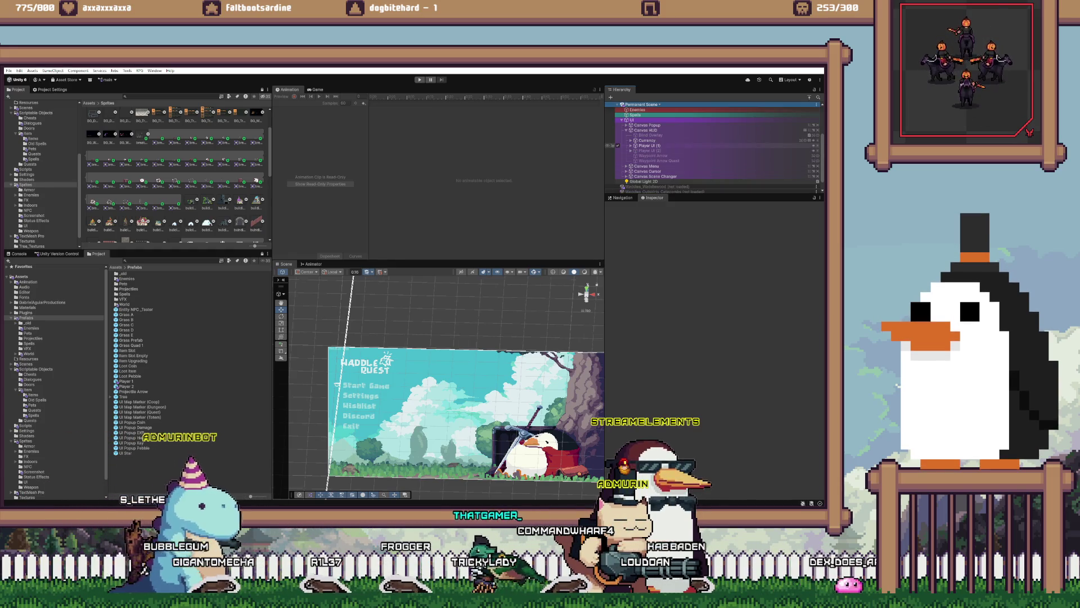
{"action": "left_click", "coordinate": [626, 130]}
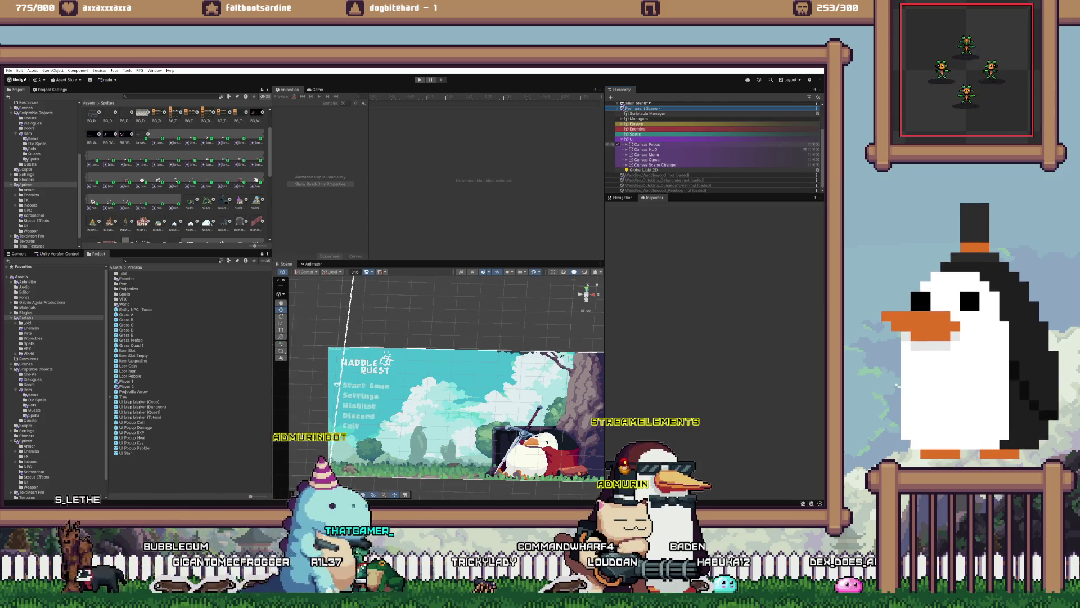
{"action": "left_click", "coordinate": [627, 144]}
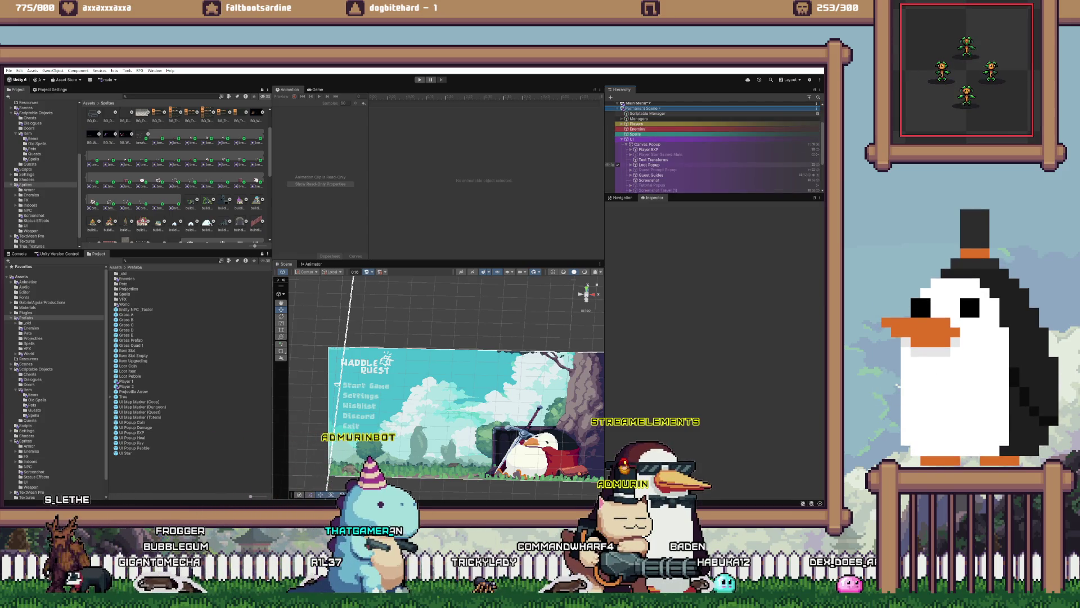
{"action": "left_click", "coordinate": [649, 164]}
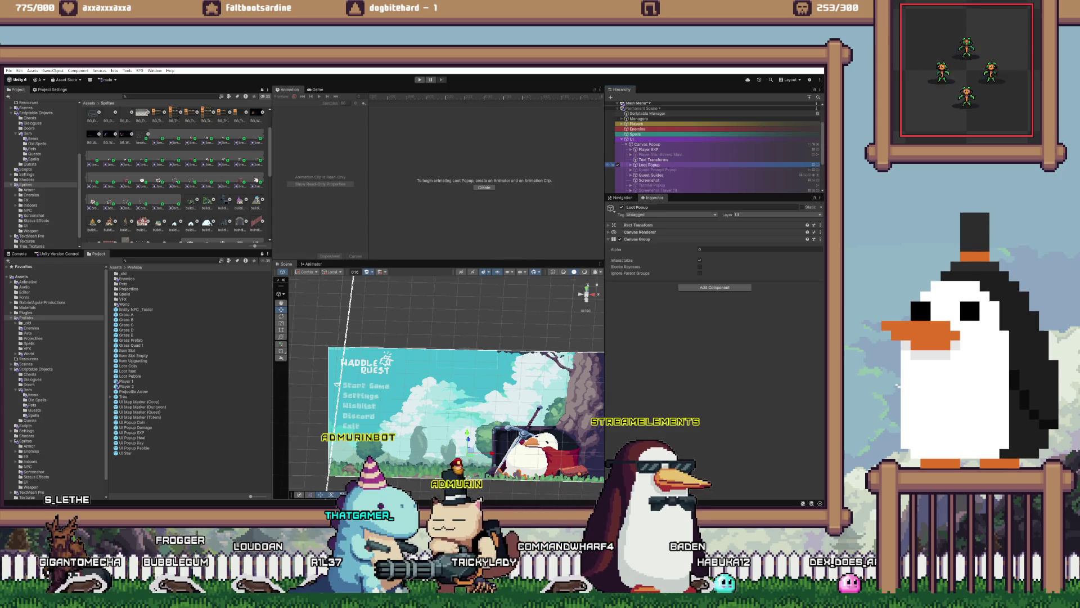
- Review the Canvas Menu and Canvas HUD children, collapse the UI group, and expand Managers
{"action": "scroll", "coordinate": [675, 163], "scroll_direction": "down", "scroll_amount": 2}
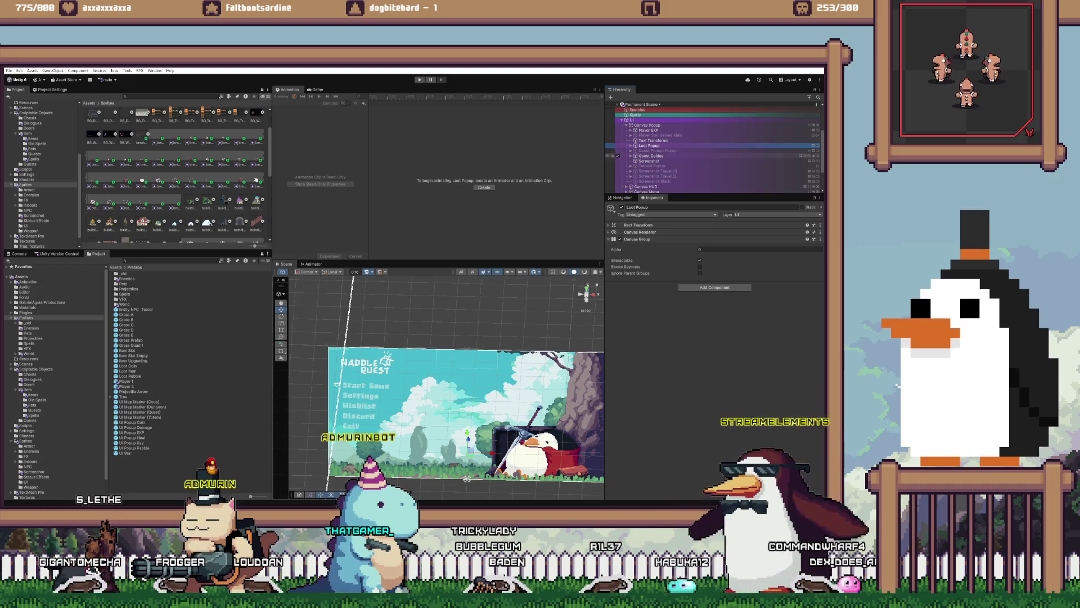
{"action": "scroll", "coordinate": [715, 149], "scroll_direction": "down", "scroll_amount": 2}
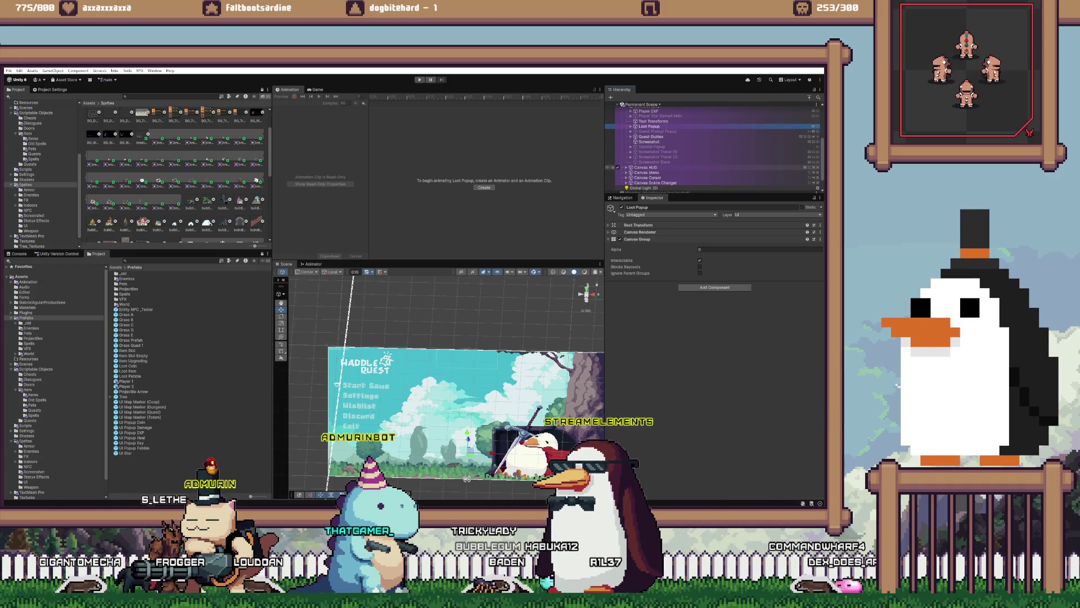
{"action": "scroll", "coordinate": [714, 149], "scroll_direction": "up", "scroll_amount": 4}
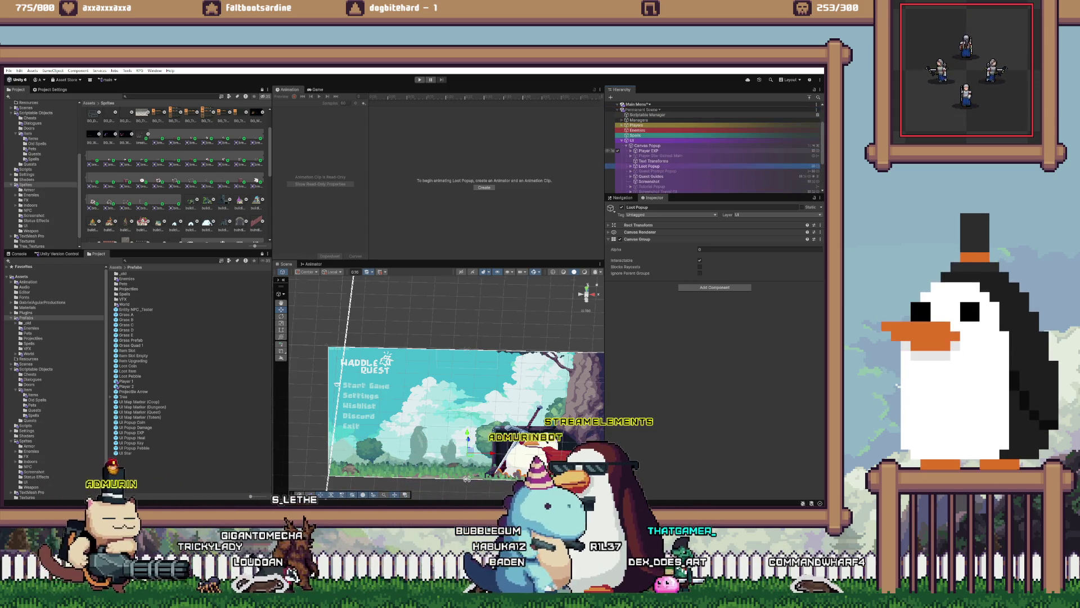
{"action": "scroll", "coordinate": [714, 147], "scroll_direction": "down", "scroll_amount": 2}
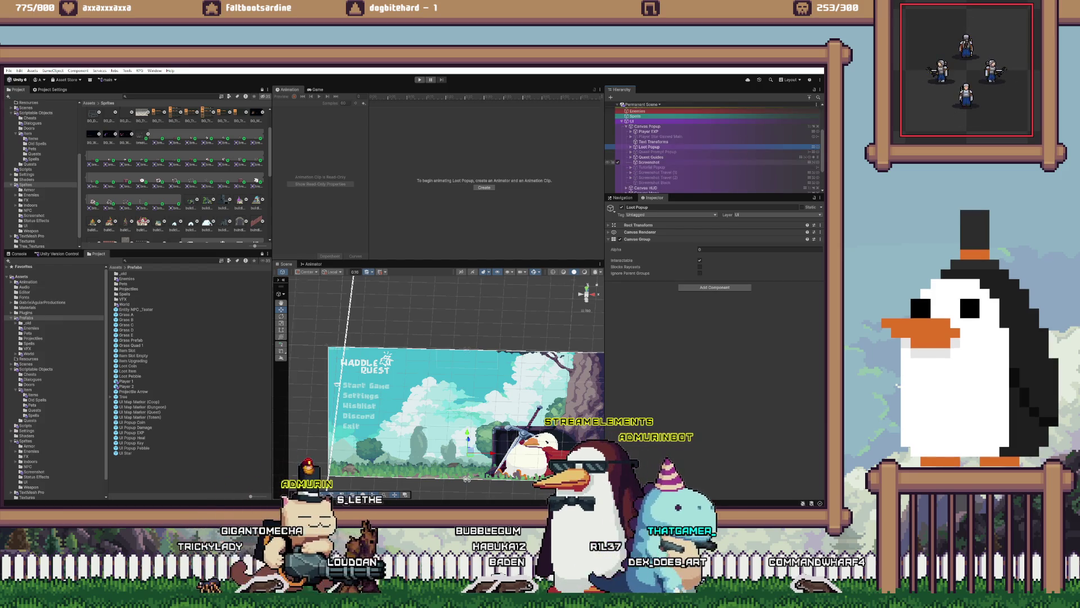
{"action": "scroll", "coordinate": [714, 148], "scroll_direction": "down", "scroll_amount": 2}
{"action": "left_click", "coordinate": [626, 173]}
{"action": "scroll", "coordinate": [715, 148], "scroll_direction": "down", "scroll_amount": 4}
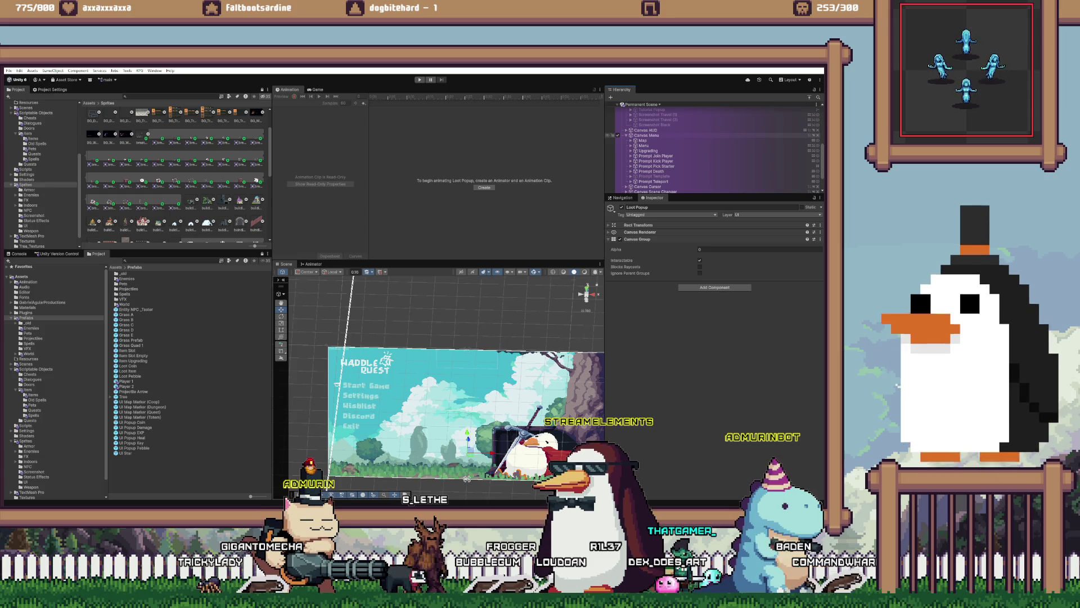
{"action": "left_click", "coordinate": [626, 135]}
{"action": "left_click", "coordinate": [626, 149]}
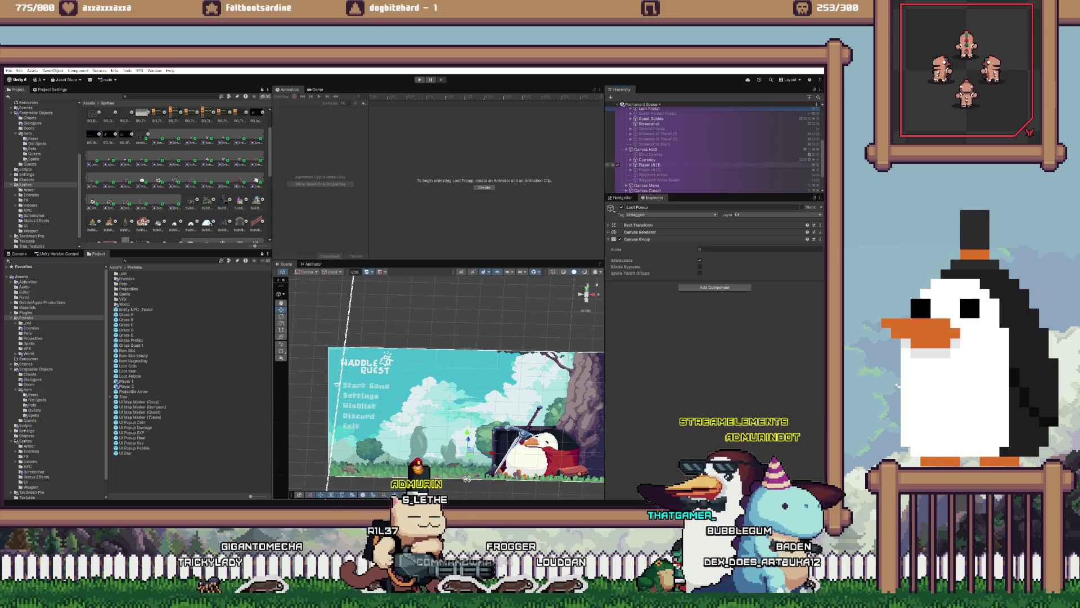
{"action": "left_click", "coordinate": [626, 149]}
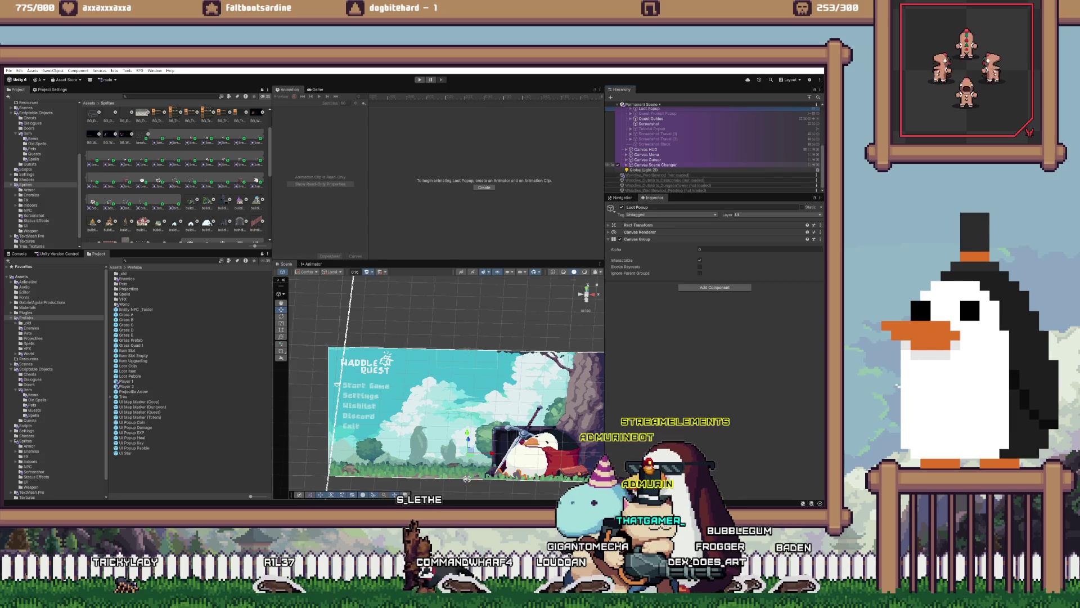
{"action": "scroll", "coordinate": [714, 149], "scroll_direction": "up", "scroll_amount": 4}
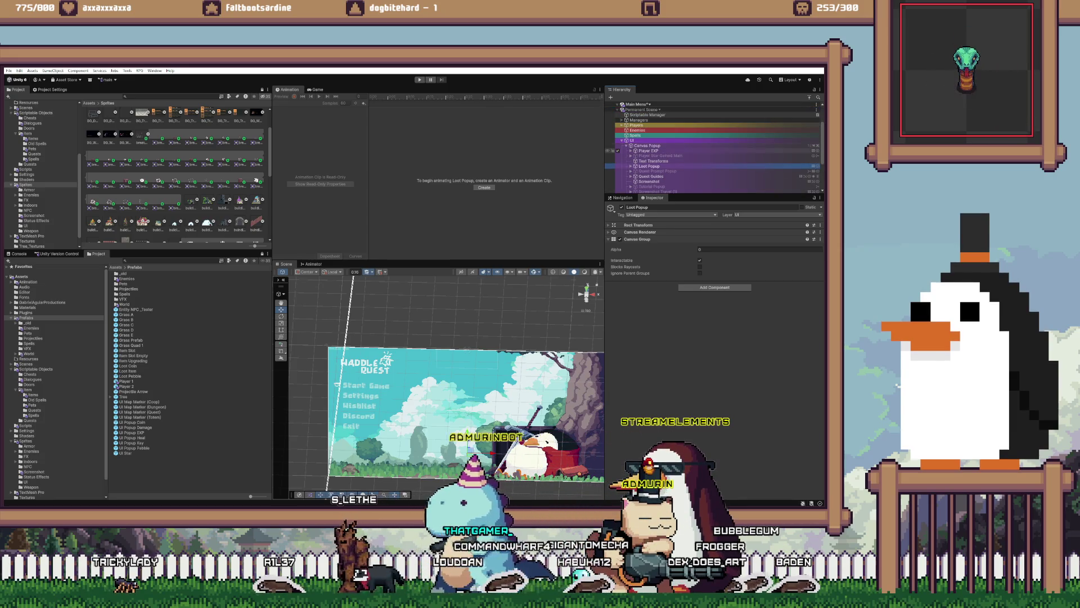
{"action": "left_click", "coordinate": [622, 140]}
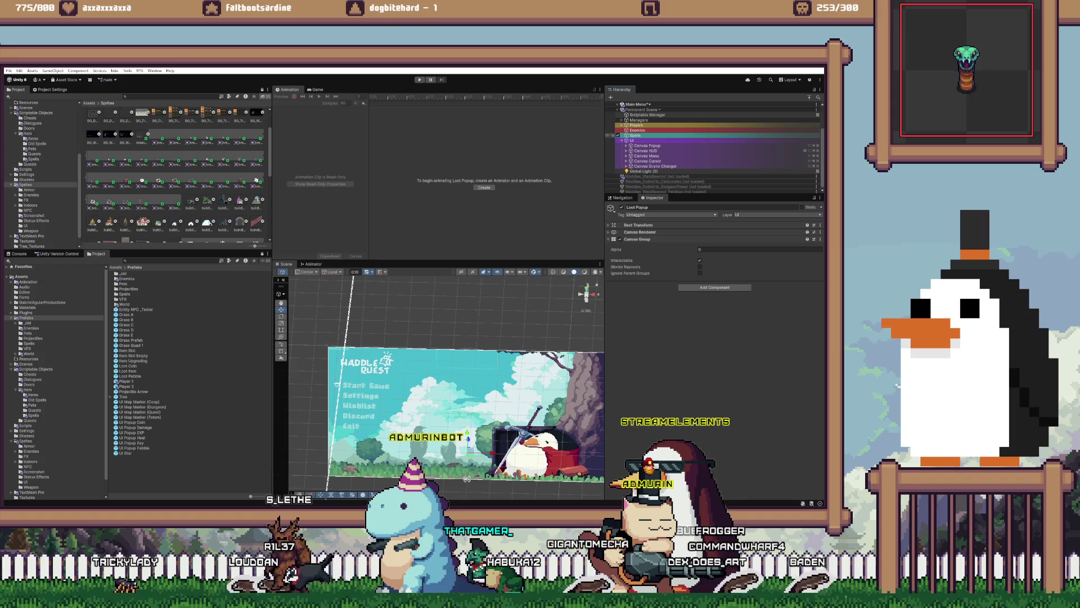
{"action": "scroll", "coordinate": [713, 149], "scroll_direction": "up", "scroll_amount": 2}
{"action": "left_click", "coordinate": [621, 144]}
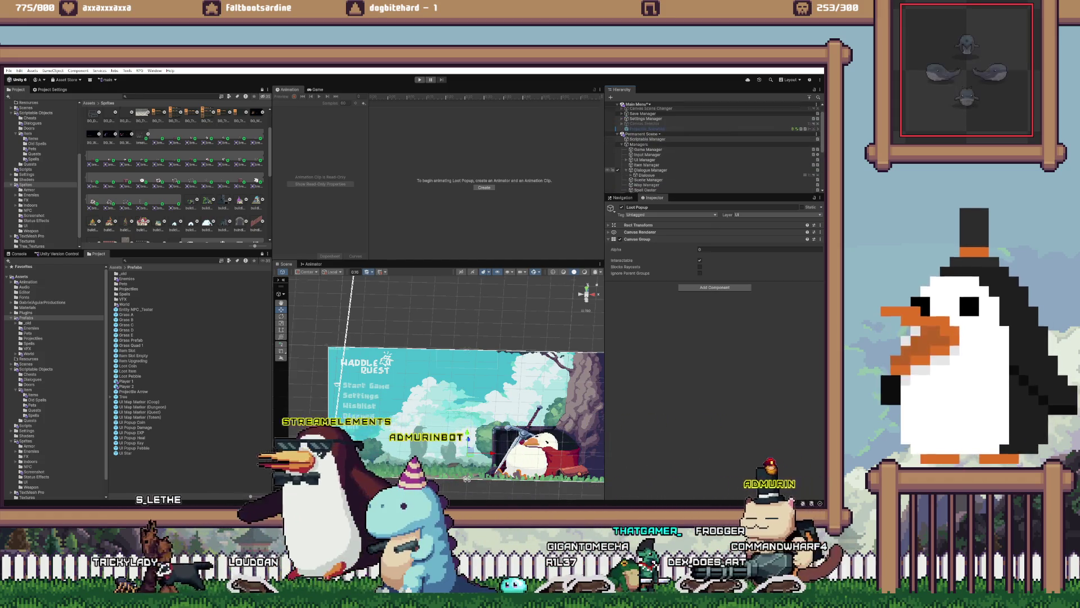
- Set the Dialogue canvas under Dialogue Manager to the Ice Cube sorting layer
{"action": "scroll", "coordinate": [714, 149], "scroll_direction": "down", "scroll_amount": 2}
{"action": "left_click", "coordinate": [626, 151]}
{"action": "left_click", "coordinate": [647, 156]}
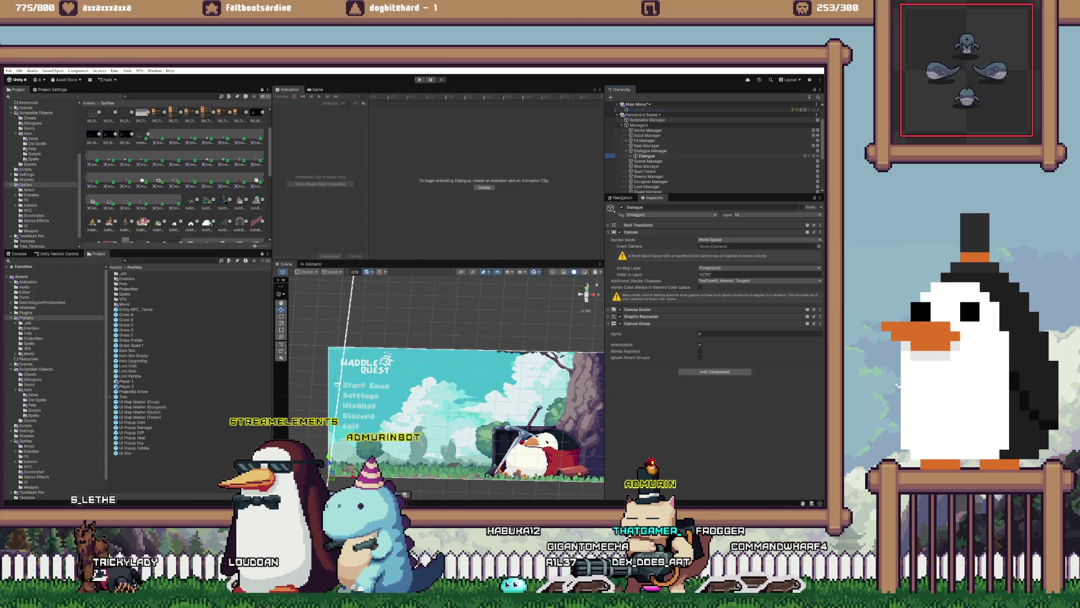
{"action": "left_click", "coordinate": [731, 268]}
{"action": "left_click", "coordinate": [719, 304]}
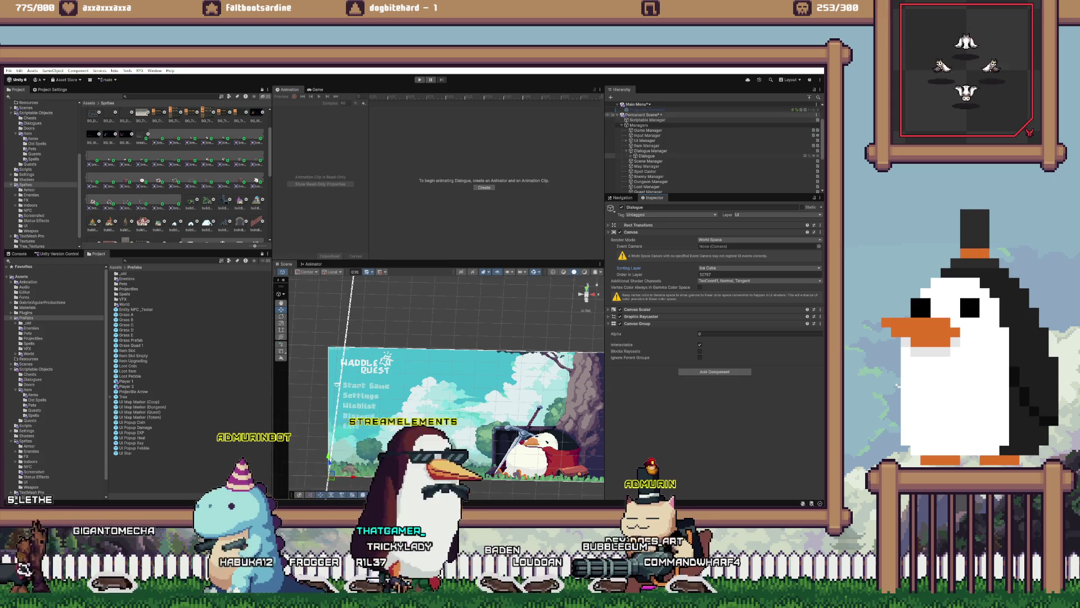
- Unload the Permanent Scene and open the Player 1 prefab for editing
{"action": "right_click", "coordinate": [675, 115]}
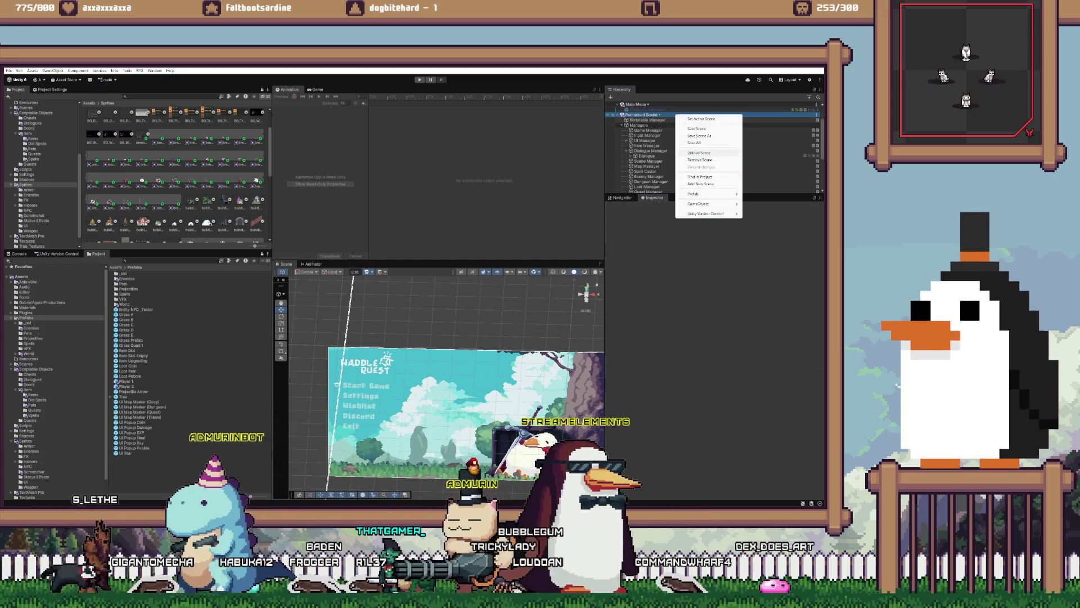
{"action": "left_click", "coordinate": [692, 141]}
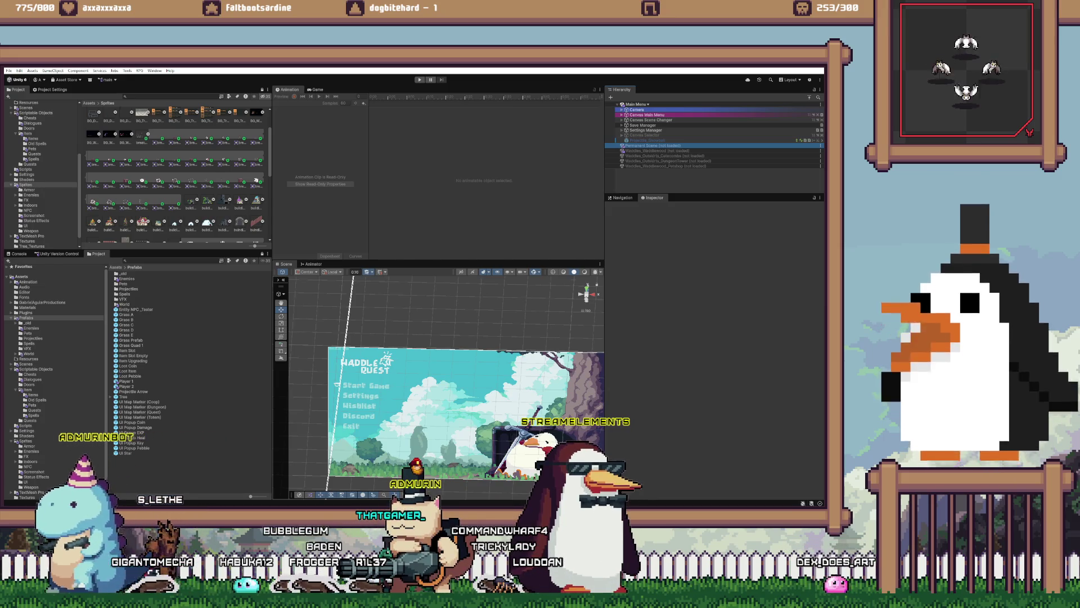
{"action": "left_click", "coordinate": [126, 381]}
{"action": "double_click", "coordinate": [126, 381]}
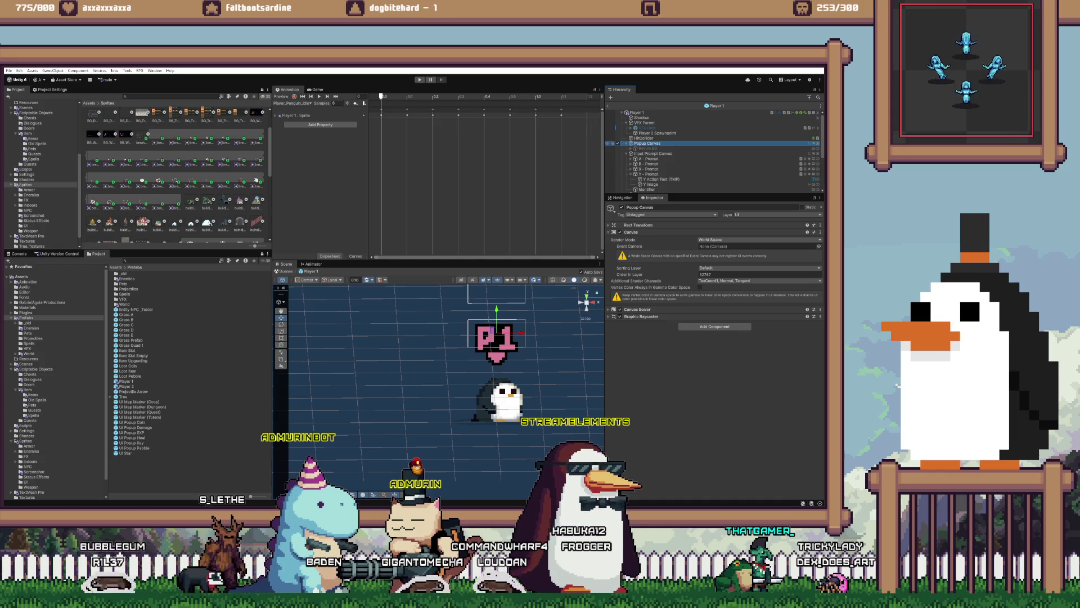
- Set the Player 1 Input Prompt Canvas order in layer to 32766
{"action": "key", "text": "Left"}
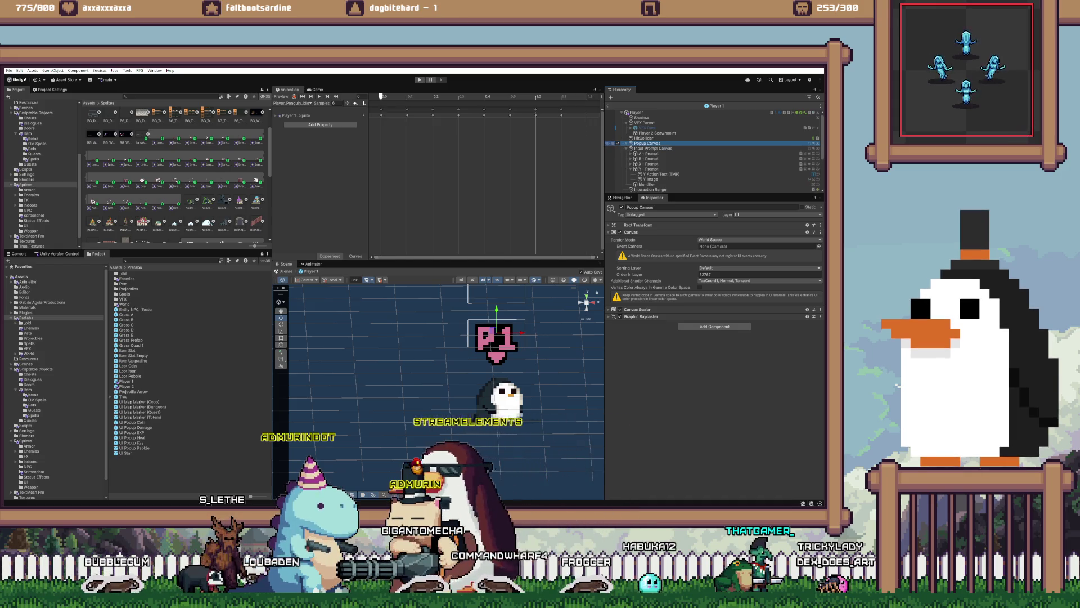
{"action": "key", "text": "Down"}
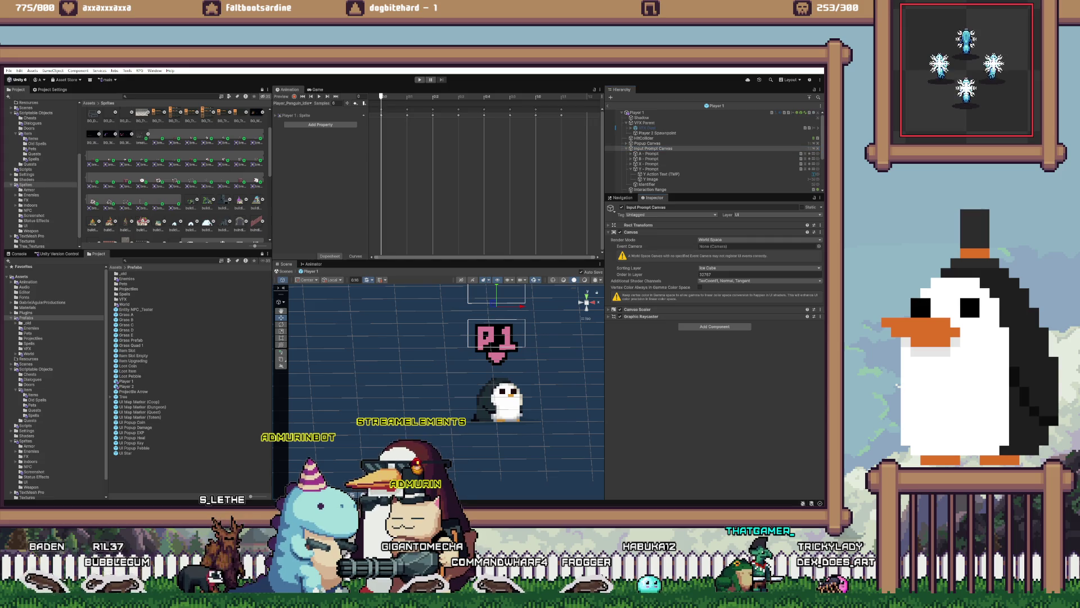
{"action": "left_click_drag", "start_coordinate": [630, 275], "coordinate": [628, 275]}
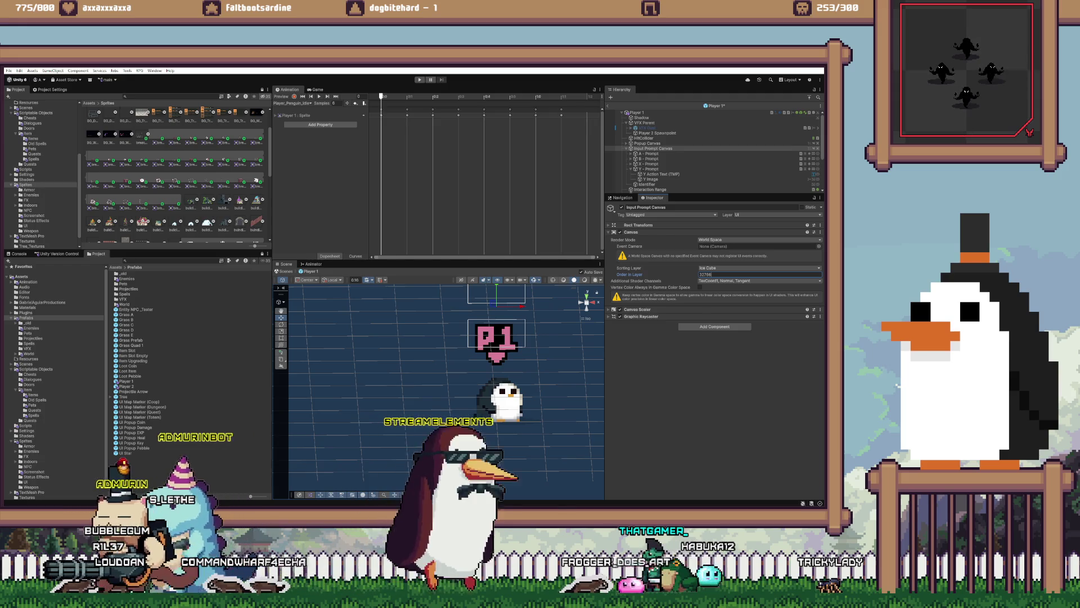
- Open the Player 2 prefab for editing, then start the game in Play mode
{"action": "left_click", "coordinate": [126, 386]}
{"action": "double_click", "coordinate": [127, 386]}
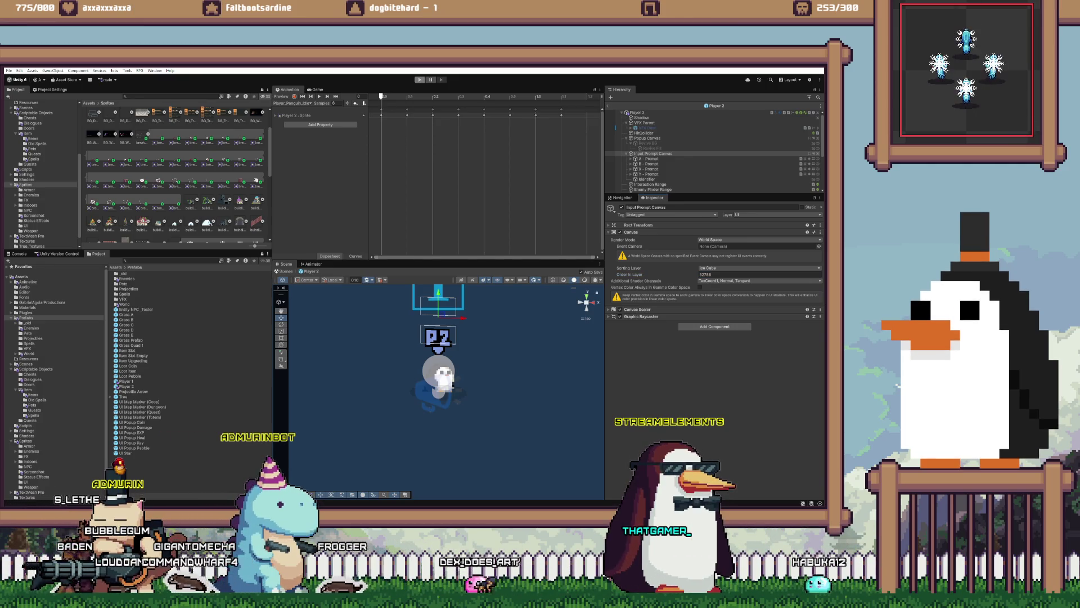
{"action": "left_click", "coordinate": [420, 79]}
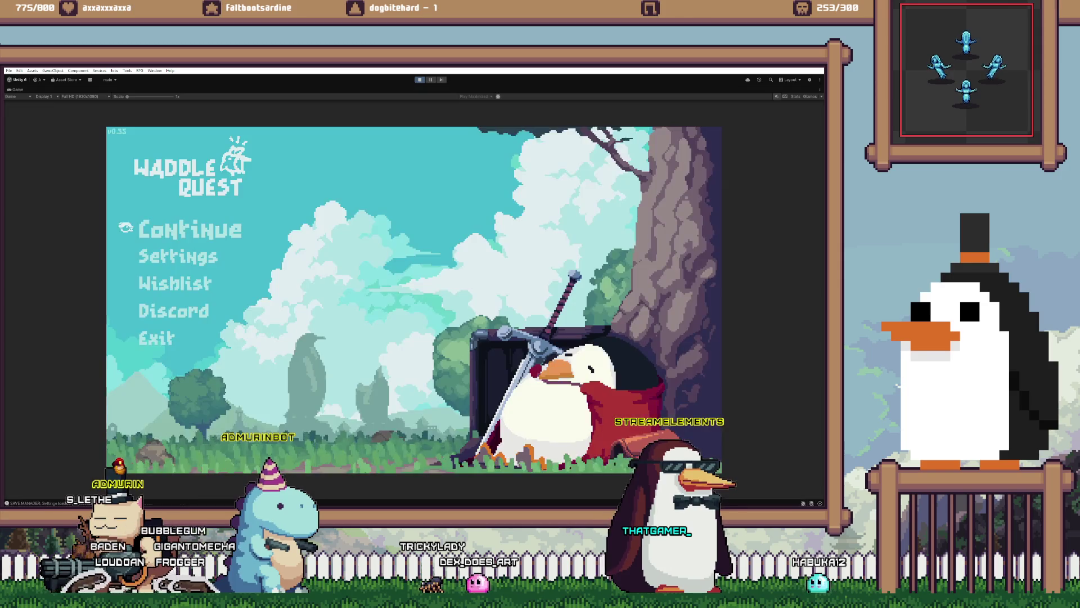
- Continue the saved game from the title menu and walk the player north through the village
{"action": "key", "text": "Return"}
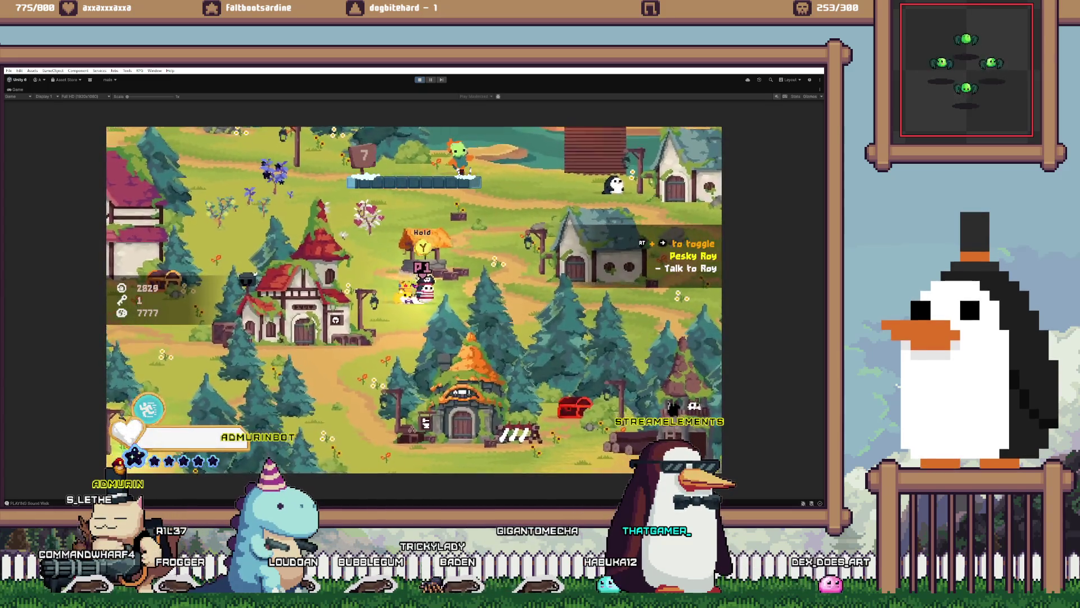
{"action": "key", "text": "Up"}
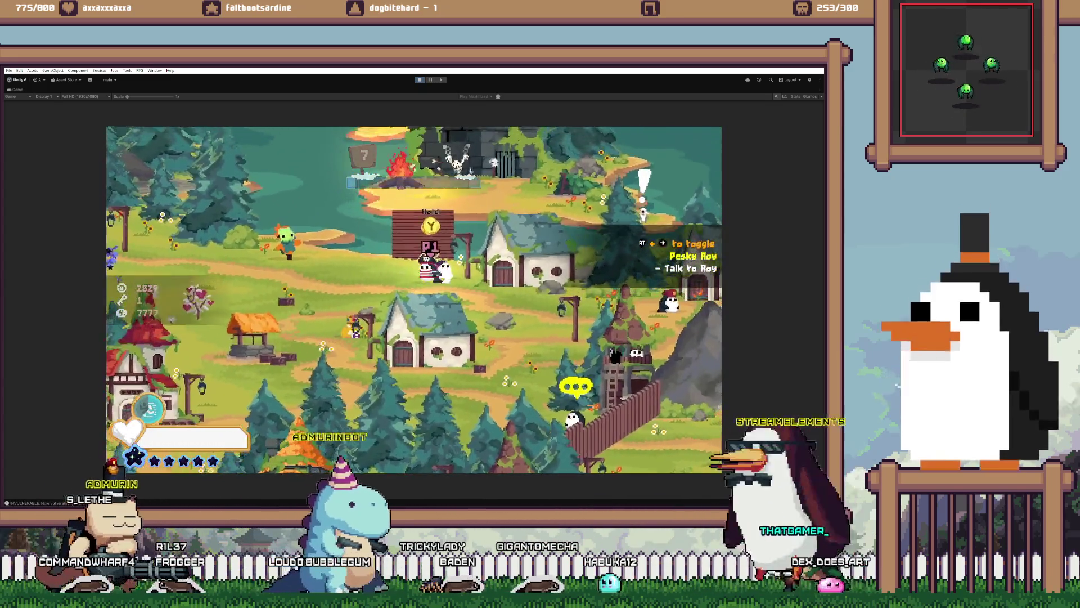
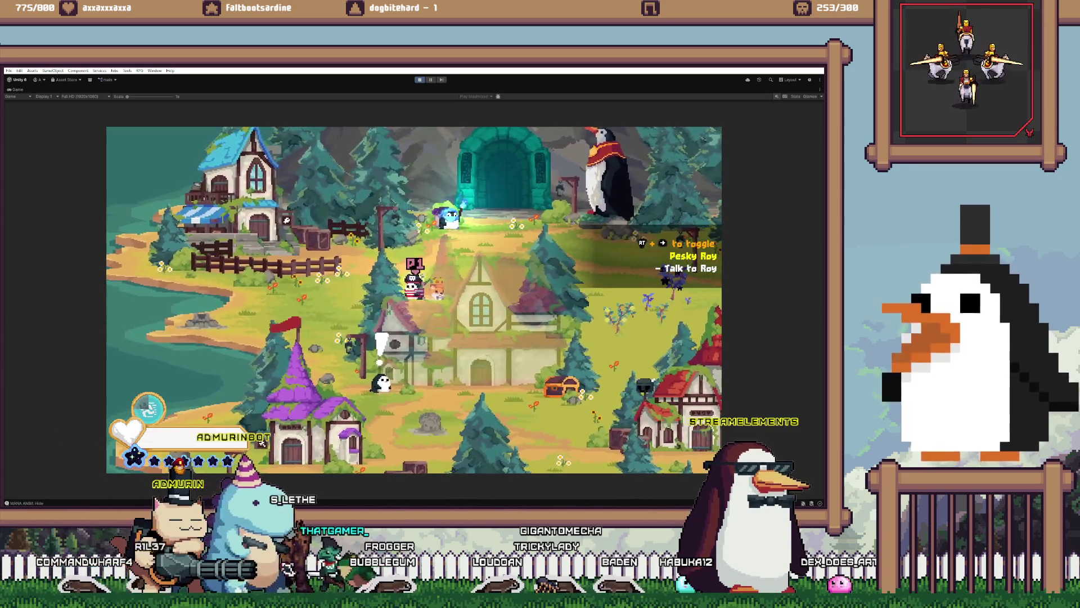
- Switch past Visual Studio to the VS Code TO DO Markdown file and click into line 1083
{"action": "key", "text": "alt+Tab"}
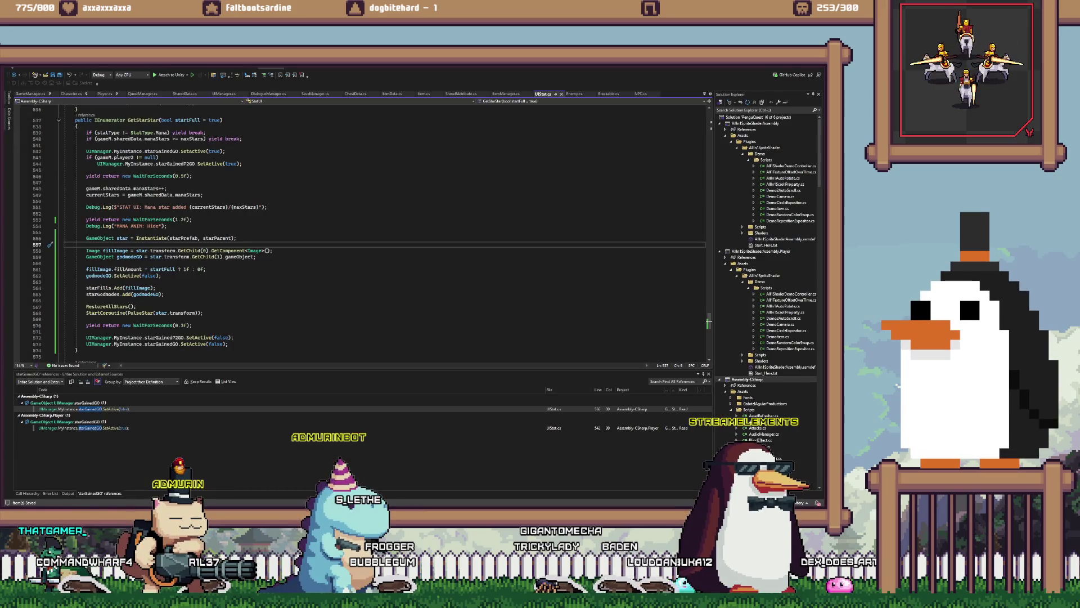
{"action": "key", "text": "alt+Tab"}
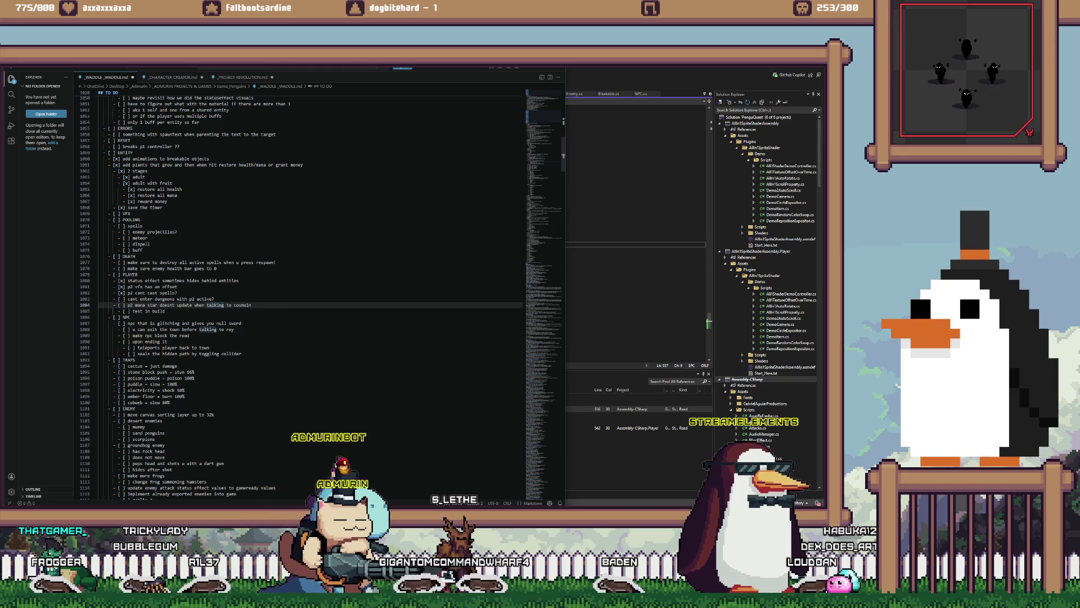
{"action": "left_click", "coordinate": [142, 299]}
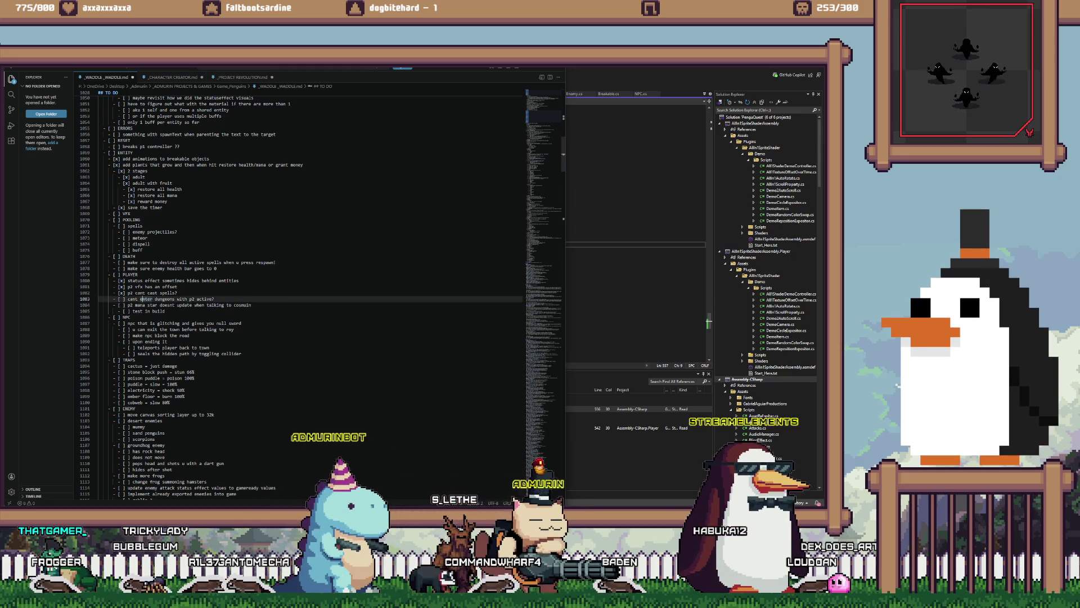
- Scroll down the TO DO list to the penguin travel and blacksmithing minigame items
{"action": "scroll", "coordinate": [303, 293], "scroll_direction": "down", "scroll_amount": 20}
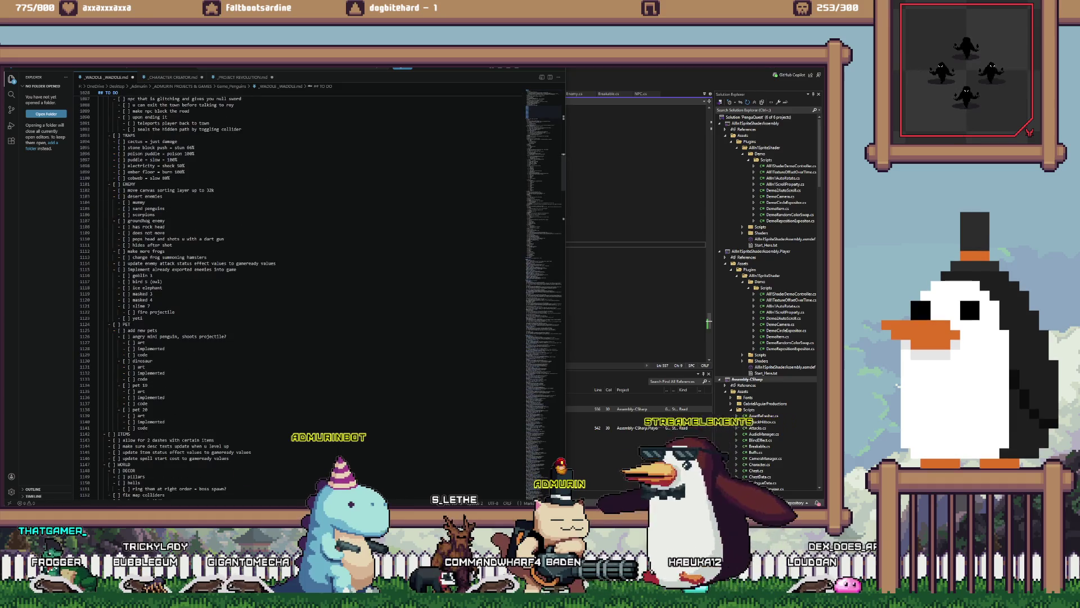
{"action": "scroll", "coordinate": [304, 292], "scroll_direction": "down", "scroll_amount": 5}
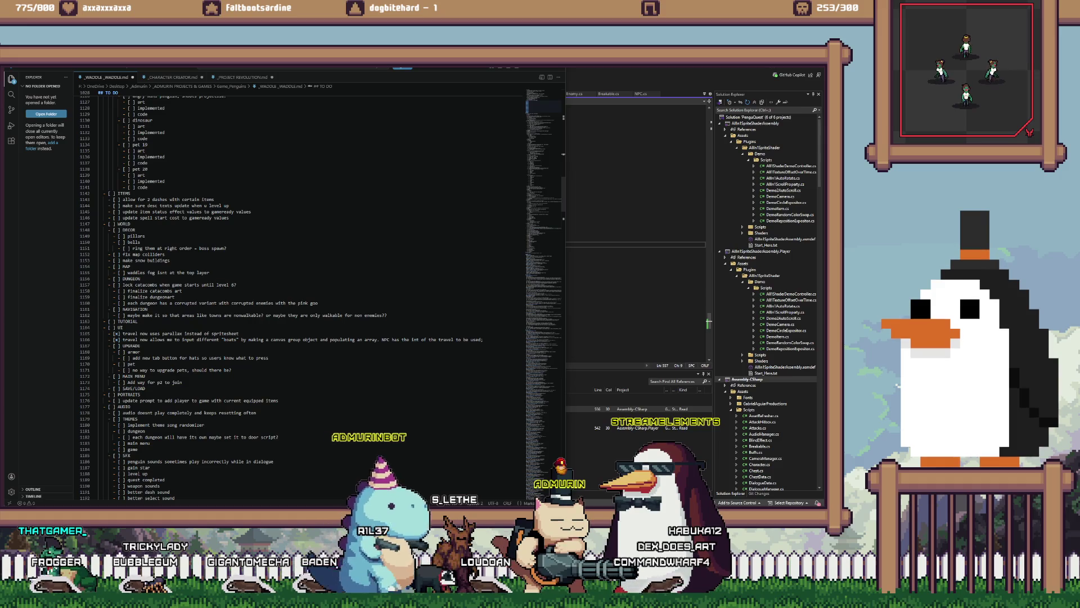
{"action": "scroll", "coordinate": [304, 293], "scroll_direction": "down", "scroll_amount": 4}
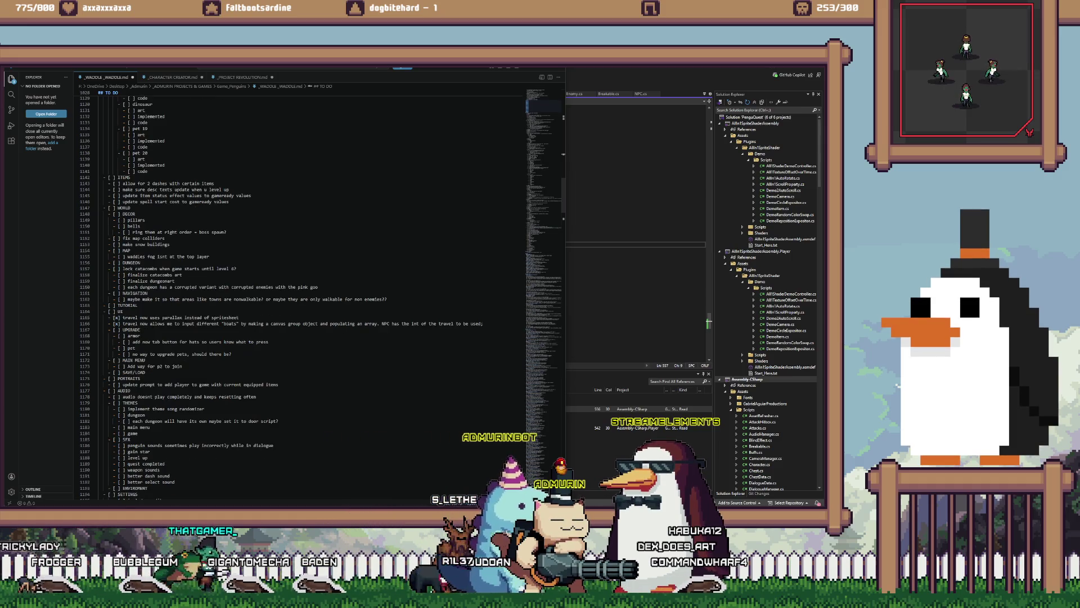
{"action": "scroll", "coordinate": [304, 292], "scroll_direction": "down", "scroll_amount": 3}
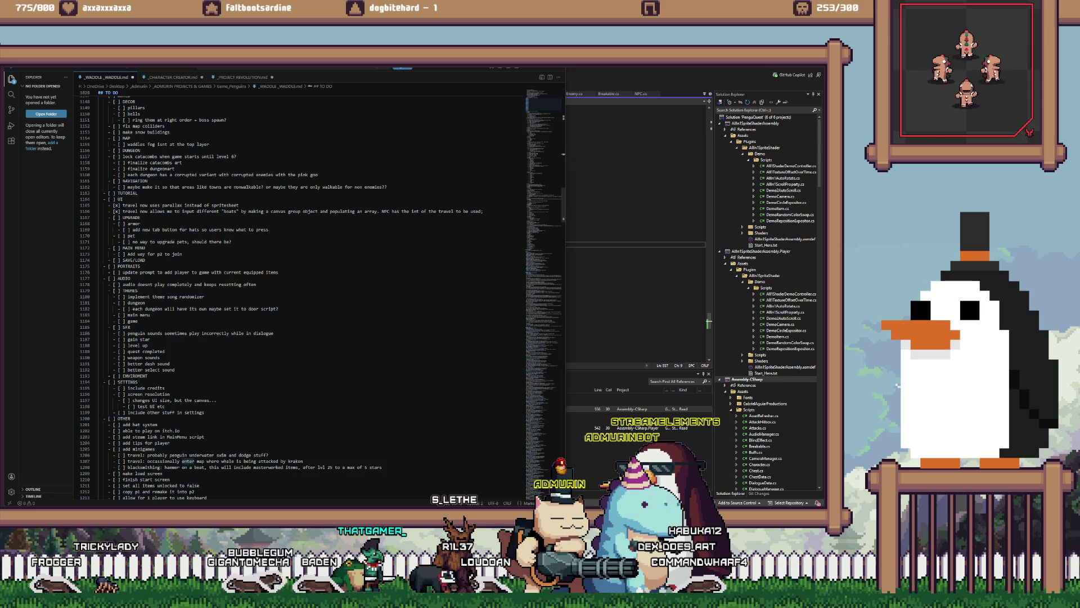
{"action": "scroll", "coordinate": [304, 292], "scroll_direction": "down", "scroll_amount": 1}
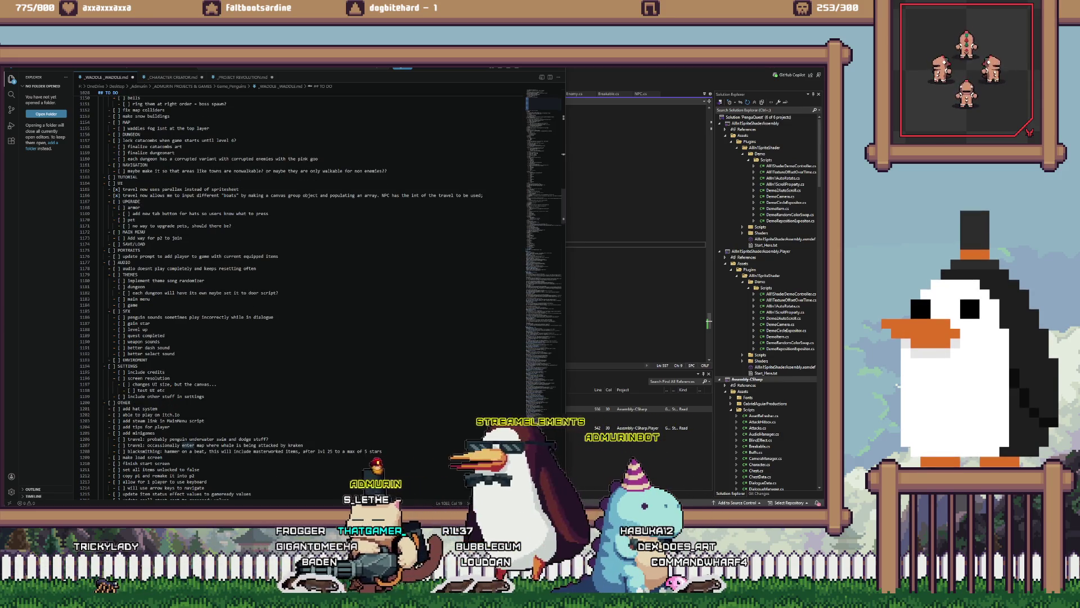
{"action": "scroll", "coordinate": [304, 292], "scroll_direction": "up", "scroll_amount": 20}
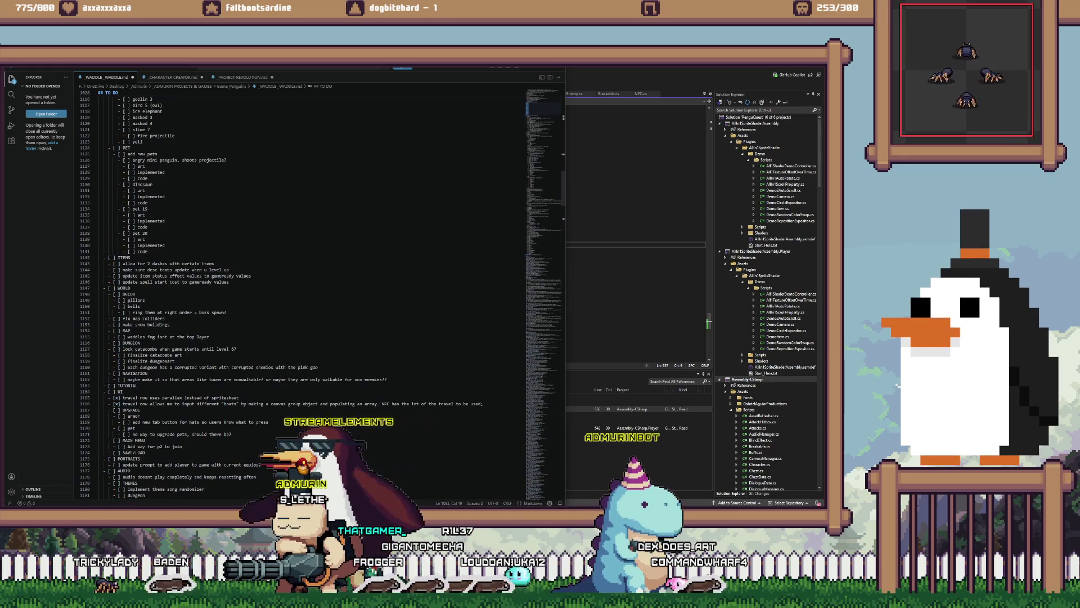
{"action": "scroll", "coordinate": [304, 293], "scroll_direction": "down", "scroll_amount": 20}
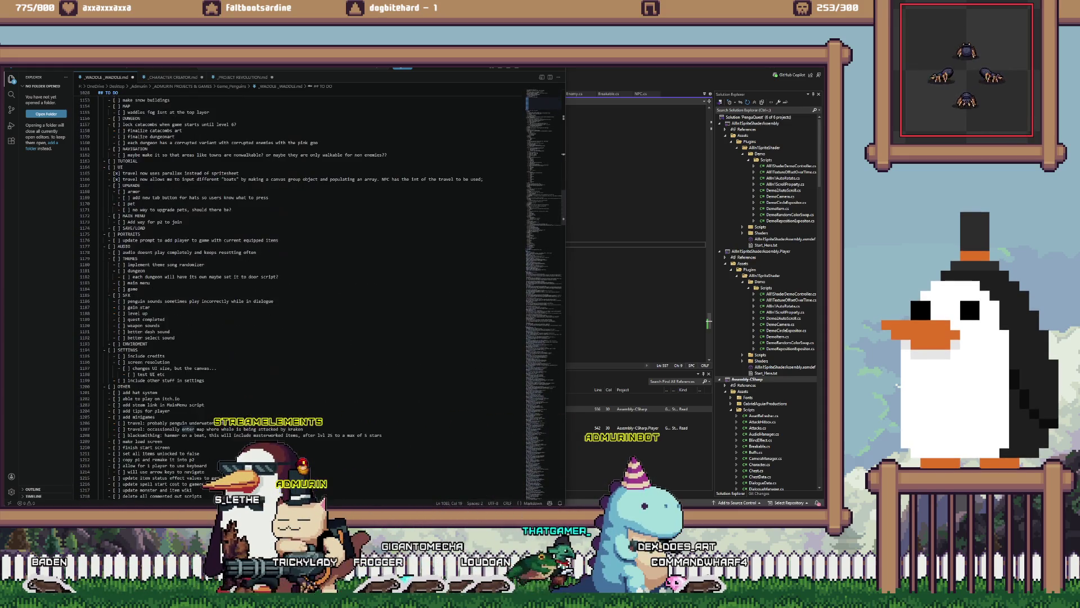
{"action": "left_click", "coordinate": [167, 375]}
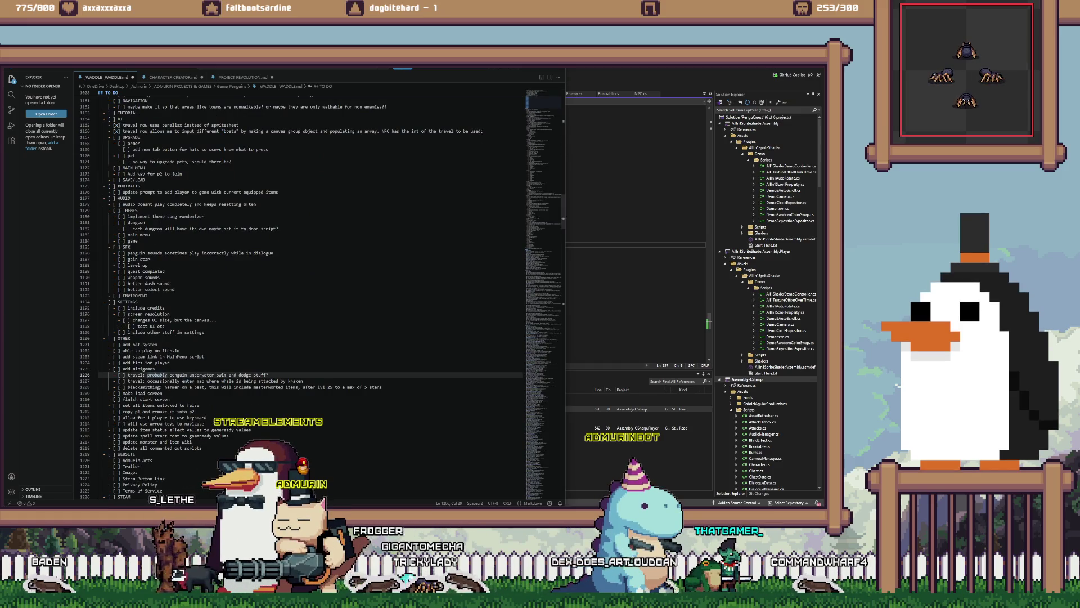
{"action": "left_click", "coordinate": [194, 387]}
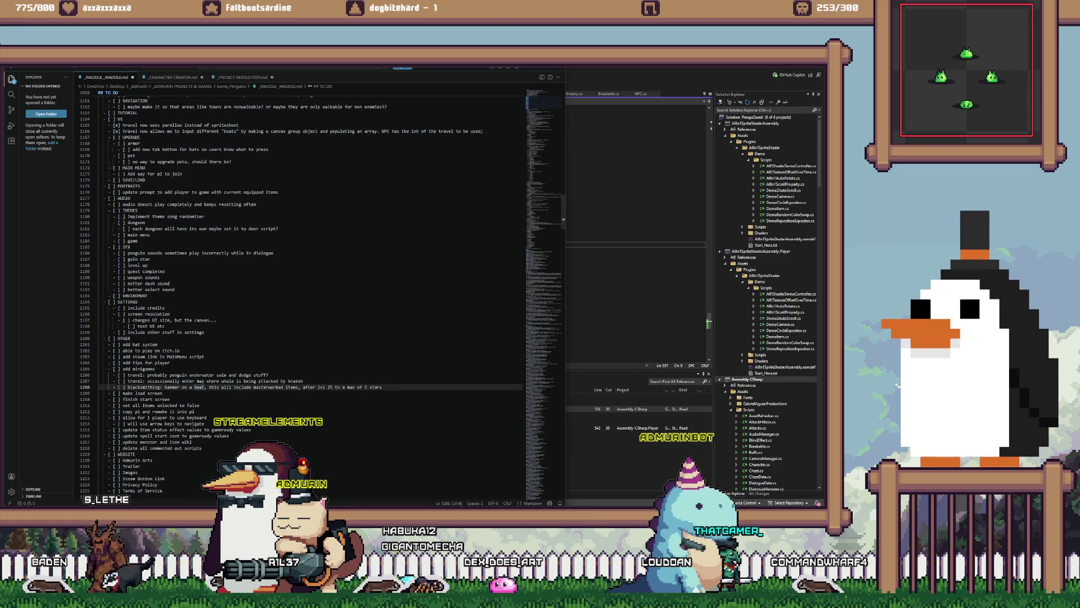
- Prefix the travel entries on lines 1206 and 1207 with 'slef' and 'sele', then scroll back up
{"action": "left_click", "coordinate": [128, 375]}
{"action": "type", "text": "sle"}
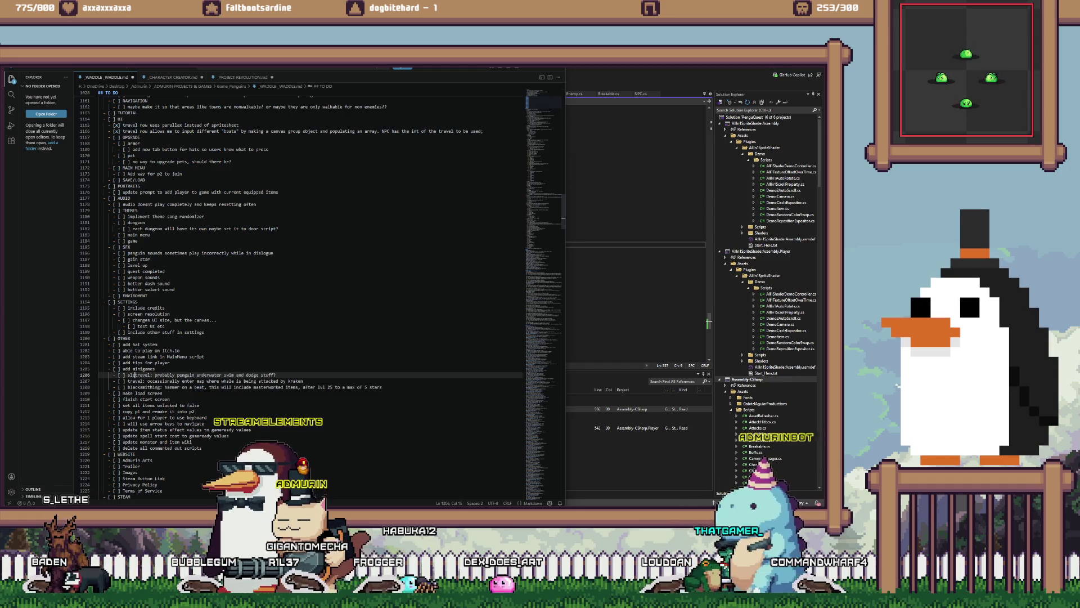
{"action": "type", "text": "f"}
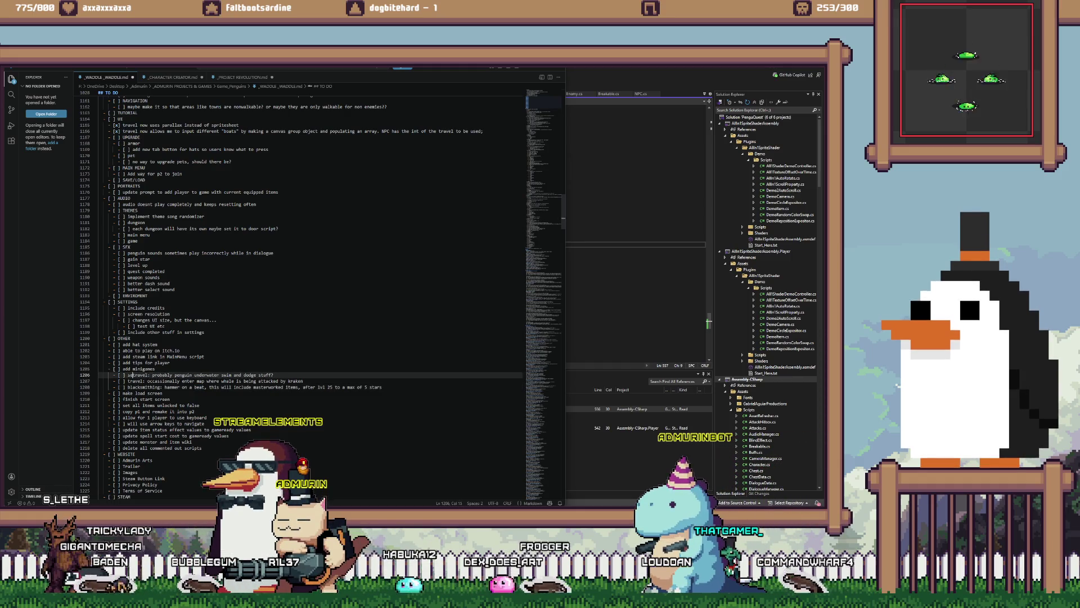
{"action": "left_click", "coordinate": [130, 381]}
{"action": "type", "text": "sele"}
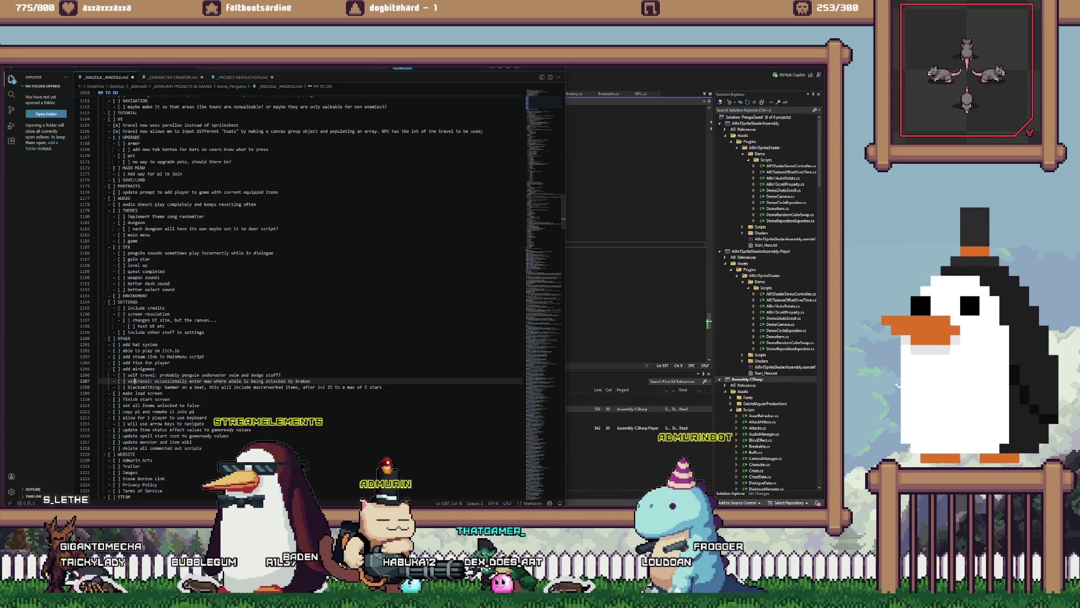
{"action": "scroll", "coordinate": [309, 299], "scroll_direction": "up", "scroll_amount": 19}
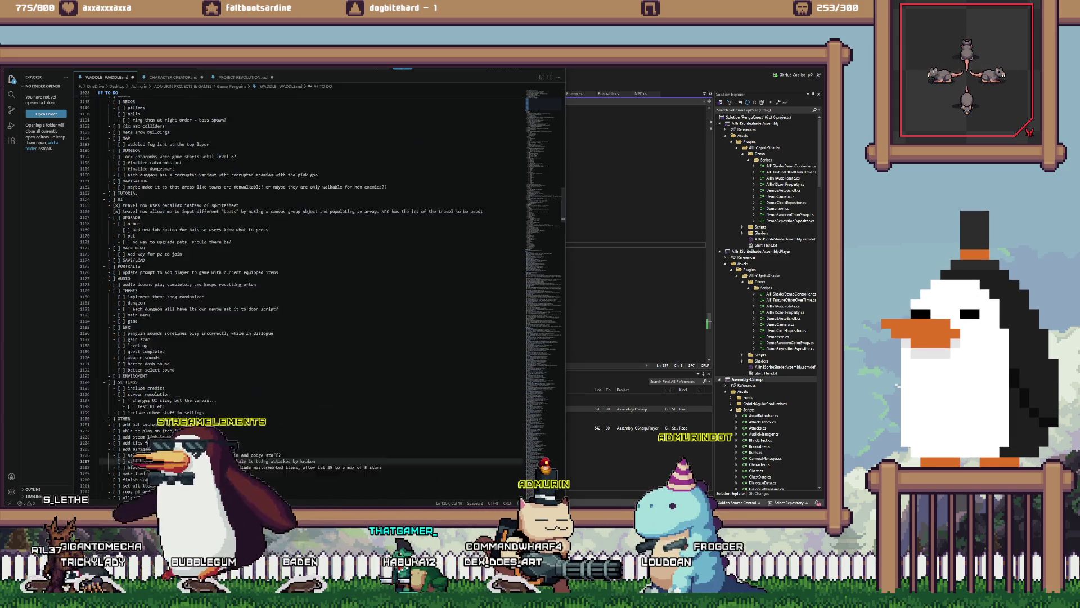
{"action": "scroll", "coordinate": [310, 298], "scroll_direction": "up", "scroll_amount": 20}
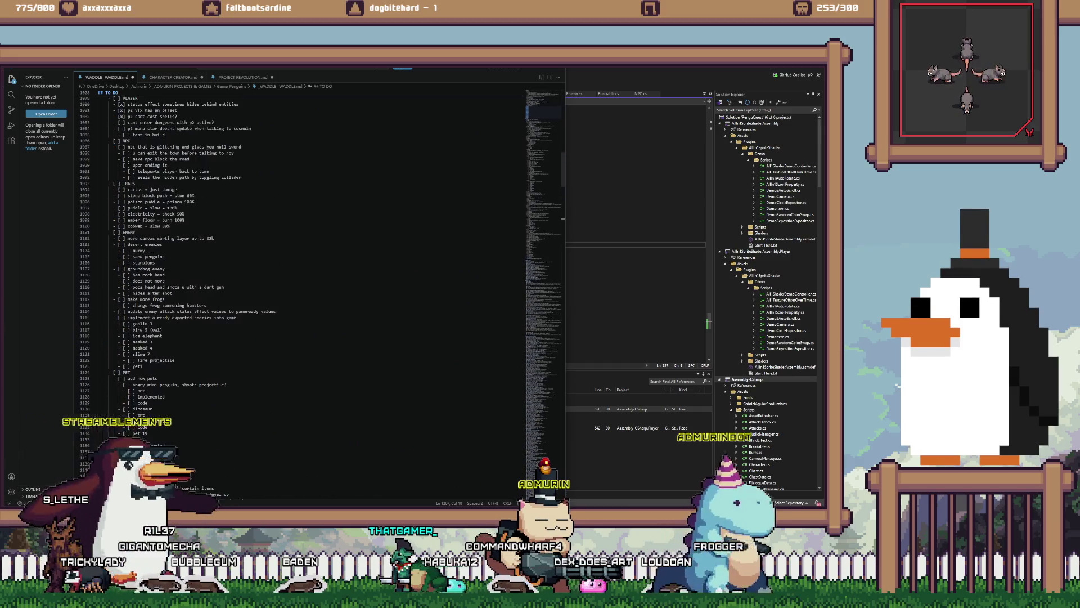
{"action": "scroll", "coordinate": [310, 299], "scroll_direction": "up", "scroll_amount": 10}
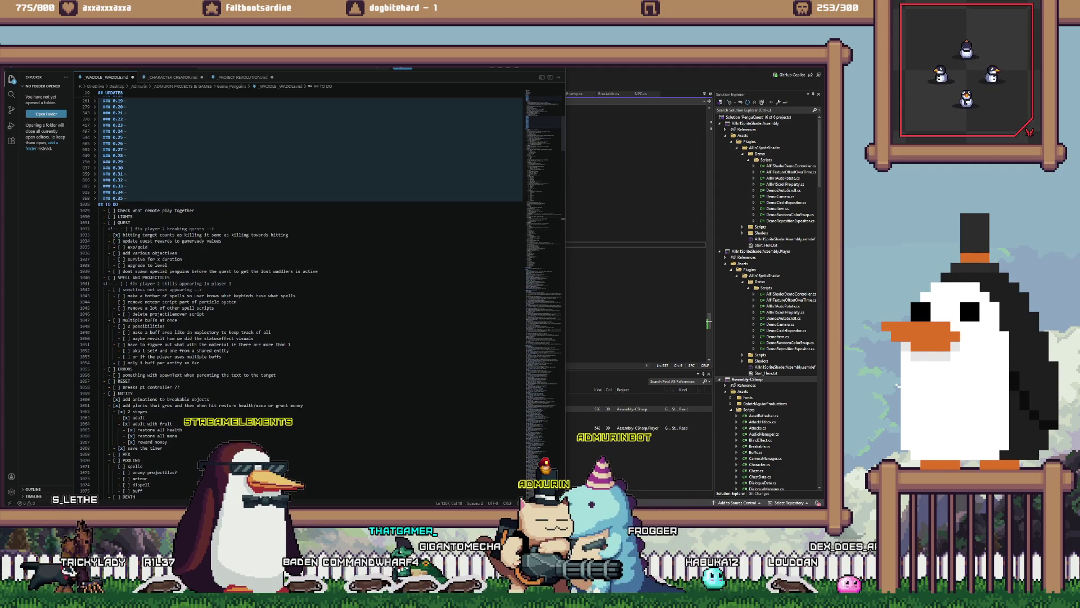
- Search the to-do list for 'mana' and scroll through the matches
{"action": "double_click", "coordinate": [205, 308]}
{"action": "type", "text": "mana"}
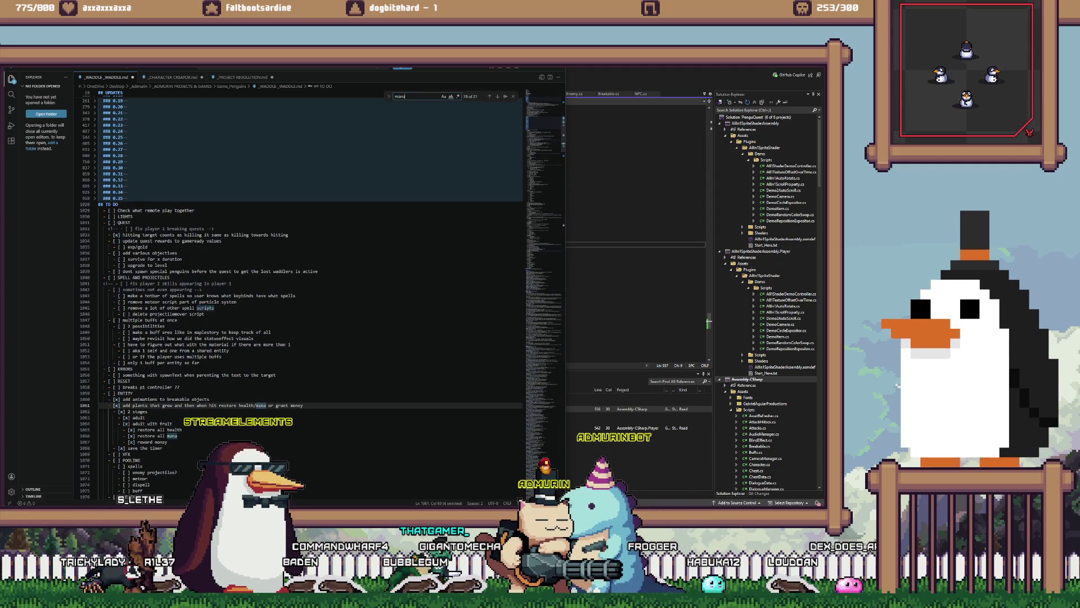
{"action": "left_click", "coordinate": [309, 375]}
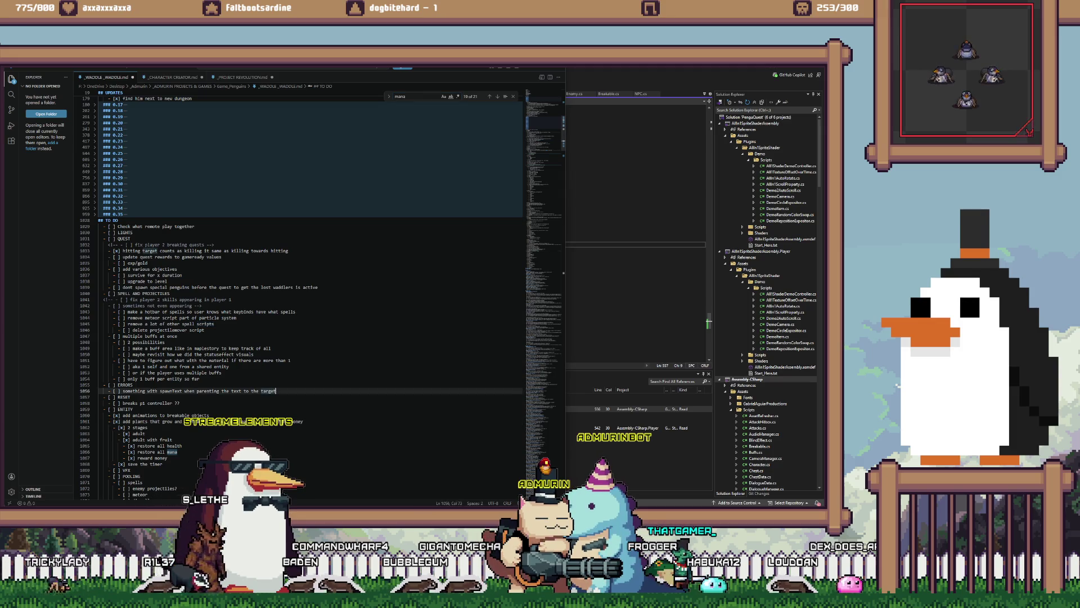
{"action": "scroll", "coordinate": [309, 281], "scroll_direction": "down", "scroll_amount": 5}
{"action": "scroll", "coordinate": [310, 282], "scroll_direction": "down", "scroll_amount": 5}
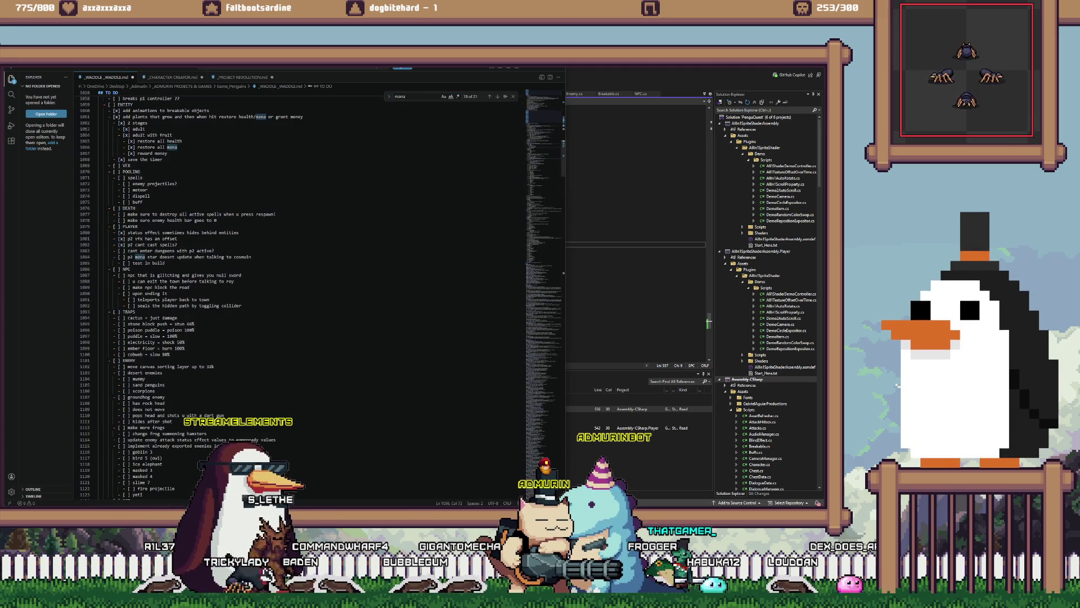
{"action": "scroll", "coordinate": [309, 281], "scroll_direction": "down", "scroll_amount": 6}
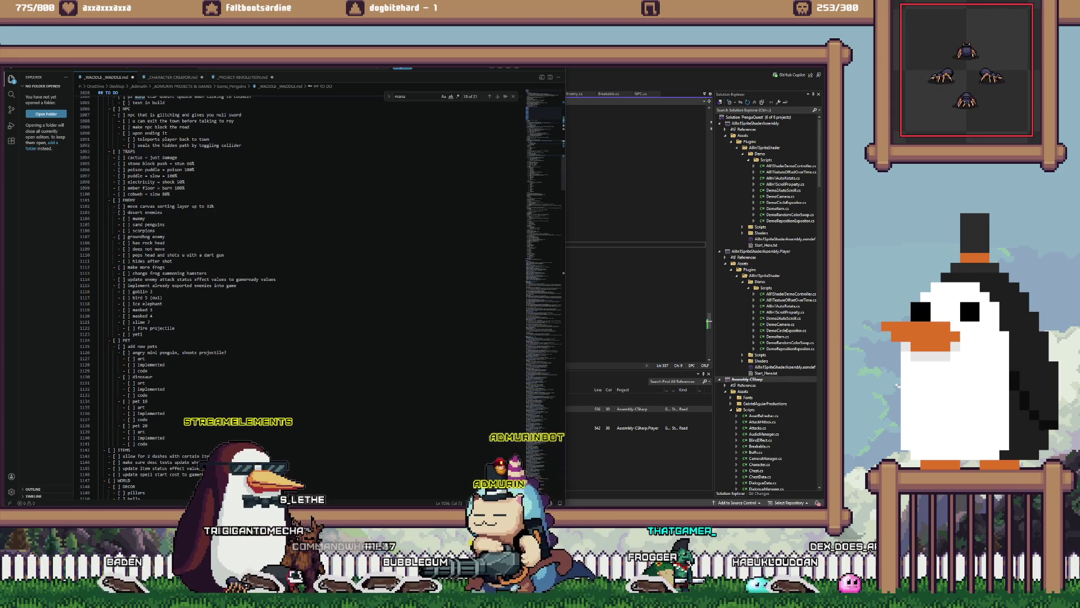
- Scroll down to the UI heading and start a new checklist item beneath it
{"action": "scroll", "coordinate": [310, 281], "scroll_direction": "down", "scroll_amount": 7}
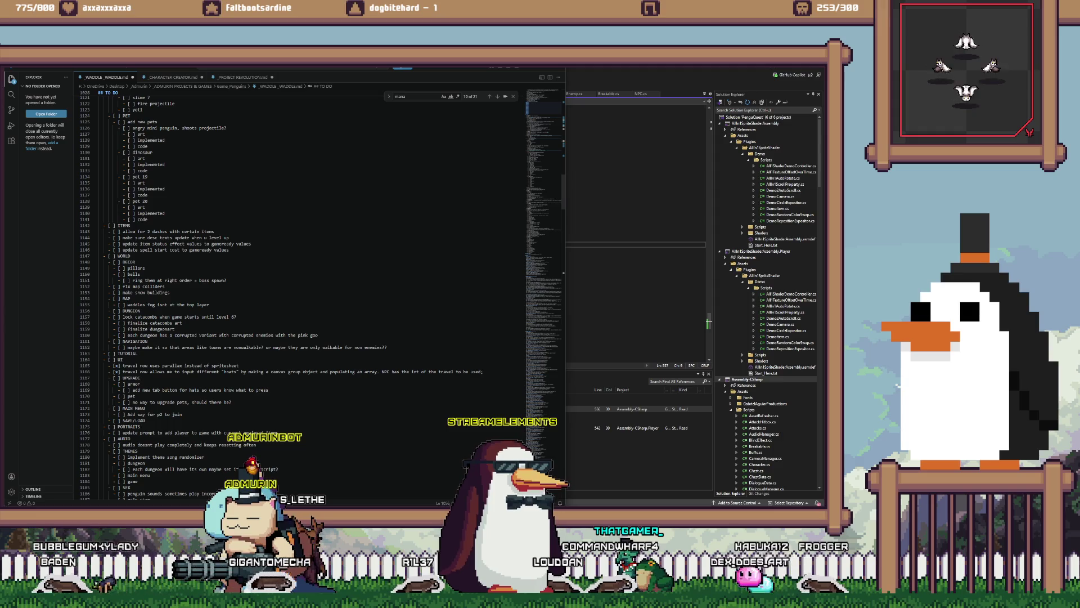
{"action": "scroll", "coordinate": [309, 281], "scroll_direction": "down", "scroll_amount": 1}
{"action": "scroll", "coordinate": [309, 282], "scroll_direction": "down", "scroll_amount": 2}
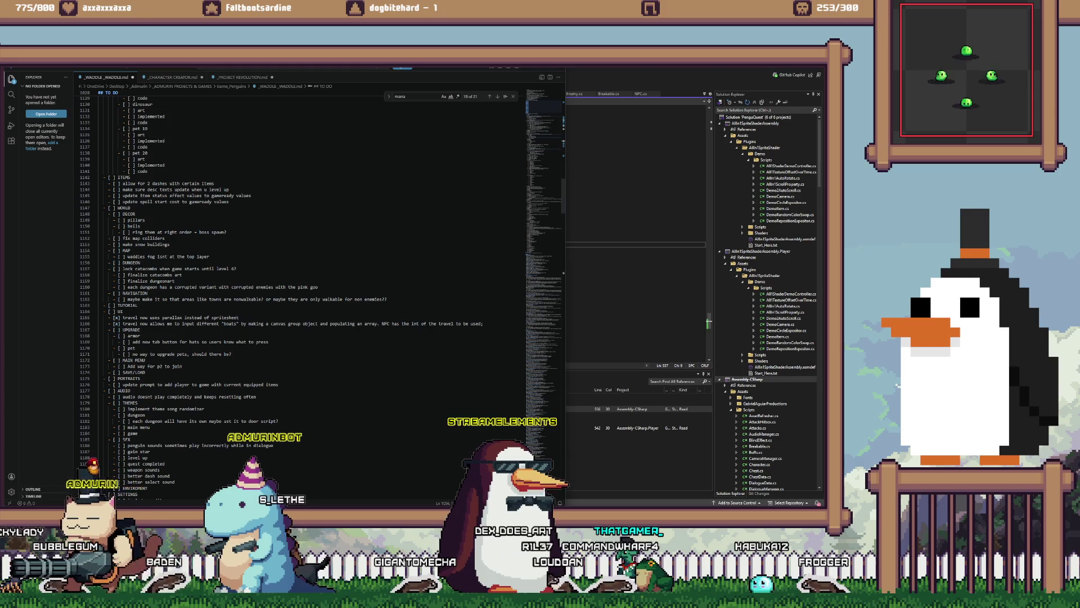
{"action": "left_click", "coordinate": [124, 311]}
{"action": "key", "text": "Return"}
{"action": "type", "text": "- [ ] fixed f"}
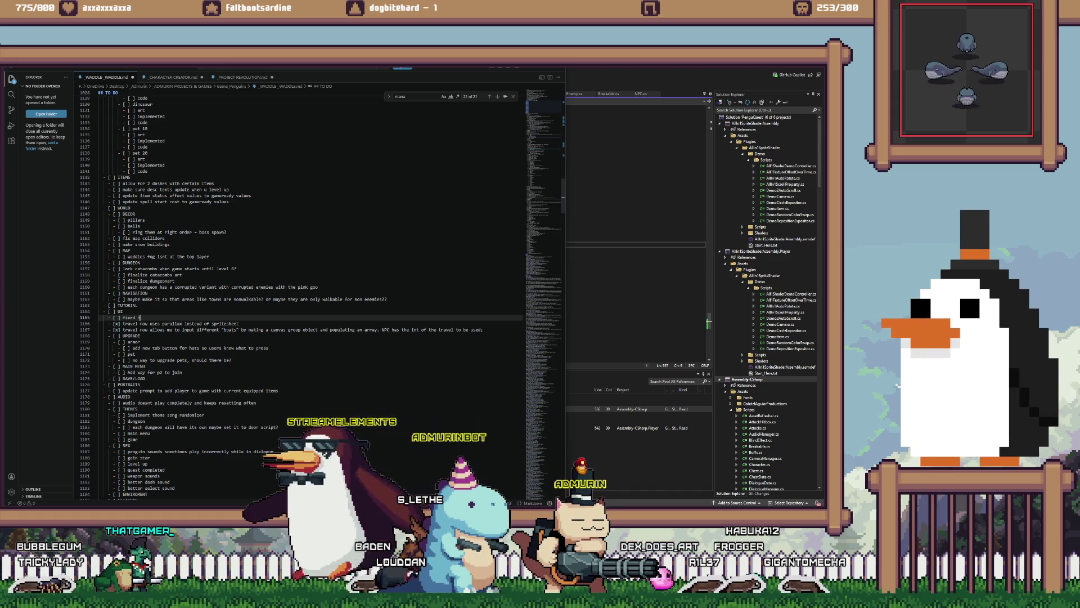
- Add a checked 'healthbars not appearing on top of world' item and a 'same as debuffs' sub-item
{"action": "type", "text": "healthbars not appearing"}
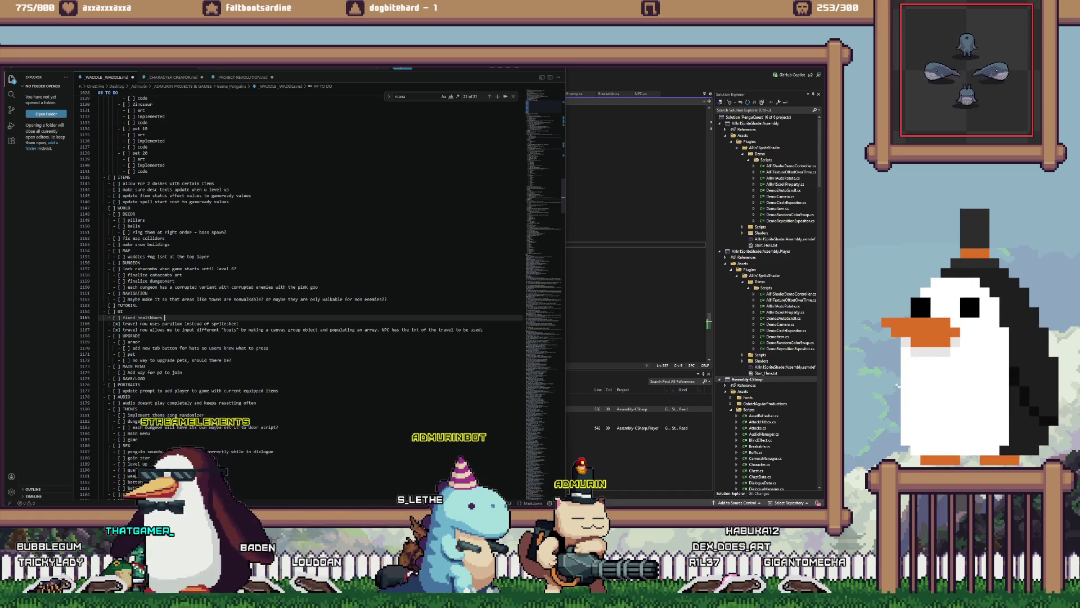
{"action": "type", "text": " o"}
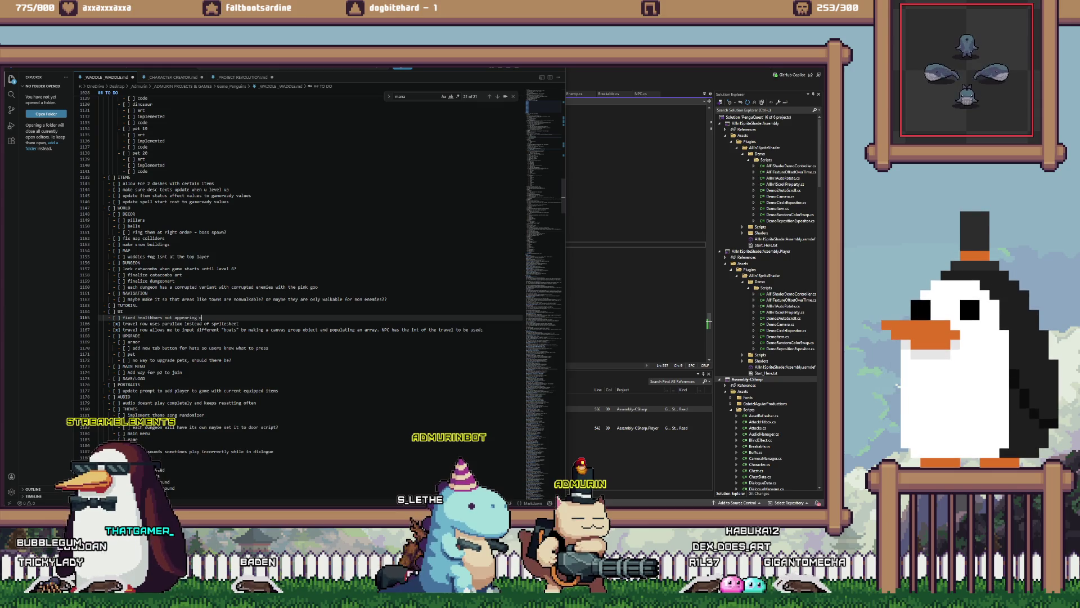
{"action": "type", "text": "n top of world"}
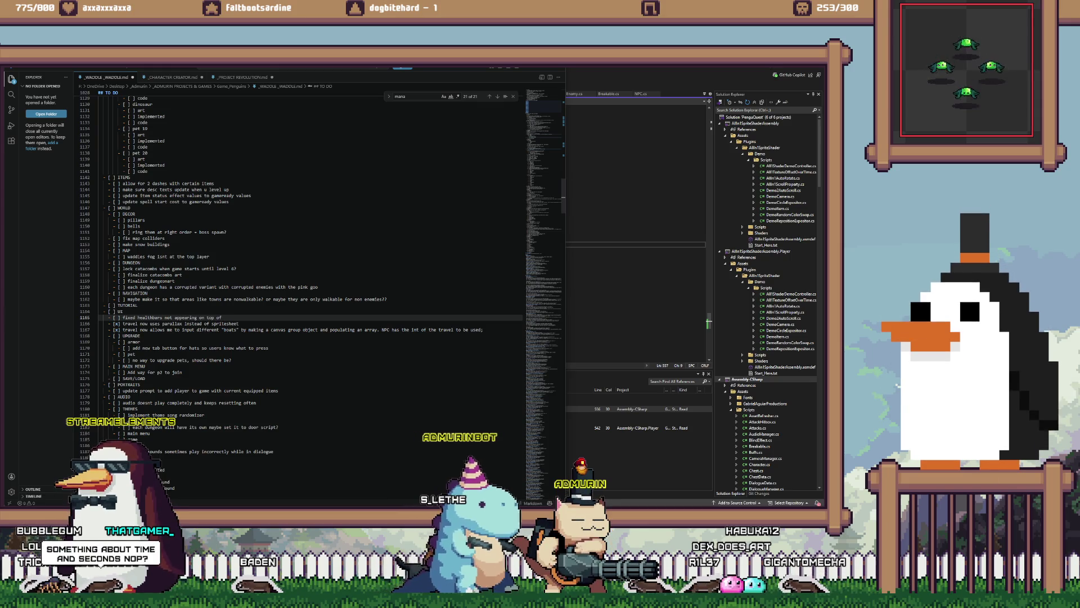
{"action": "key", "text": "alt+c"}
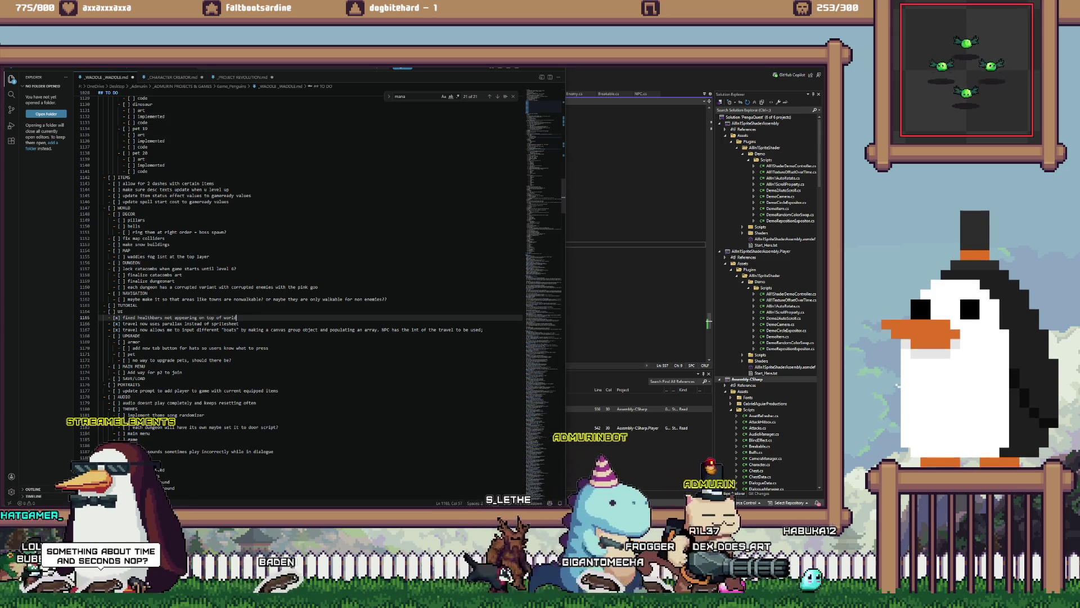
{"action": "key", "text": "Return"}
{"action": "type", "text": "fixed"}
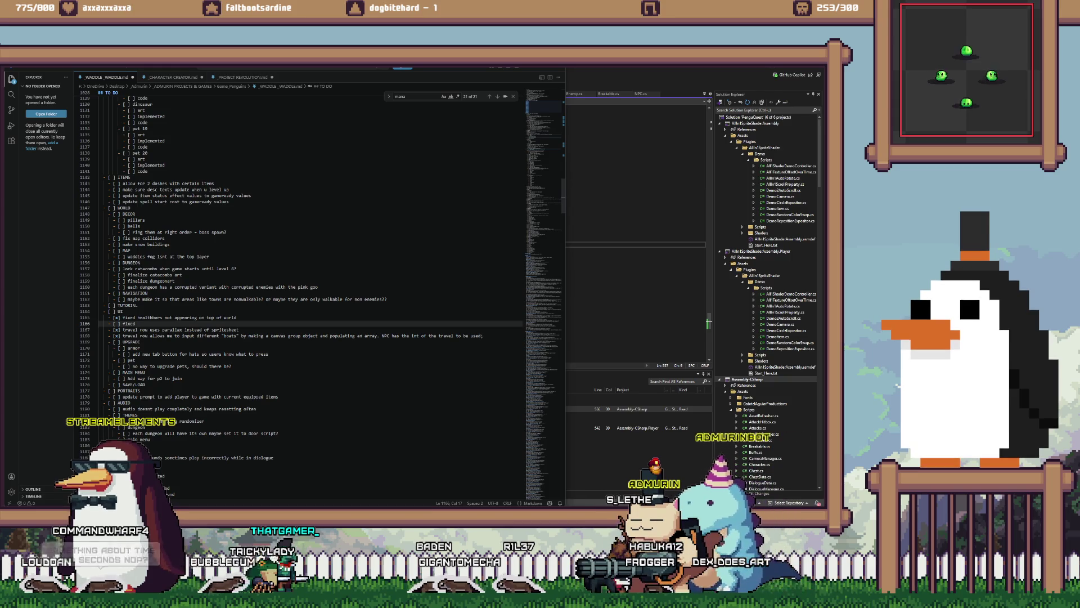
{"action": "key", "text": "BackSpace"}
{"action": "key", "text": "BackSpace"}
{"action": "key", "text": "BackSpace"}
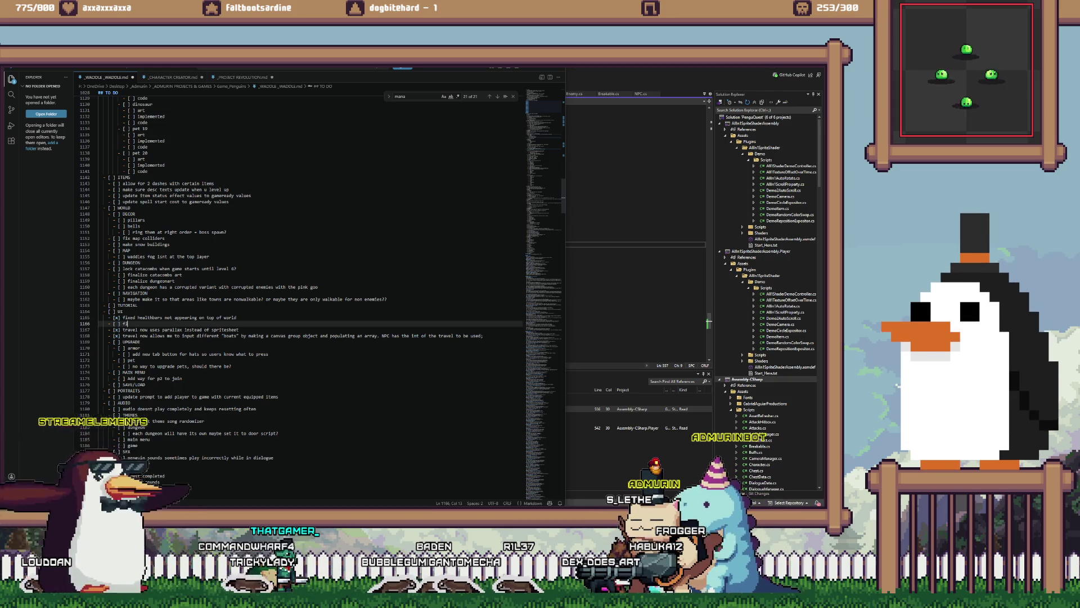
{"action": "type", "text": "same "}
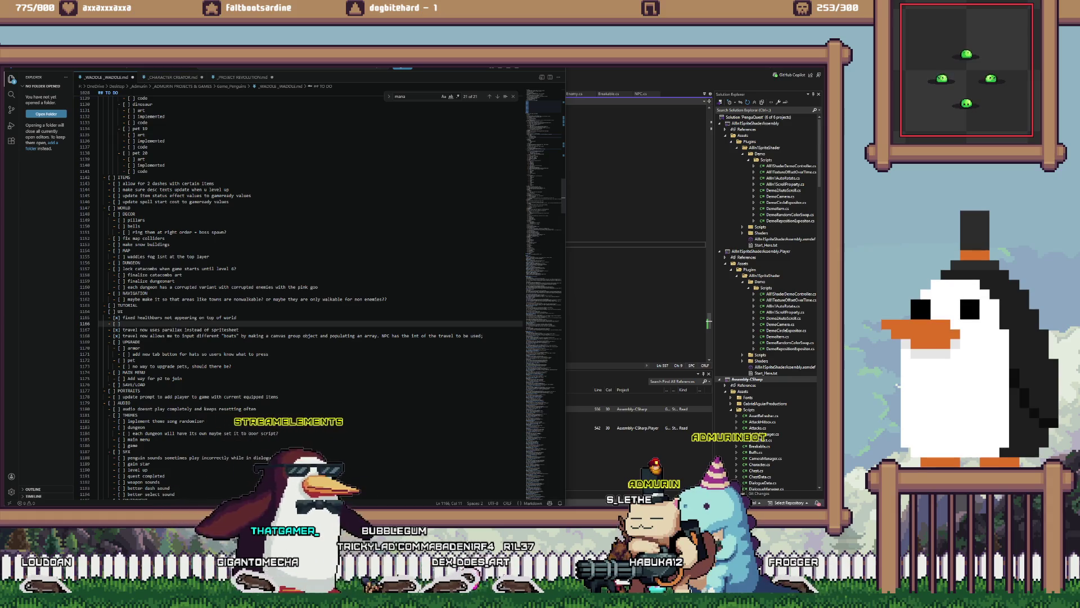
{"action": "type", "text": "as "}
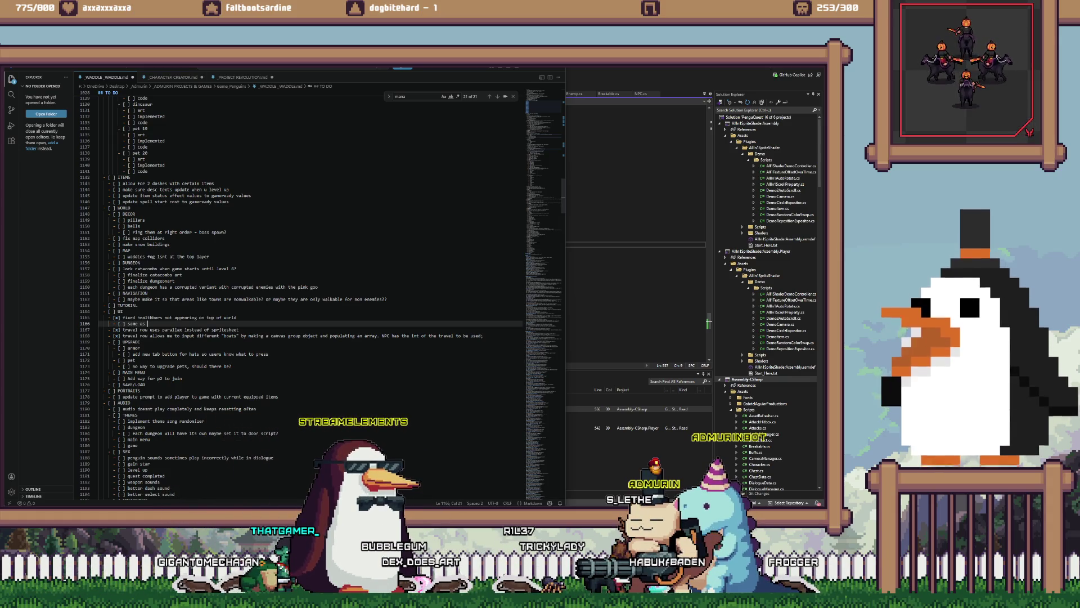
{"action": "type", "text": "debuffs"}
- Add a 'same as p1/p2 indicator' item below, followed by an empty line
{"action": "key", "text": "Return"}
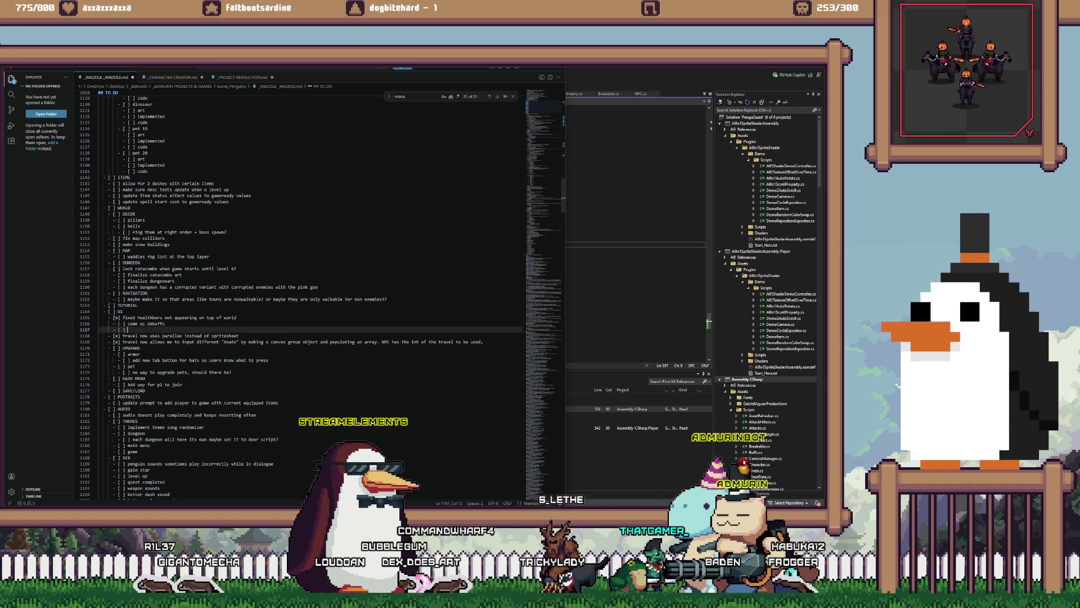
{"action": "type", "text": "same as "}
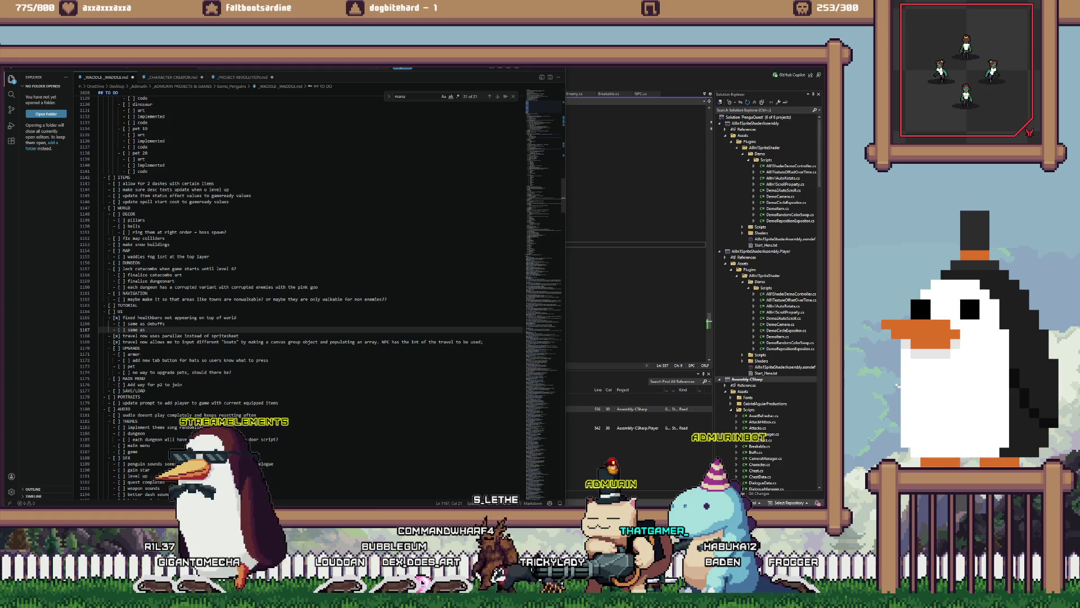
{"action": "type", "text": "pt/p2"}
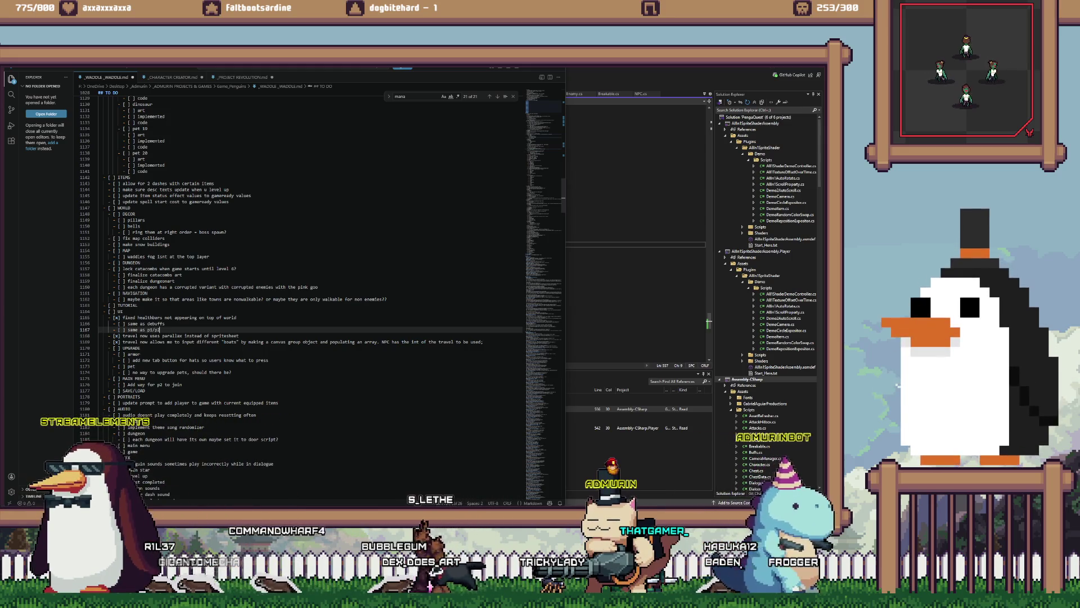
{"action": "key", "text": "BackSpace"}
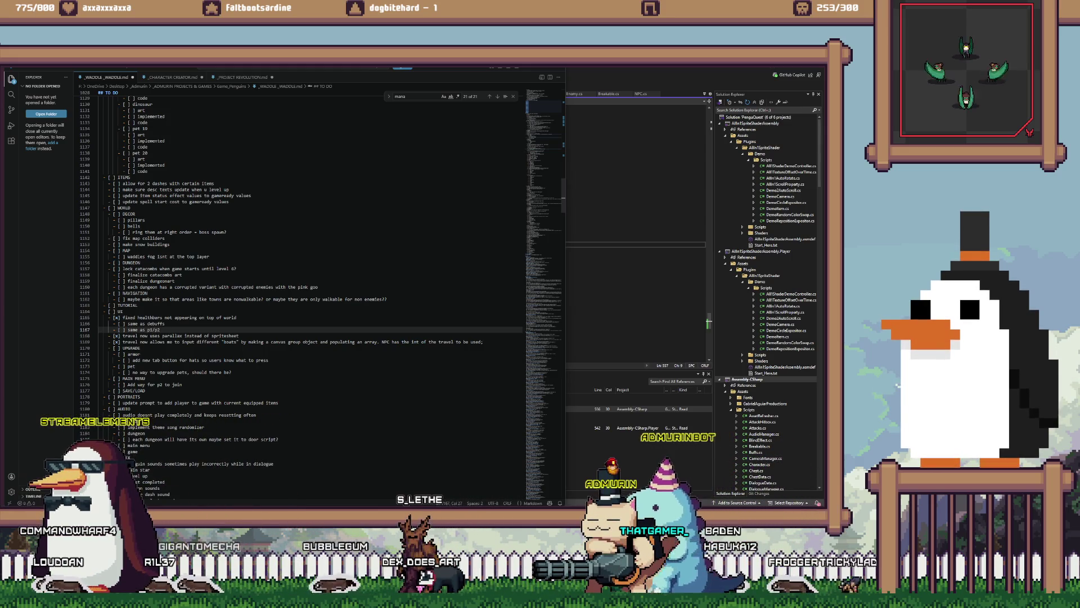
{"action": "type", "text": " indicator"}
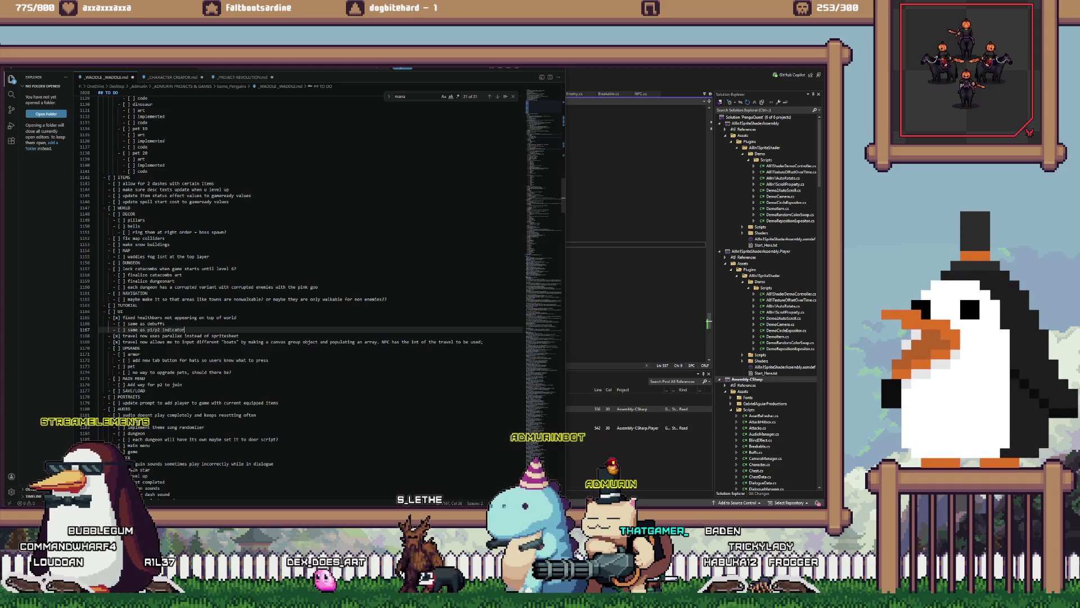
{"action": "key", "text": "Return"}
{"action": "type", "text": "- [x] dialogue box goes on top of all"}
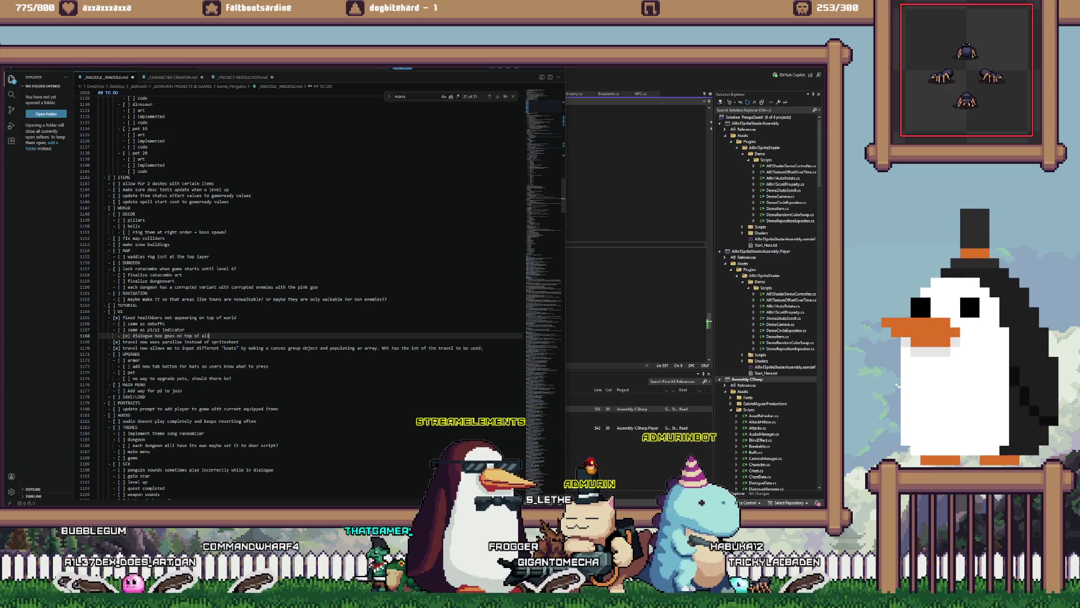
- Tick off the p1/p2 indicator and debuffs sub-items
{"action": "key", "text": "Up"}
{"action": "key", "text": "alt+c"}
{"action": "key", "text": "Up"}
{"action": "key", "text": "alt+c"}
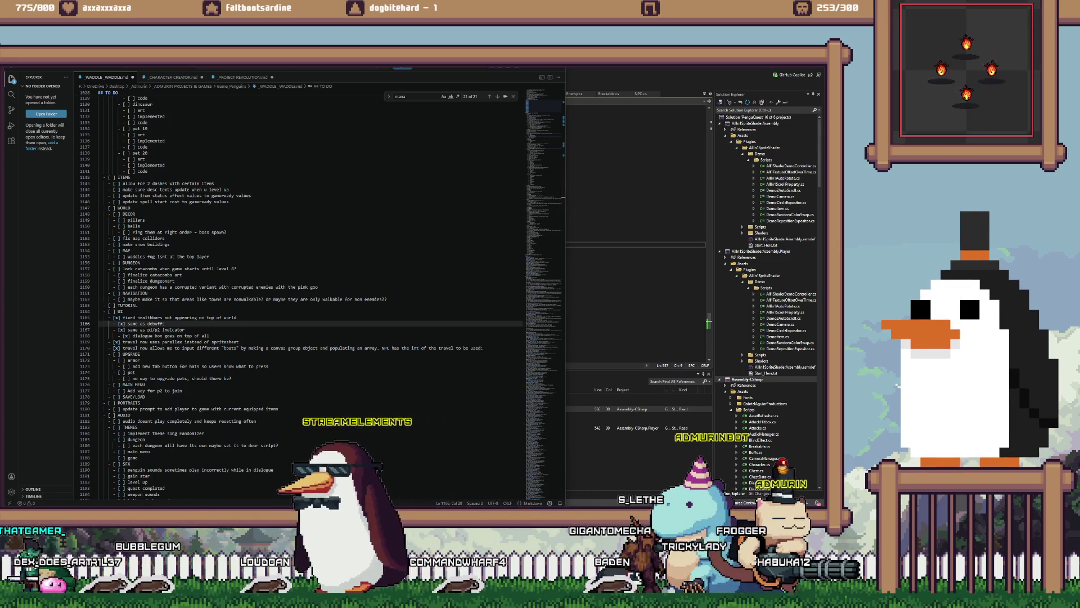
{"action": "key", "text": "alt+Tab"}
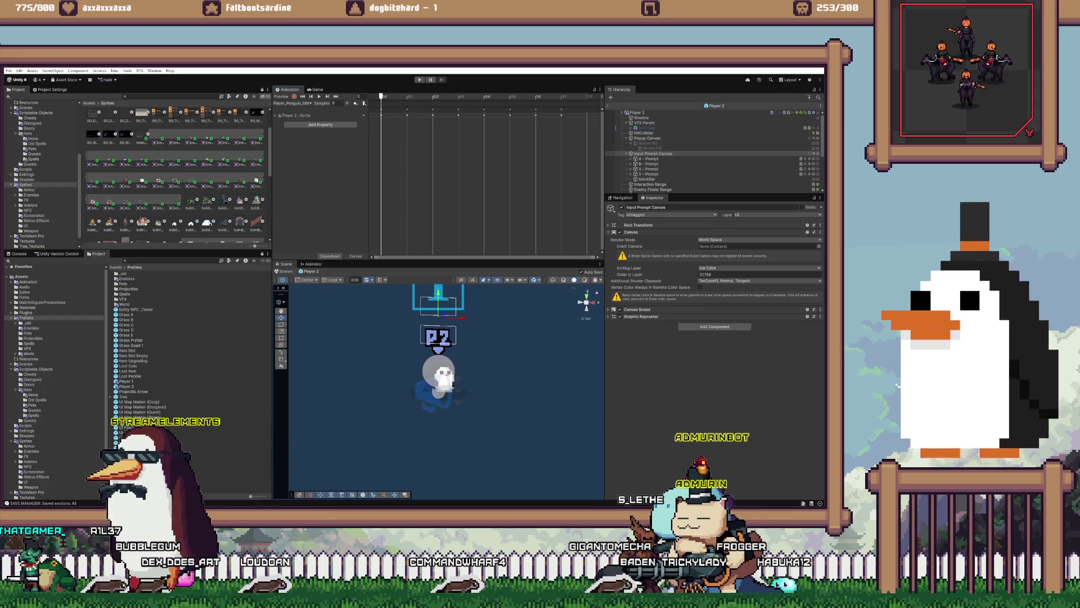
- Leave Player 2, load Permanent Scene, and inspect its Managers > Time Keeper
{"action": "left_click", "coordinate": [608, 105]}
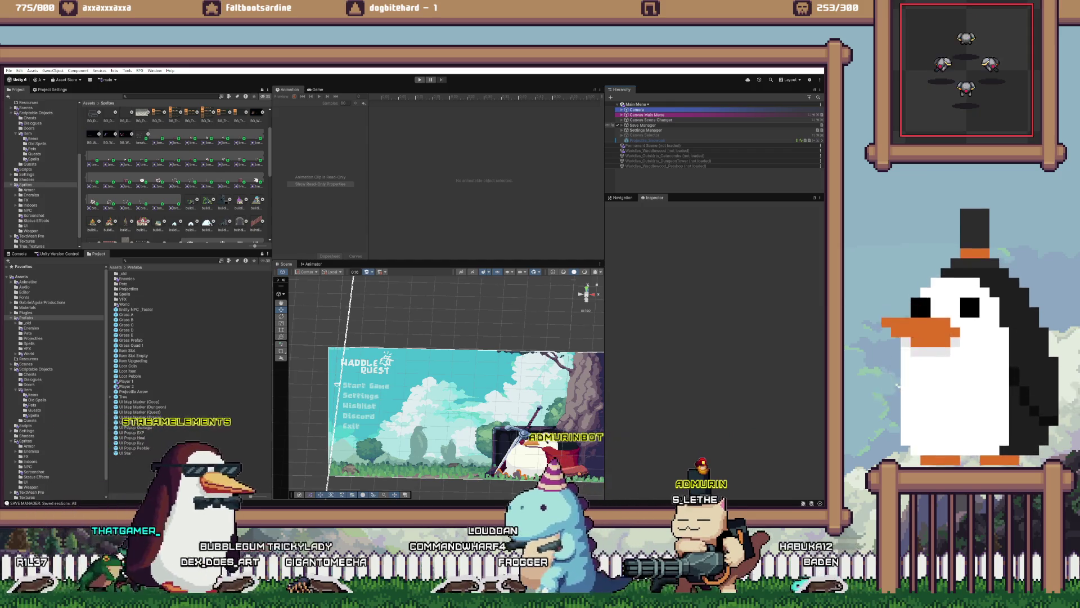
{"action": "right_click", "coordinate": [637, 145]}
{"action": "left_click", "coordinate": [660, 148]}
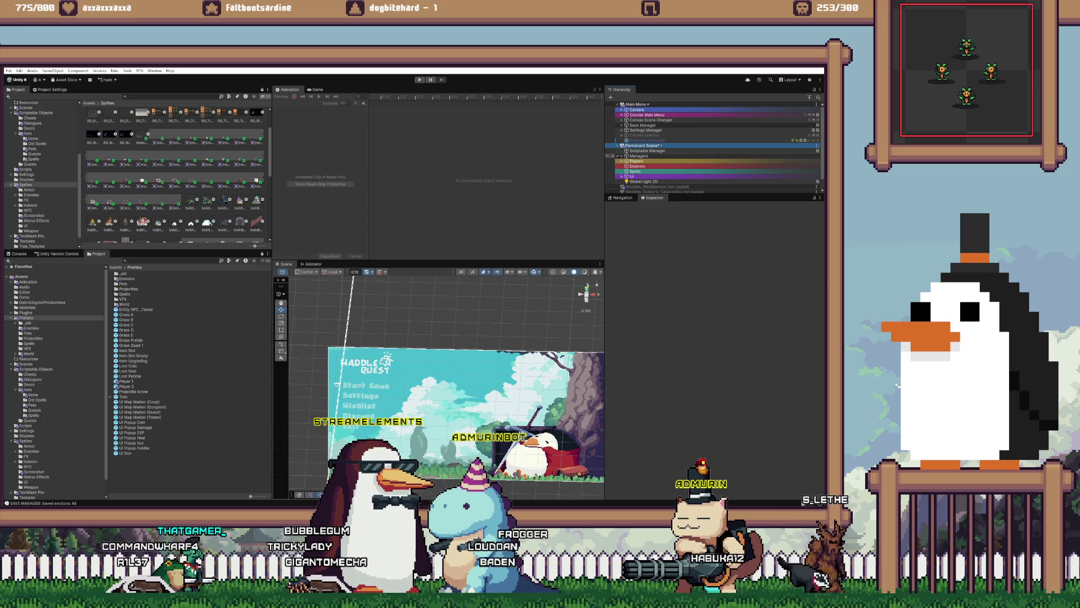
{"action": "left_click", "coordinate": [622, 156]}
{"action": "scroll", "coordinate": [714, 149], "scroll_direction": "down", "scroll_amount": 3}
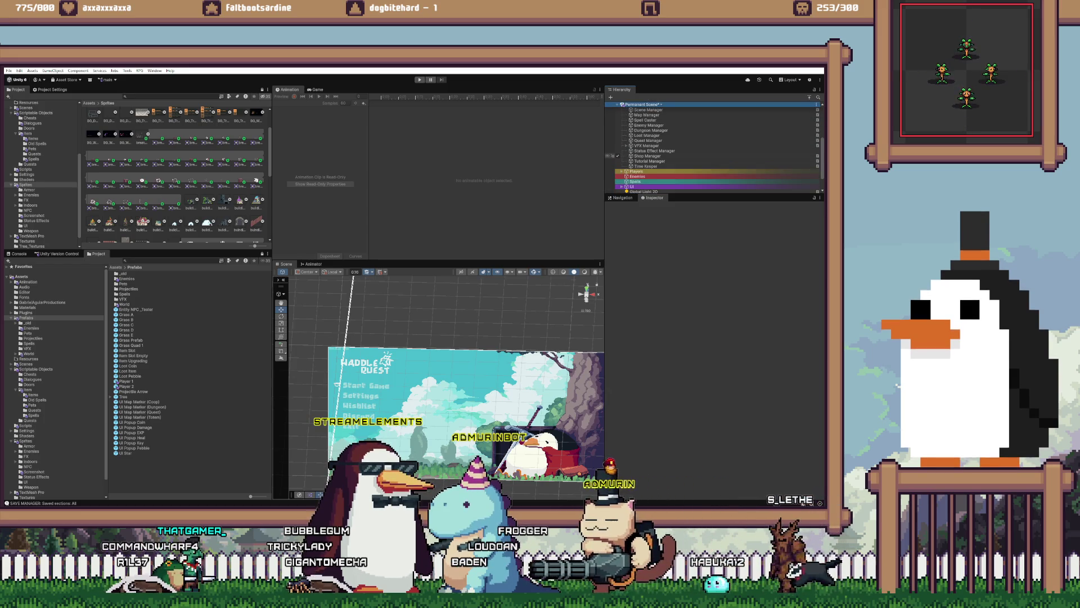
{"action": "left_click", "coordinate": [646, 166]}
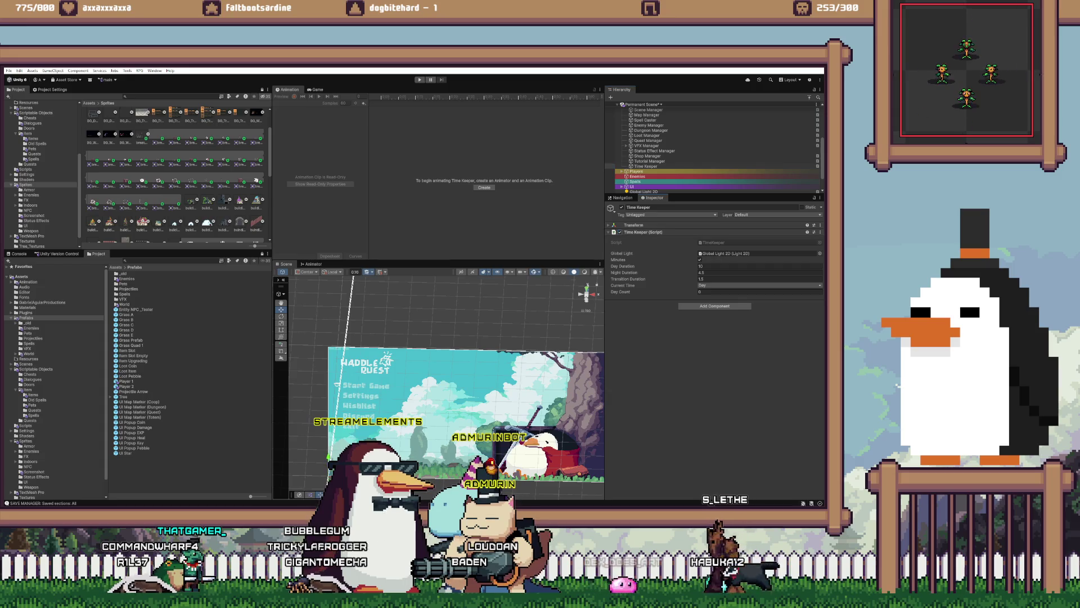
- Collapse the hierarchy, unload Permanent Scene, and enter play mode
{"action": "scroll", "coordinate": [714, 147], "scroll_direction": "up", "scroll_amount": 4}
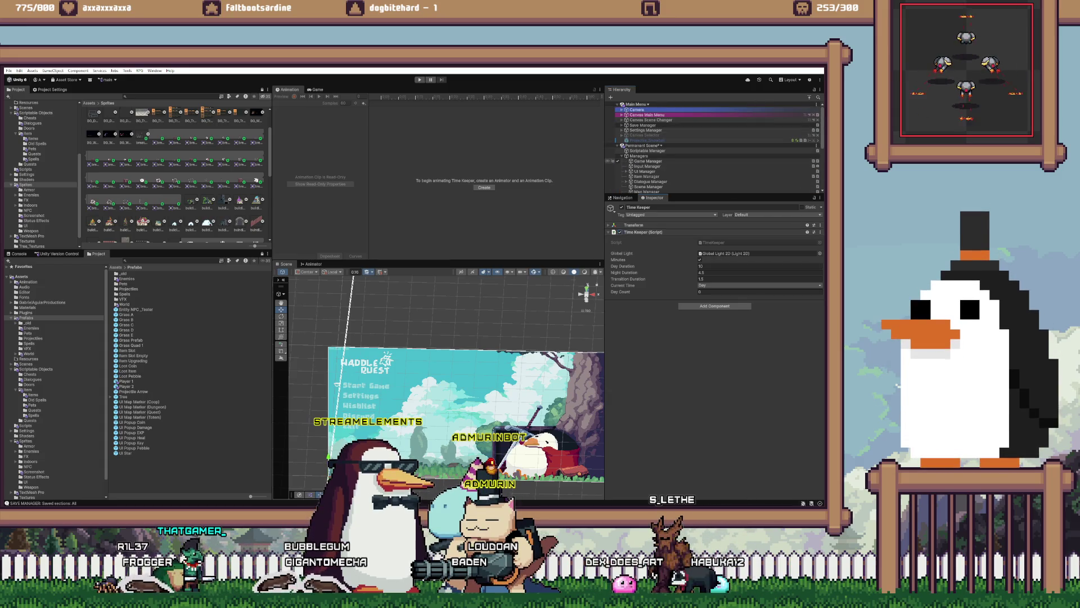
{"action": "left_click", "coordinate": [621, 156]}
{"action": "left_click", "coordinate": [619, 145]}
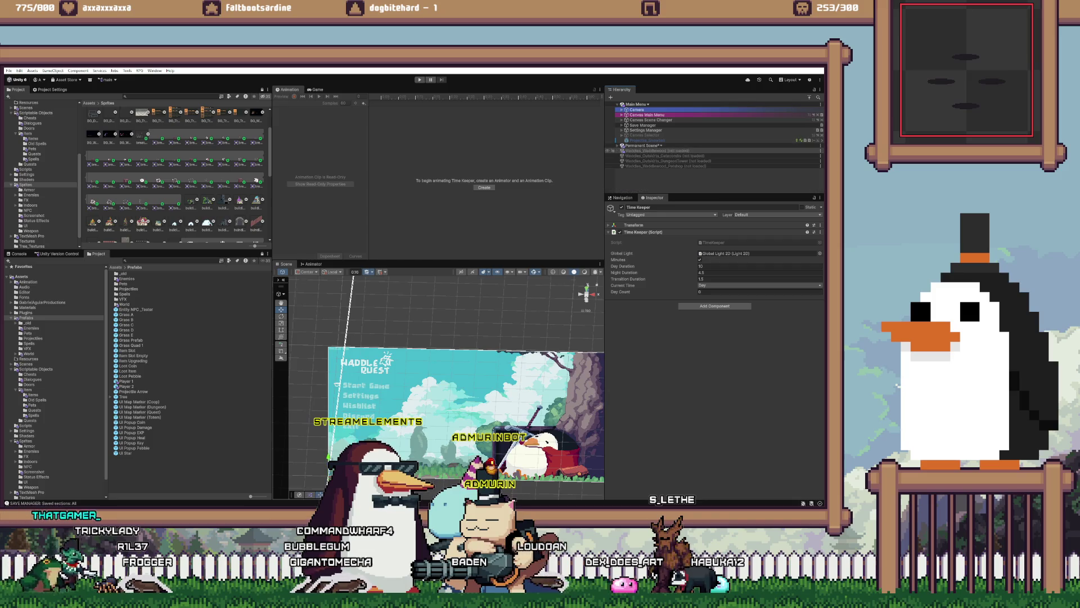
{"action": "right_click", "coordinate": [669, 146]}
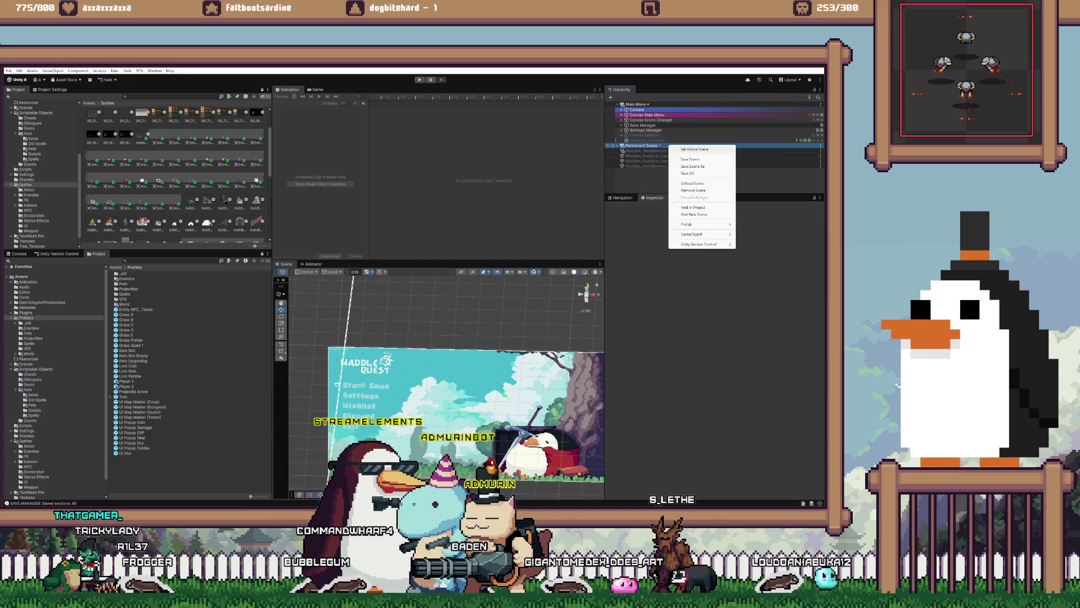
{"action": "left_click", "coordinate": [692, 183]}
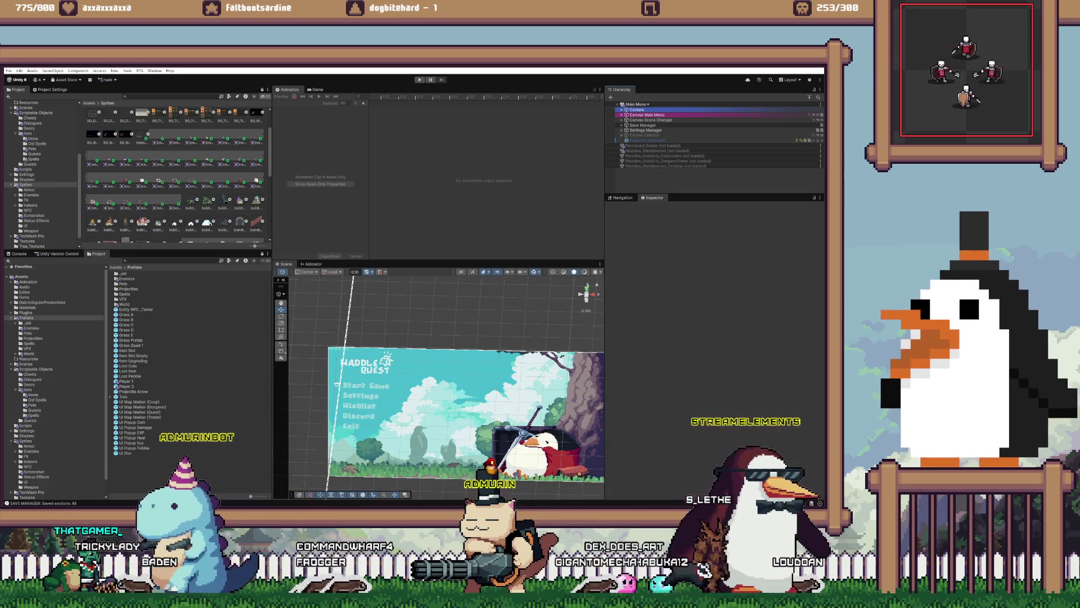
{"action": "key", "text": "ctrl+p"}
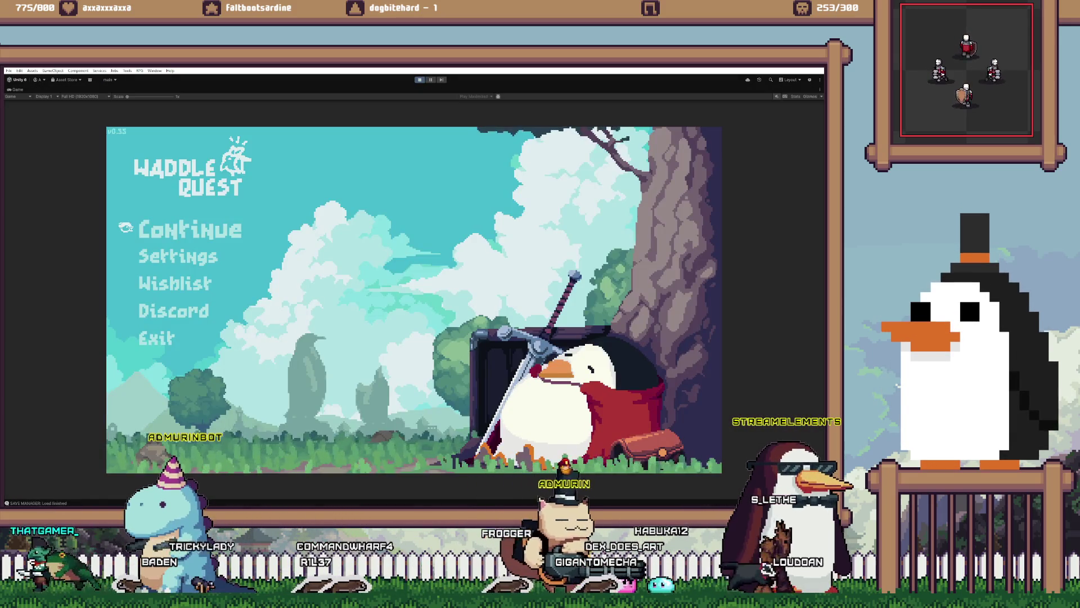
- Continue the saved game and raise autosave frequency to 10 min in Options
{"action": "key", "text": "Return"}
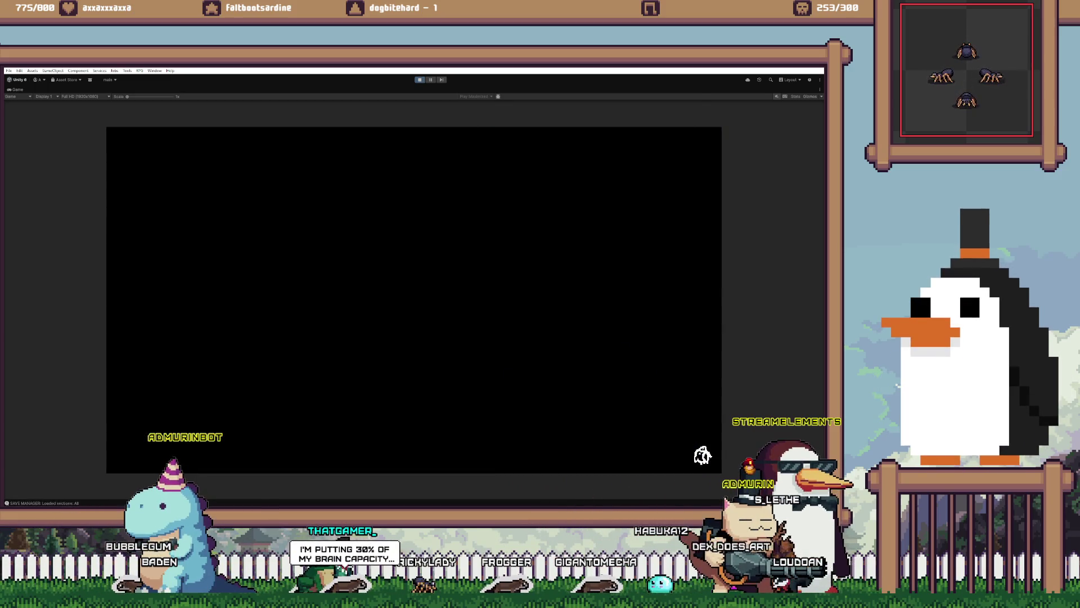
{"action": "key", "text": "Escape"}
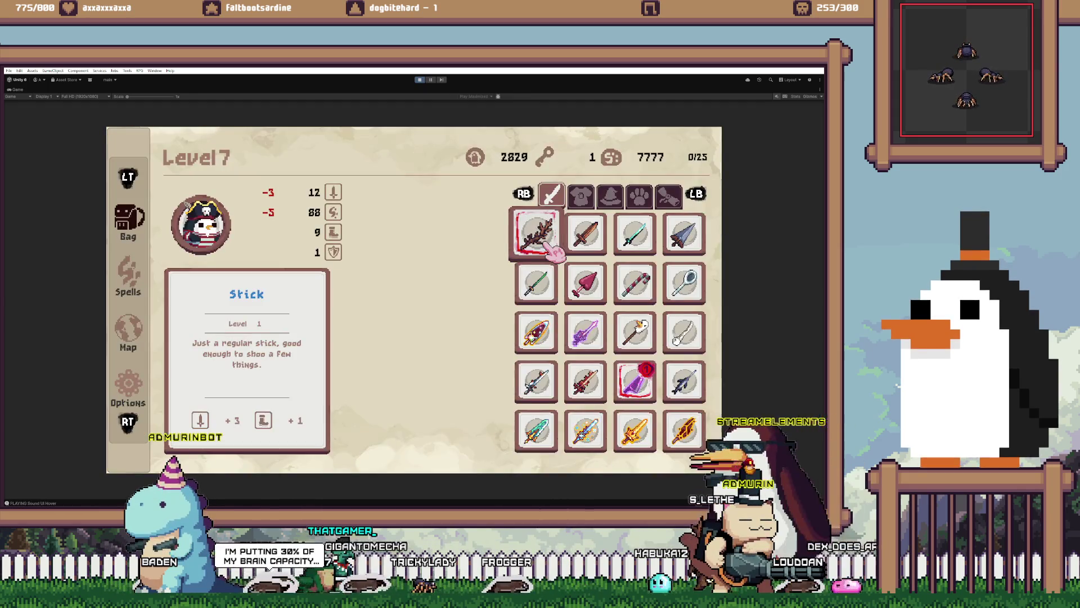
{"action": "key", "text": "q"}
{"action": "key", "text": "Down"}
{"action": "key", "text": "Down"}
{"action": "key", "text": "Down"}
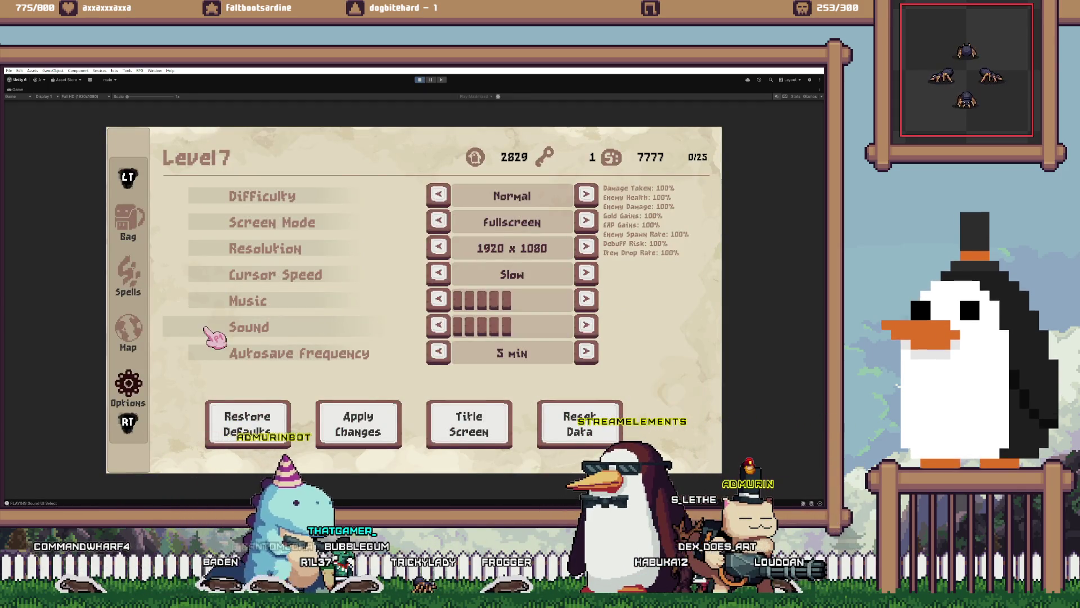
{"action": "key", "text": "Right"}
- Return from Options to the title screen and stop play mode
{"action": "key", "text": "Down"}
{"action": "key", "text": "Right"}
{"action": "key", "text": "Right"}
{"action": "key", "text": "Right"}
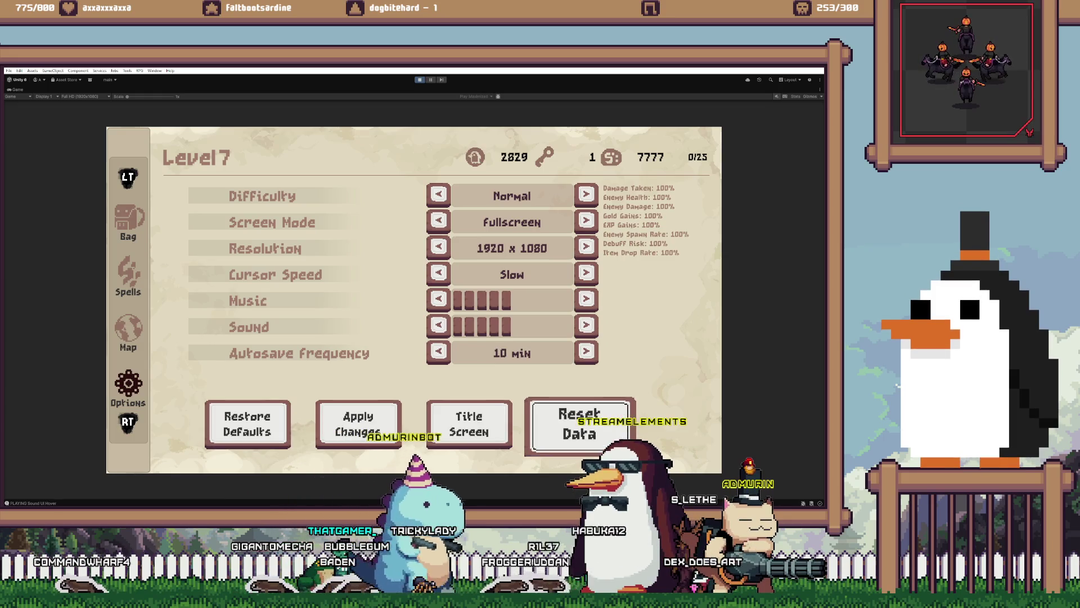
{"action": "key", "text": "Left"}
{"action": "key", "text": "Return"}
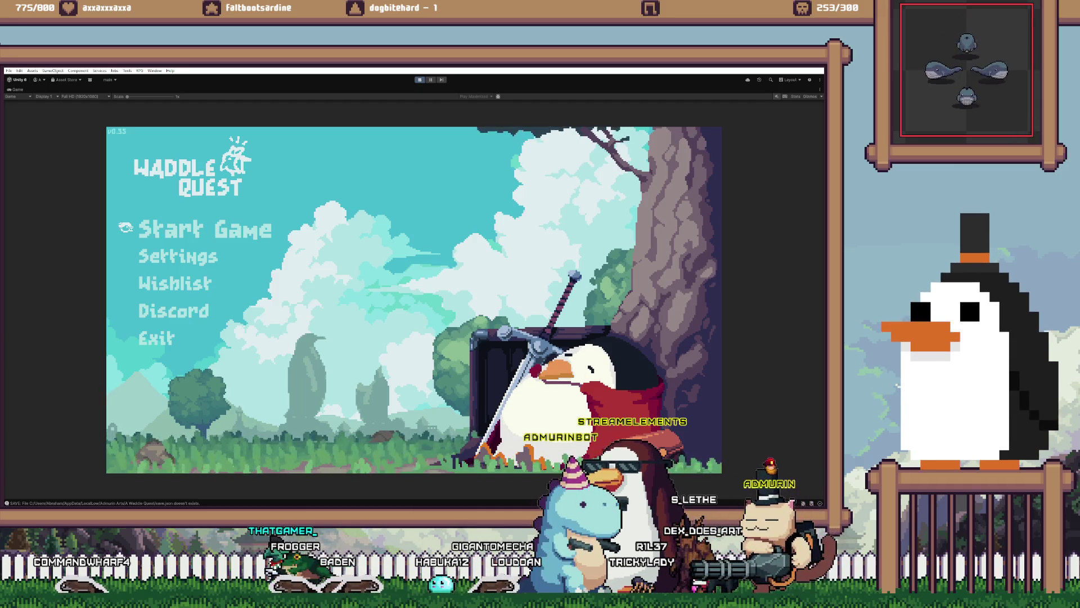
{"action": "left_click", "coordinate": [420, 79]}
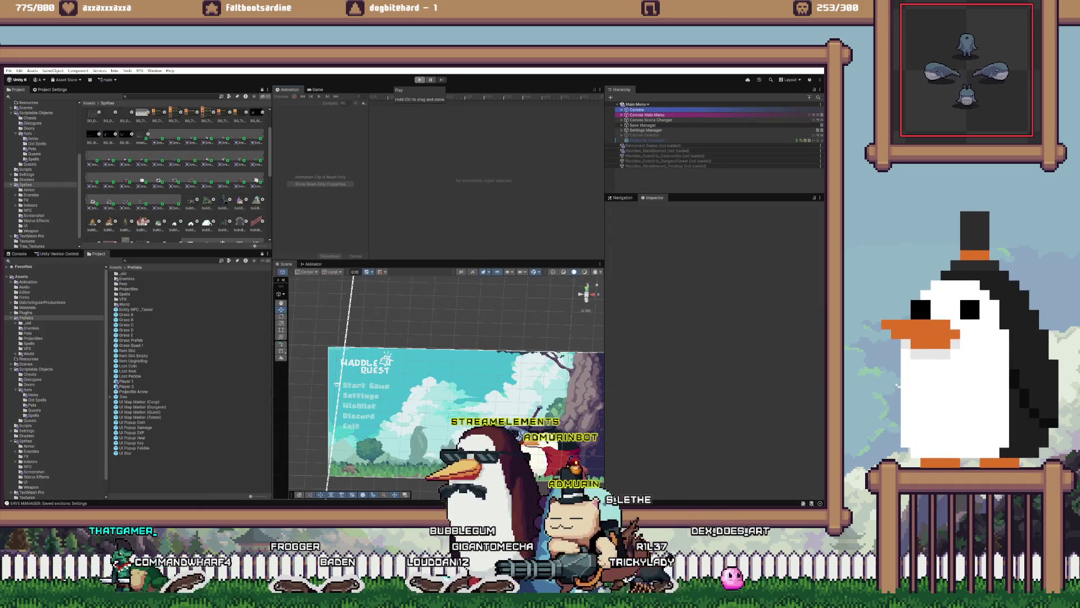
- Restart play mode and open the title screen's Settings
{"action": "left_click", "coordinate": [420, 80]}
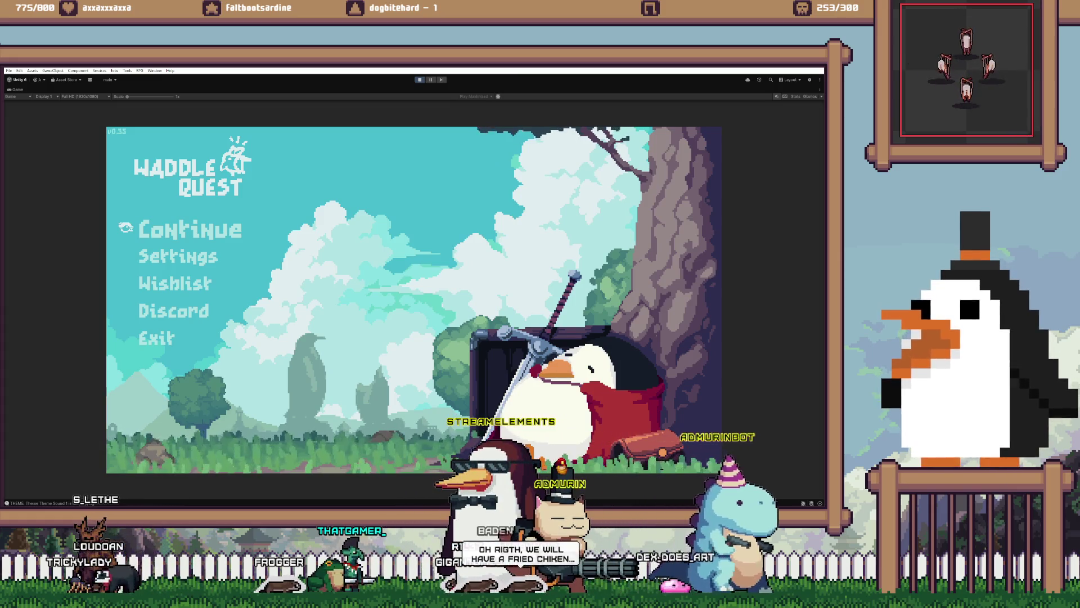
{"action": "key", "text": "Down"}
{"action": "key", "text": "Return"}
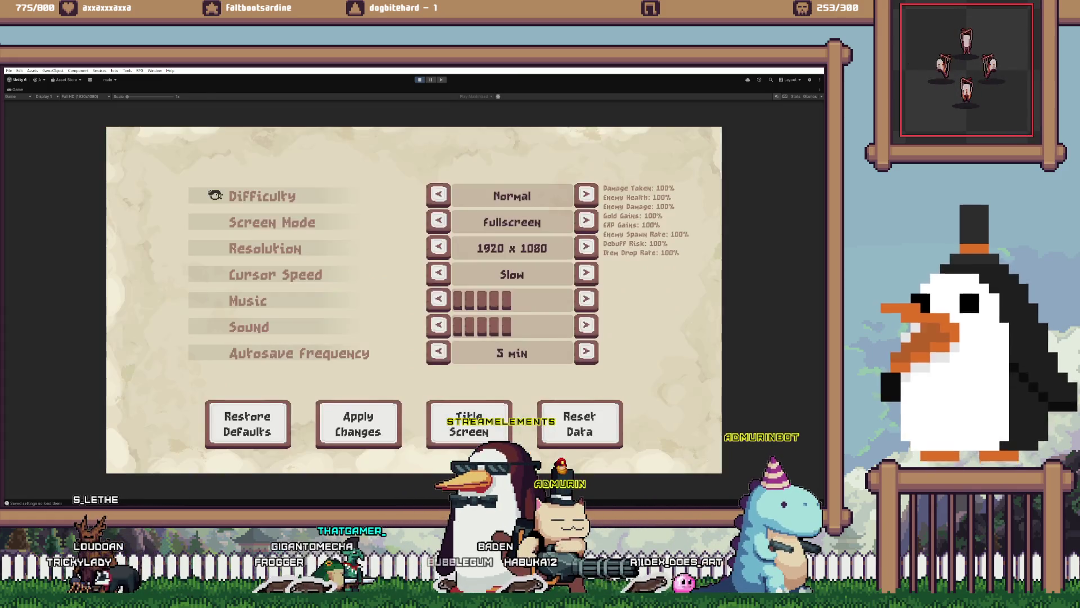
{"action": "key", "text": "Down"}
{"action": "key", "text": "Down"}
{"action": "key", "text": "Down"}
{"action": "key", "text": "Up"}
{"action": "key", "text": "Up"}
{"action": "key", "text": "Up"}
{"action": "key", "text": "Up"}
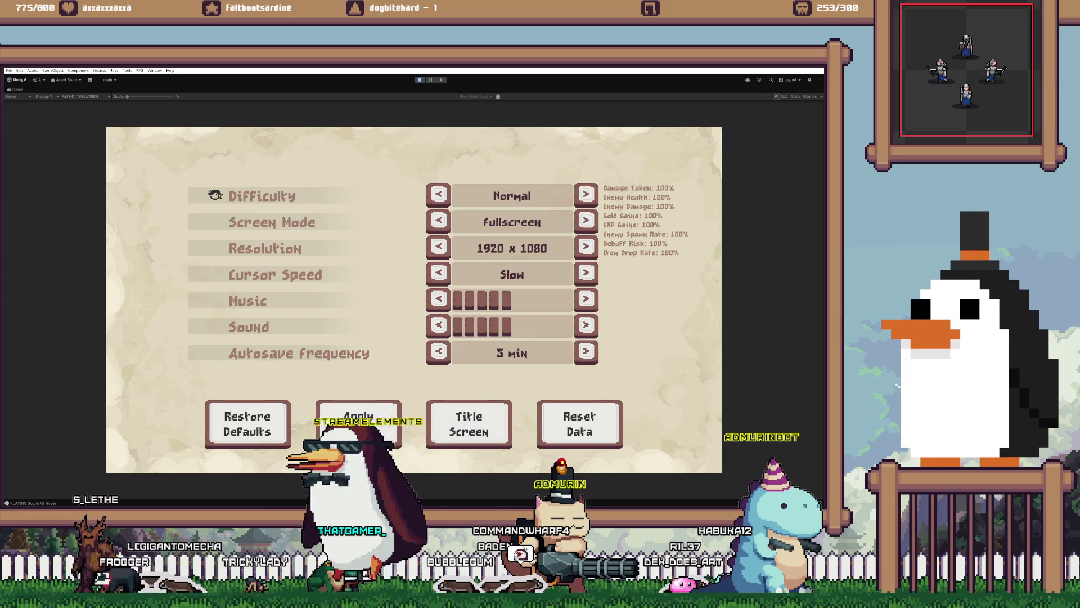
{"action": "key", "text": "Down"}
{"action": "key", "text": "Down"}
{"action": "key", "text": "Down"}
{"action": "key", "text": "Down"}
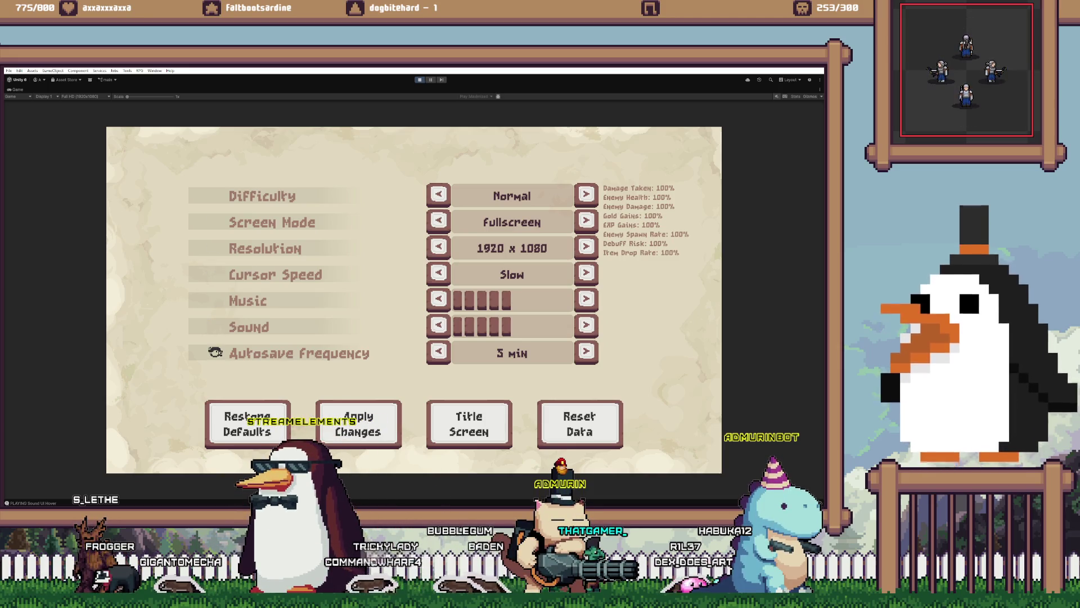
- Lower Music volume to 2 bars and exit Settings to the title screen
{"action": "key", "text": "Up"}
{"action": "key", "text": "Up"}
{"action": "key", "text": "Up"}
{"action": "key", "text": "Left"}
{"action": "key", "text": "Left"}
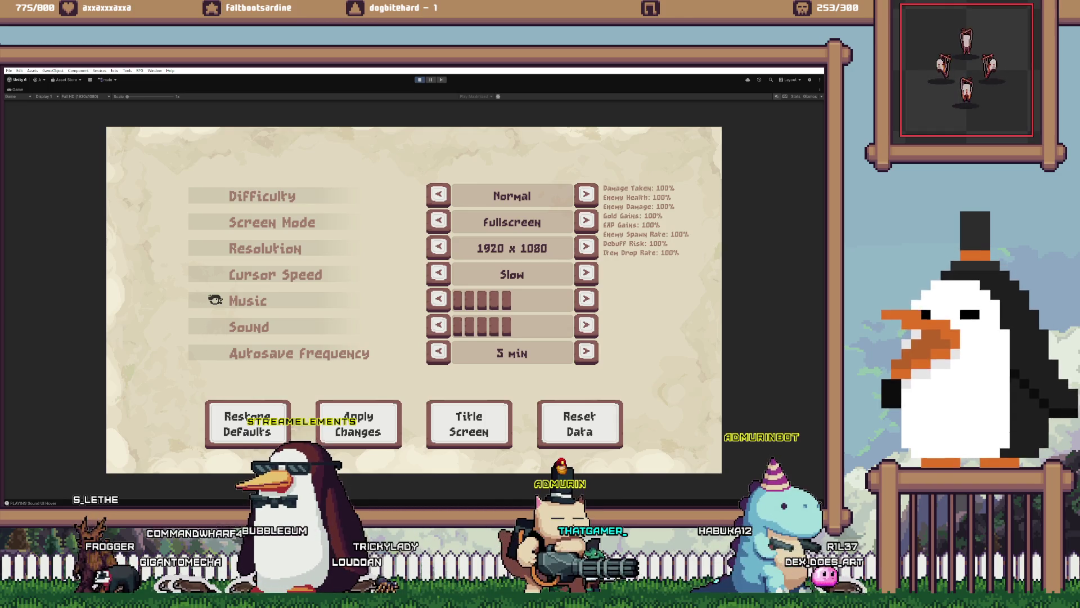
{"action": "key", "text": "Left"}
{"action": "key", "text": "Down"}
{"action": "key", "text": "Down"}
{"action": "key", "text": "Down"}
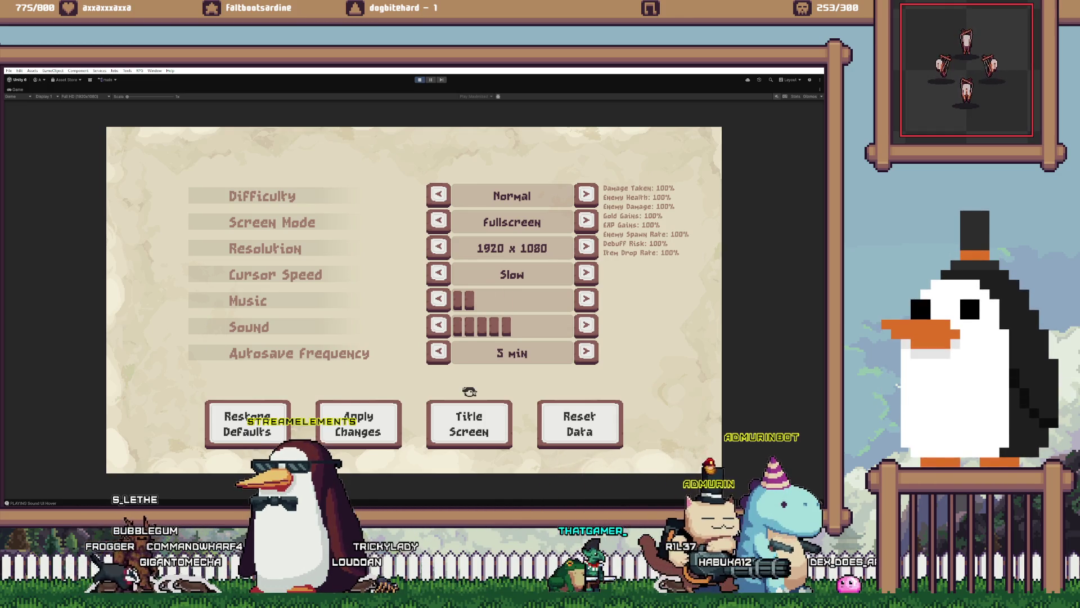
{"action": "key", "text": "Return"}
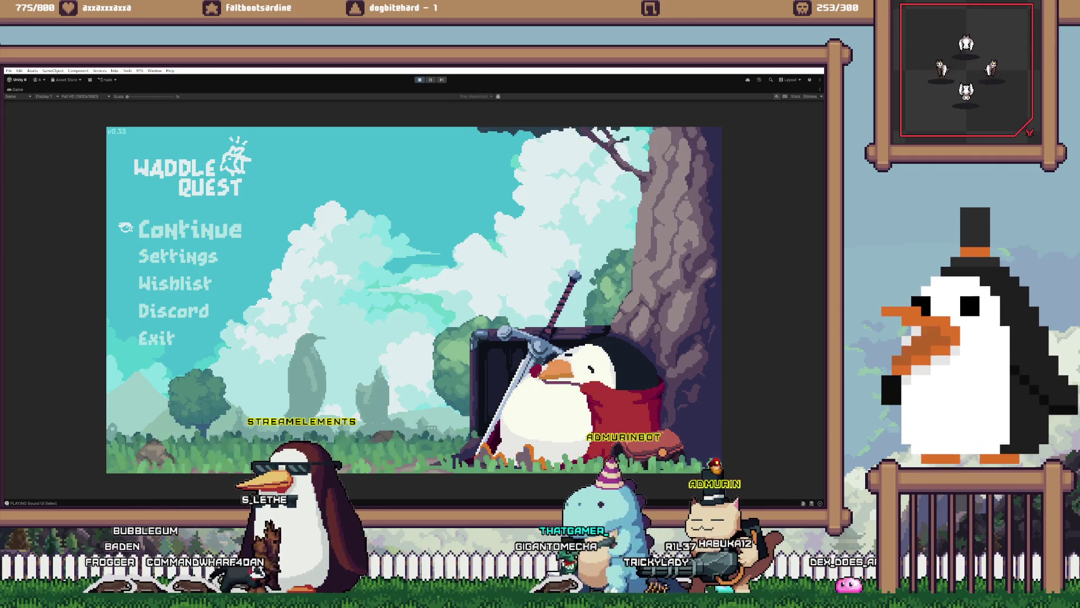
- In Settings, switch Difficulty from Normal to Hard and choose Apply Changes
{"action": "key", "text": "Down"}
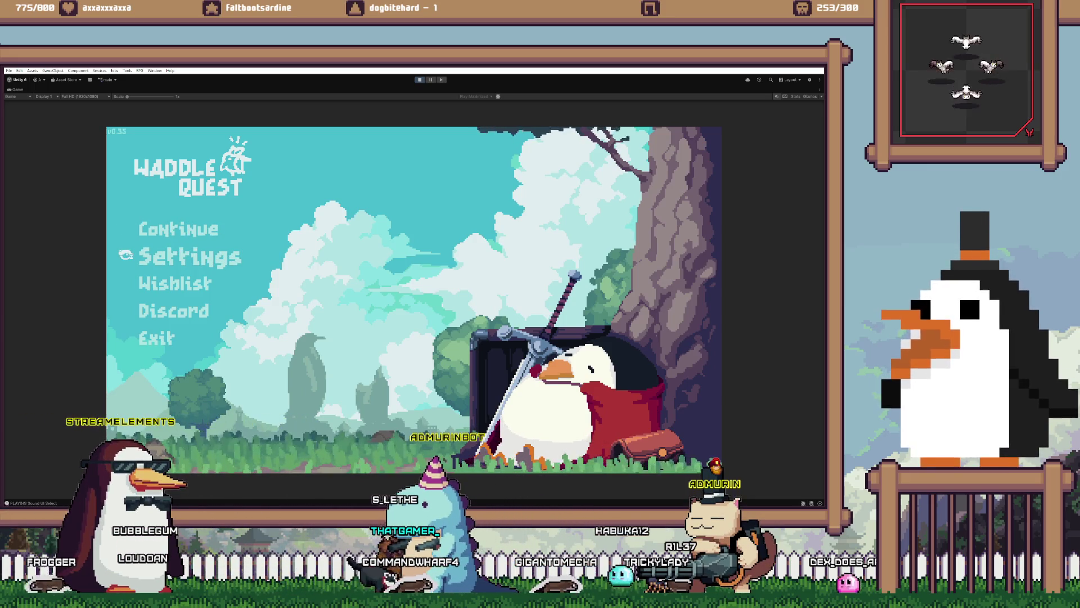
{"action": "key", "text": "Up"}
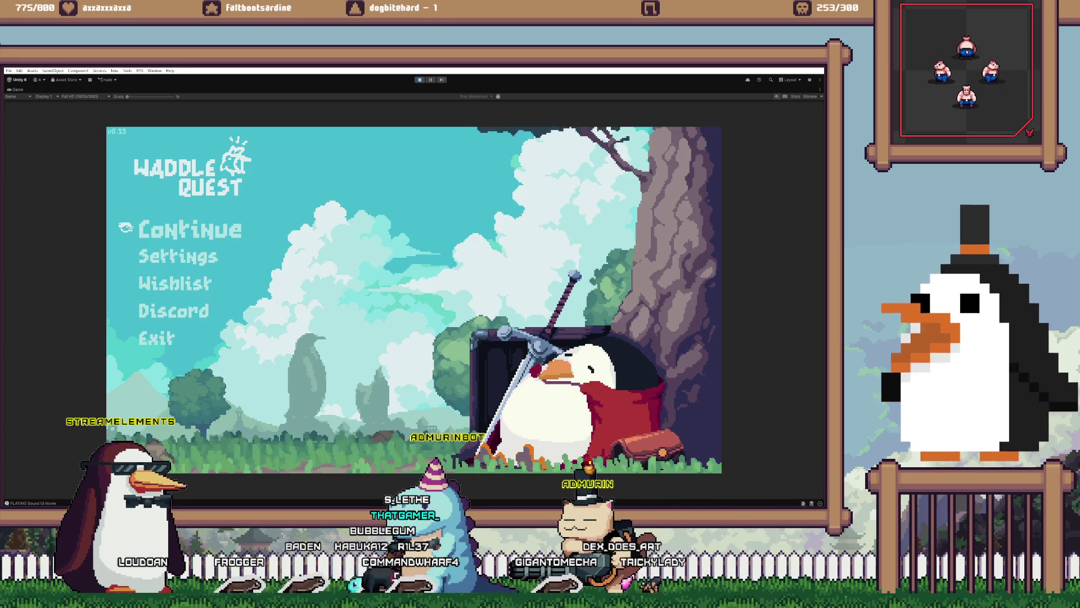
{"action": "key", "text": "Down"}
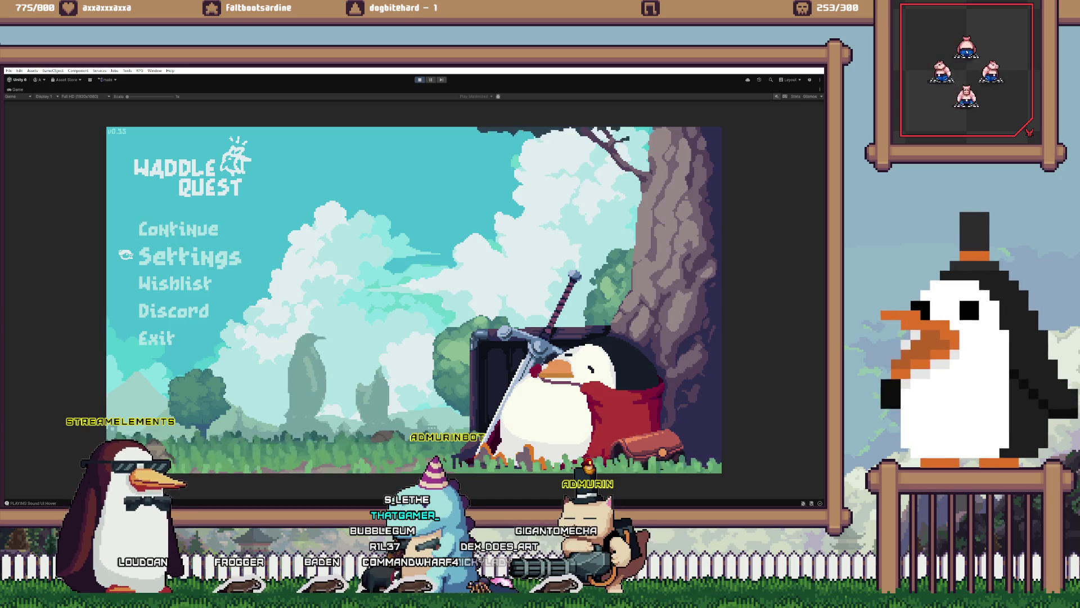
{"action": "key", "text": "Return"}
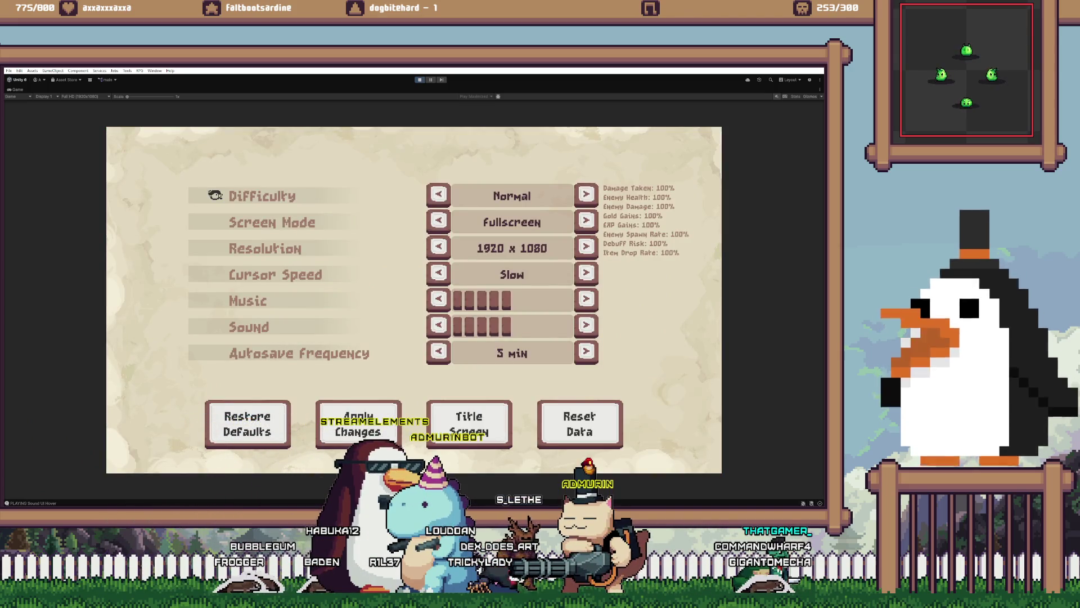
{"action": "key", "text": "Right"}
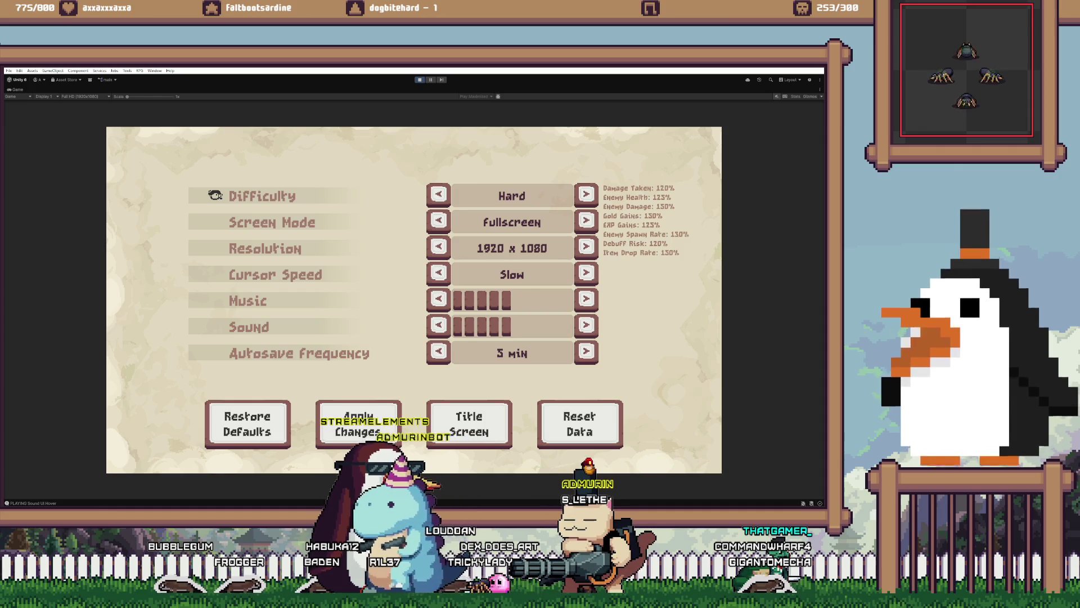
{"action": "key", "text": "Down"}
{"action": "key", "text": "Down"}
{"action": "key", "text": "Down"}
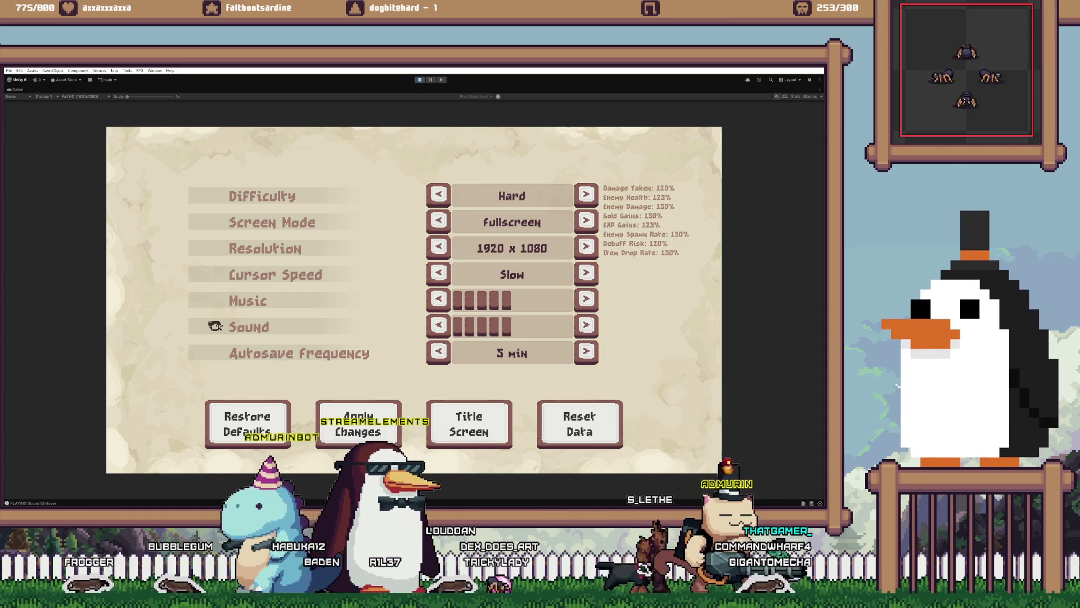
{"action": "key", "text": "Right"}
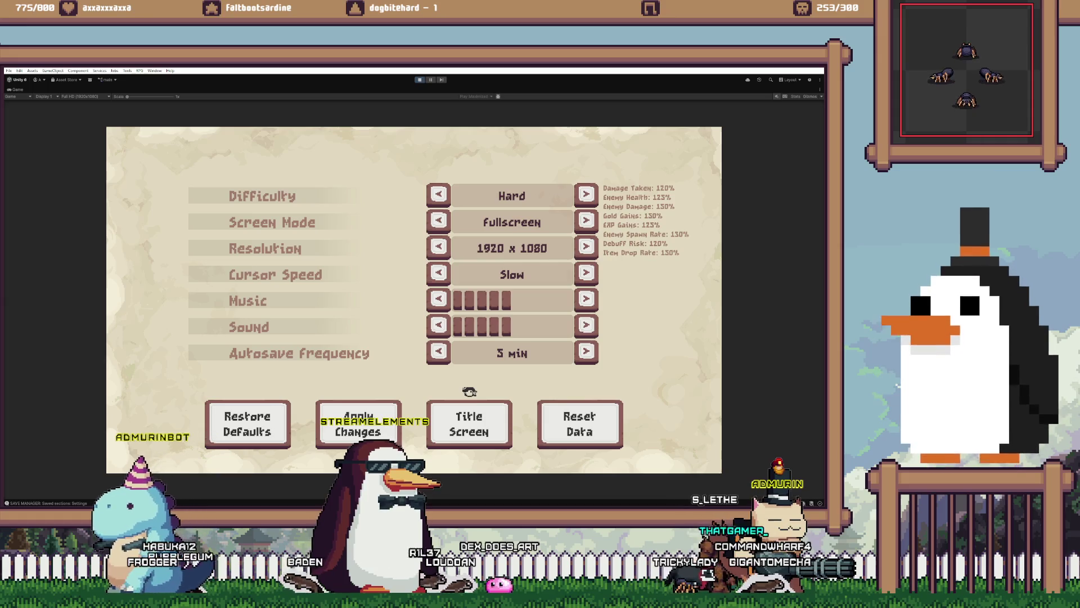
{"action": "key", "text": "Return"}
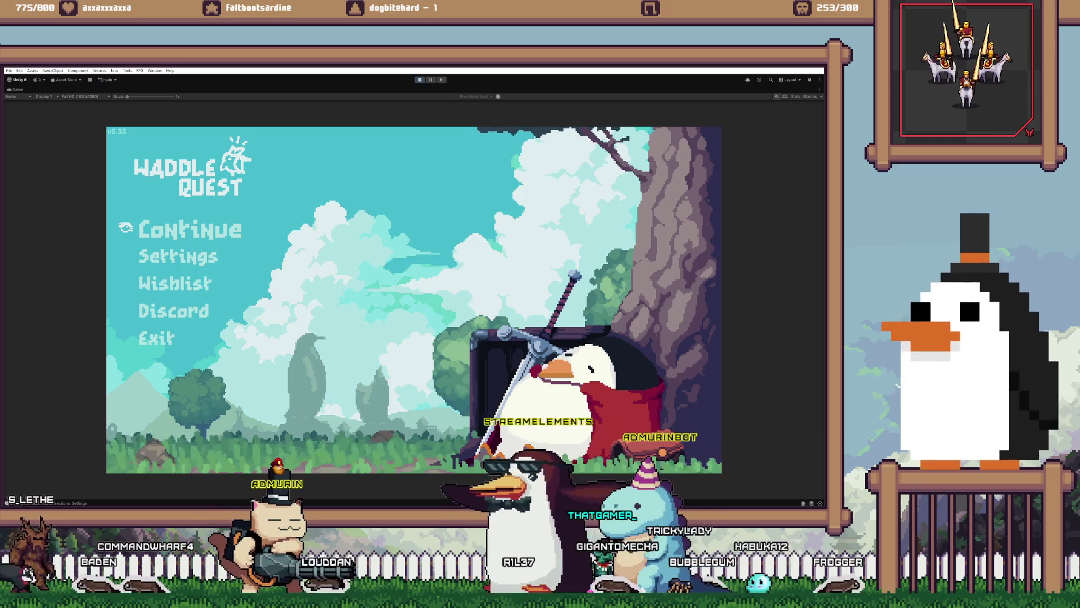
- Stop play mode and open the decor sprite sheet from the Project assets in Aseprite
{"action": "key", "text": "ctrl+p"}
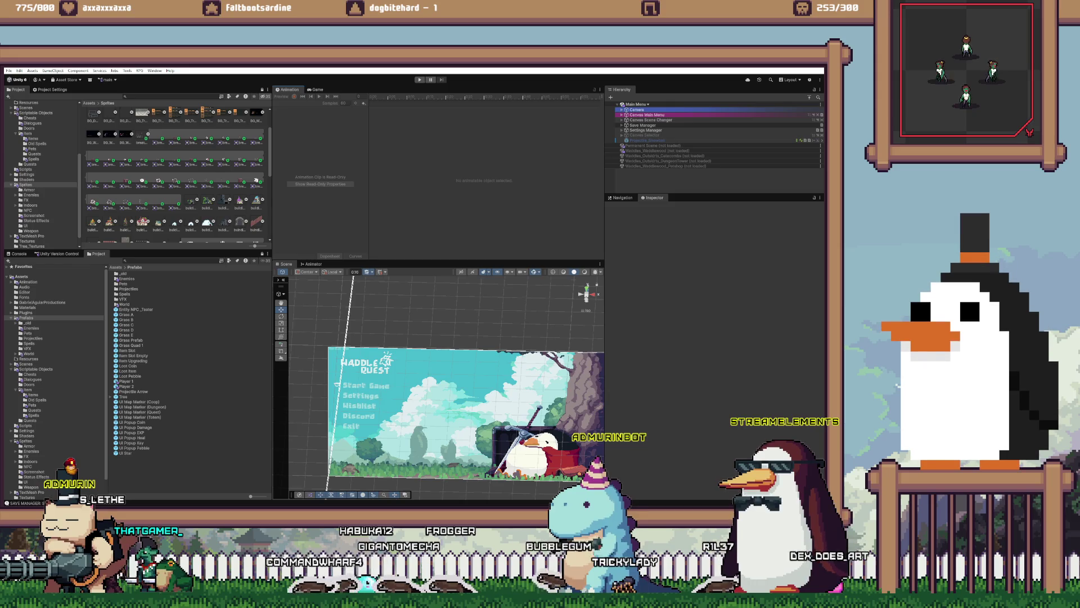
{"action": "left_click", "coordinate": [148, 135]}
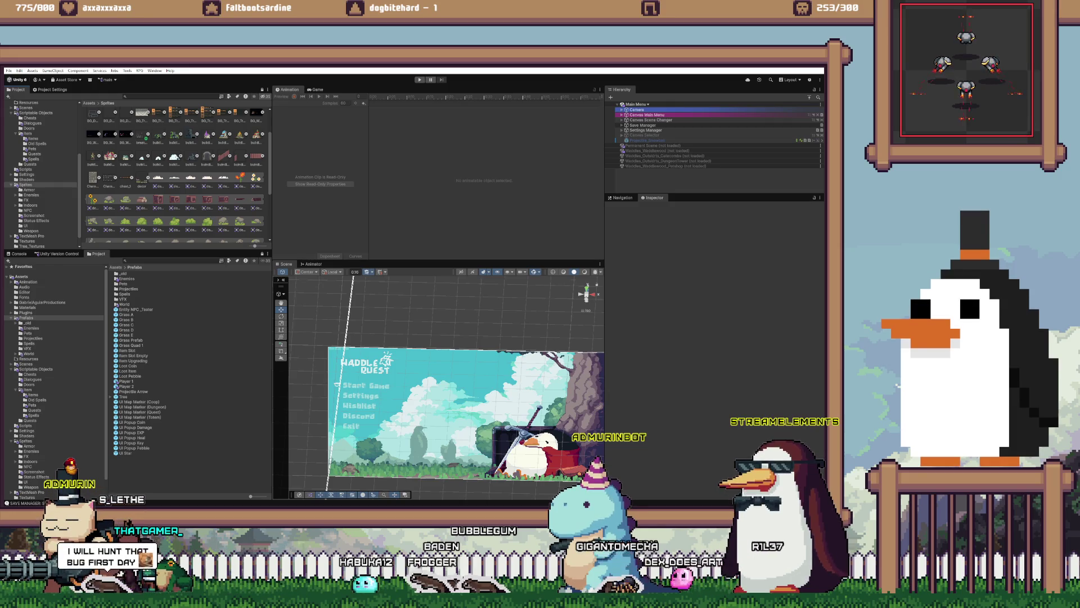
{"action": "double_click", "coordinate": [142, 179]}
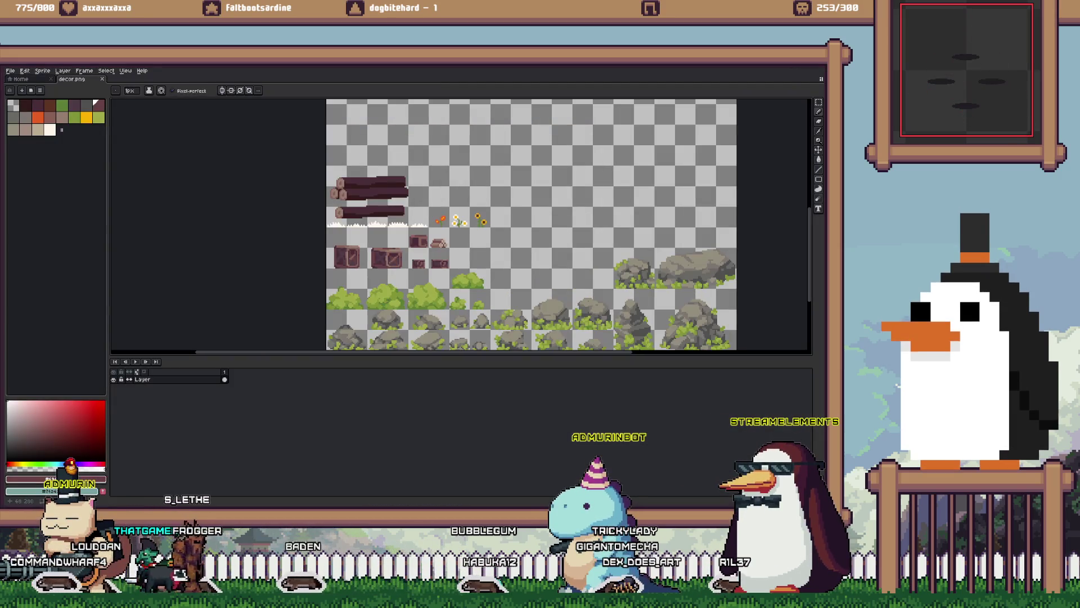
- Delete the crate tiles using a rectangular marquee selection
{"action": "key", "text": "m"}
{"action": "mouse_move", "coordinate": [327, 268]}
{"action": "left_mouse_down"}
{"action": "mouse_move", "coordinate": [349, 246]}
{"action": "mouse_move", "coordinate": [449, 227]}
{"action": "left_mouse_up"}
{"action": "key", "text": "Delete"}
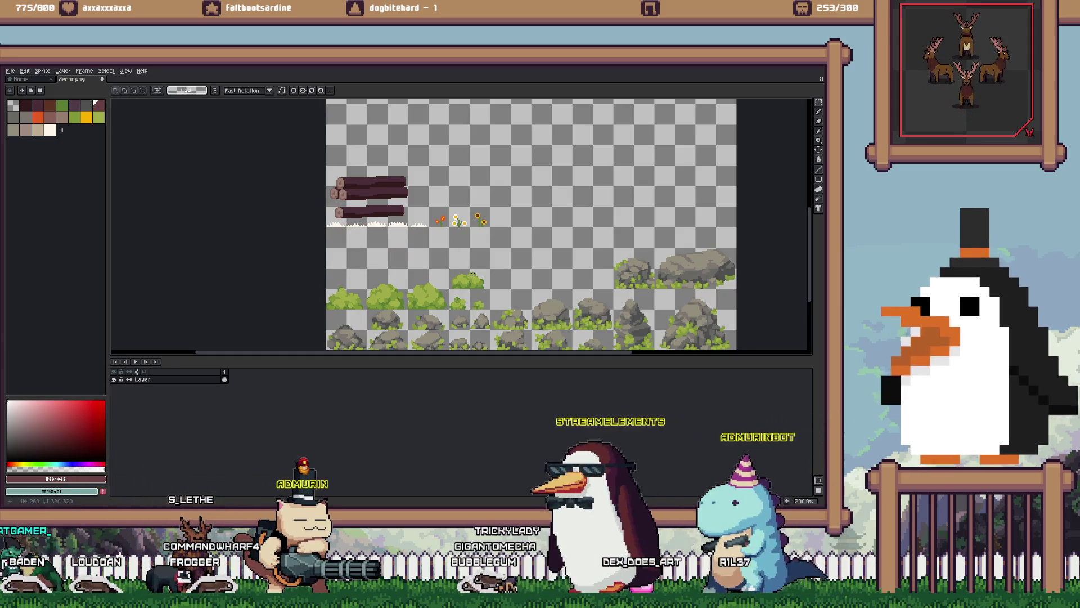
- Select the 3x2 block of large rocks, shift it one tile left, and deselect
{"action": "mouse_move", "coordinate": [342, 240]}
{"action": "left_mouse_down"}
{"action": "mouse_move", "coordinate": [374, 266]}
{"action": "mouse_move", "coordinate": [422, 245]}
{"action": "left_mouse_up"}
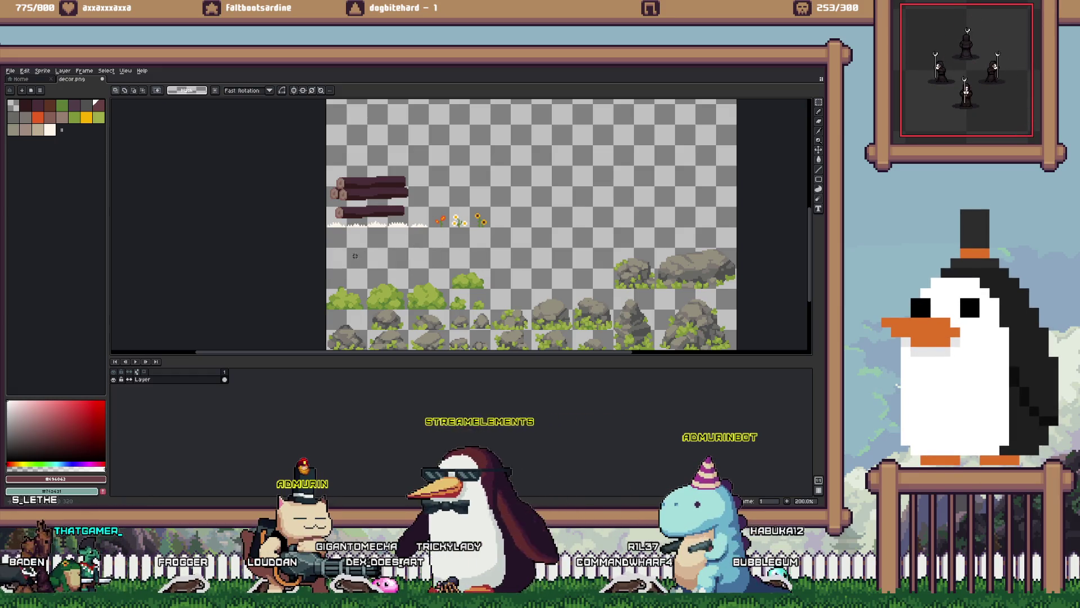
{"action": "left_click_drag", "start_coordinate": [352, 255], "coordinate": [355, 255]}
{"action": "mouse_move", "coordinate": [328, 228]}
{"action": "left_mouse_down"}
{"action": "mouse_move", "coordinate": [591, 271]}
{"action": "mouse_move", "coordinate": [450, 229]}
{"action": "mouse_move", "coordinate": [325, 226]}
{"action": "left_mouse_up"}
{"action": "left_click", "coordinate": [594, 285]}
{"action": "scroll", "coordinate": [462, 276], "scroll_direction": "down", "scroll_amount": 2}
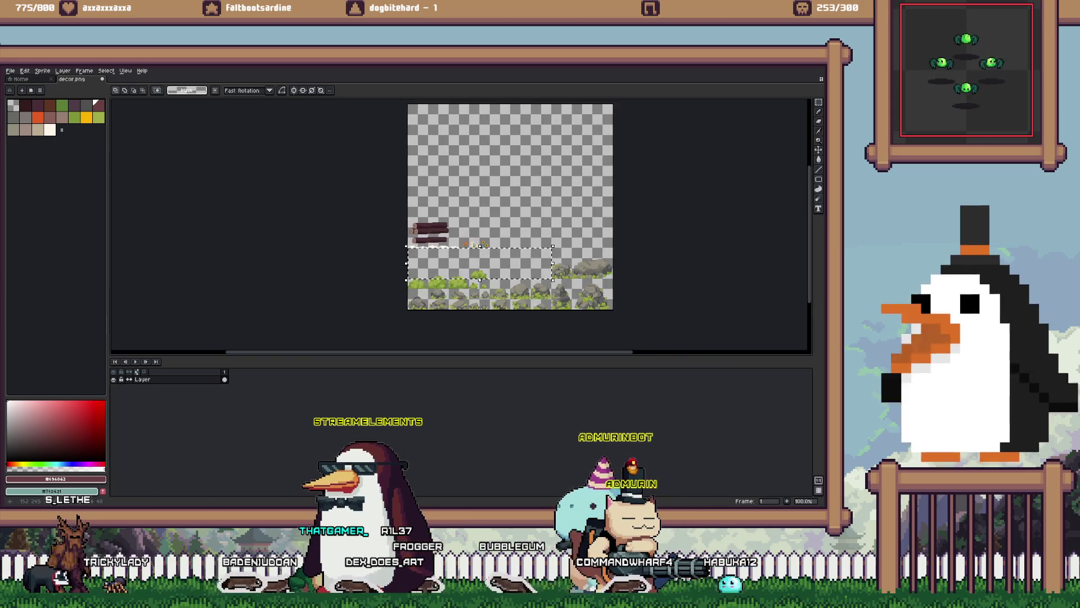
{"action": "scroll", "coordinate": [462, 277], "scroll_direction": "up", "scroll_amount": 1}
{"action": "key", "text": "ctrl+d"}
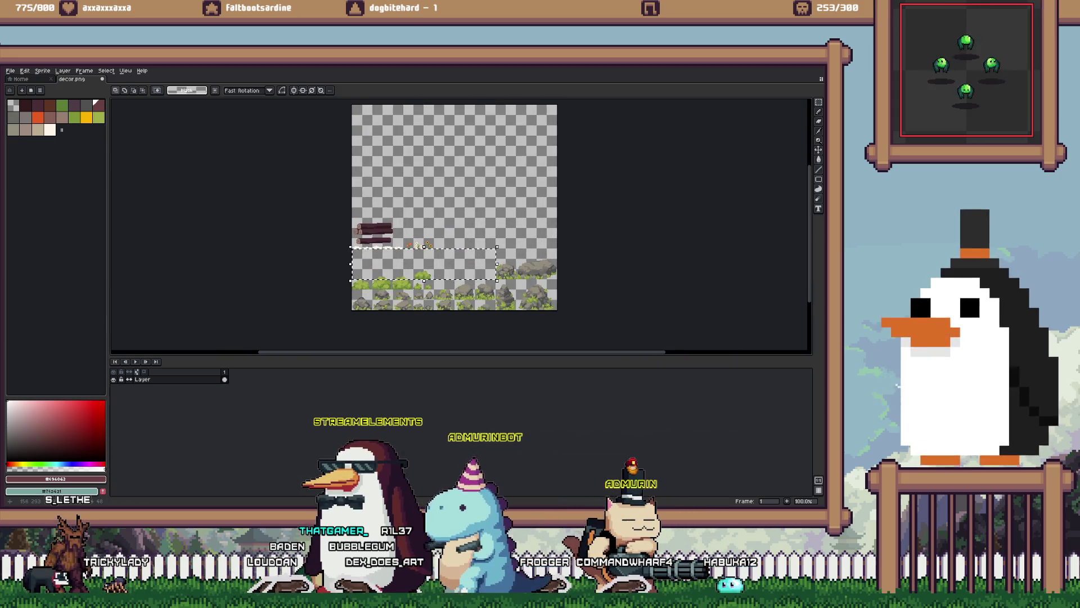
- Center the logs and flowers, marquee the white grass strip and three flowers, then deselect
{"action": "scroll", "coordinate": [483, 287], "scroll_direction": "up", "scroll_amount": 2}
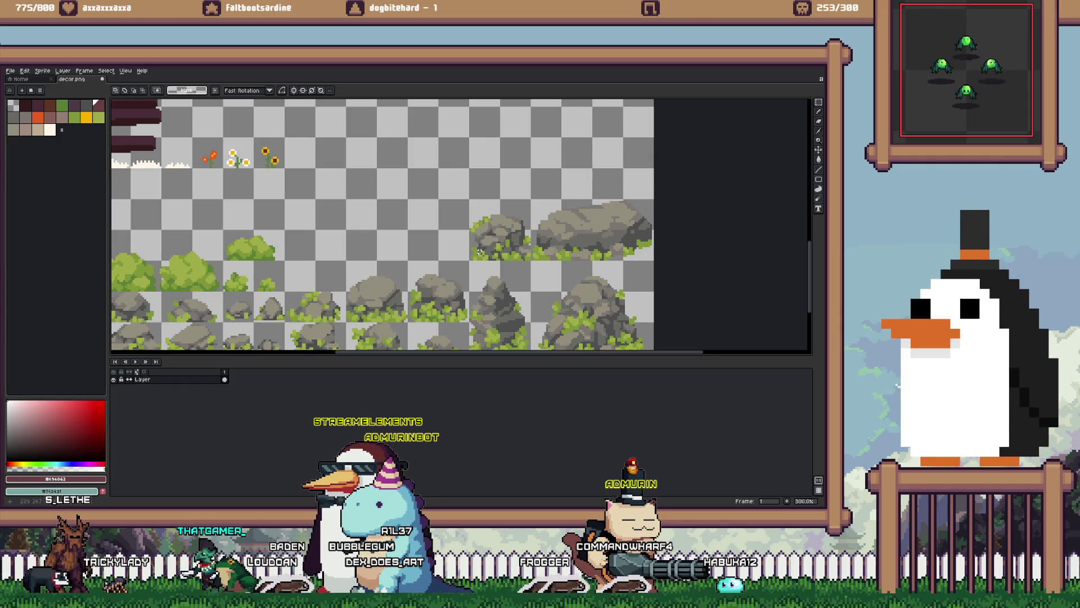
{"action": "scroll", "coordinate": [479, 251], "scroll_direction": "down", "scroll_amount": 1}
{"action": "left_click_drag", "start_coordinate": [478, 251], "coordinate": [512, 285]}
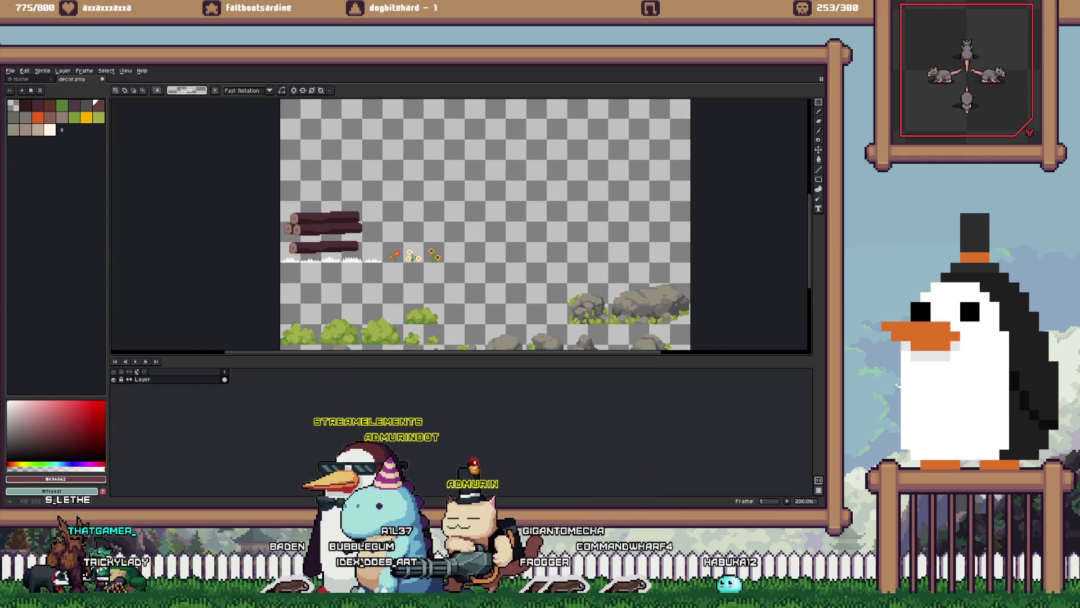
{"action": "left_click_drag", "start_coordinate": [415, 273], "coordinate": [417, 275]}
{"action": "scroll", "coordinate": [346, 252], "scroll_direction": "up", "scroll_amount": 1}
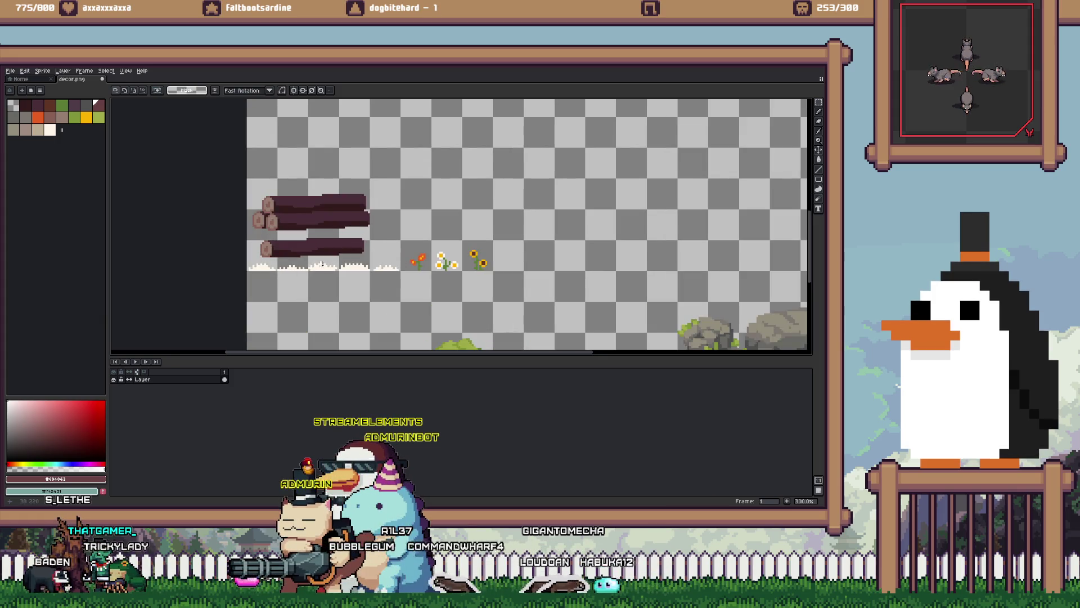
{"action": "left_click_drag", "start_coordinate": [246, 258], "coordinate": [396, 303]}
{"action": "mouse_move", "coordinate": [400, 239]}
{"action": "left_mouse_down"}
{"action": "mouse_move", "coordinate": [428, 259]}
{"action": "mouse_move", "coordinate": [494, 272]}
{"action": "left_mouse_up"}
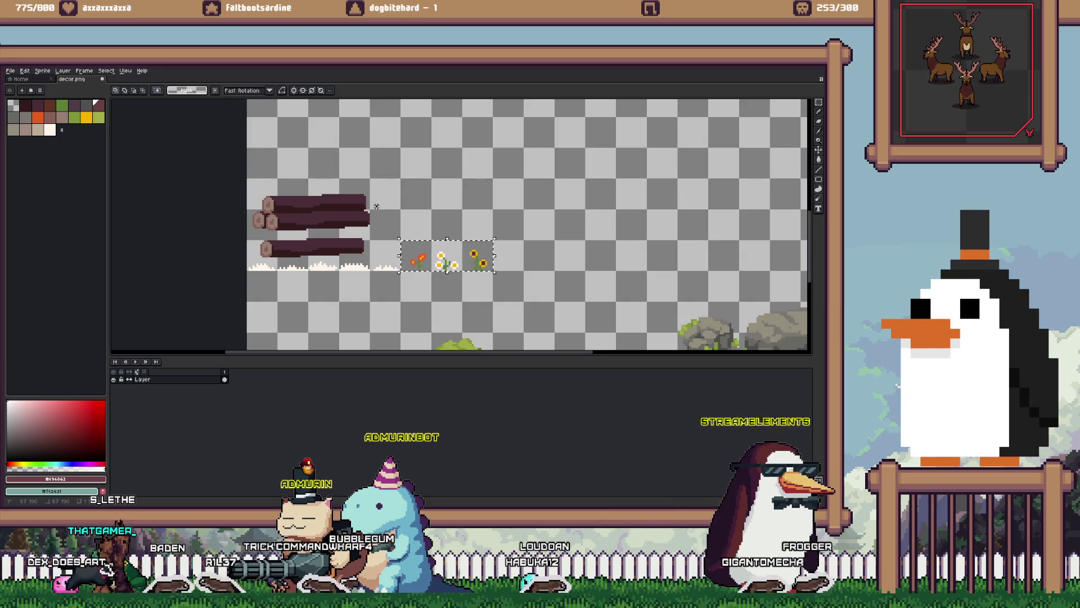
{"action": "key", "text": "ctrl+d"}
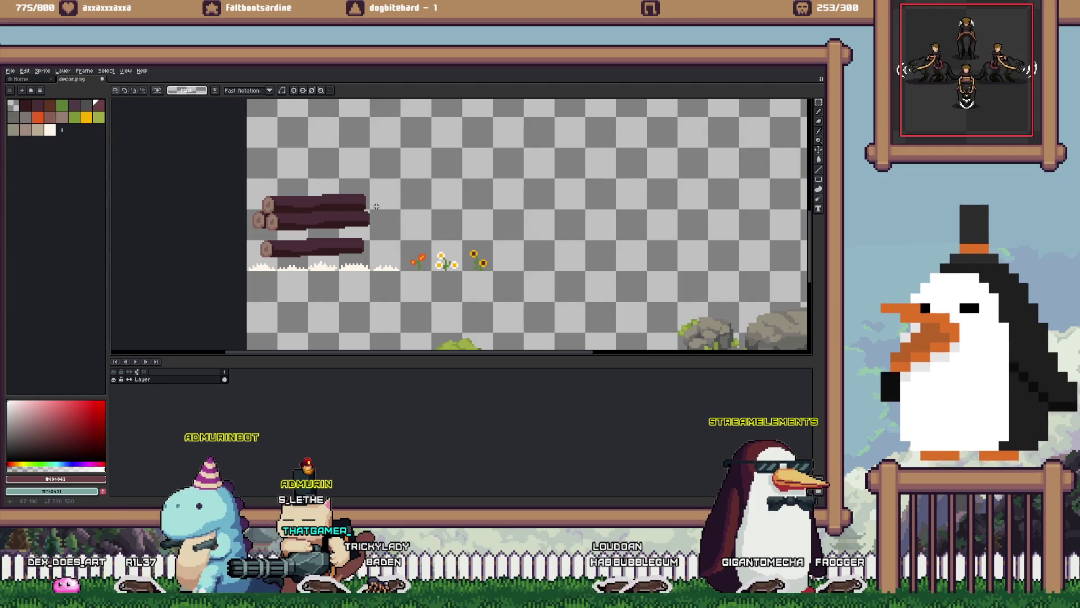
{"action": "scroll", "coordinate": [391, 163], "scroll_direction": "down", "scroll_amount": 3}
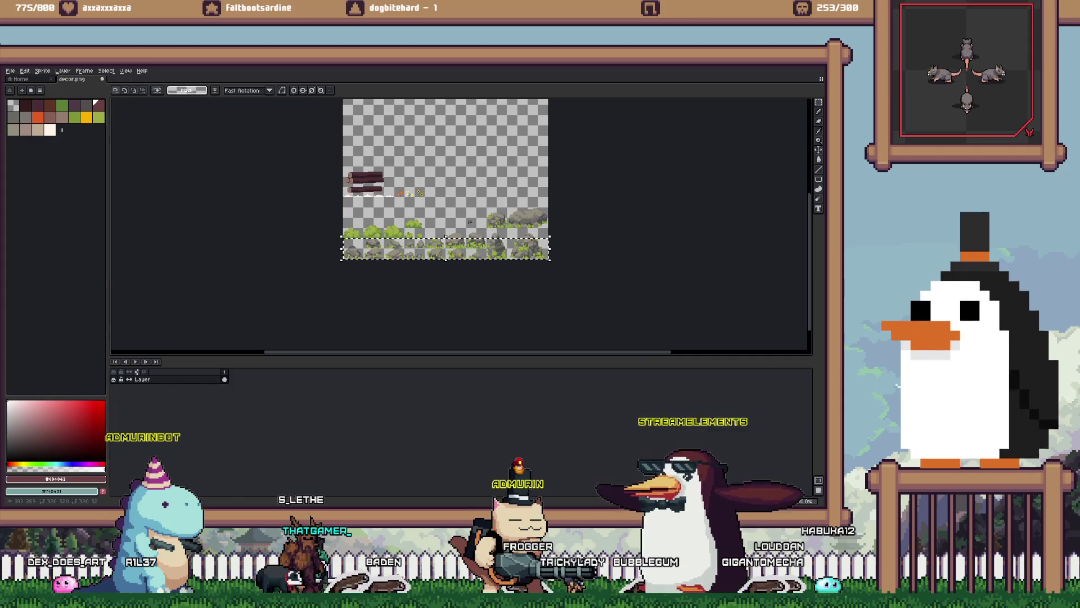
{"action": "left_click_drag", "start_coordinate": [425, 238], "coordinate": [351, 224]}
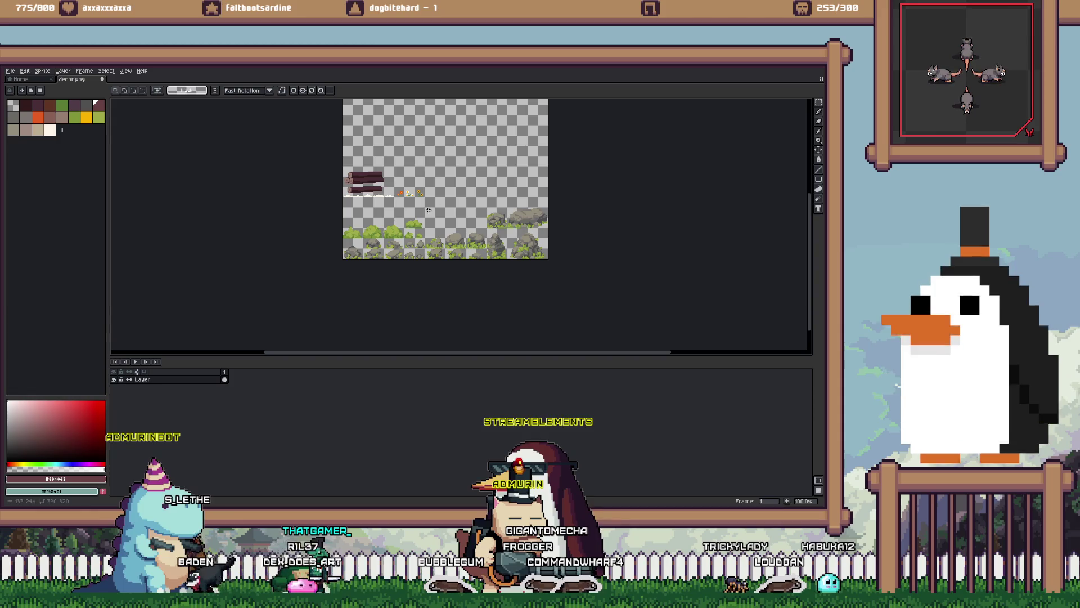
{"action": "scroll", "coordinate": [429, 210], "scroll_direction": "up", "scroll_amount": 2}
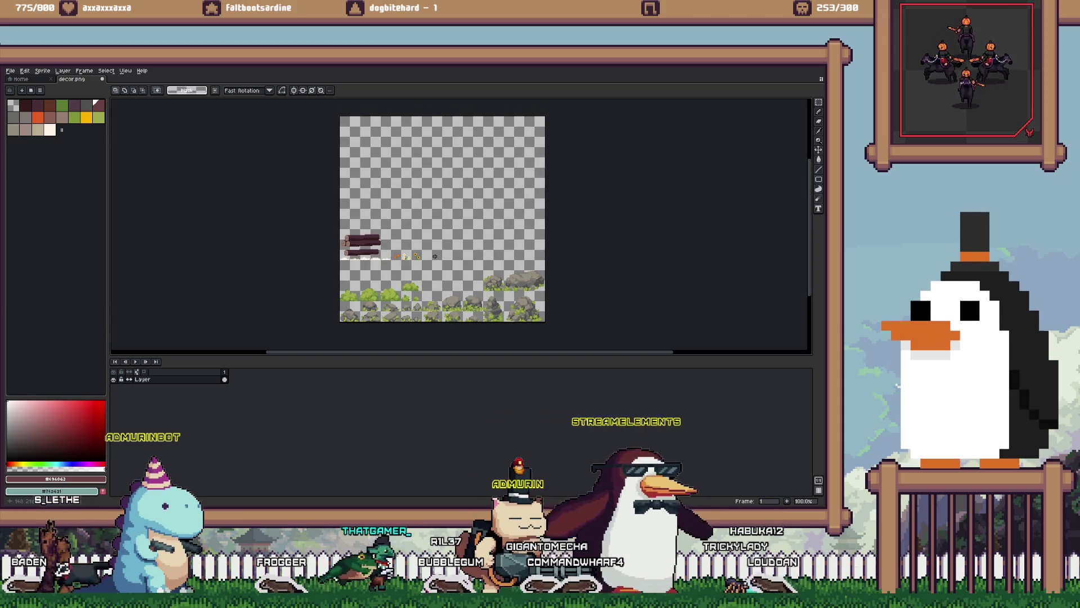
{"action": "scroll", "coordinate": [435, 256], "scroll_direction": "up", "scroll_amount": 2}
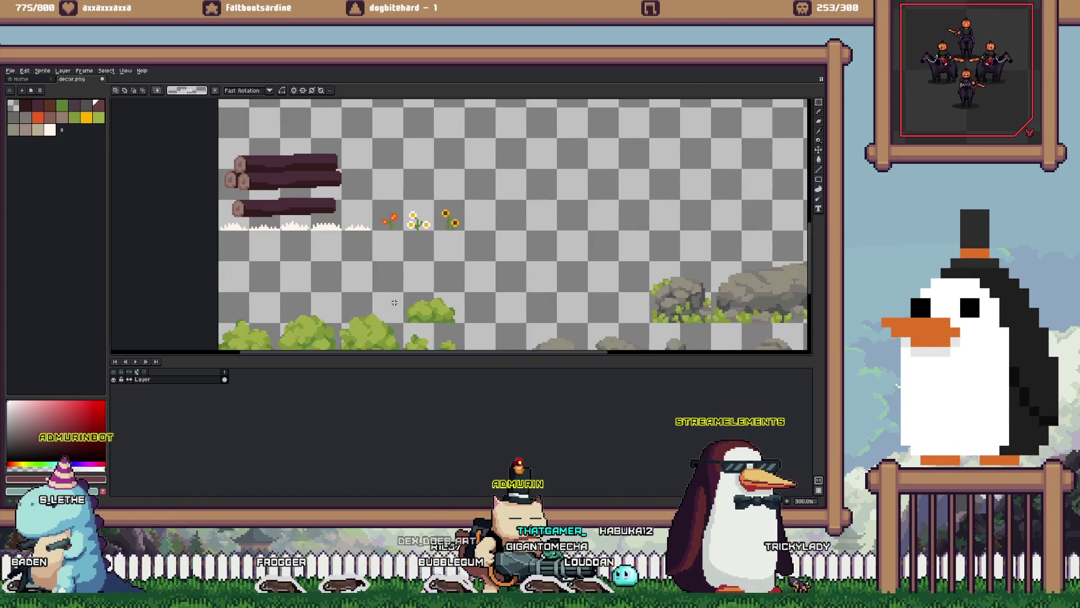
{"action": "left_click_drag", "start_coordinate": [233, 218], "coordinate": [635, 344]}
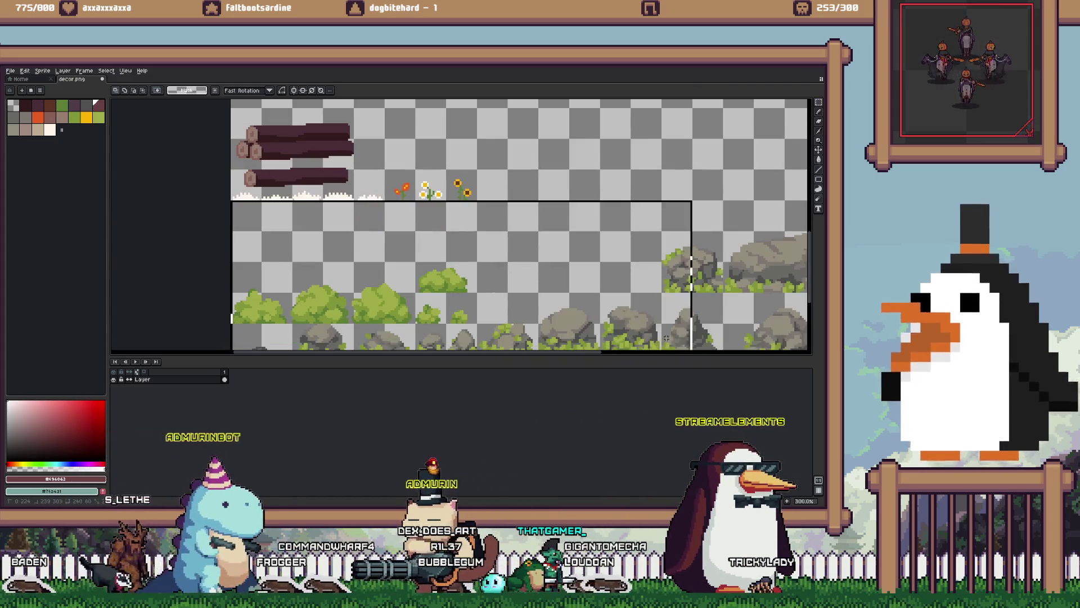
{"action": "left_click_drag", "start_coordinate": [490, 194], "coordinate": [390, 214]}
{"action": "mouse_move", "coordinate": [286, 145]}
{"action": "left_mouse_down"}
{"action": "mouse_move", "coordinate": [566, 265]}
{"action": "mouse_move", "coordinate": [749, 240]}
{"action": "left_mouse_up"}
{"action": "scroll", "coordinate": [591, 247], "scroll_direction": "down", "scroll_amount": 1}
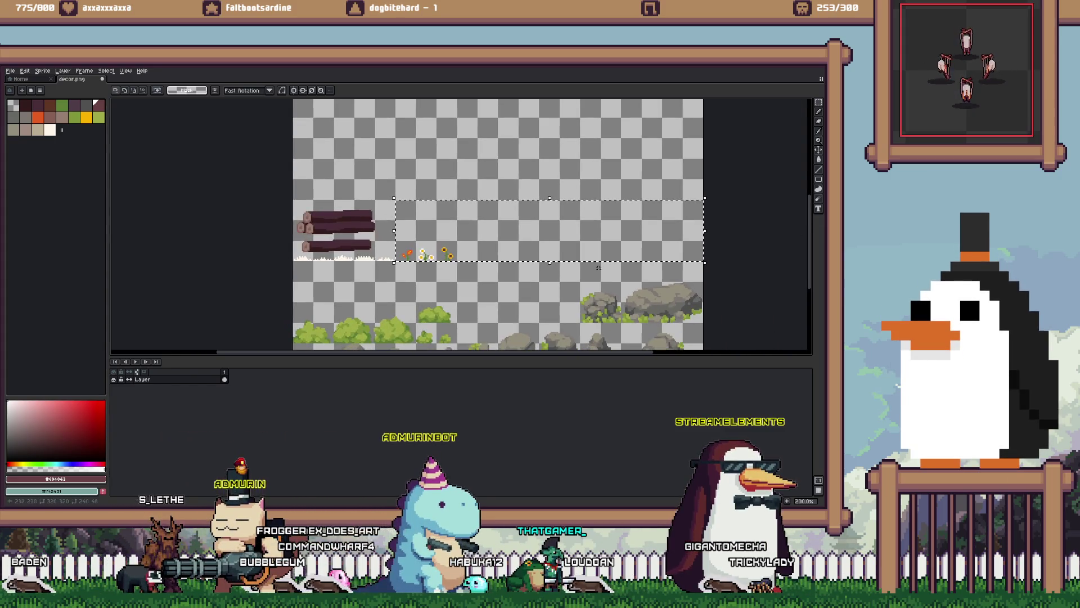
{"action": "left_click_drag", "start_coordinate": [297, 269], "coordinate": [458, 344]}
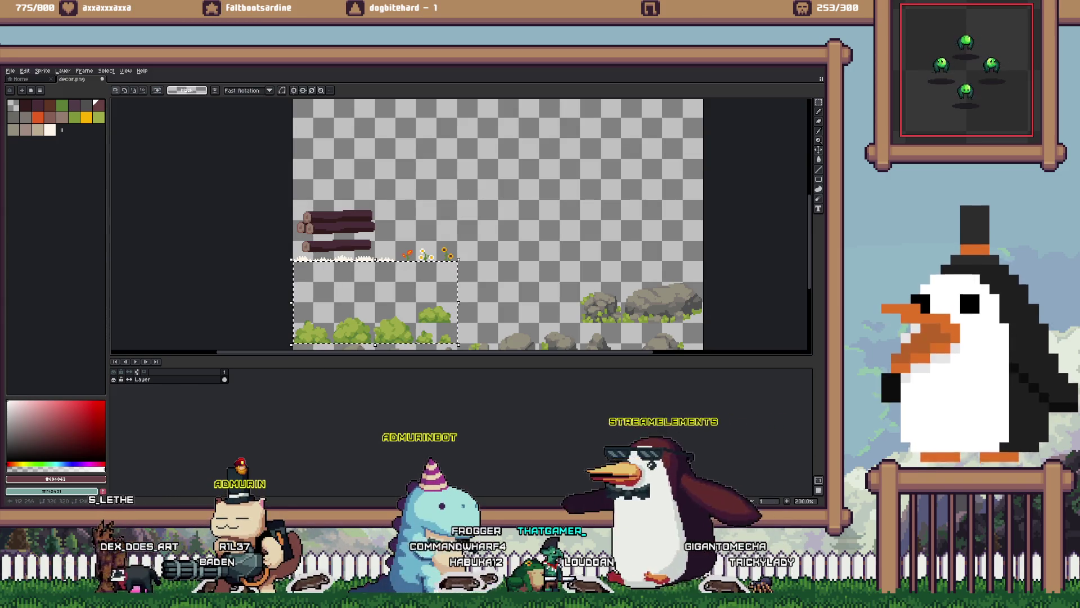
{"action": "left_click_drag", "start_coordinate": [300, 182], "coordinate": [336, 201]}
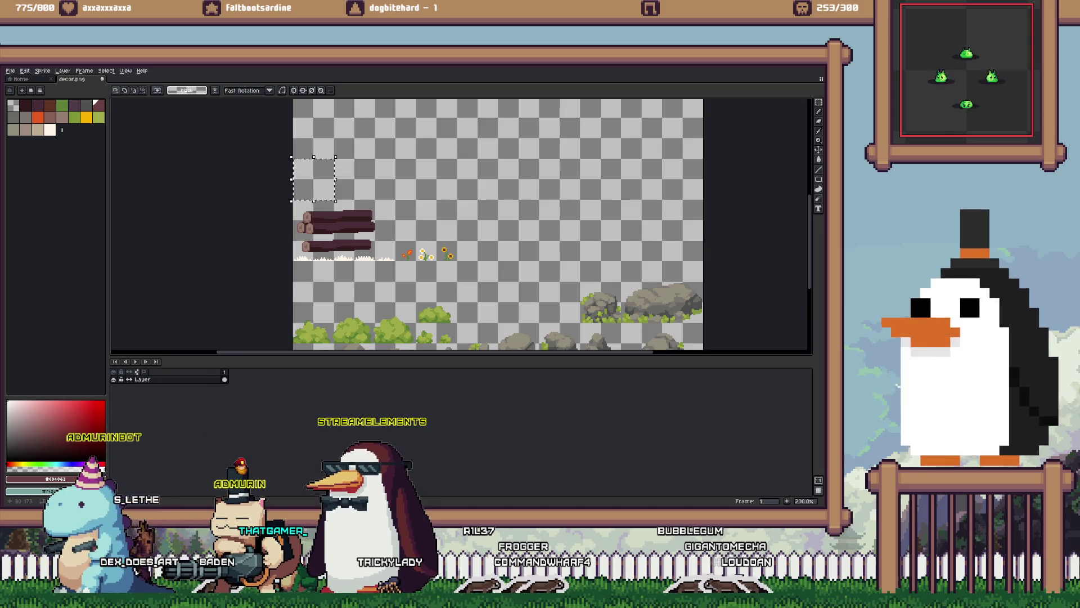
{"action": "left_click_drag", "start_coordinate": [307, 125], "coordinate": [394, 198]}
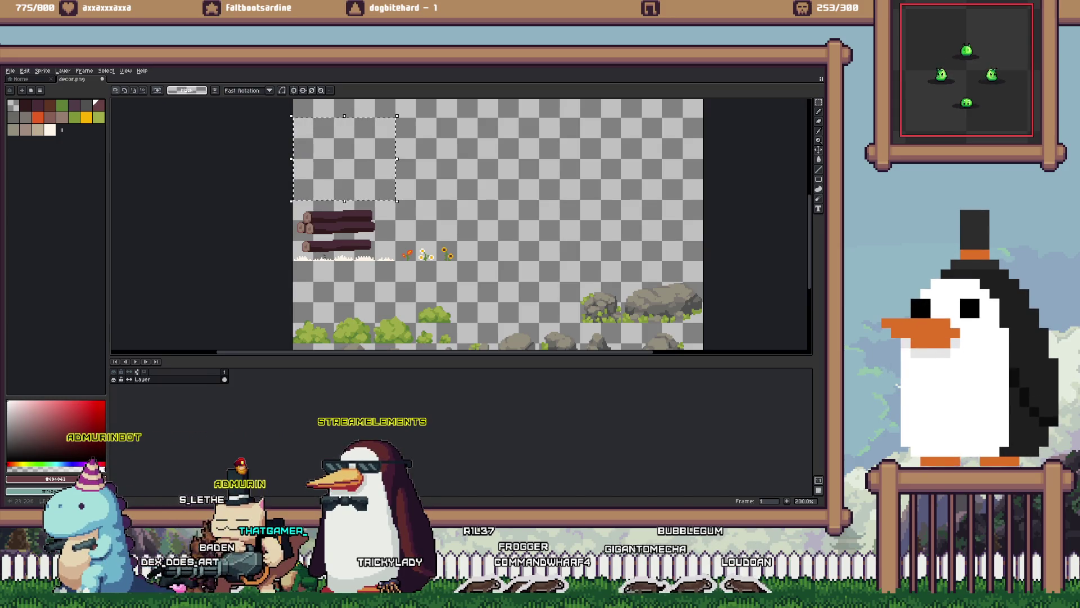
{"action": "left_click_drag", "start_coordinate": [301, 270], "coordinate": [548, 337]}
{"action": "left_click", "coordinate": [548, 338]}
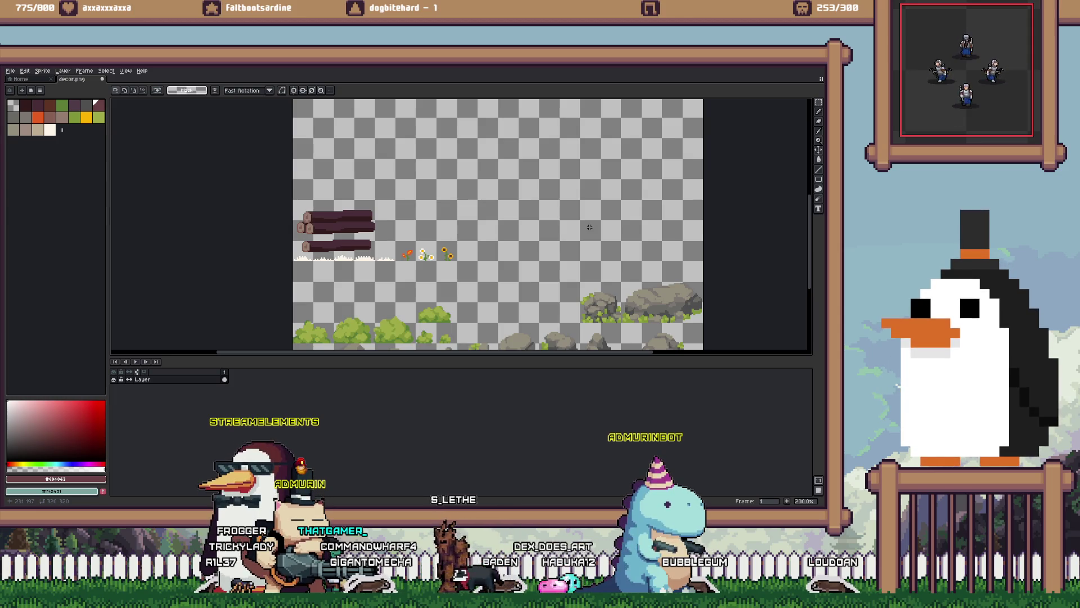
{"action": "scroll", "coordinate": [598, 232], "scroll_direction": "down", "scroll_amount": 2}
{"action": "scroll", "coordinate": [559, 249], "scroll_direction": "up", "scroll_amount": 1}
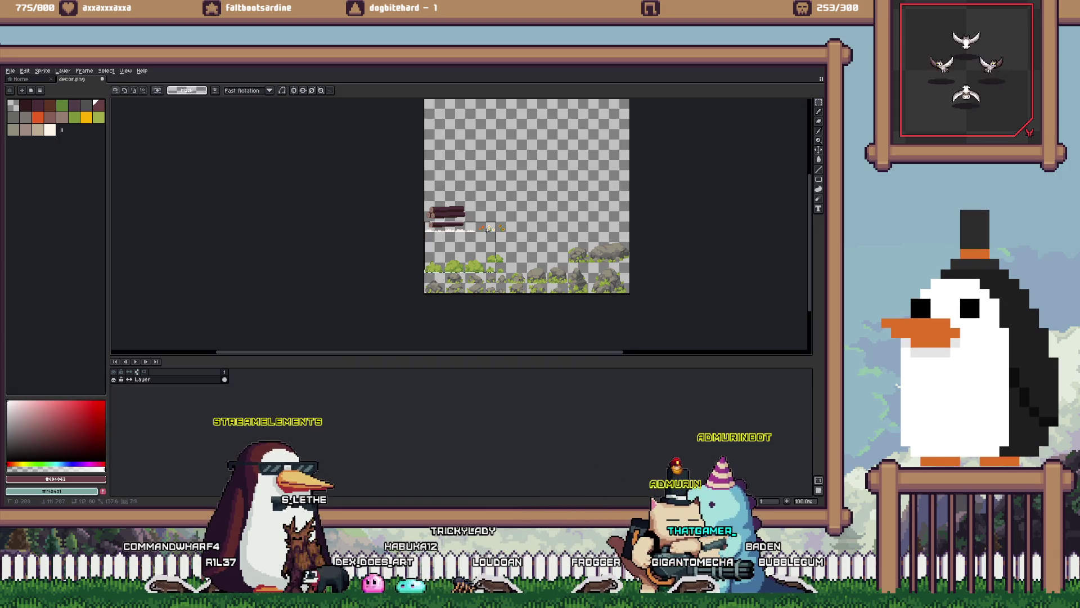
- Open the Export Sprite Sheet options and browse the output file to Assets/Sprites
{"action": "key", "text": "Delete"}
{"action": "key", "text": "ctrl+e"}
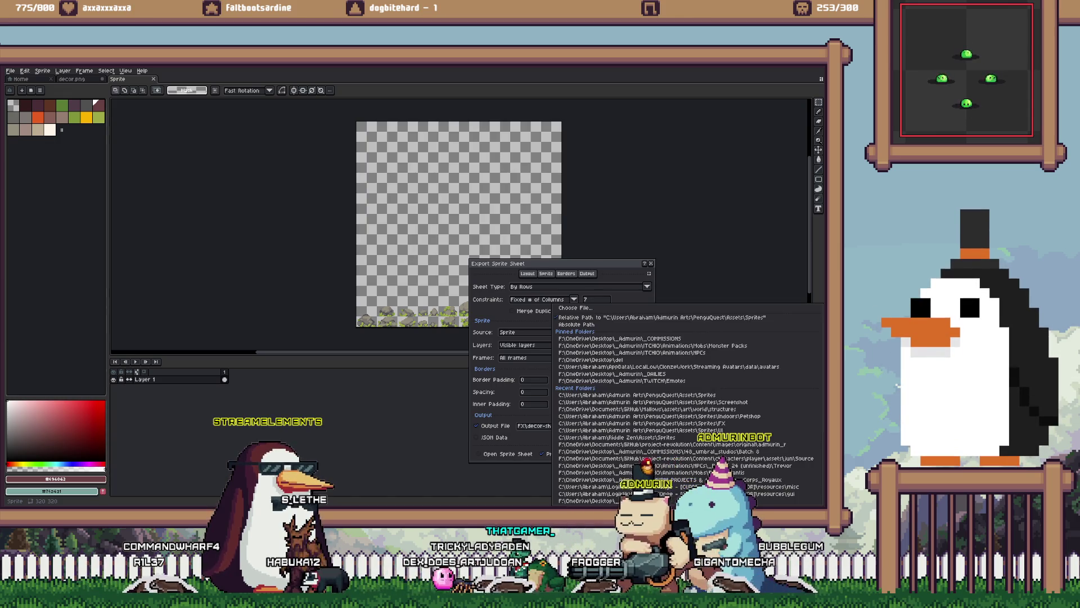
{"action": "left_click", "coordinate": [647, 426]}
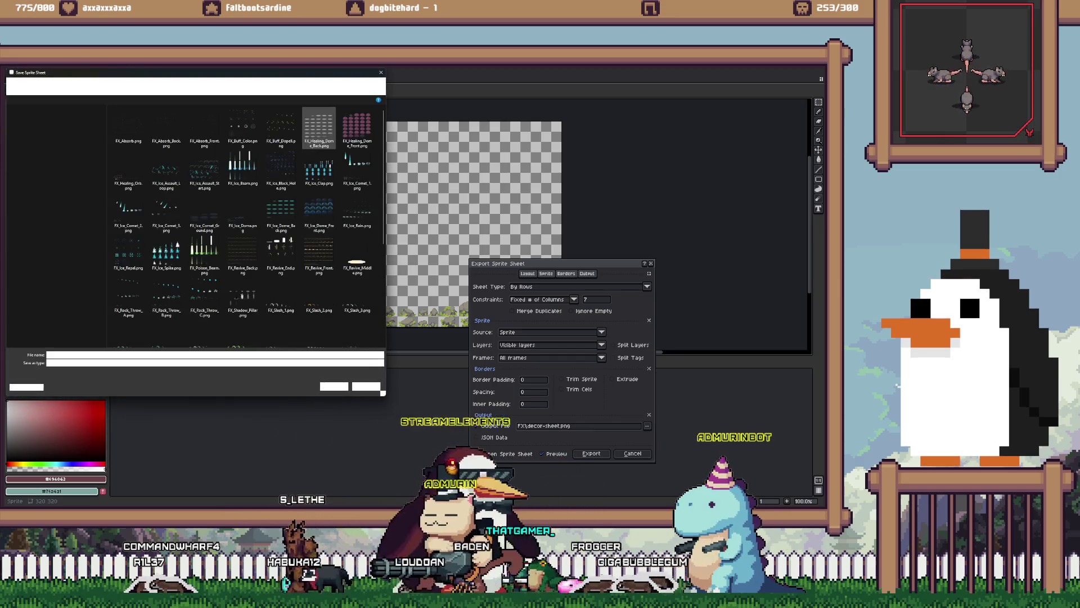
{"action": "left_click", "coordinate": [170, 86]}
{"action": "scroll", "coordinate": [242, 225], "scroll_direction": "down", "scroll_amount": 10}
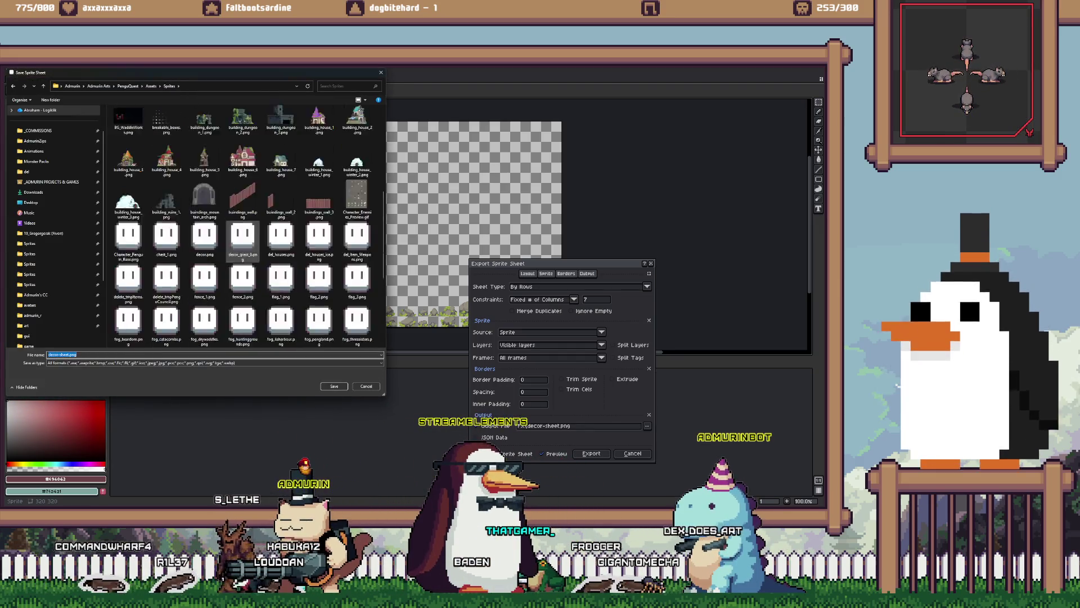
{"action": "left_click", "coordinate": [242, 239]}
- Replace the light_campfire.png name with a new output file name and confirm the export
{"action": "left_click", "coordinate": [205, 242]}
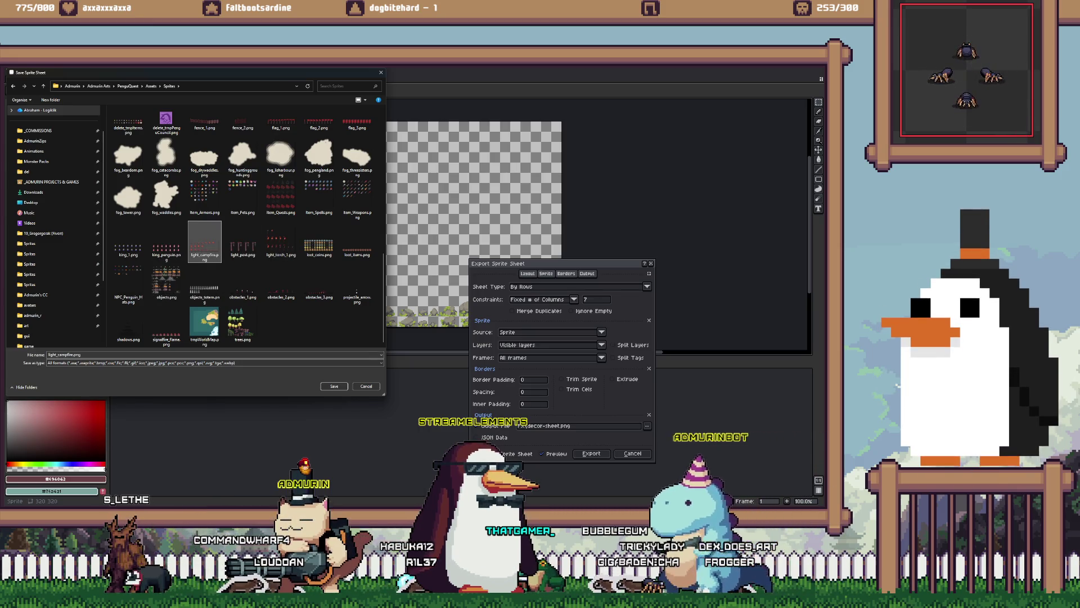
{"action": "key", "text": "Tab"}
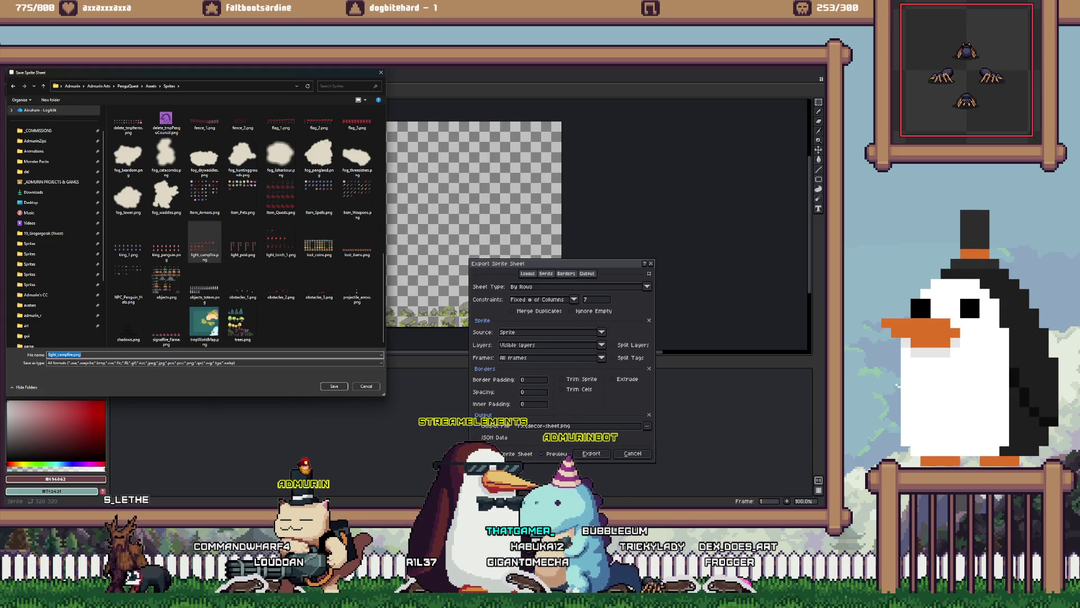
{"action": "type", "text": "f"}
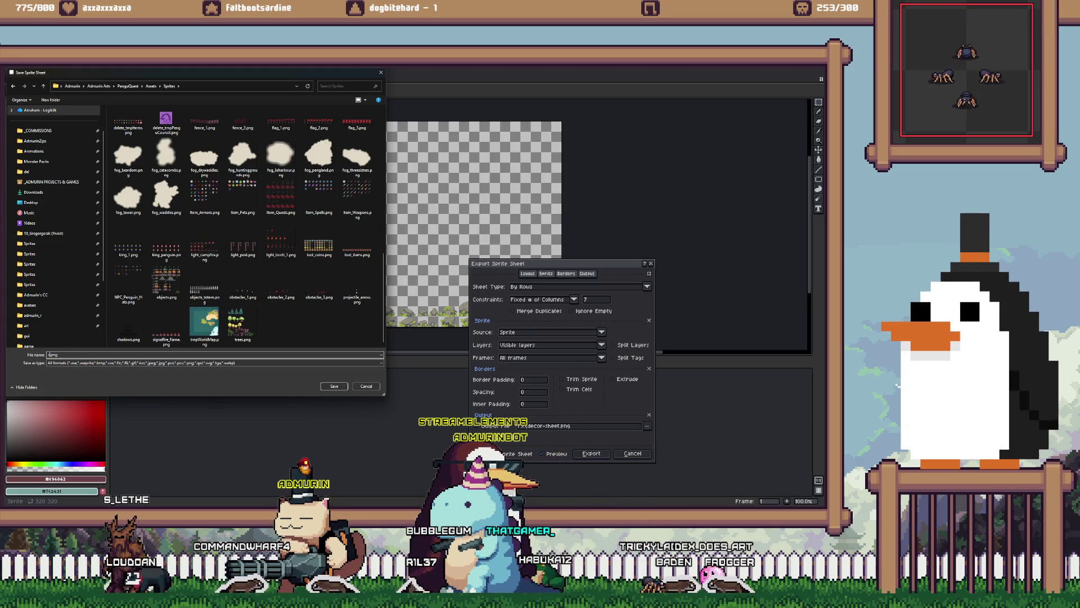
{"action": "key", "text": "Return"}
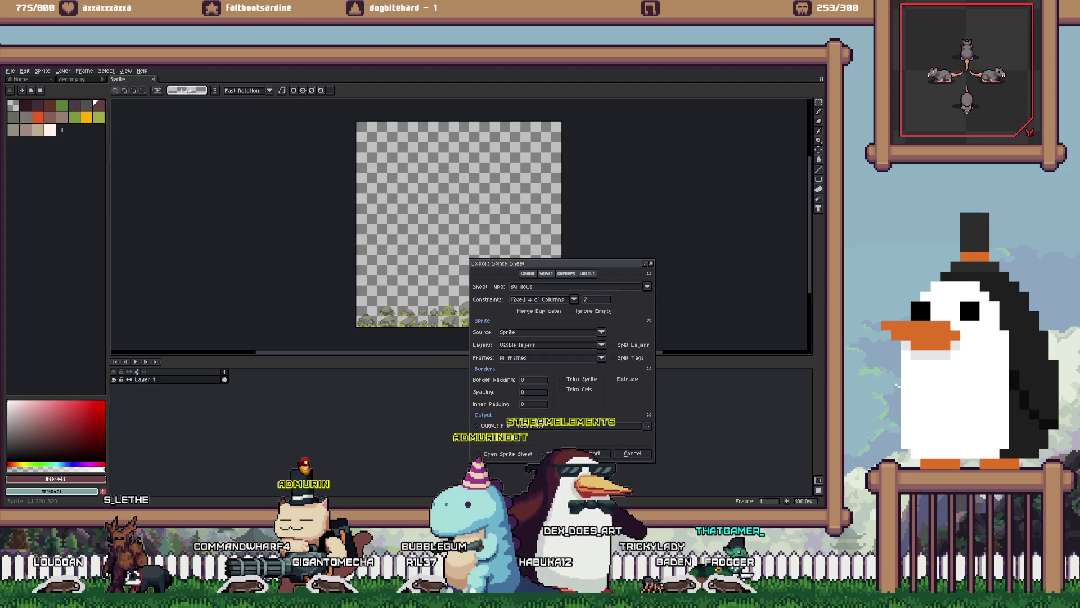
{"action": "key", "text": "Return"}
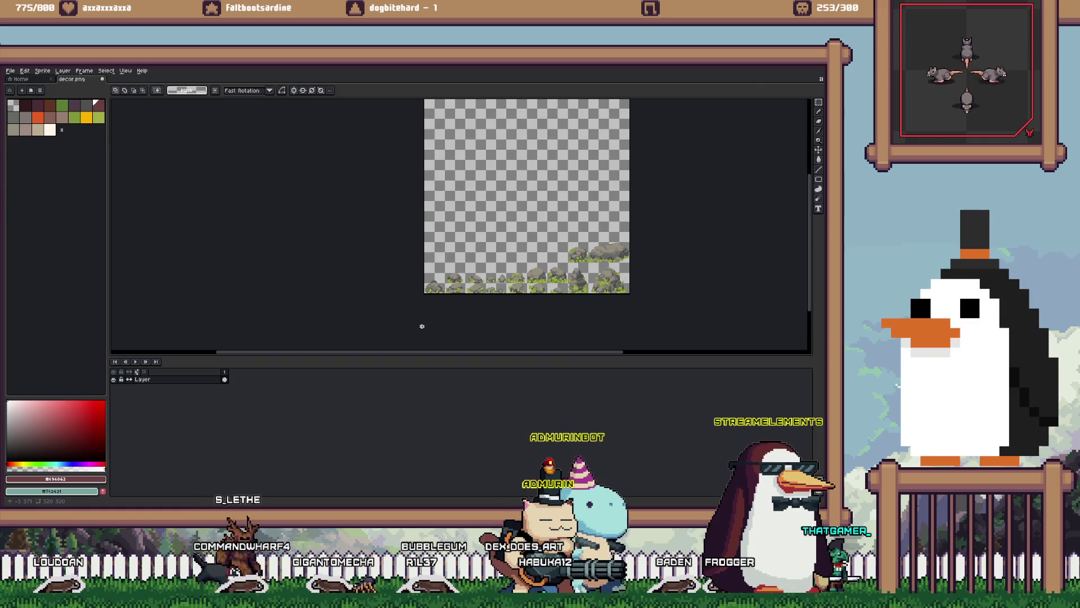
- Quit Aseprite with Ctrl+Q, saving decor.png at the warning prompt
{"action": "scroll", "coordinate": [502, 258], "scroll_direction": "up", "scroll_amount": 2}
{"action": "scroll", "coordinate": [385, 261], "scroll_direction": "down", "scroll_amount": 4}
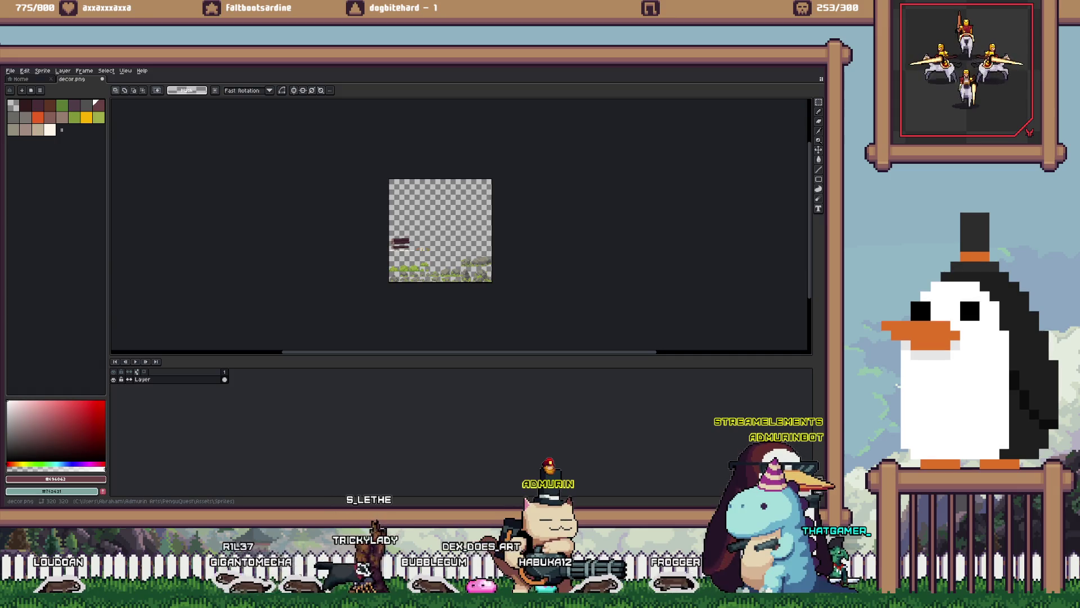
{"action": "key", "text": "ctrl+q"}
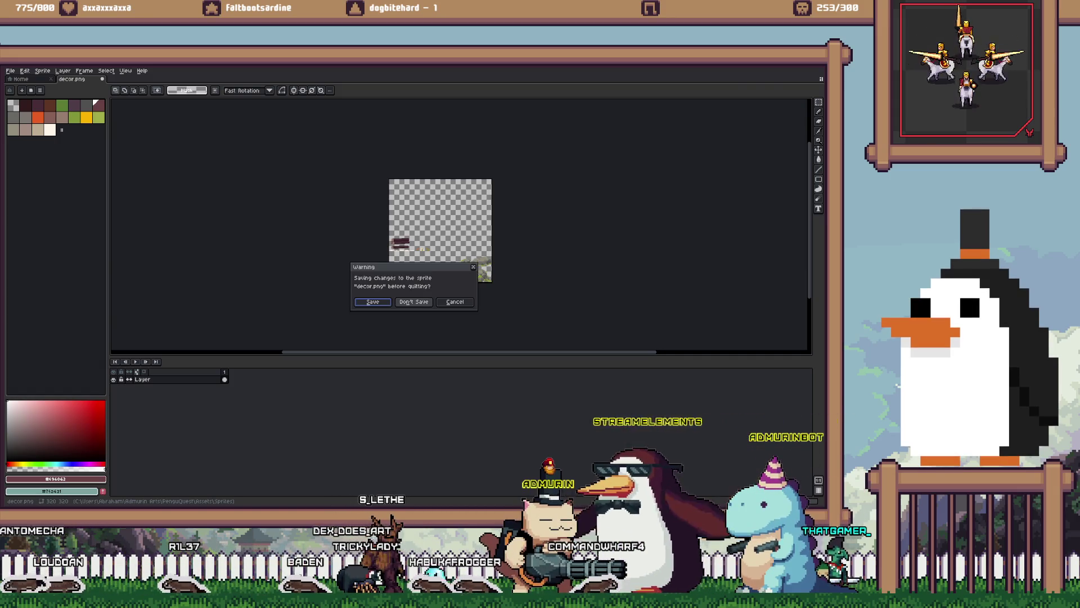
{"action": "key", "text": "Return"}
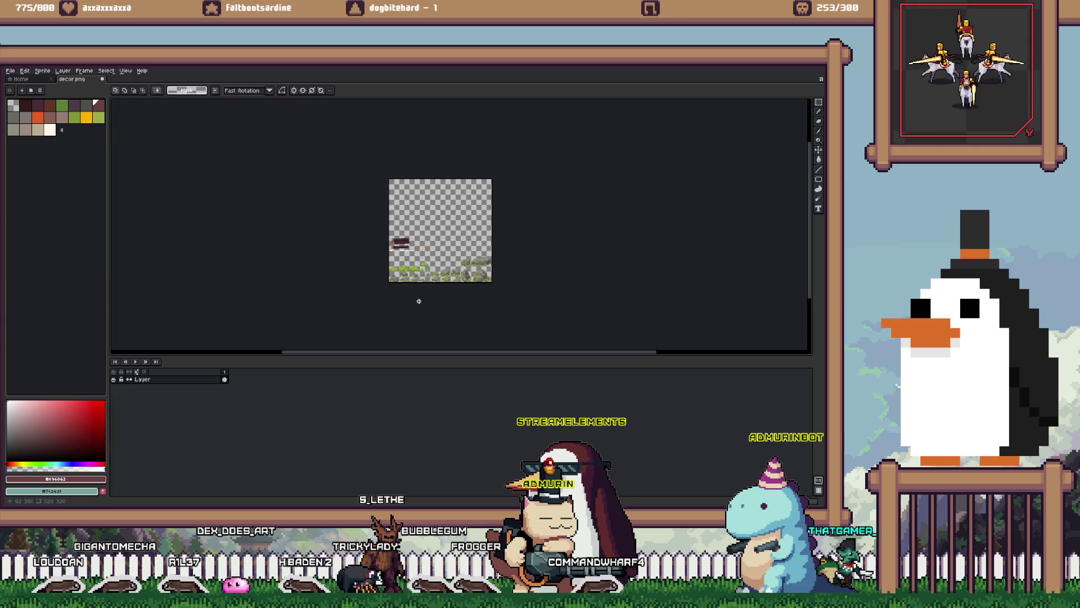